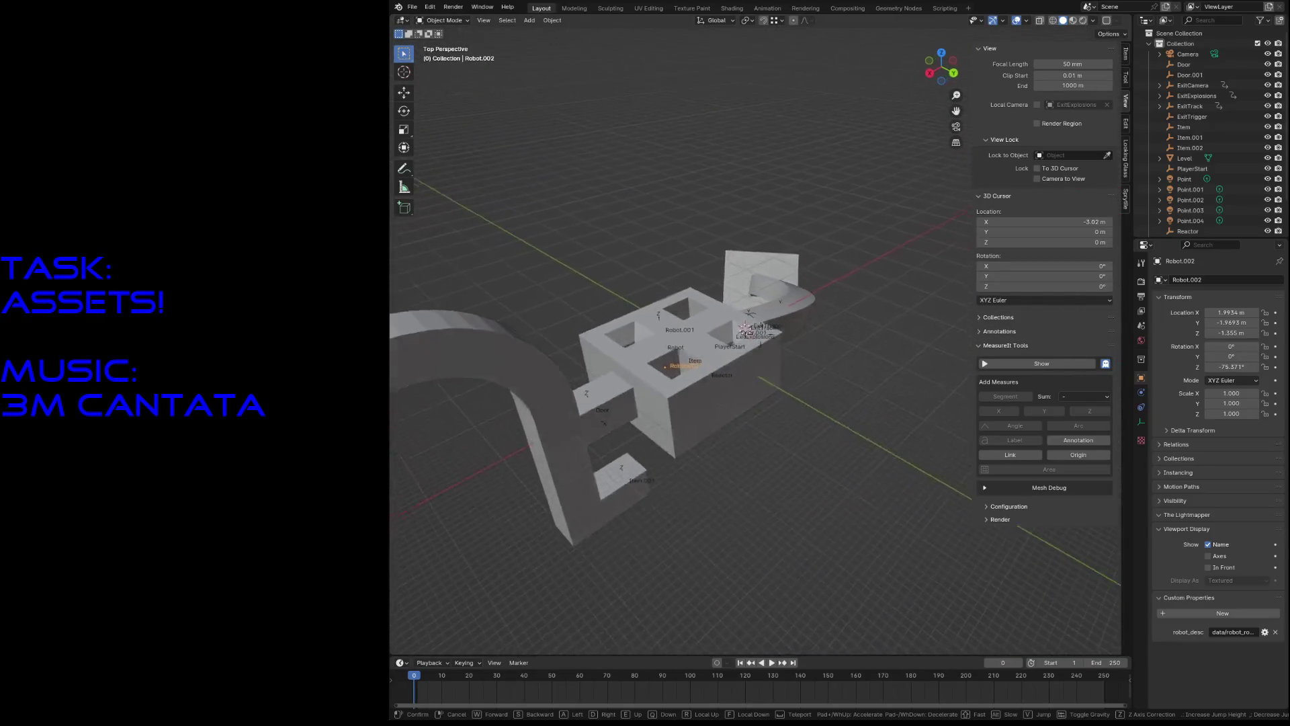
Step: Walk toward the robot building and track, then switch the viewport to Material Preview shading
key(w)
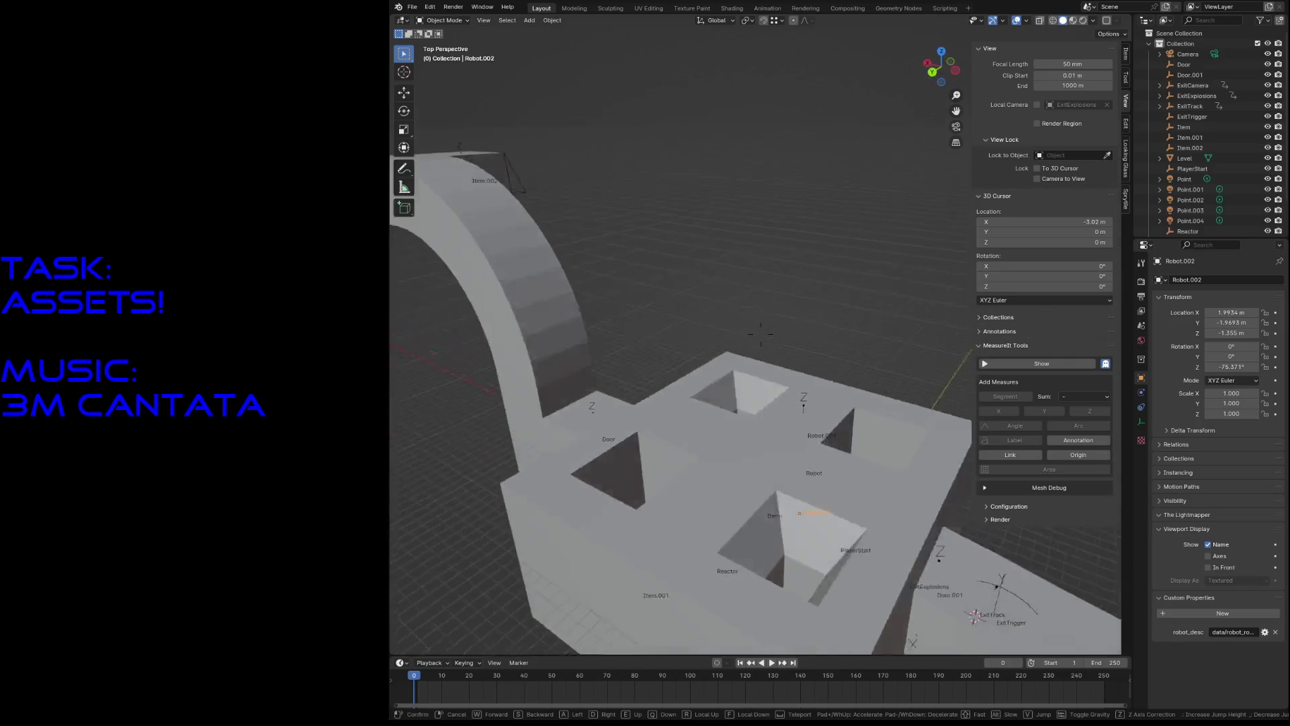
key(s)
key(s)
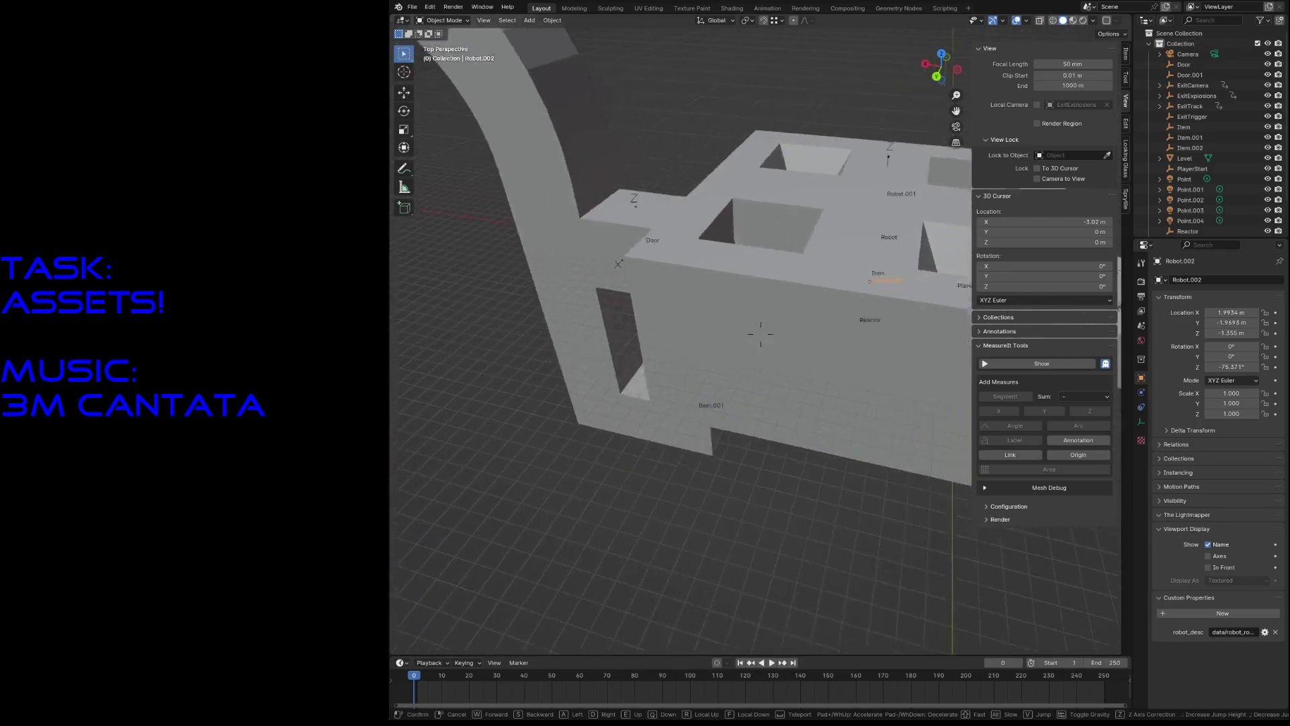
key(w)
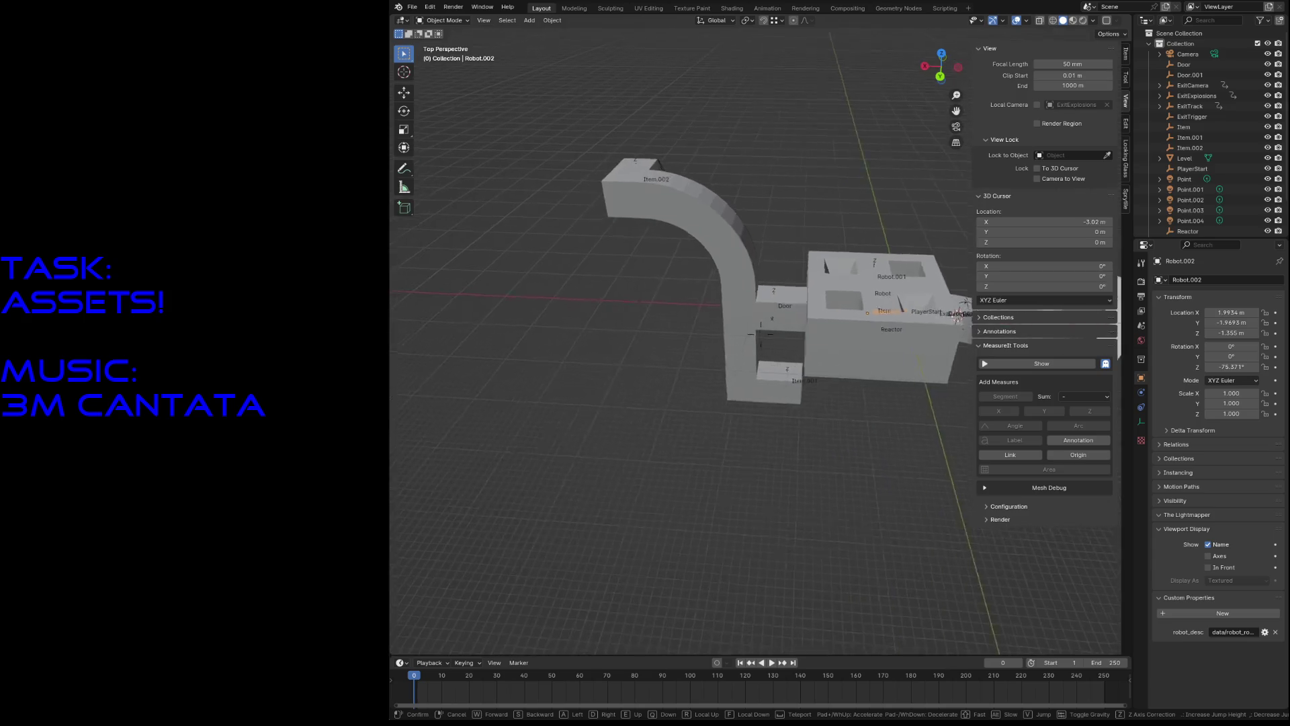
click(684, 282)
key(z)
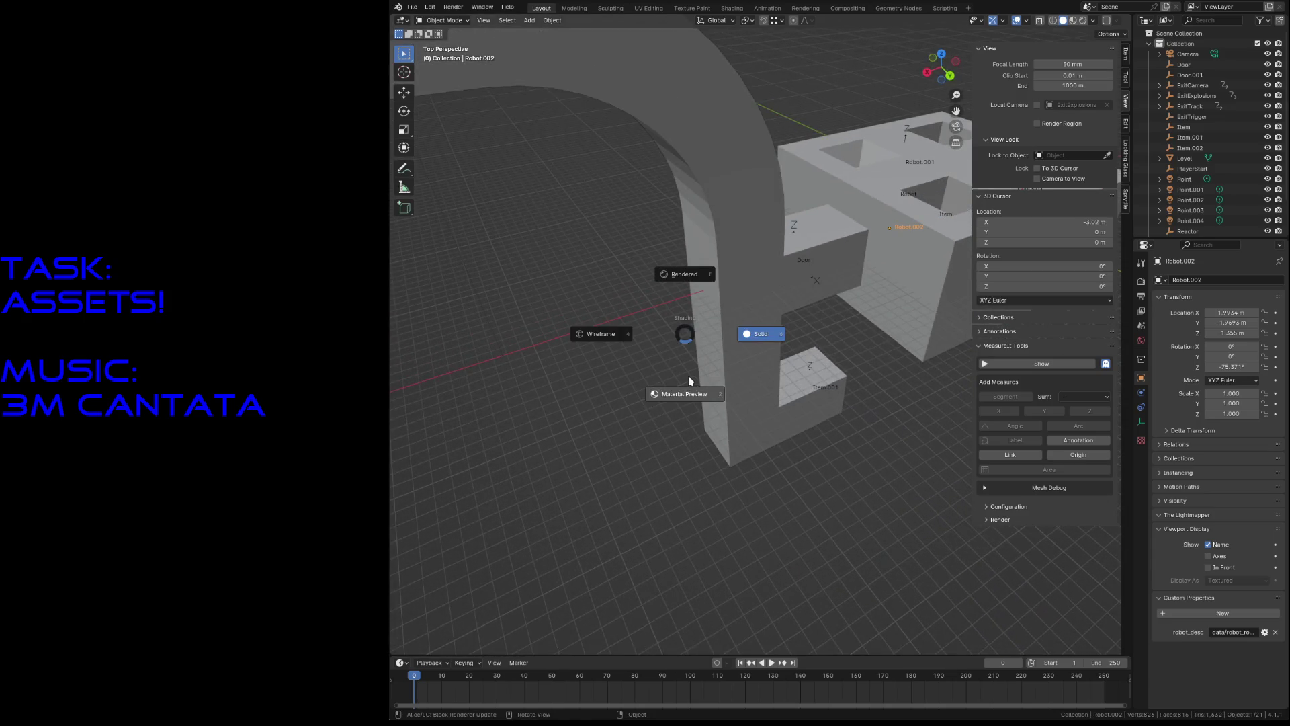
click(688, 382)
Step: Check the Level object's materials, open the Sprytile tab, and put Level into Edit Mode
click(777, 315)
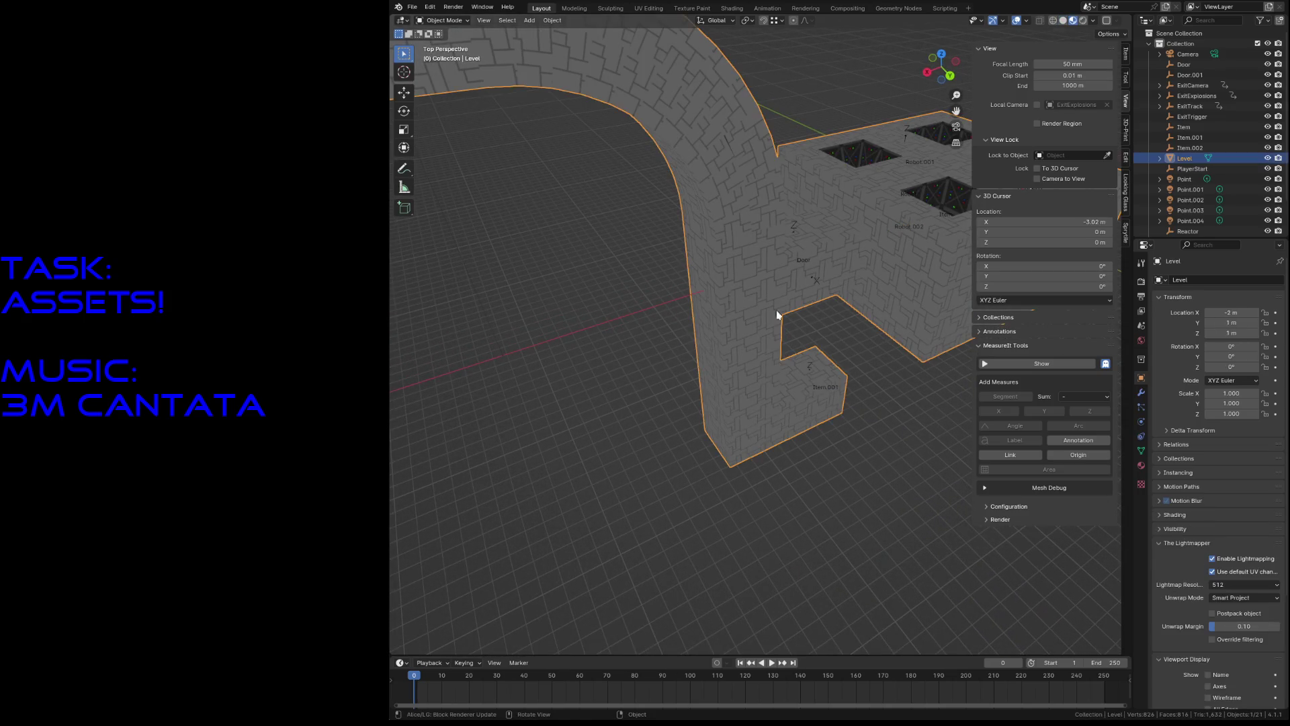
click(1142, 465)
click(849, 472)
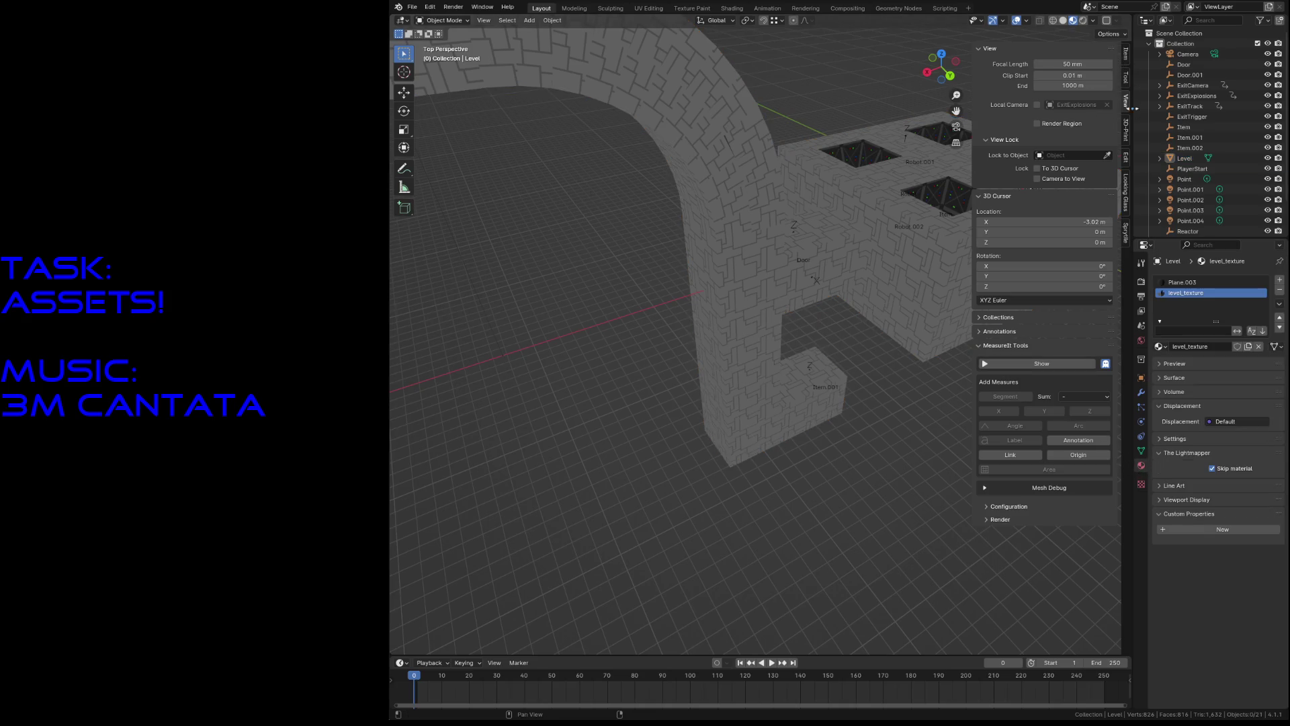
click(1127, 226)
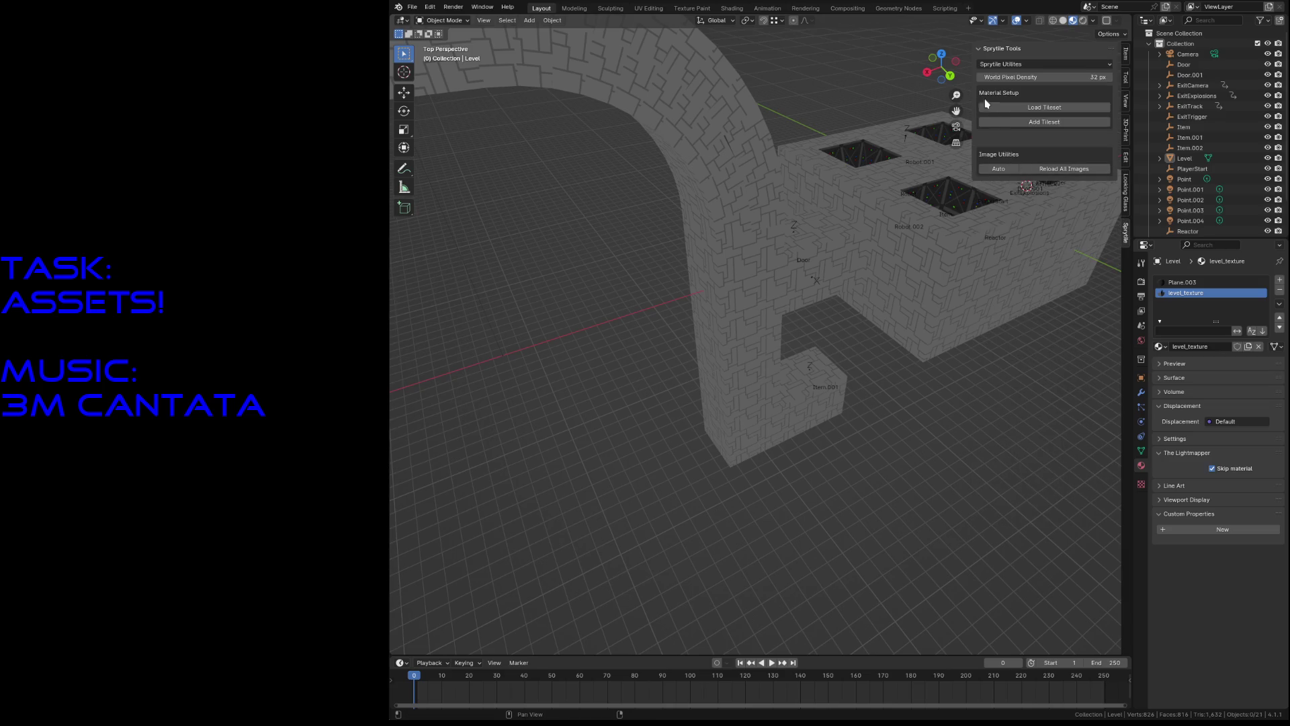
click(687, 214)
key(Tab)
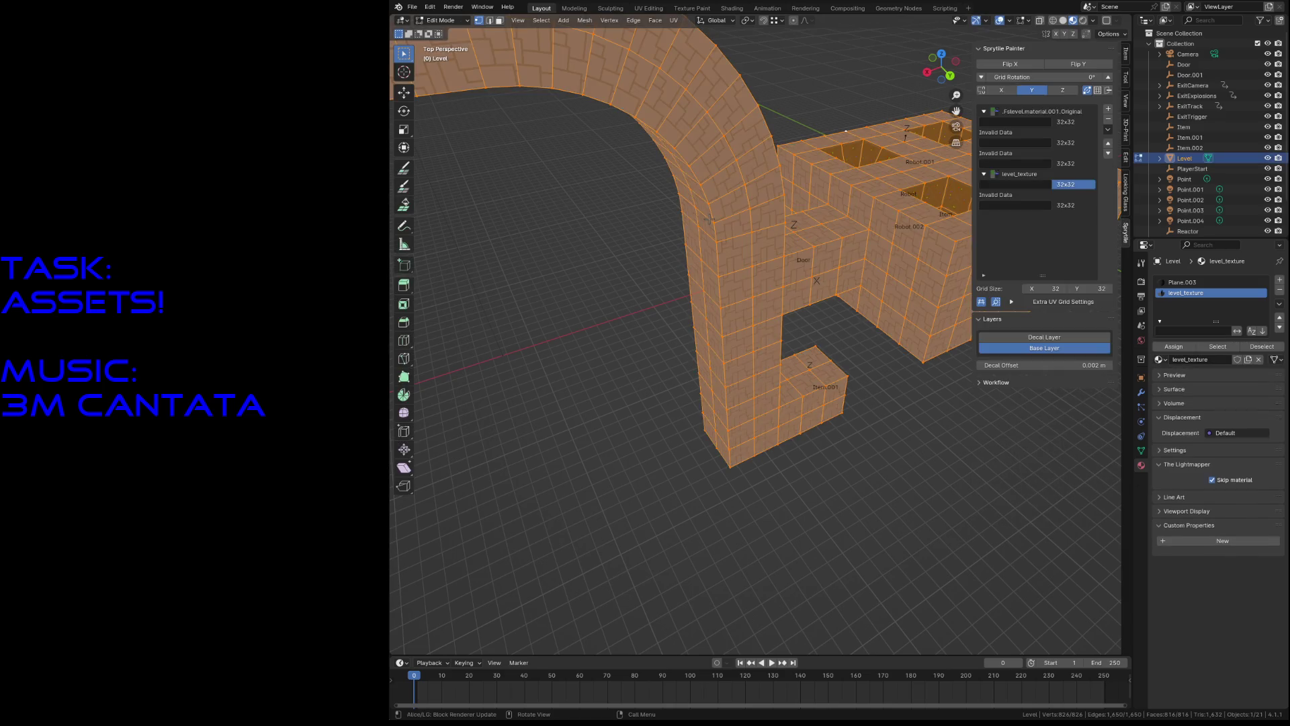
Step: Deselect the mesh, toggle Sprytile Paint on and off, and walk toward the block
click(627, 478)
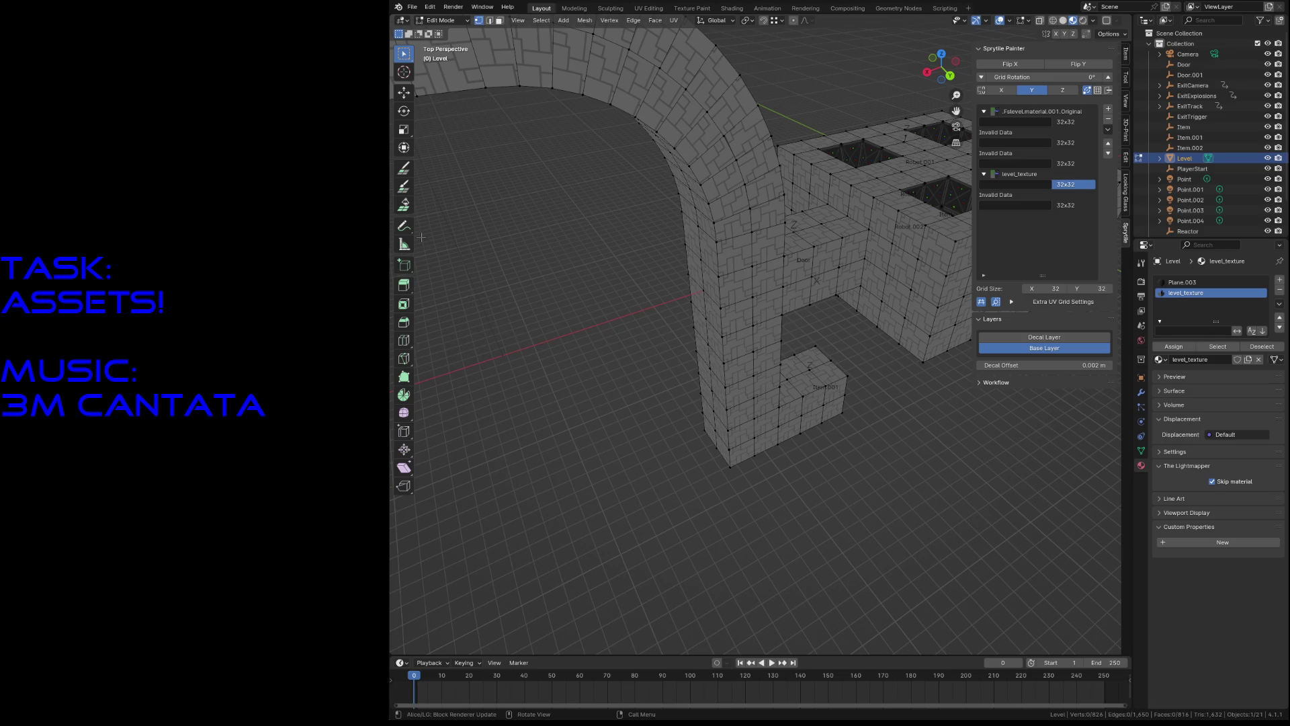
click(402, 168)
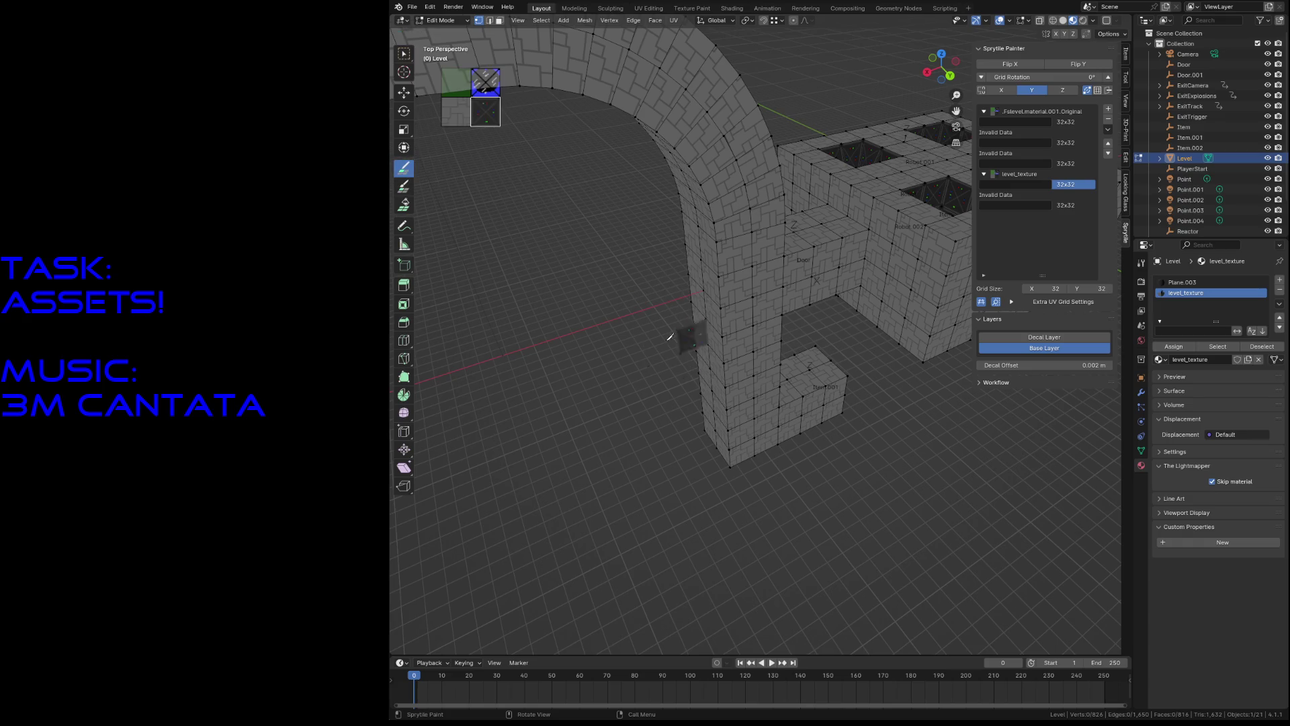
key(w)
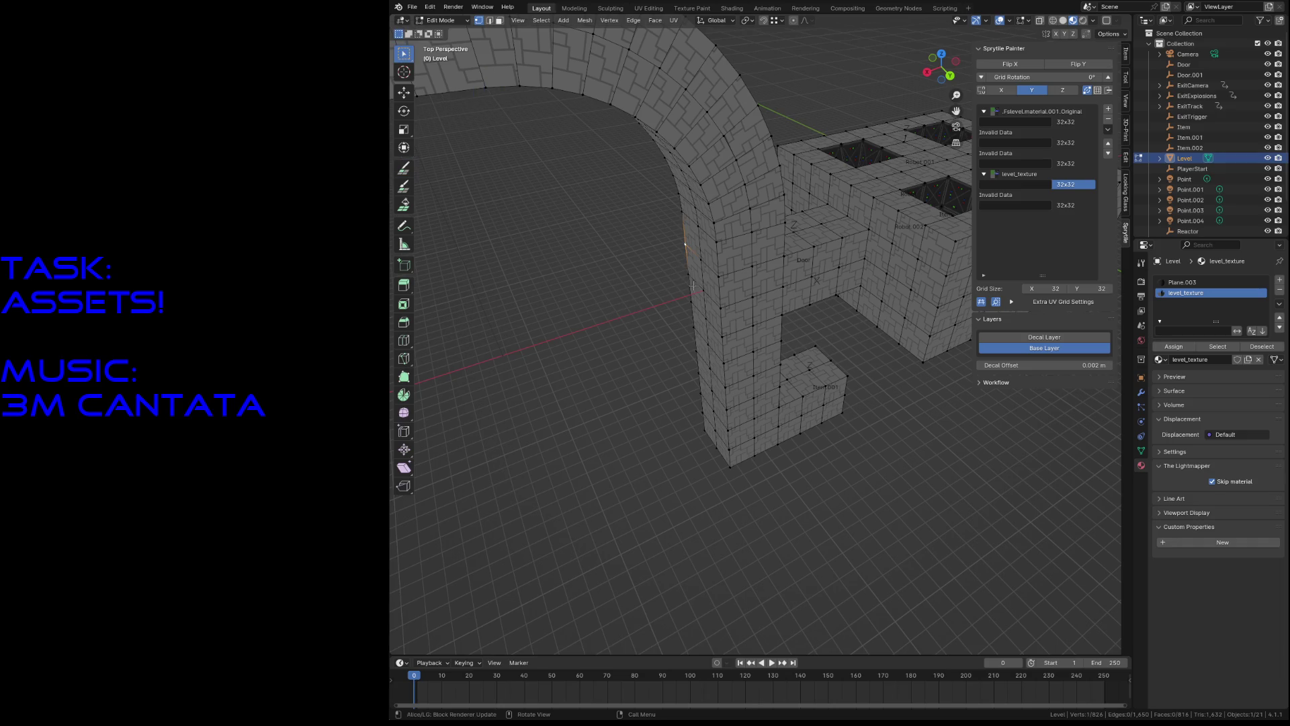
key(shift+grave)
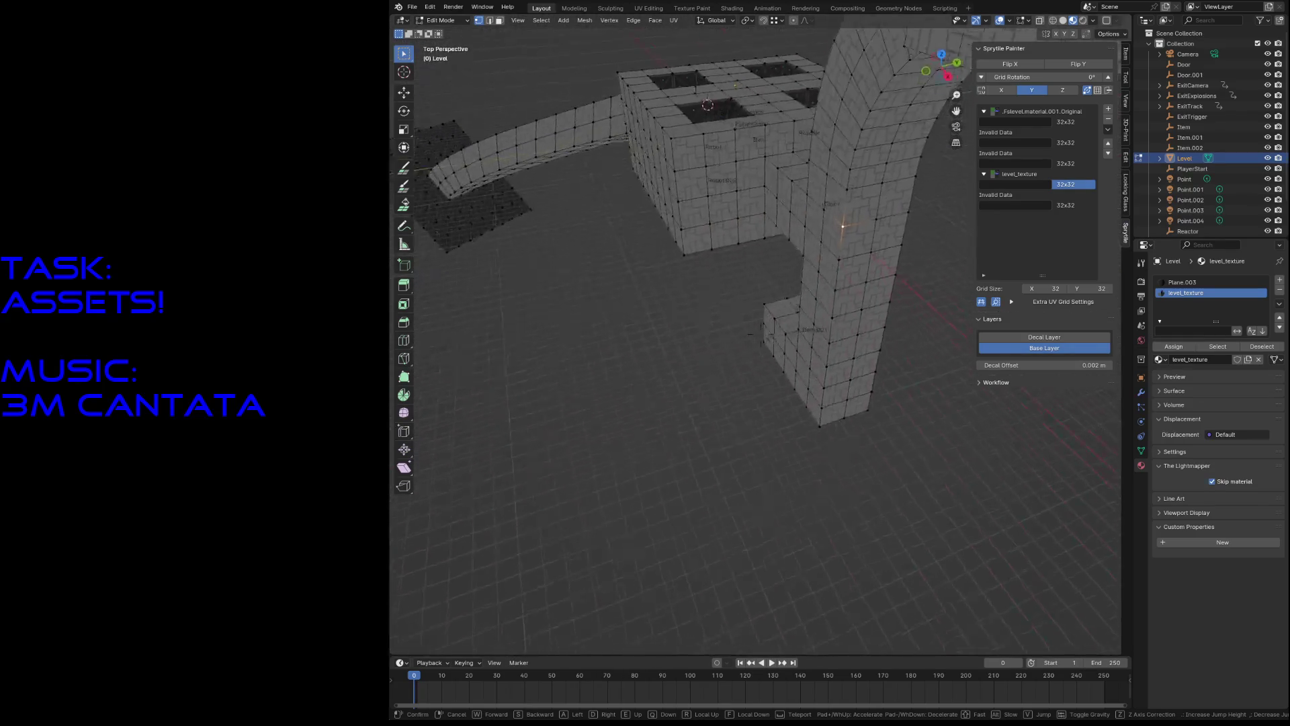
click(750, 168)
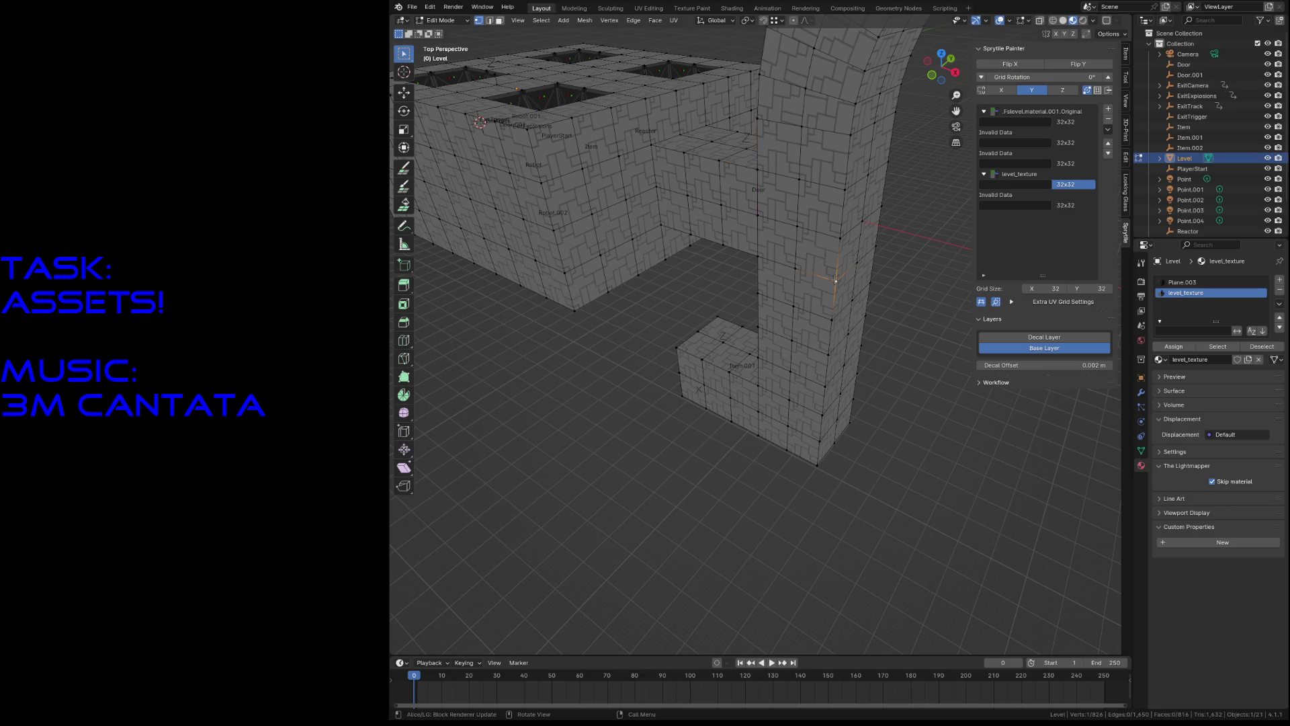
Step: Snap the 3D cursor to the selected corner vertex and head down to the floor
key(shift+s)
click(827, 338)
key(shift+grave)
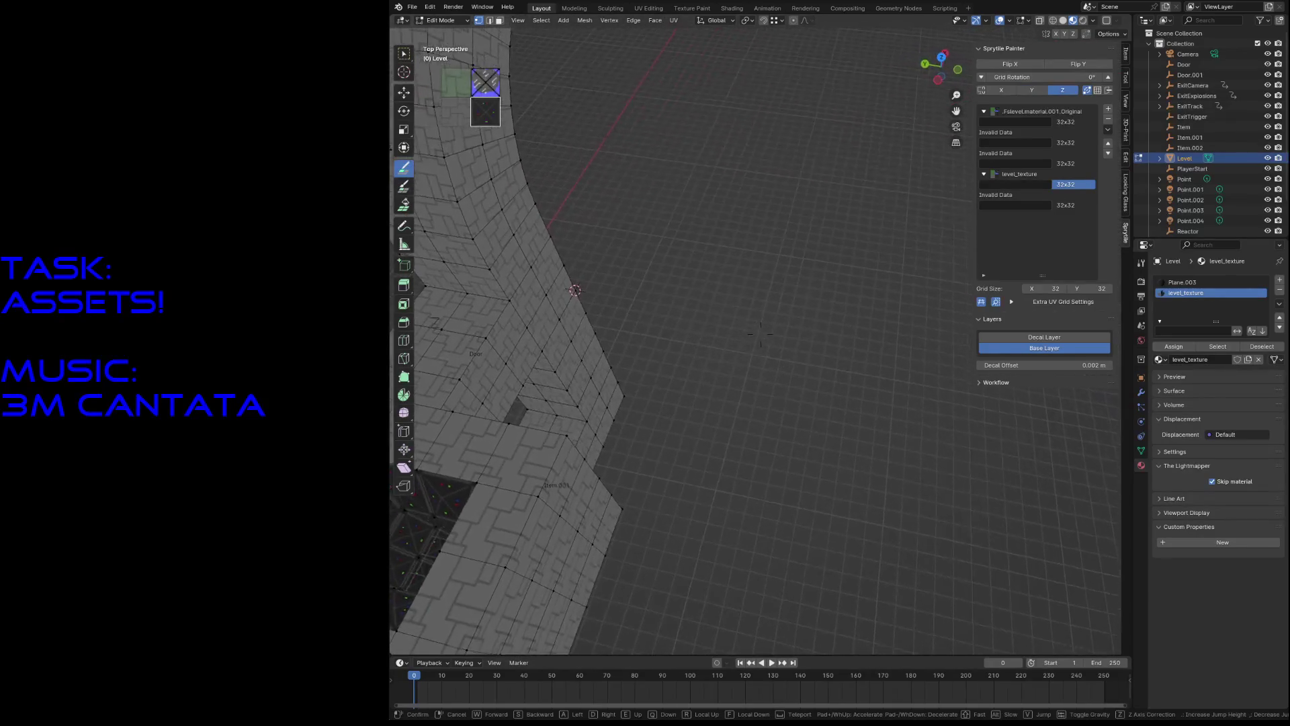
Step: Paint a strip of new floor tile faces extending from the Level mesh
click(760, 334)
mouse_move(578, 247)
mouse_down()
mouse_move(773, 269)
mouse_move(794, 298)
mouse_move(555, 275)
mouse_up()
click(734, 376)
drag(699, 393, 679, 316)
key(shift+grave)
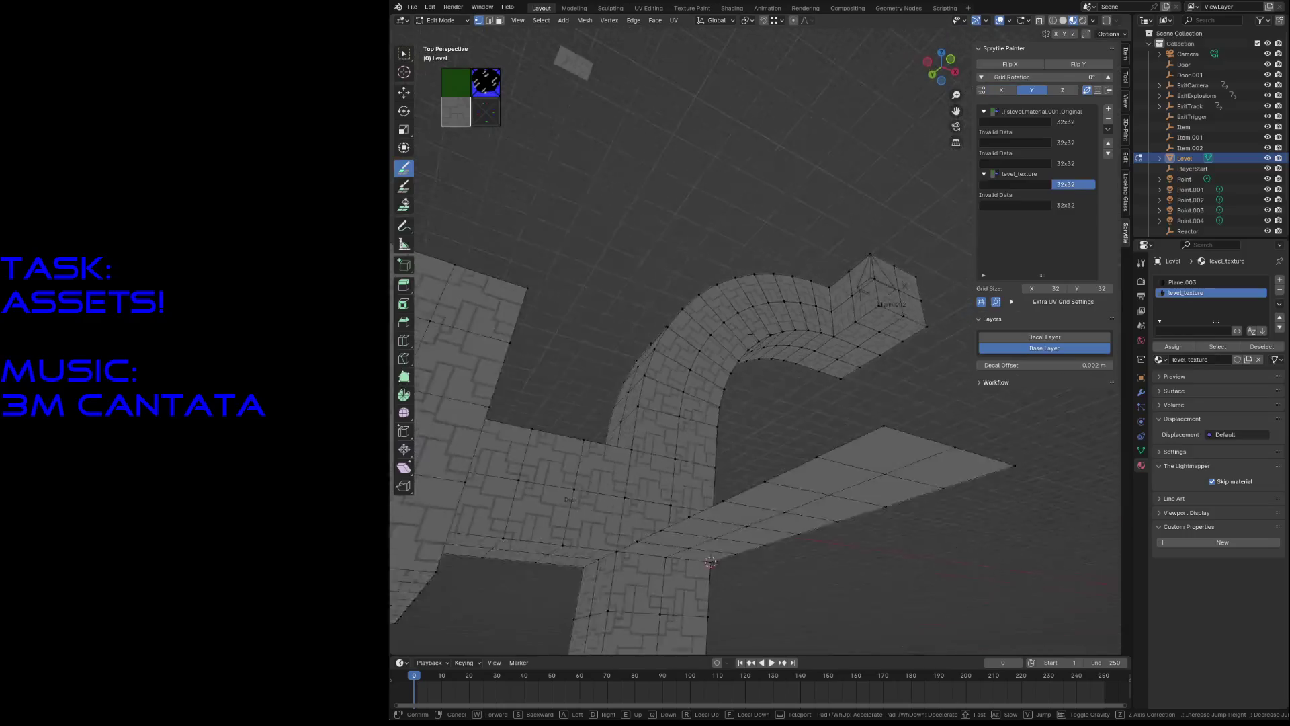
click(735, 336)
click(735, 336)
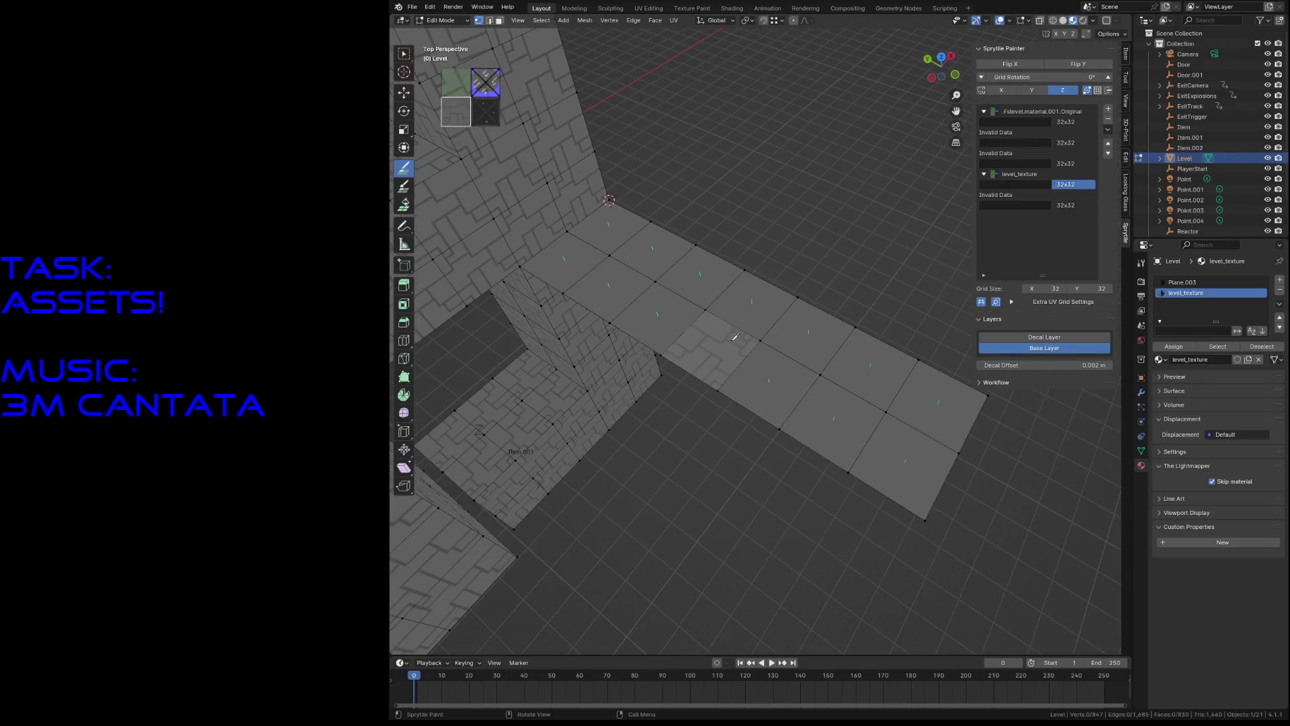
Step: Cycle the viewport shading to plain Solid and back to Material Preview
right_click(729, 326)
click(730, 387)
right_click(743, 394)
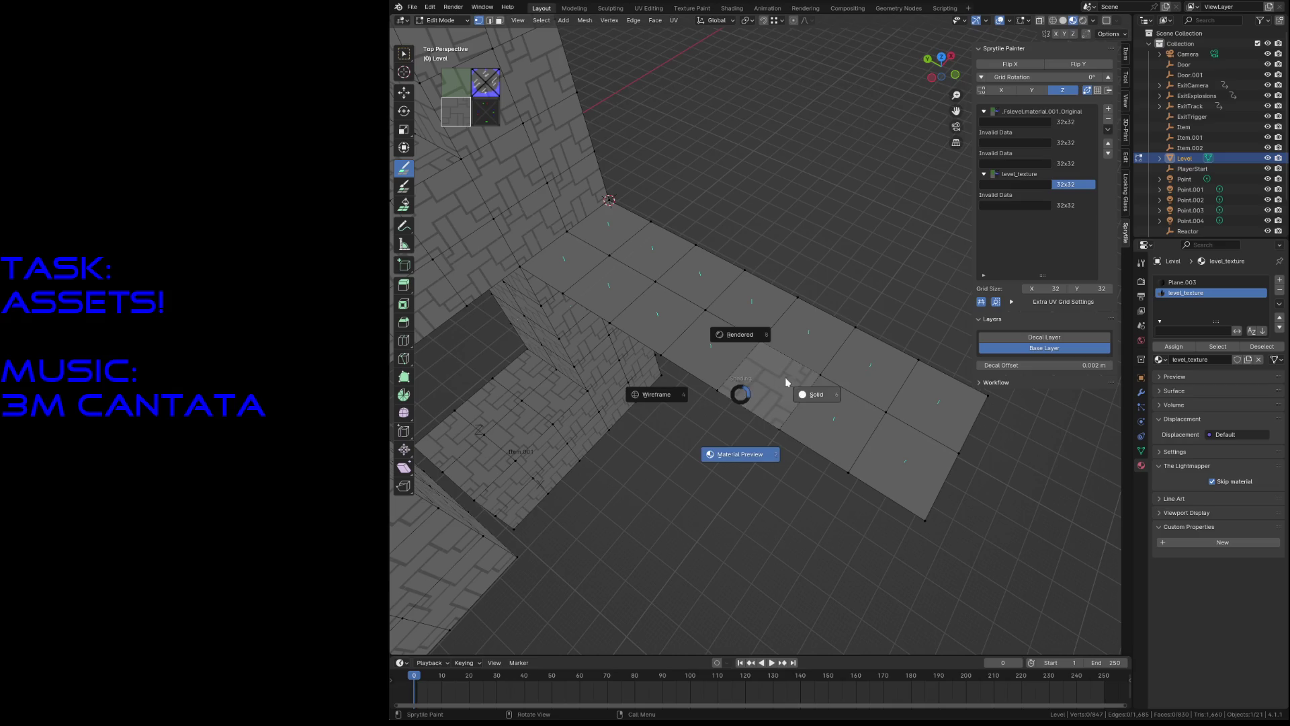
click(817, 392)
right_click(791, 446)
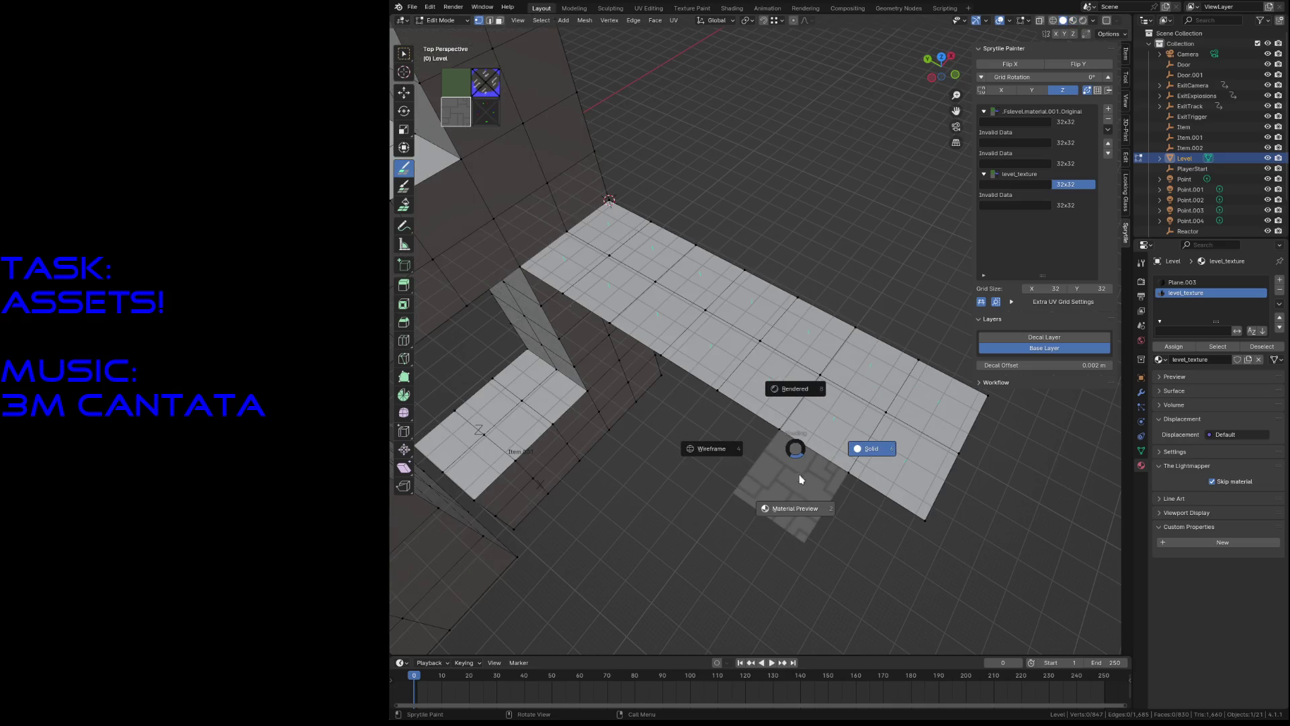
click(796, 508)
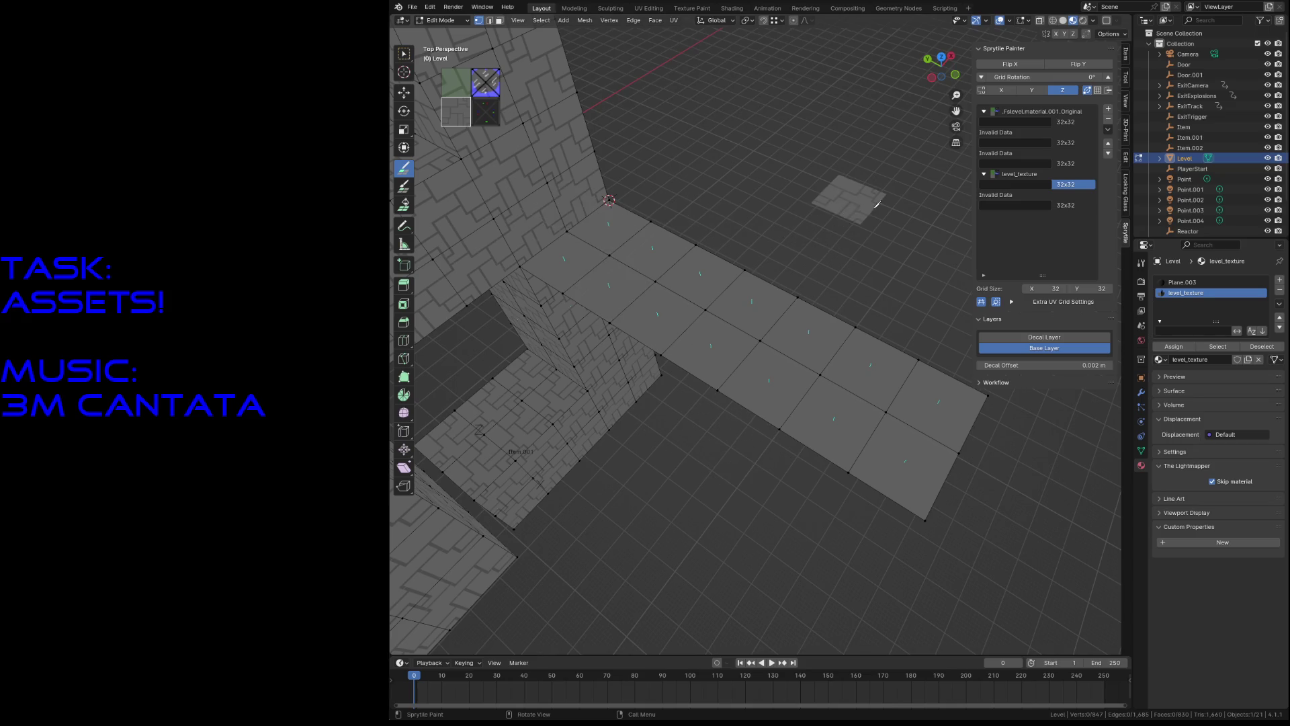
Step: Add the Fslevel.material.001.Original material, pick level_texture tiles, and paint two more strip faces
click(1067, 114)
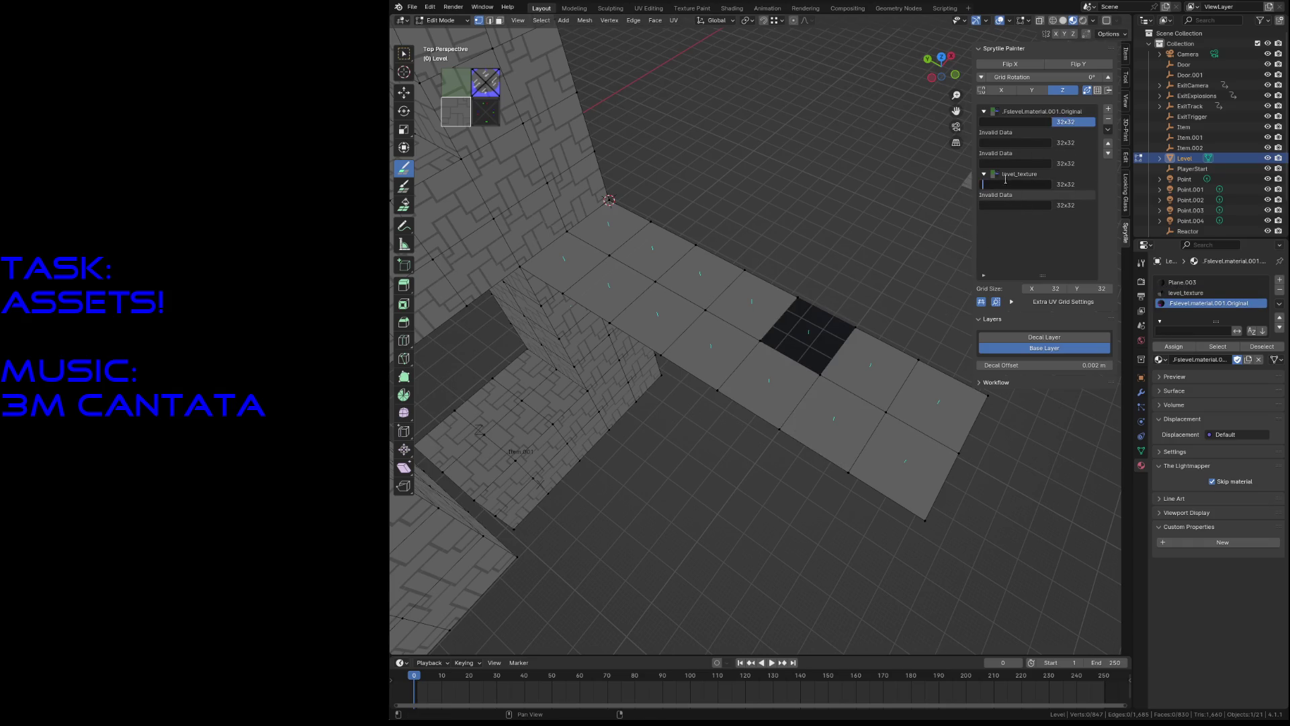
click(1070, 185)
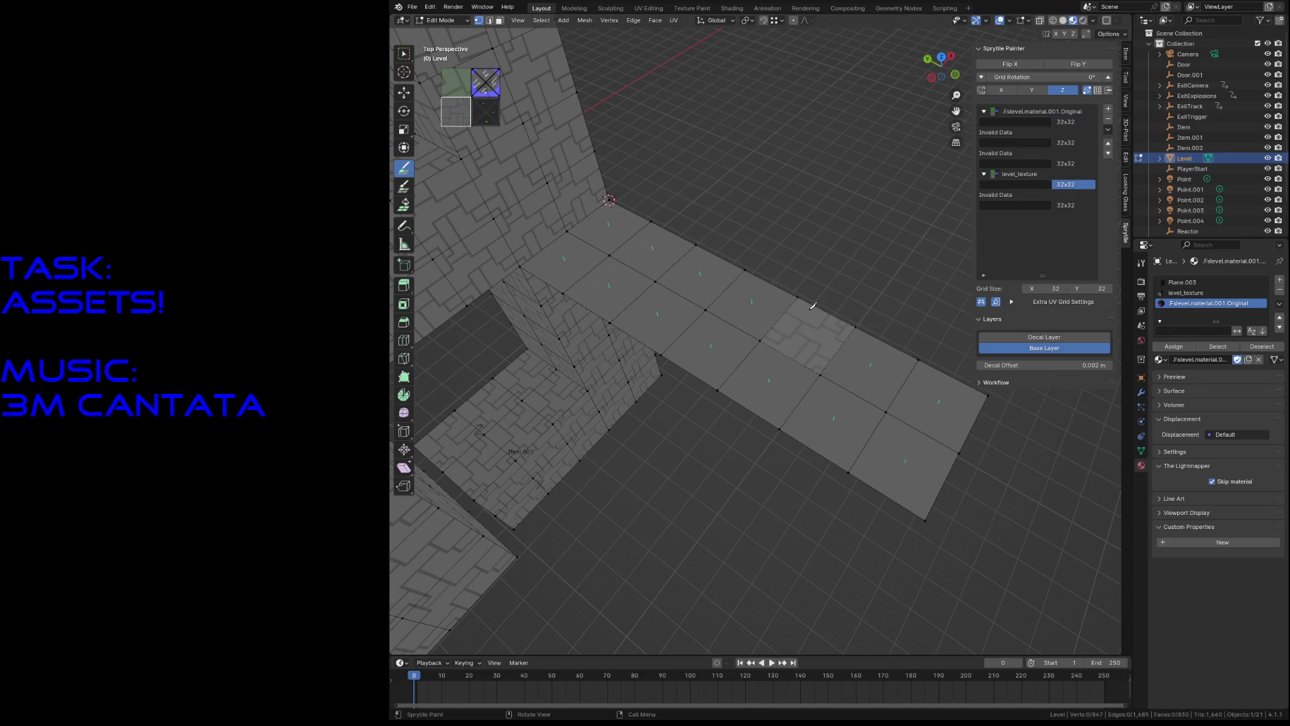
mouse_move(954, 463)
mouse_down()
mouse_move(975, 497)
mouse_move(1005, 430)
mouse_up()
click(1168, 294)
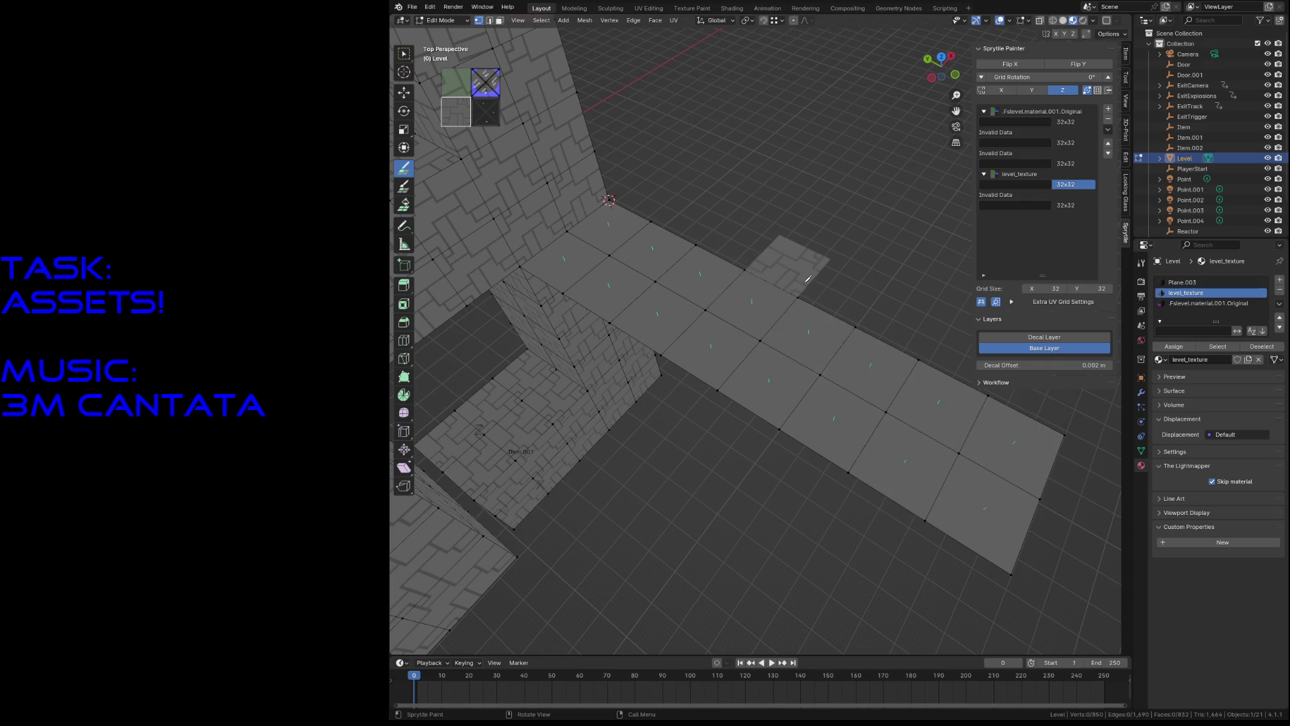
Step: Return to ordinary selection in face mode and select one floor face beside the track
key(a)
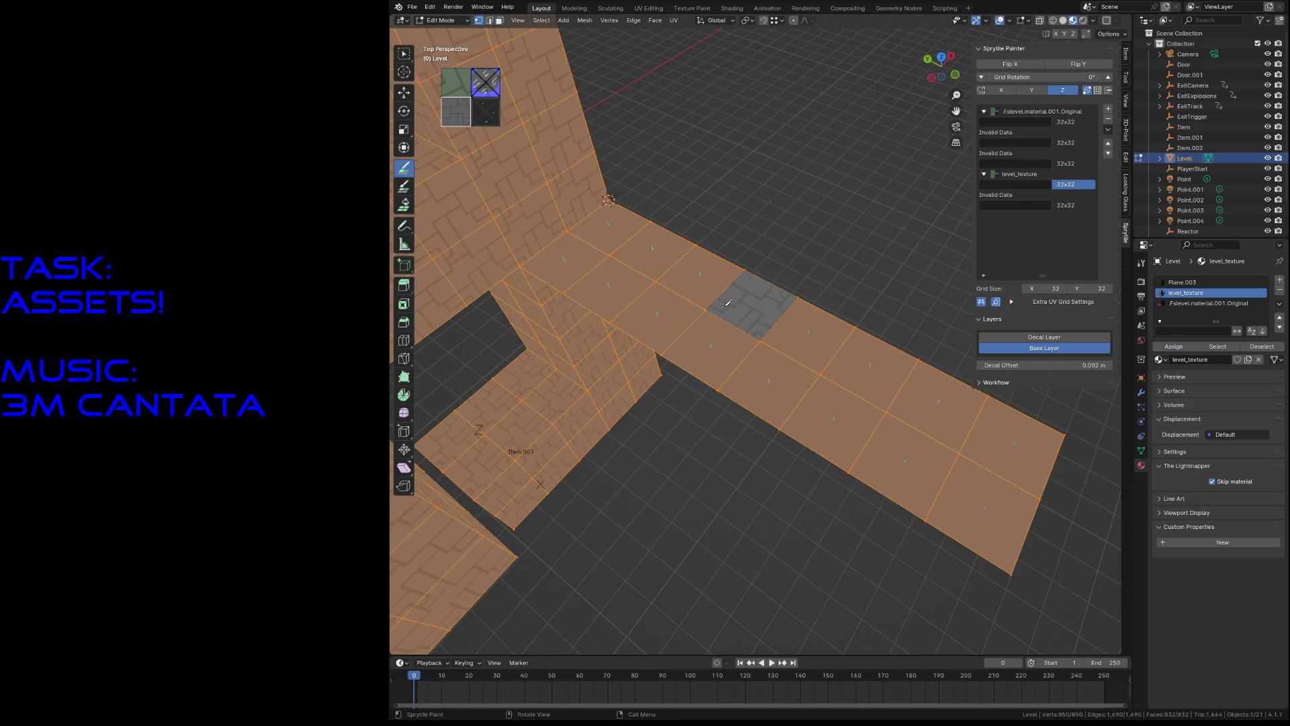
click(404, 54)
click(669, 244)
key(3)
click(666, 253)
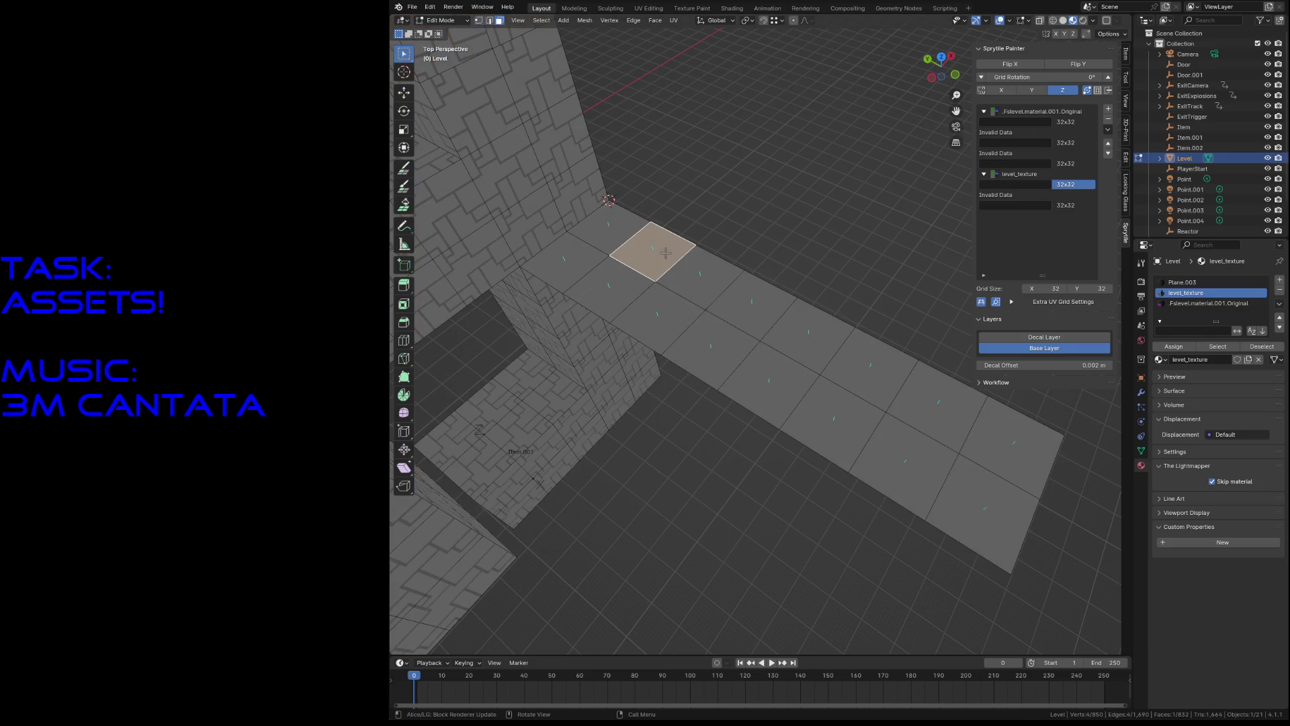
Step: Show level_texture.png zoomed in the UV Editing workspace, then move on to the Shading workspace
click(646, 8)
scroll(694, 198, down, 2)
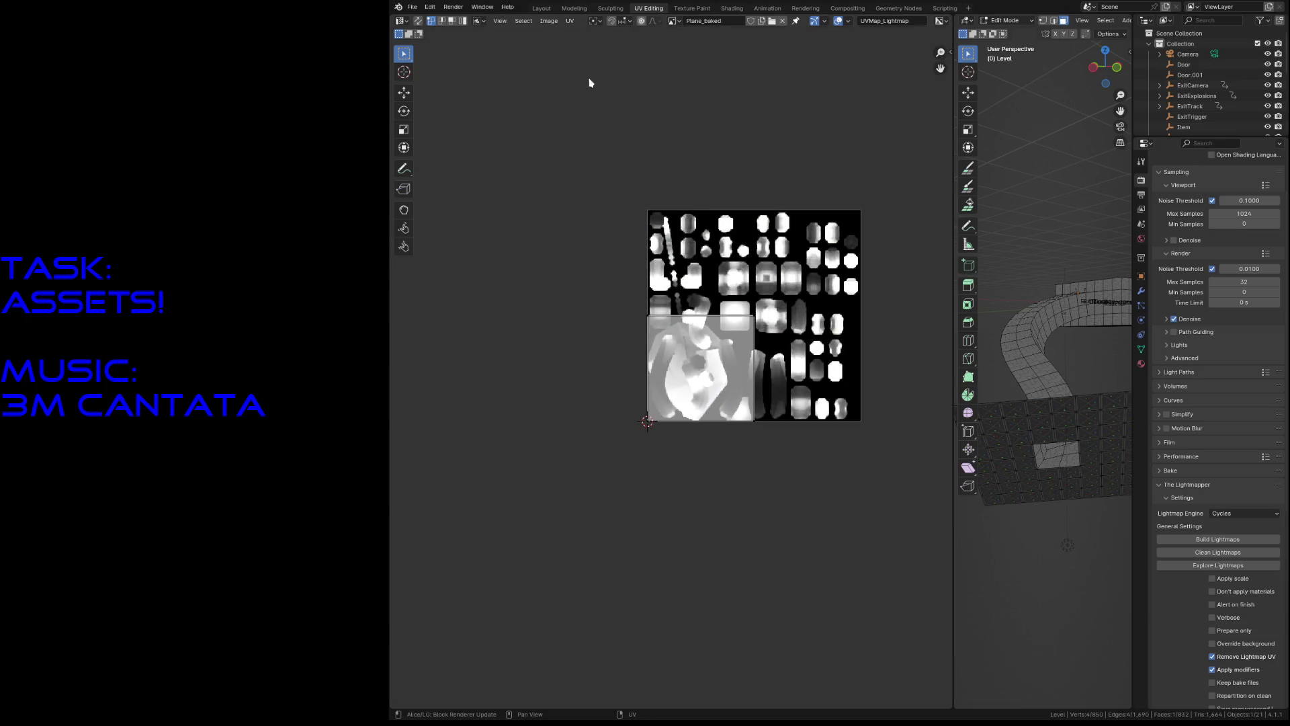
click(672, 22)
click(681, 40)
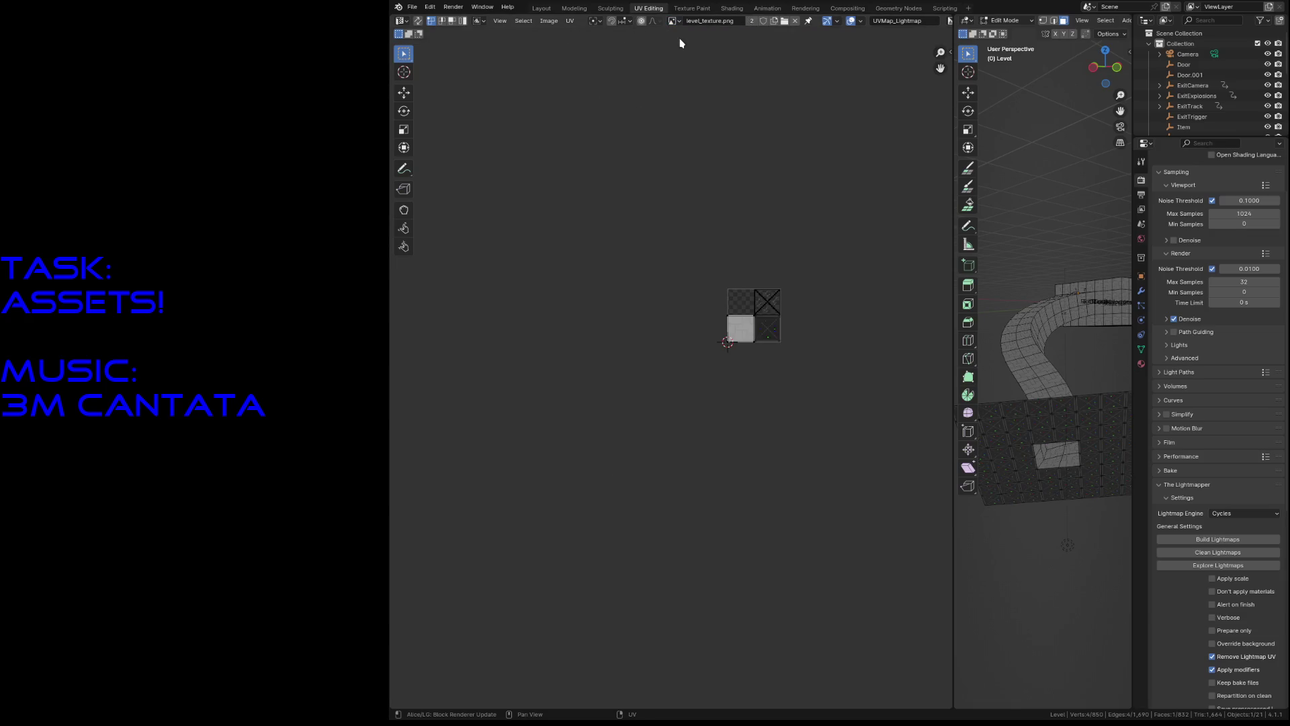
scroll(764, 229, up, 3)
middle_drag(764, 229, 656, 285)
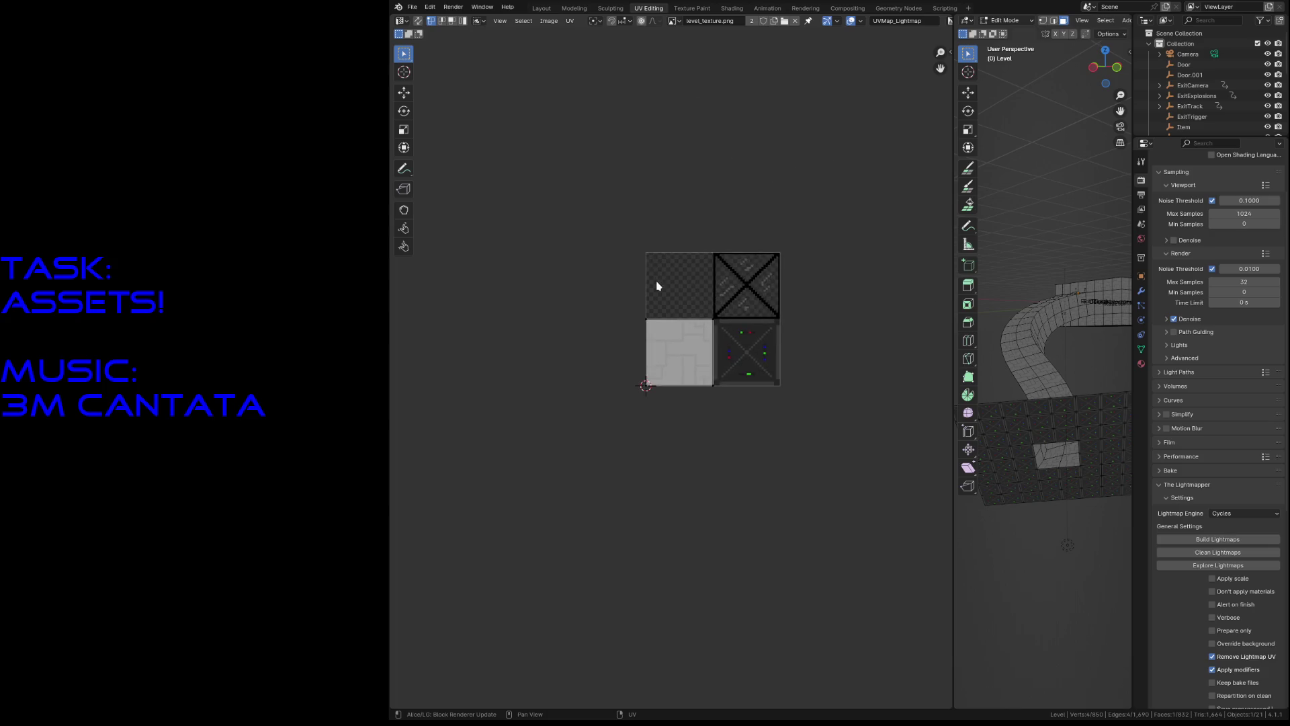
scroll(658, 272, up, 3)
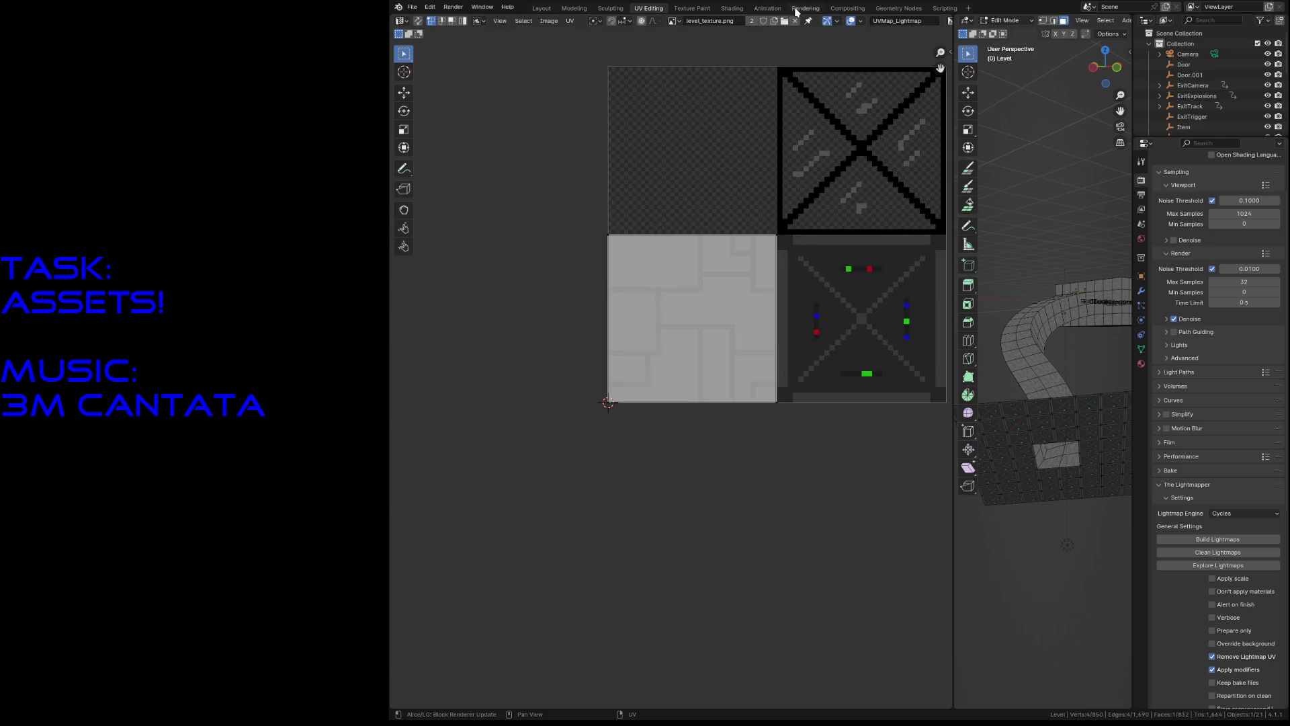
click(799, 9)
click(742, 9)
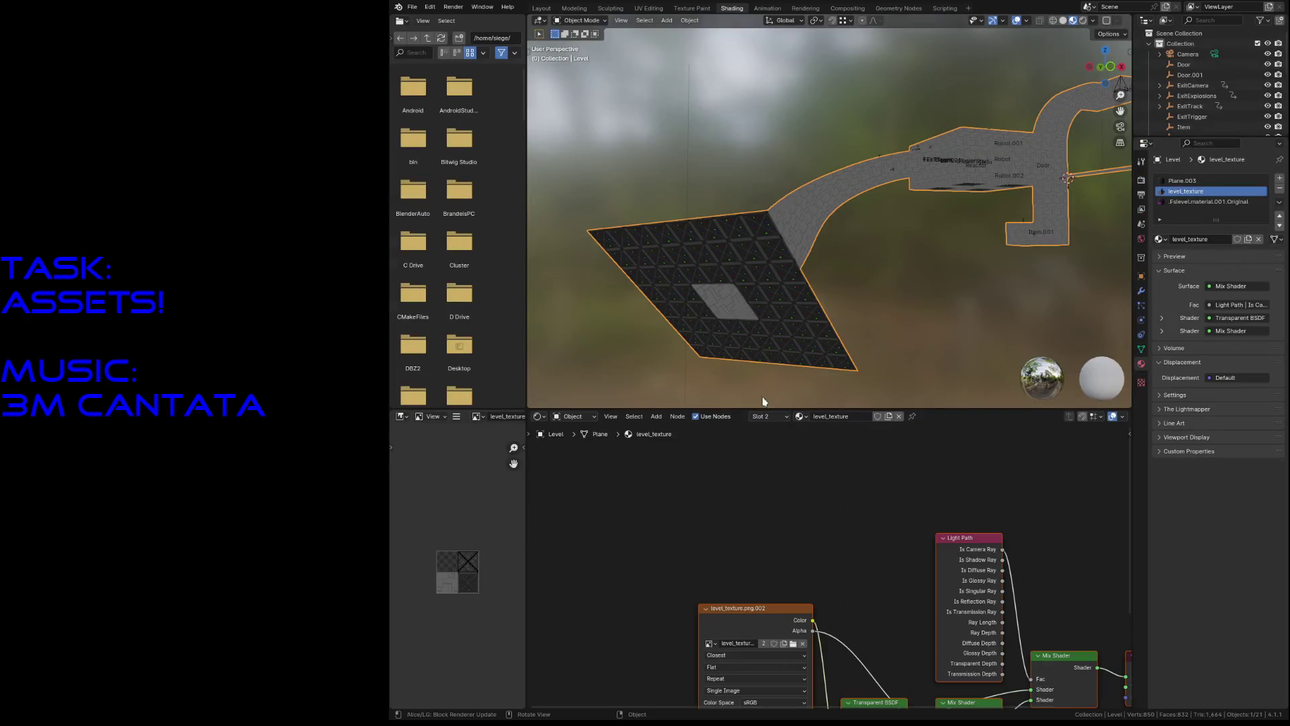
Step: Bring the material's nodes into view and fly through the level's corridors in the viewport
mouse_move(916, 626)
middle_down()
mouse_move(696, 494)
mouse_move(698, 504)
middle_up()
key(shift+grave)
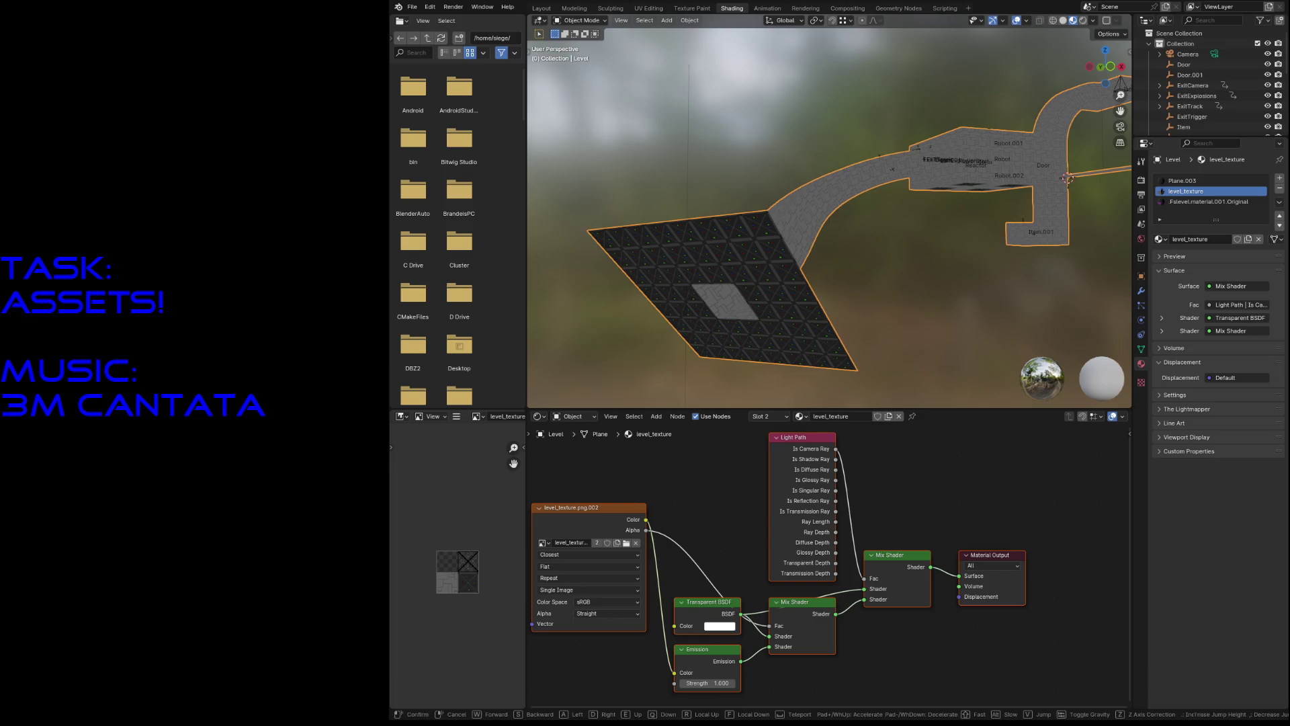
key(w)
key(s)
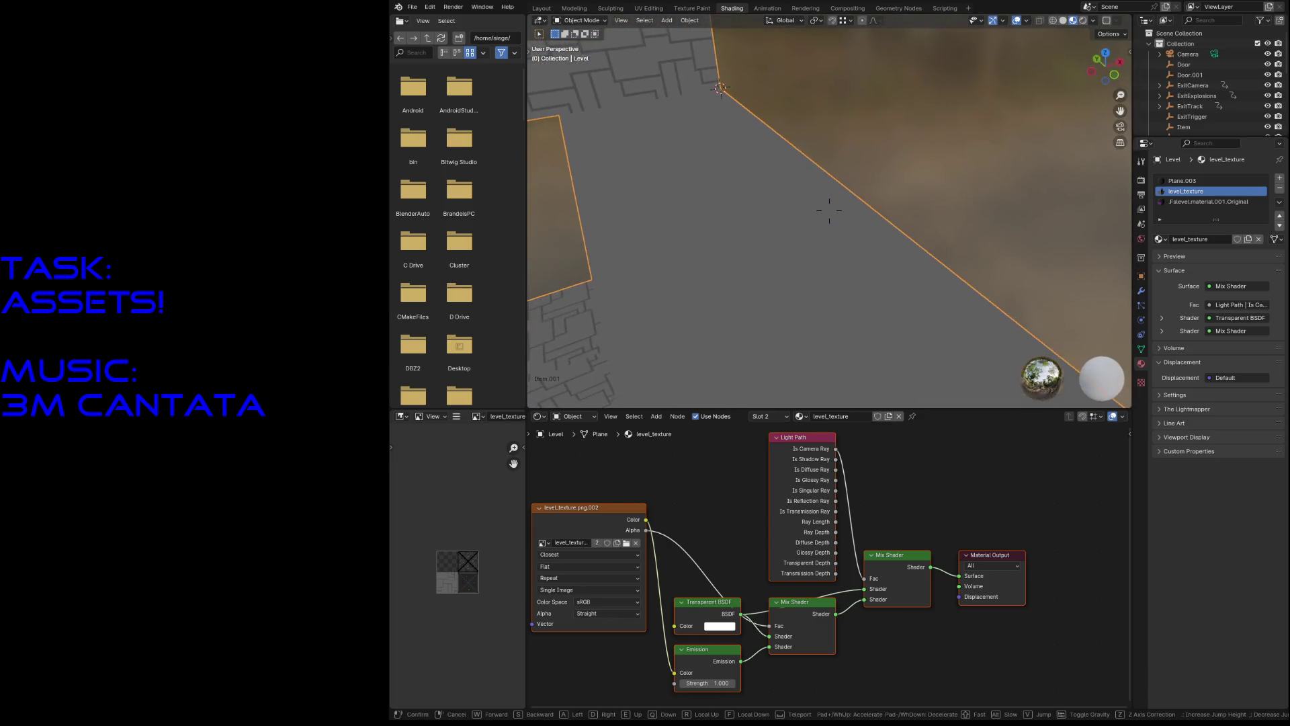
key(w)
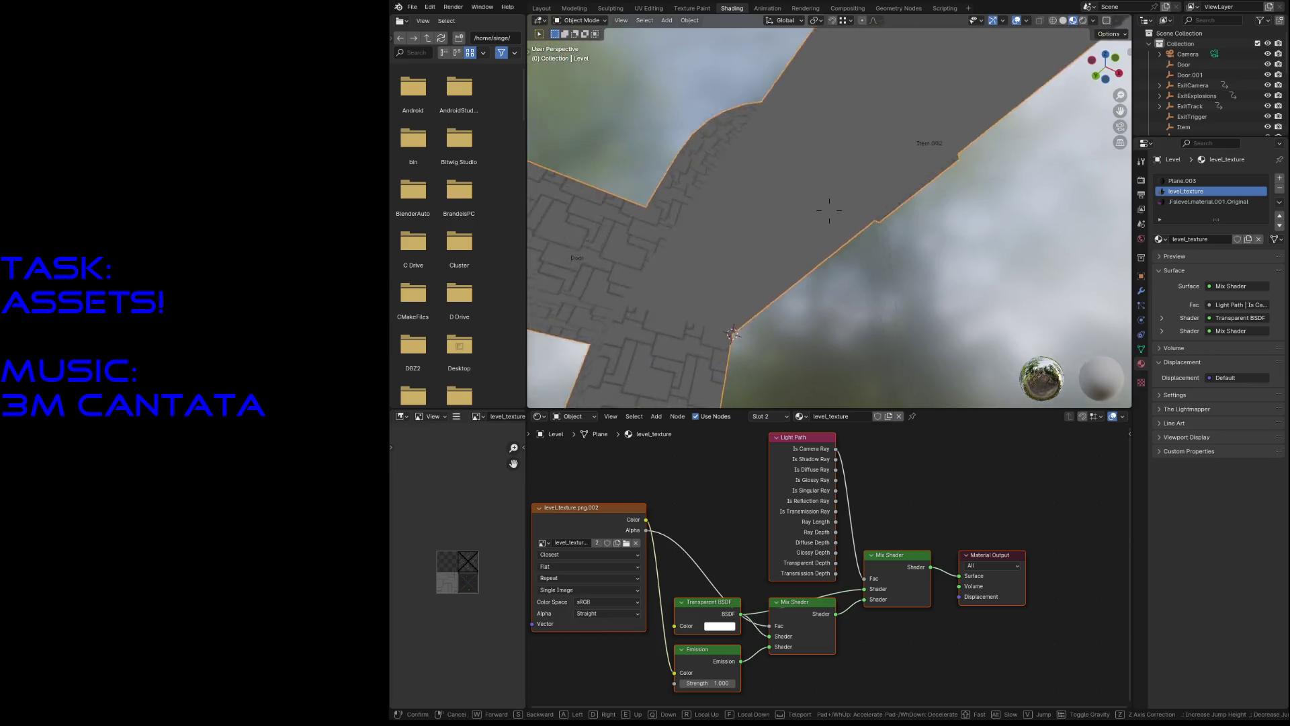
click(830, 210)
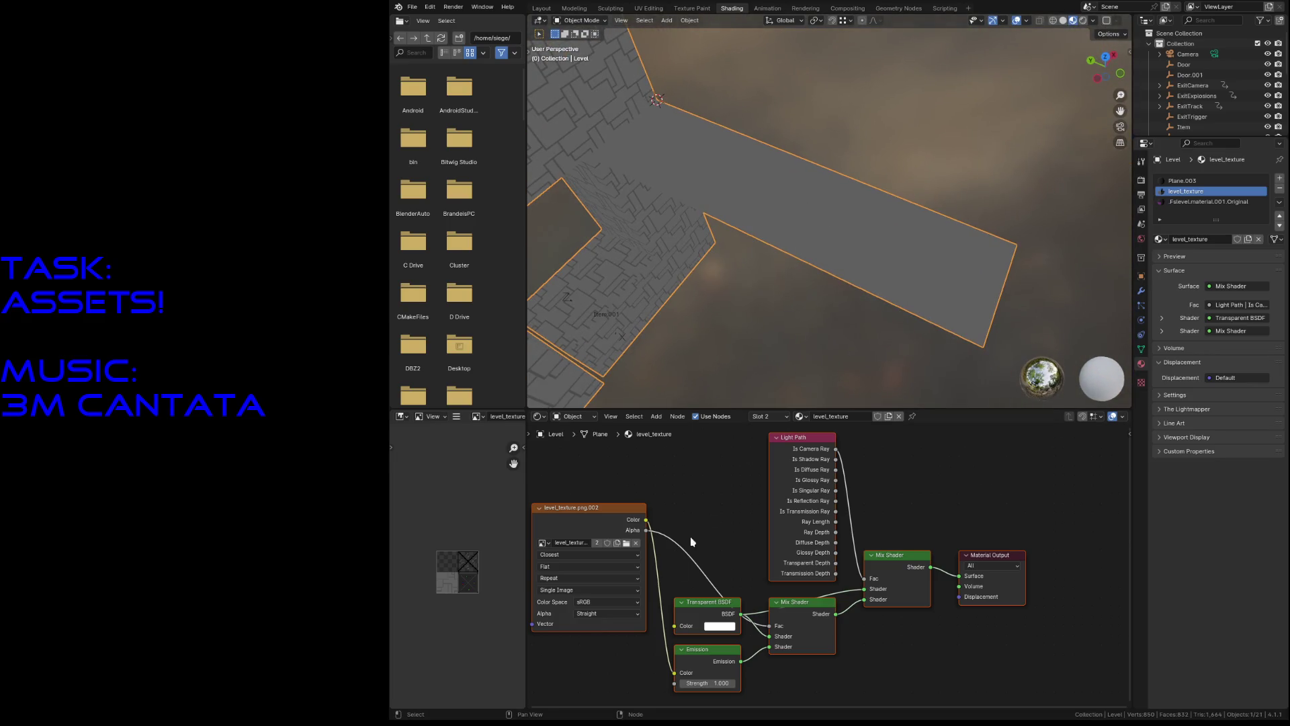
Step: Move the Image Texture and Mix Shader nodes up-left and the Transparent BSDF right
mouse_move(701, 608)
middle_down()
mouse_move(699, 575)
mouse_move(706, 595)
middle_up()
mouse_move(649, 503)
middle_down()
mouse_move(637, 507)
mouse_move(661, 519)
middle_up()
drag(637, 515, 630, 485)
drag(801, 602, 741, 479)
mouse_move(720, 608)
mouse_down()
mouse_move(704, 586)
mouse_move(776, 616)
mouse_up()
click(801, 443)
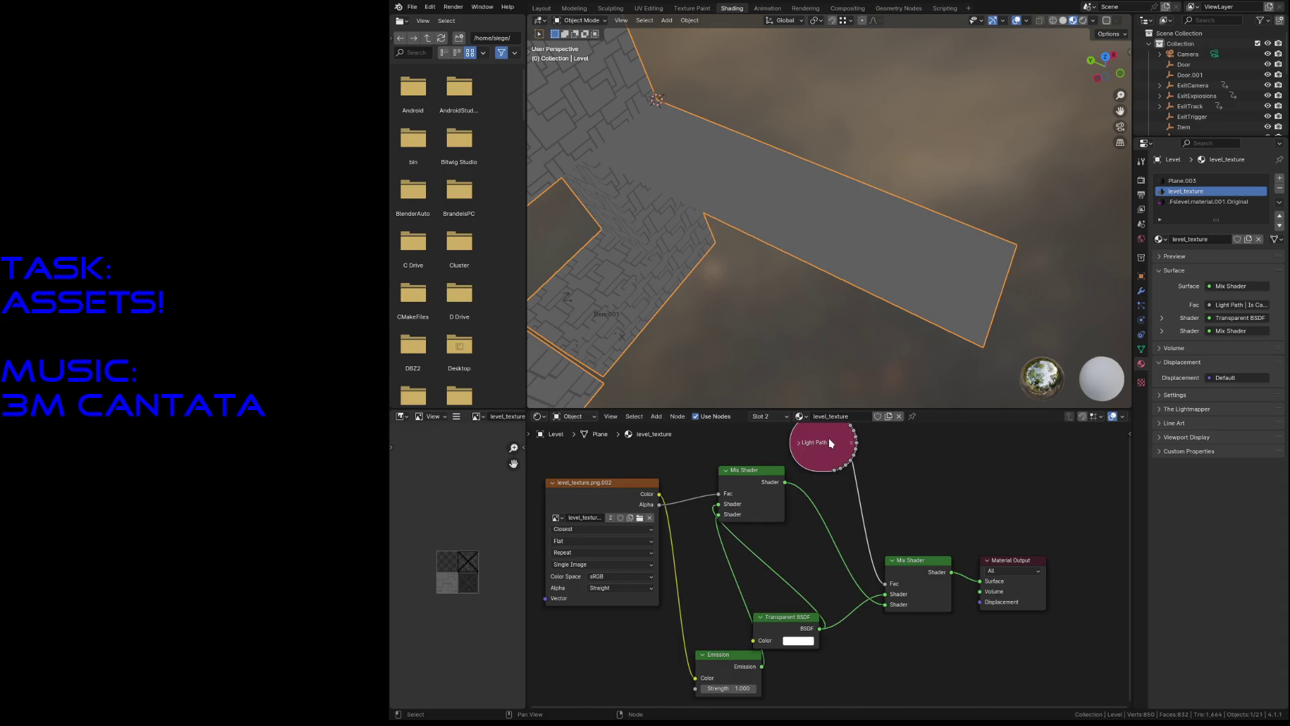
key(ctrl+z)
Step: Reposition the Light Path, lower Mix Shader, level_texture image and Emission nodes, then return to Layout
mouse_move(832, 446)
mouse_down()
mouse_move(864, 430)
mouse_move(859, 440)
mouse_up()
click(822, 438)
click(823, 438)
drag(933, 562, 941, 589)
drag(643, 489, 616, 490)
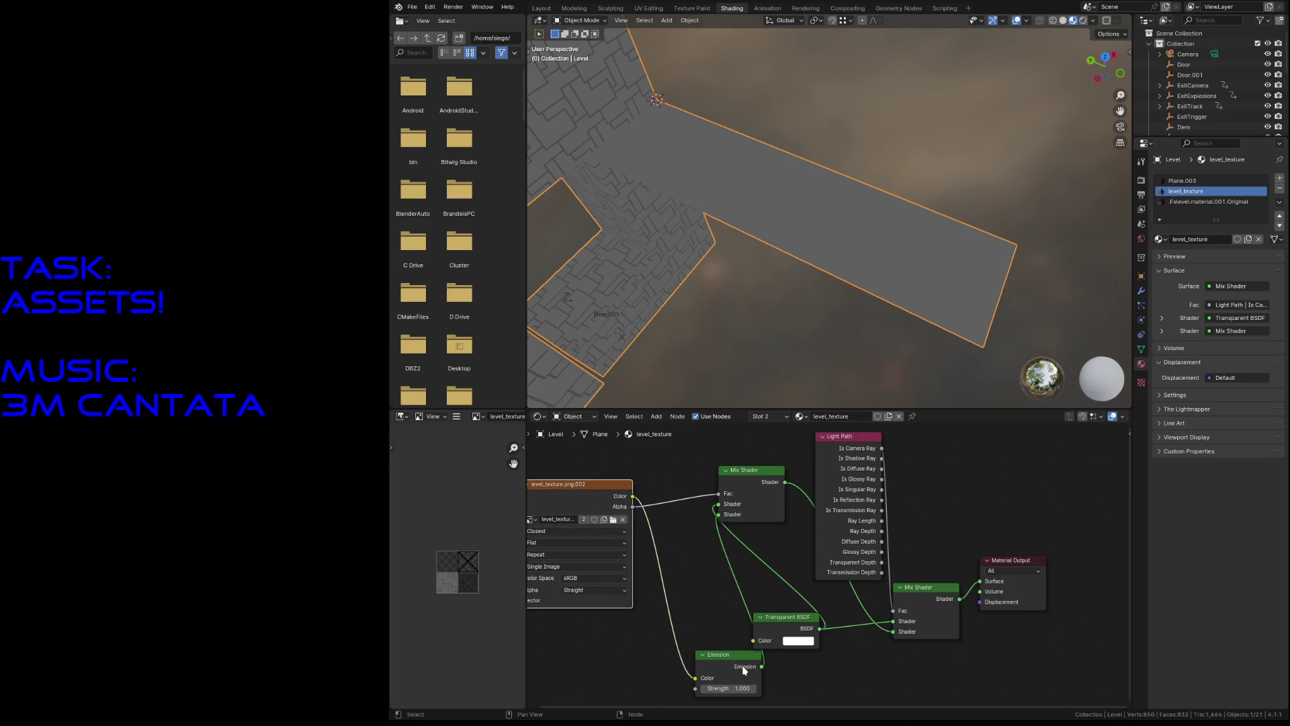
drag(731, 666, 680, 659)
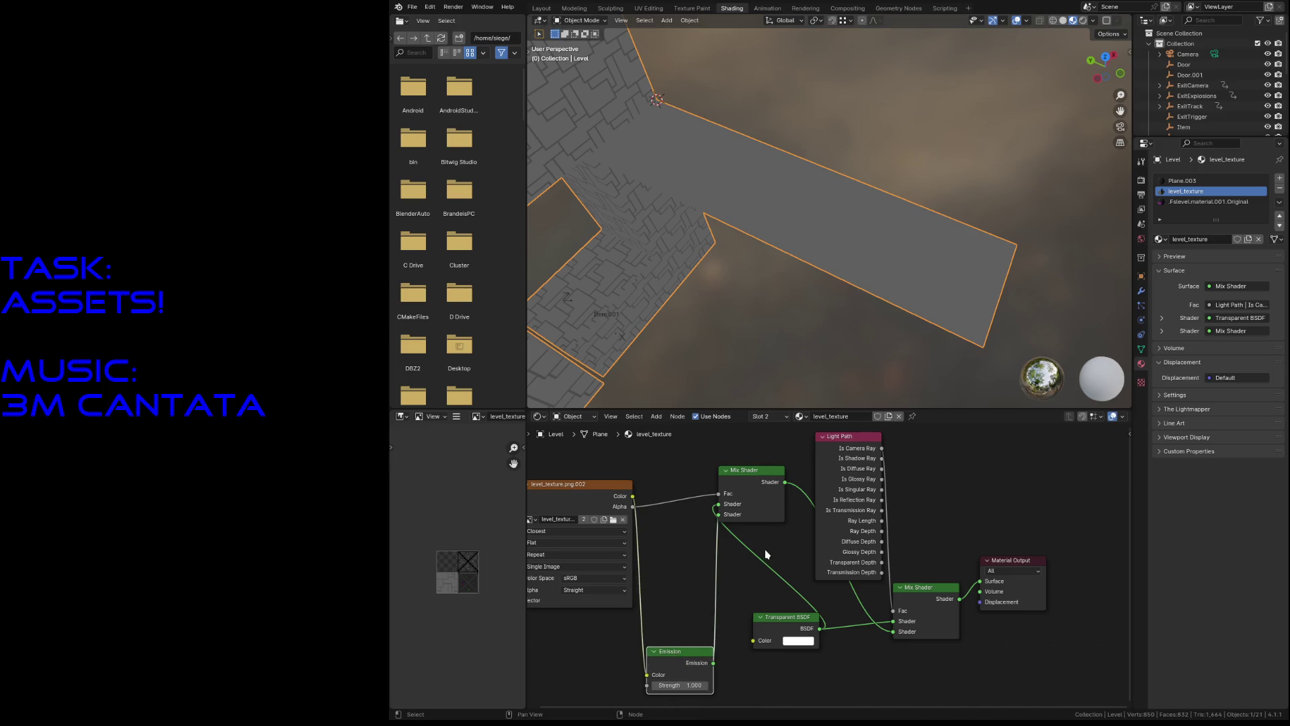
click(543, 8)
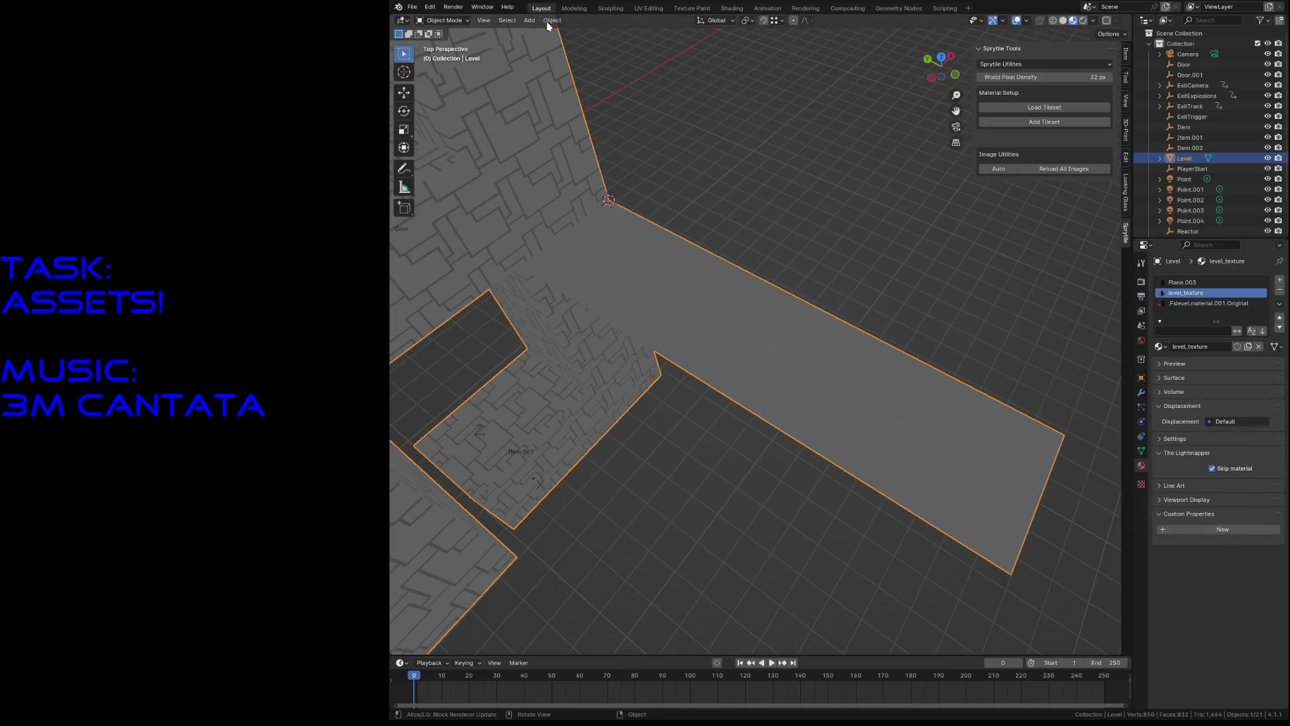
Step: Walk close to the level floor, reselect the Level mesh, and enter Edit Mode
key(shift+grave)
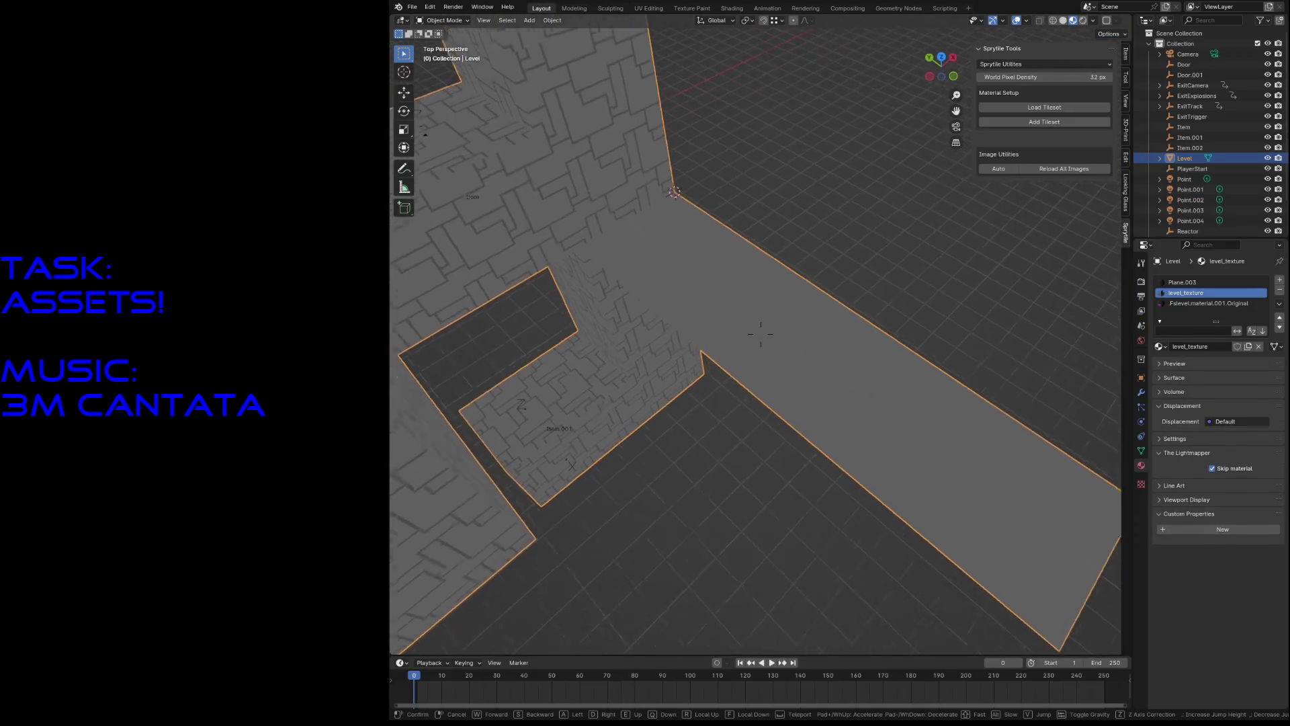
key(w)
key(s)
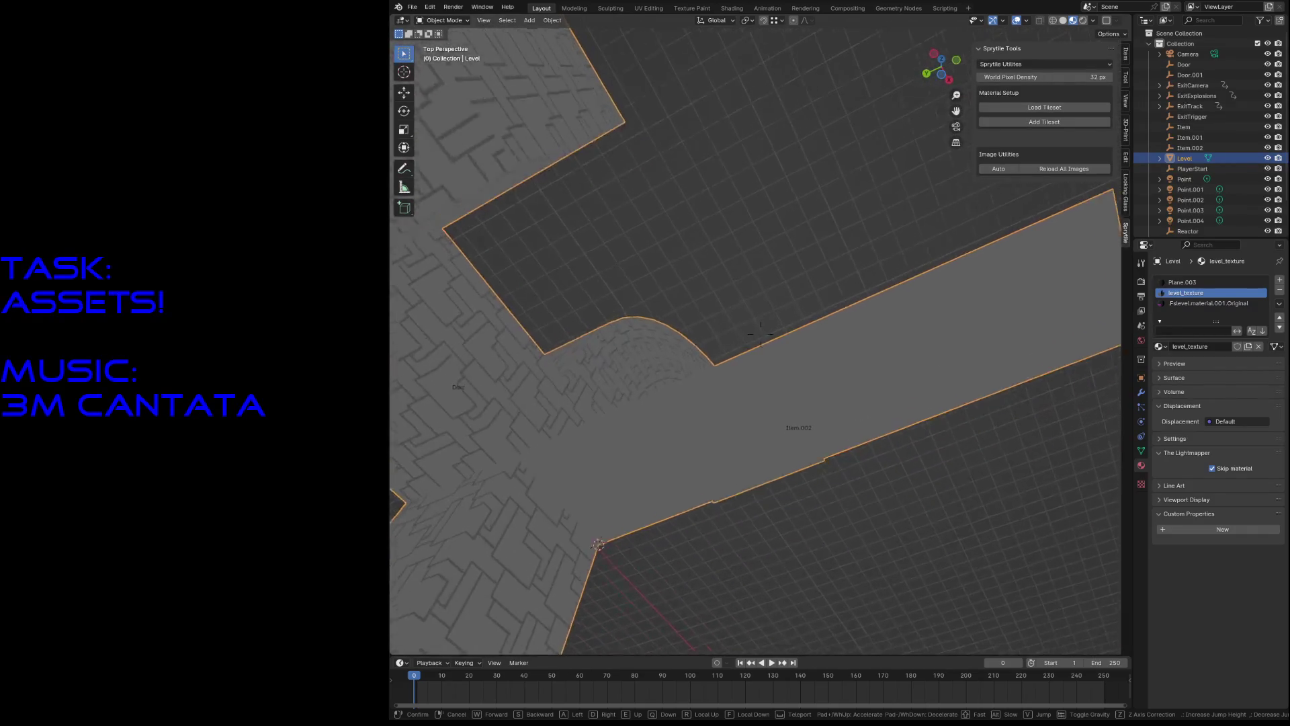
key(w)
key(Escape)
click(720, 269)
click(799, 346)
key(Tab)
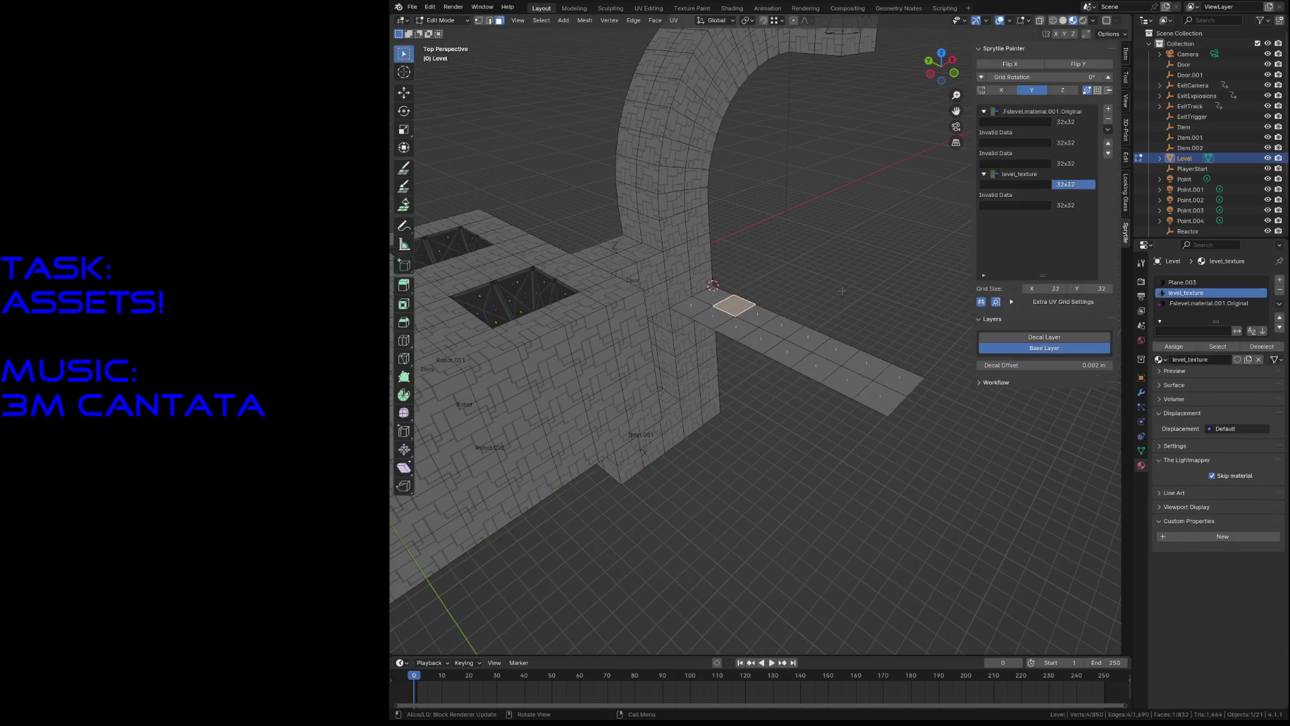
Step: Delete a 2x2 block of wall faces and paint new wall tiles along the floor edge
scroll(822, 285, up, 4)
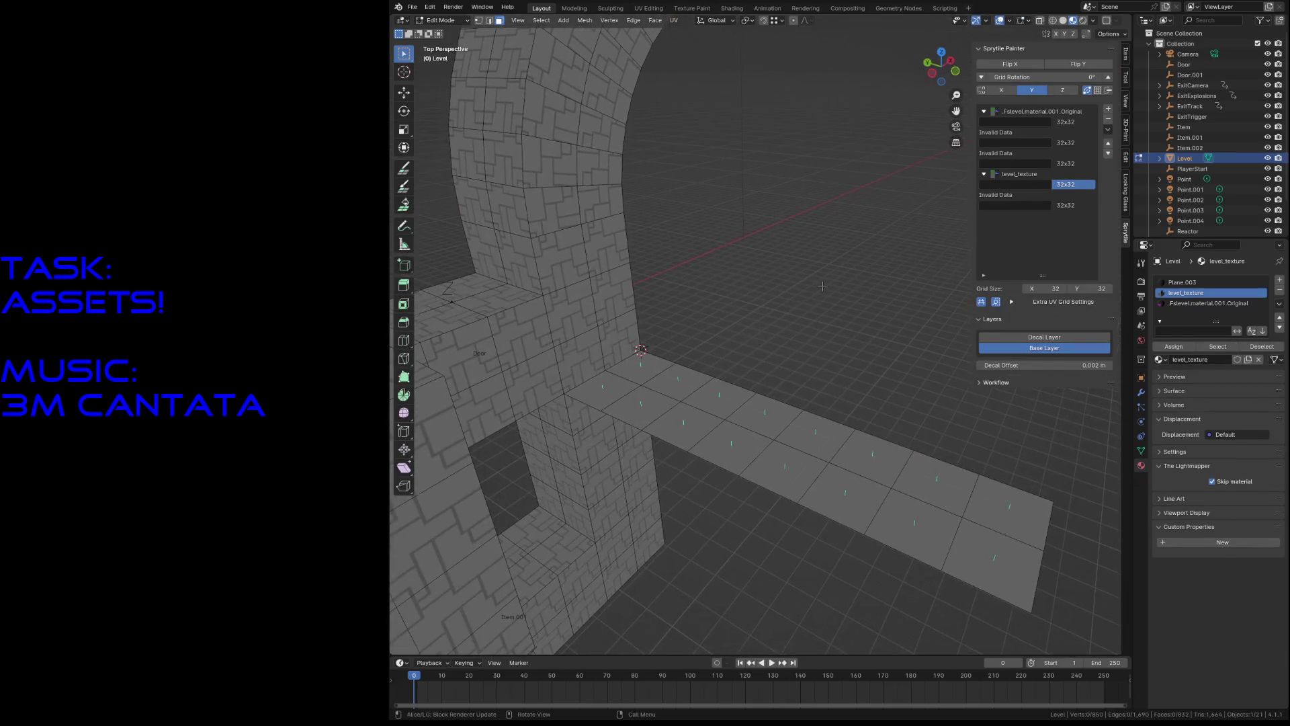
click(575, 321)
shift+click(572, 370)
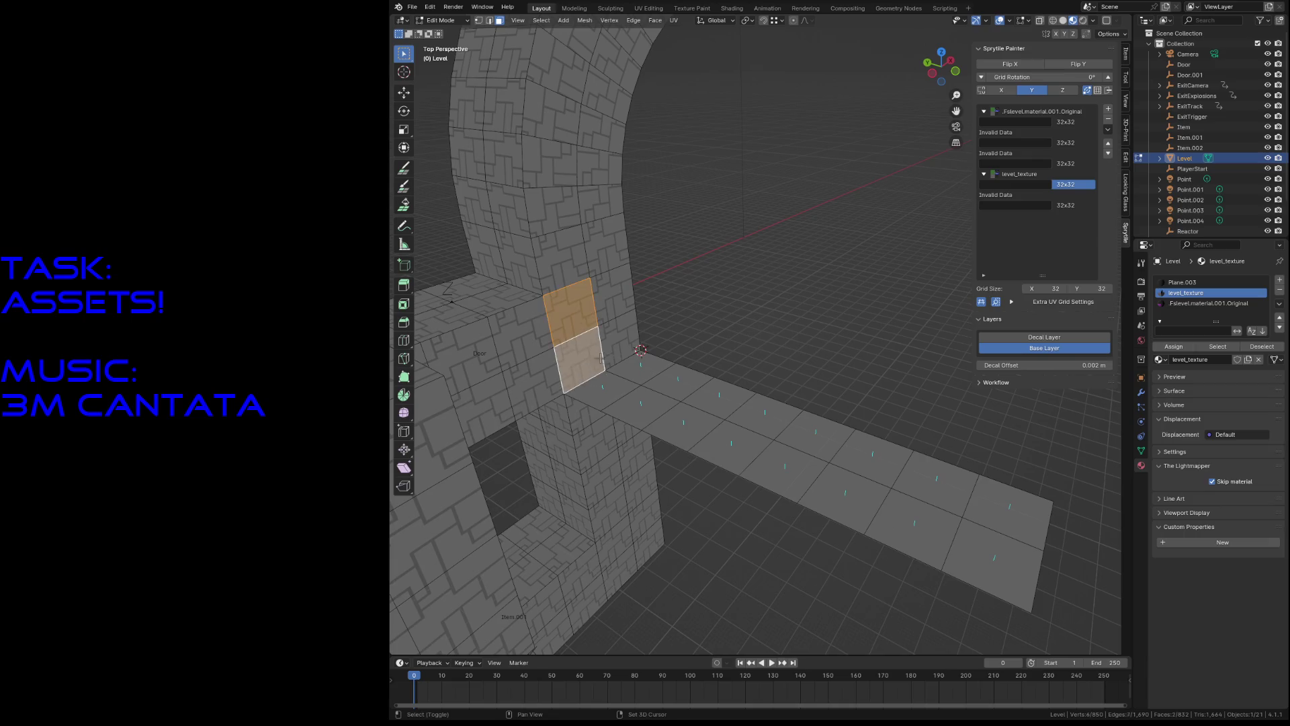
shift+click(608, 353)
shift+click(612, 306)
key(x)
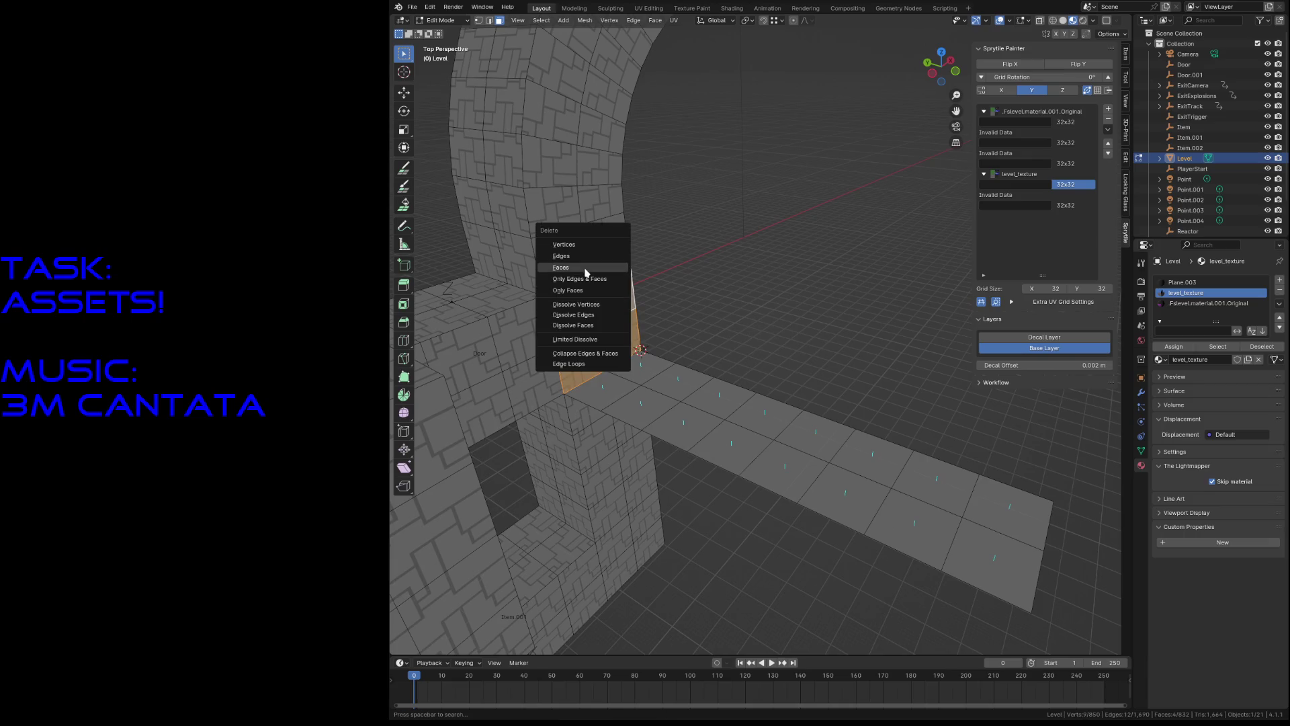
click(586, 267)
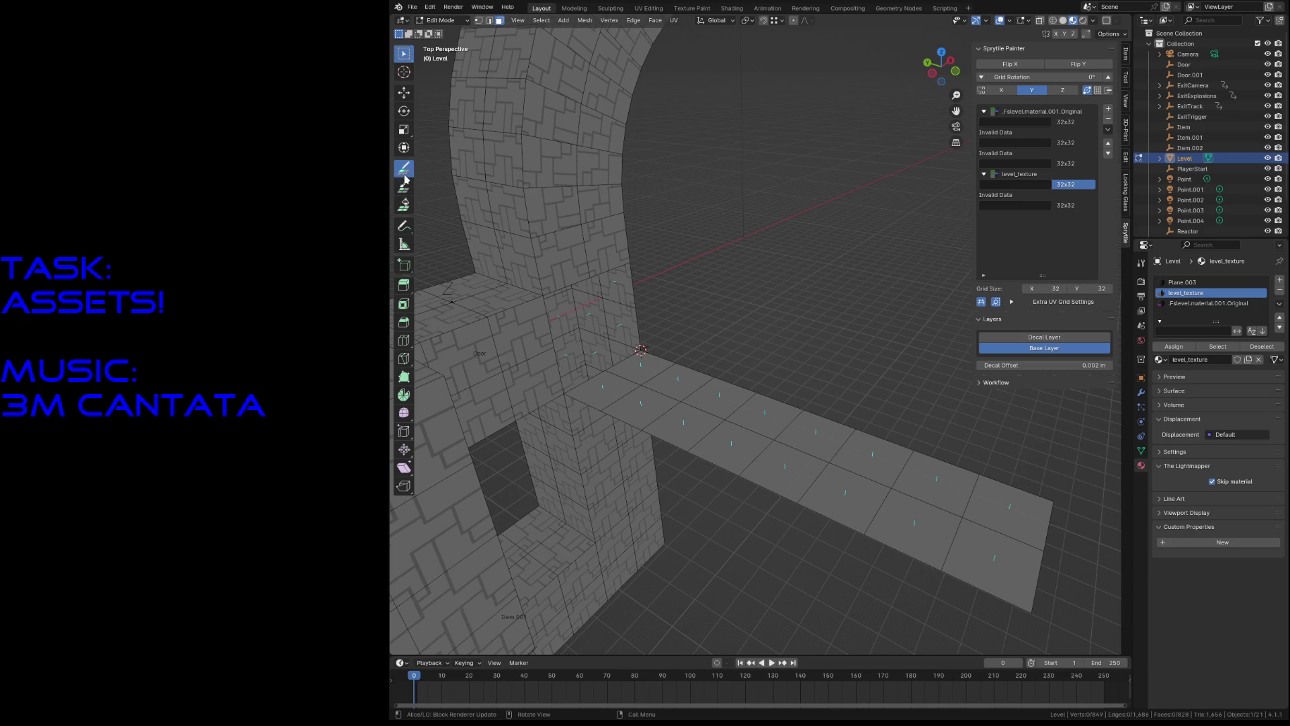
mouse_move(632, 325)
mouse_down()
mouse_move(981, 437)
mouse_move(1076, 417)
mouse_move(664, 302)
mouse_up()
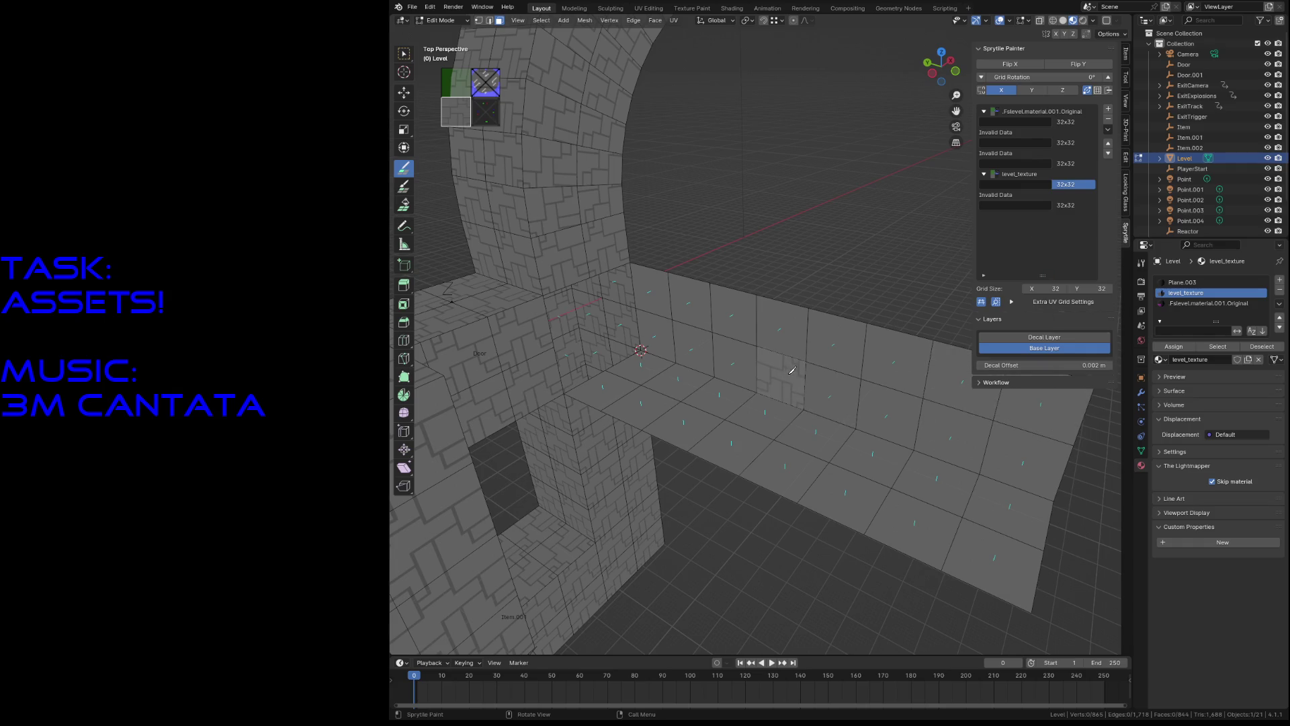
Step: Fly around the arch and blocks, then snap the 3D cursor to a selected vertex
key(shift+grave)
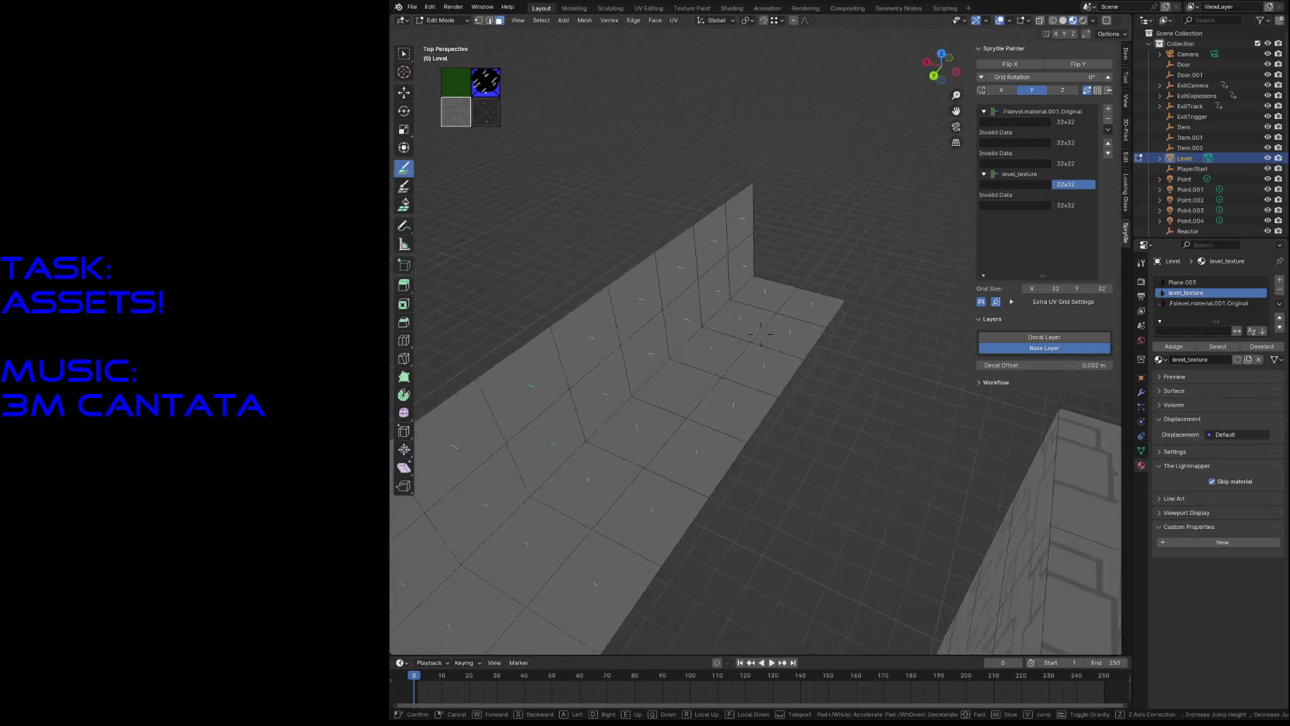
key(w)
key(s)
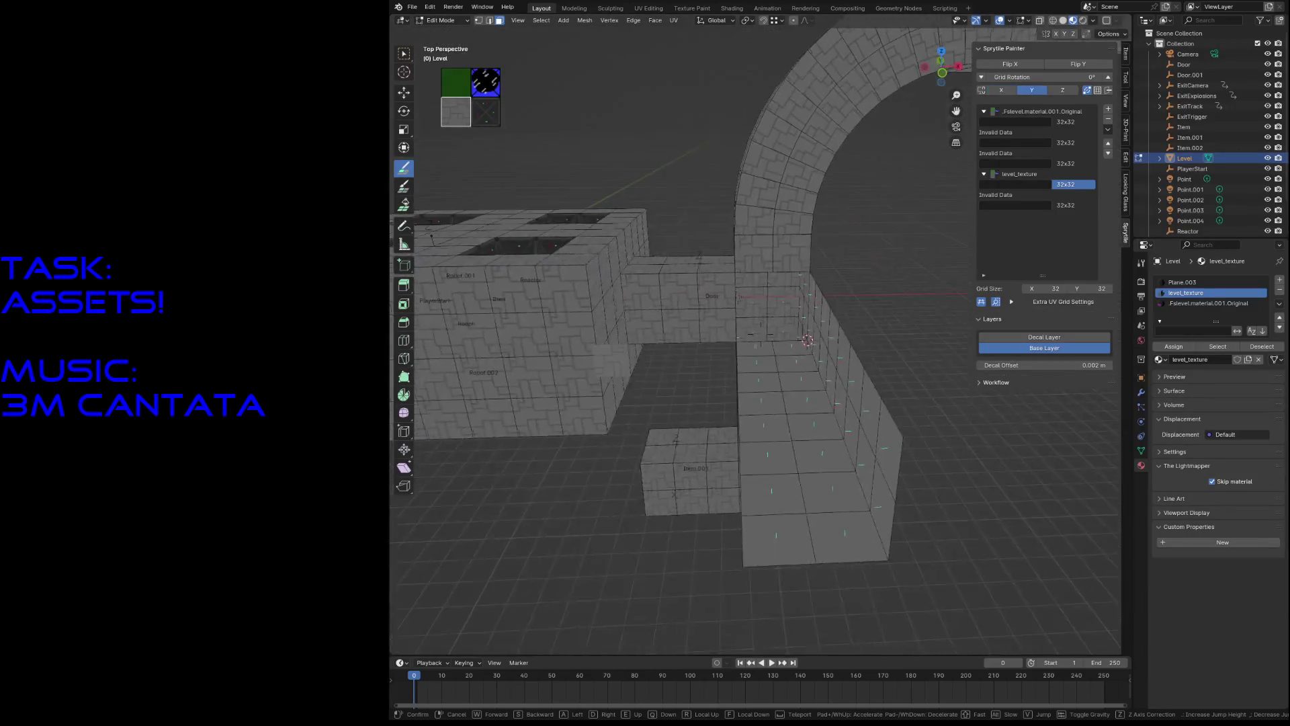
key(s)
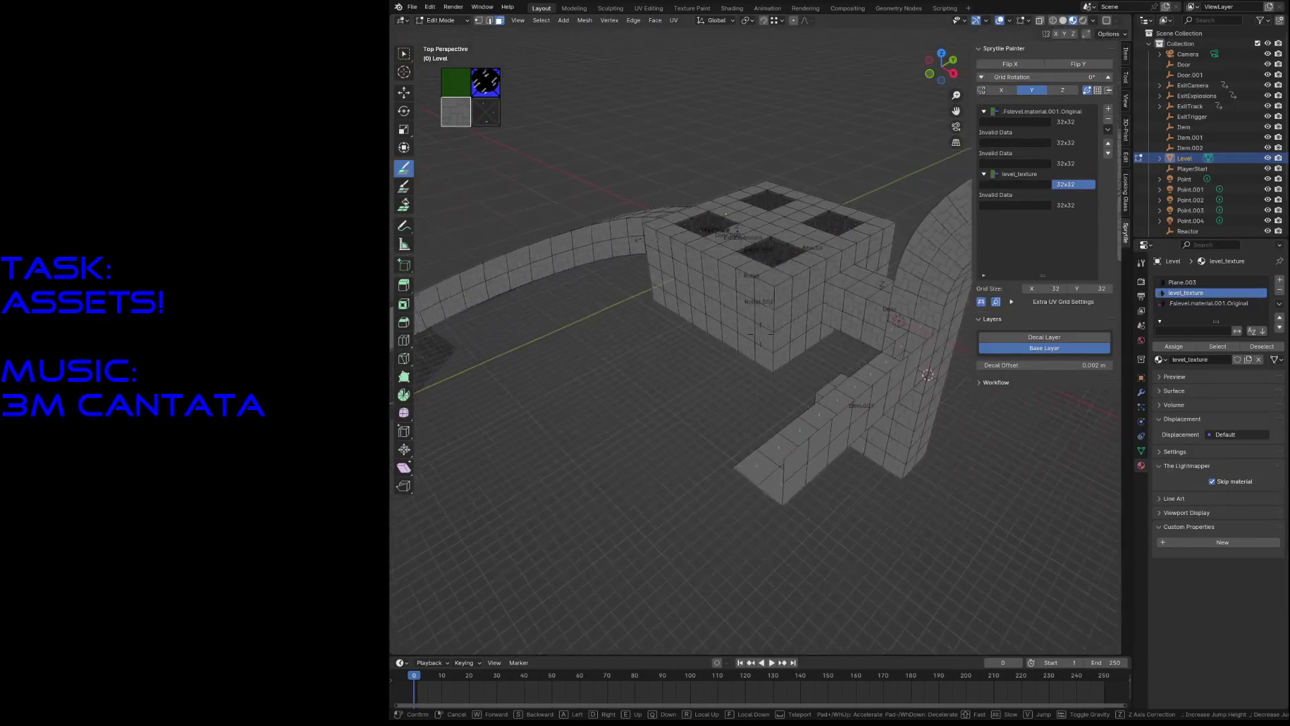
click(794, 371)
key(w)
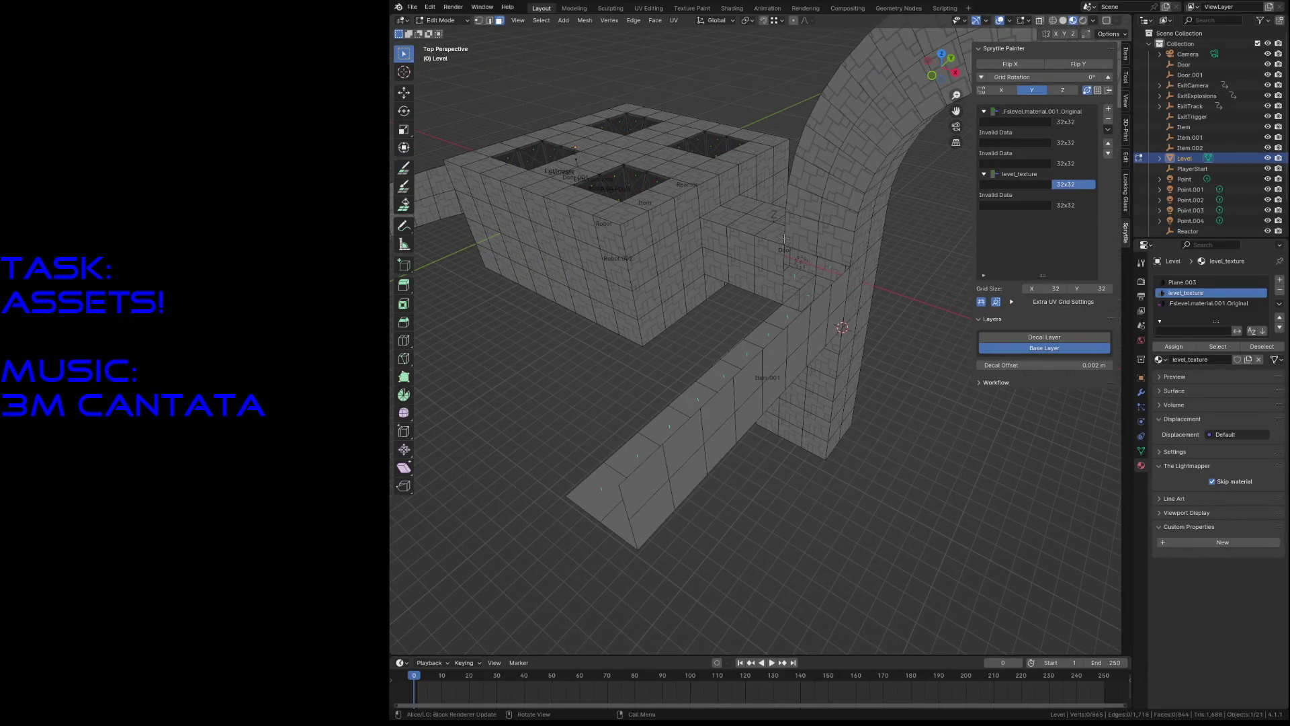
key(1)
key(shift+s)
click(787, 304)
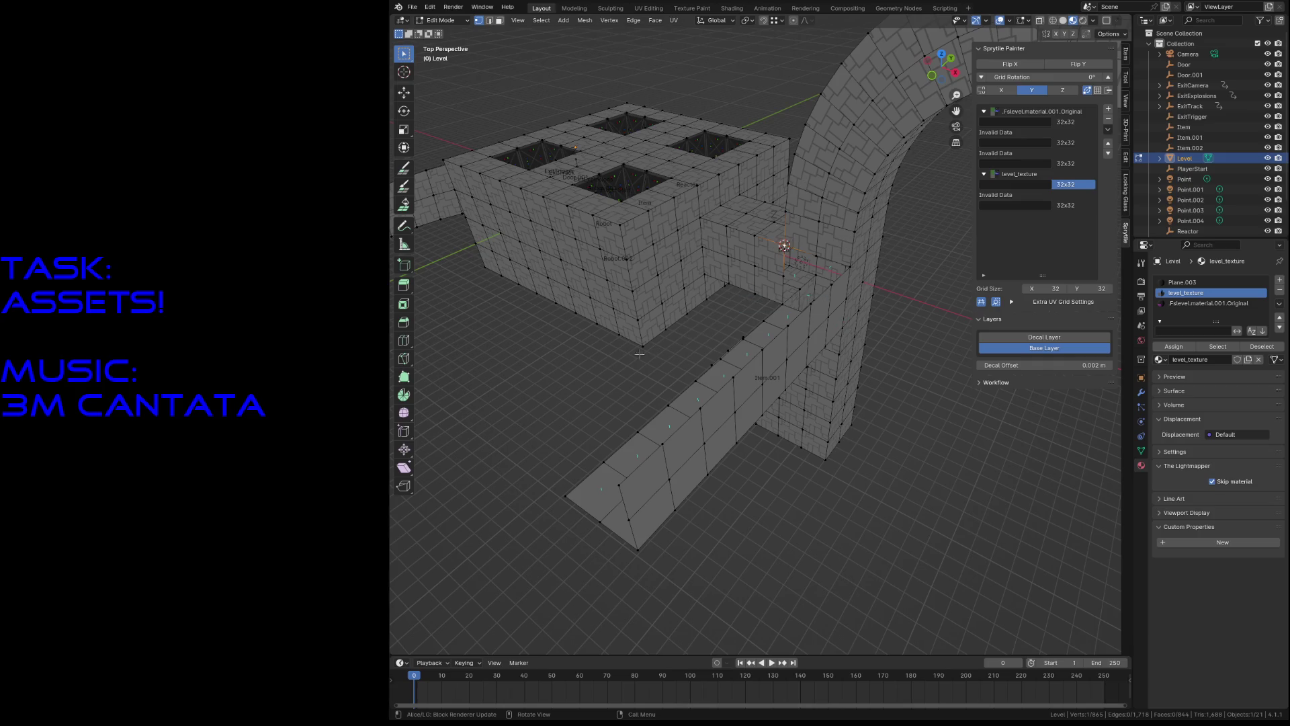
Step: Paint two new rows of wall tiles above the floor strip and view the arch
click(404, 167)
middle_drag(780, 269, 911, 274)
mouse_move(792, 310)
mouse_down()
mouse_move(628, 373)
mouse_move(552, 383)
mouse_move(578, 336)
mouse_move(796, 298)
mouse_up()
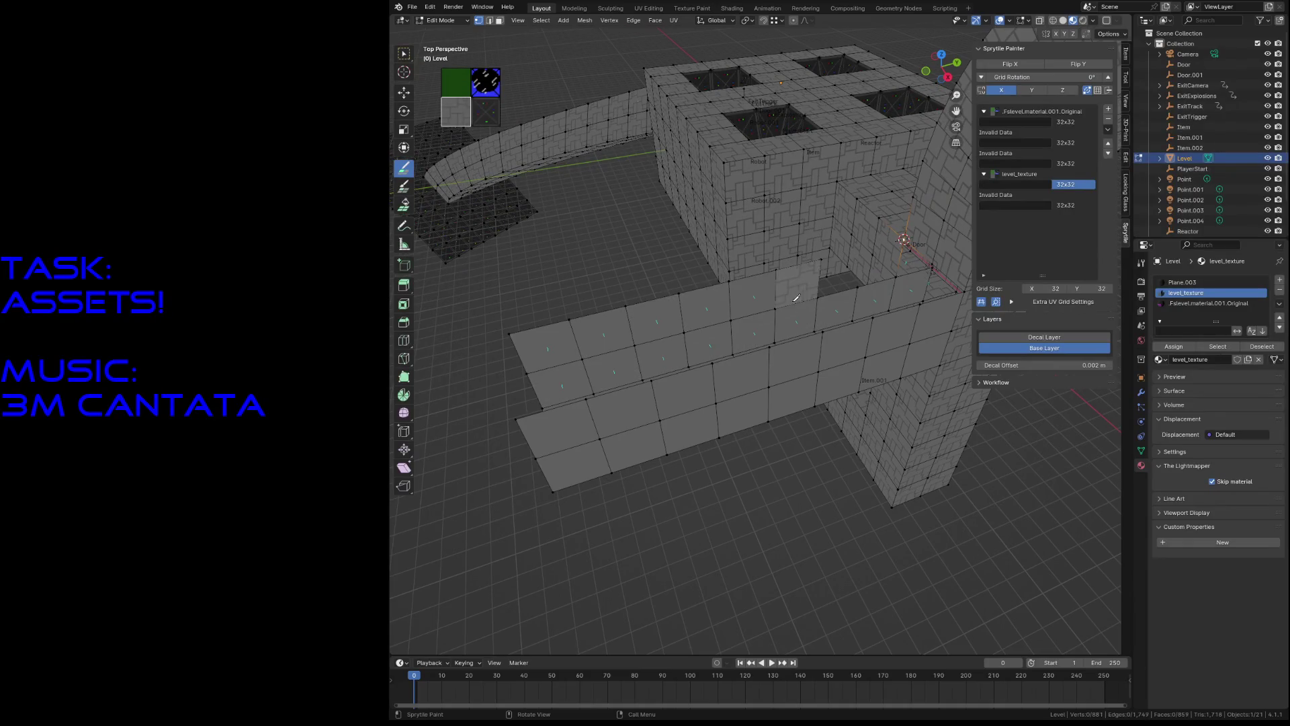
key(shift+grave)
key(w)
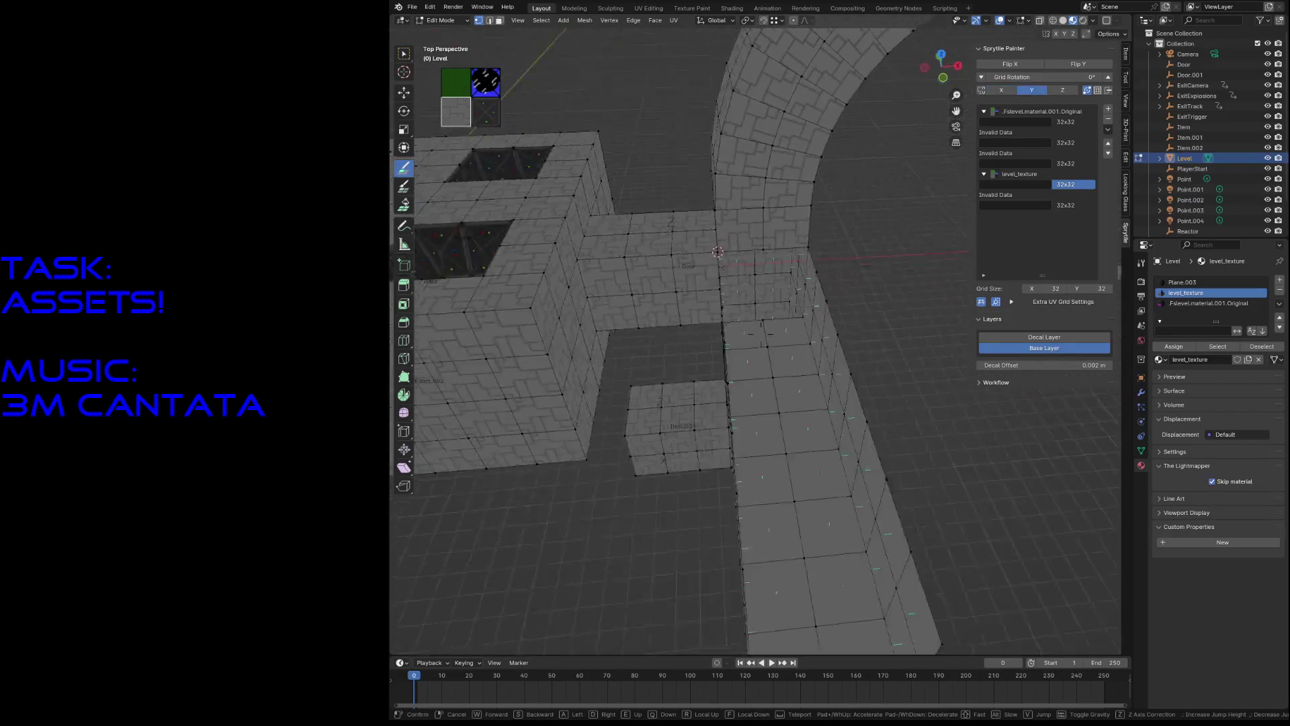
key(w)
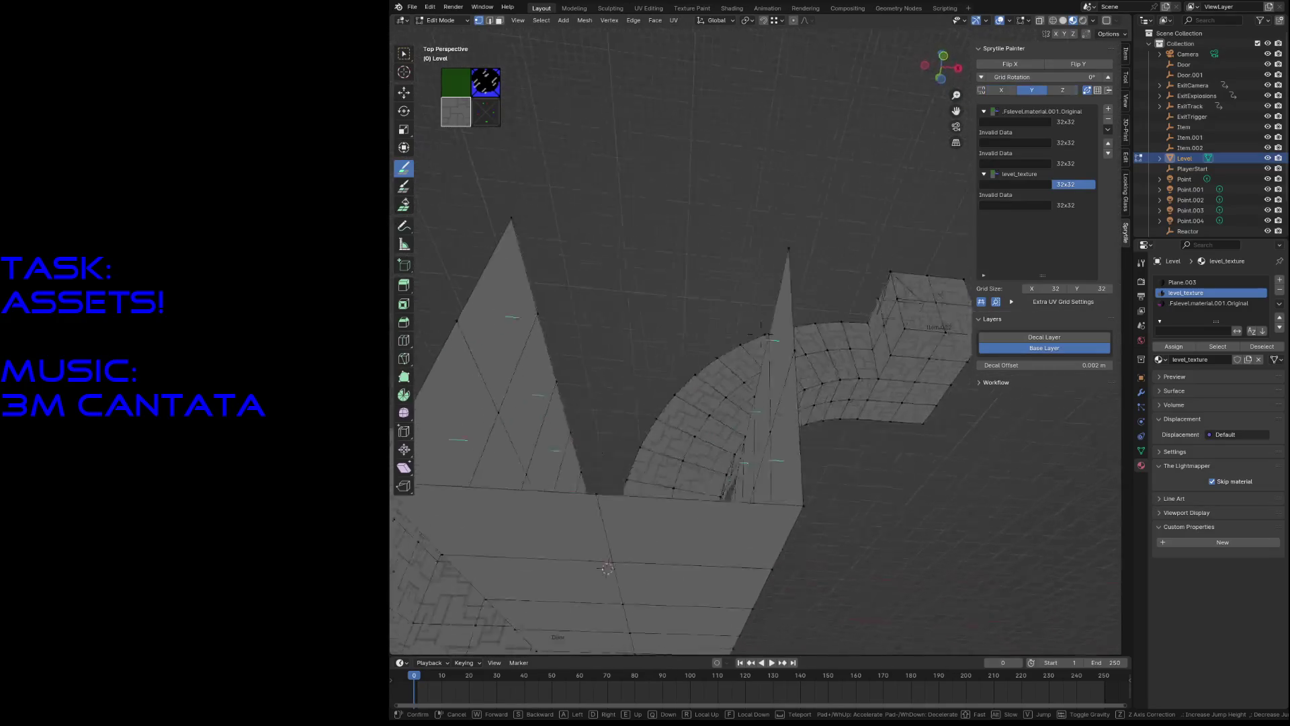
click(724, 425)
Step: Paint tiles over the dark grid area along the floor corridor
key(shift+grave)
key(w)
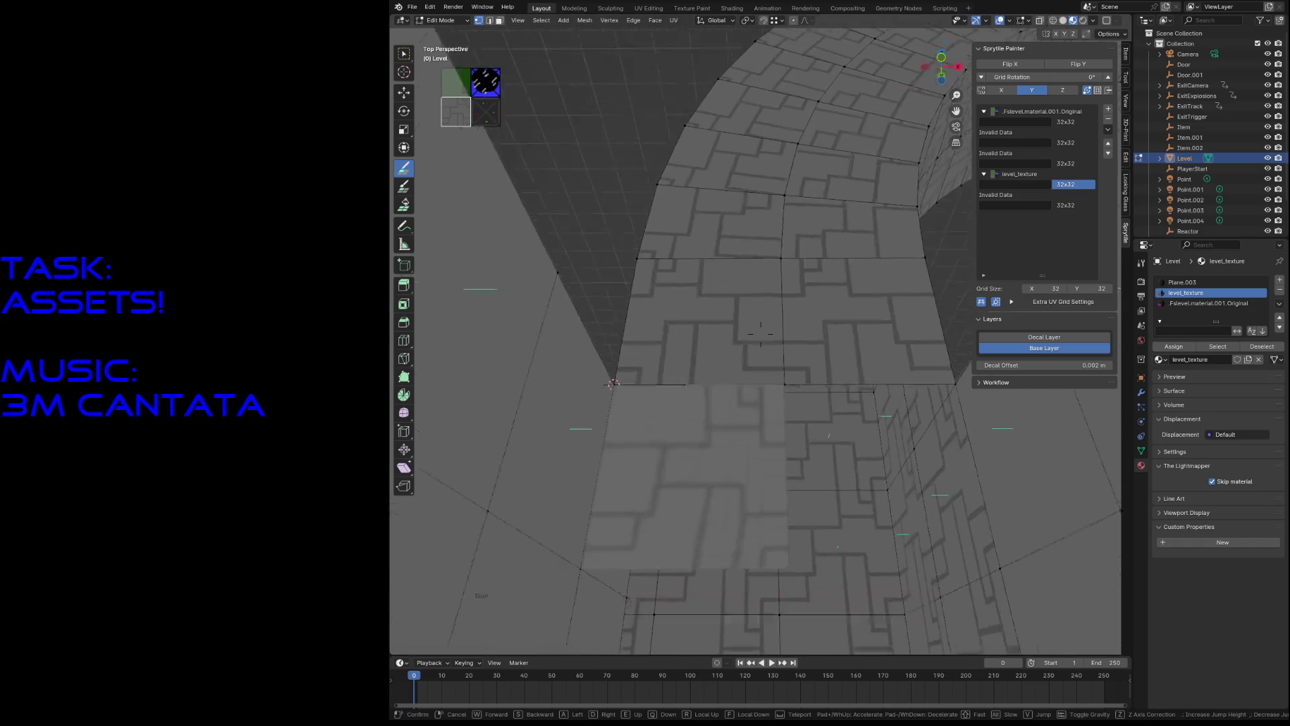
click(791, 338)
key(shift+grave)
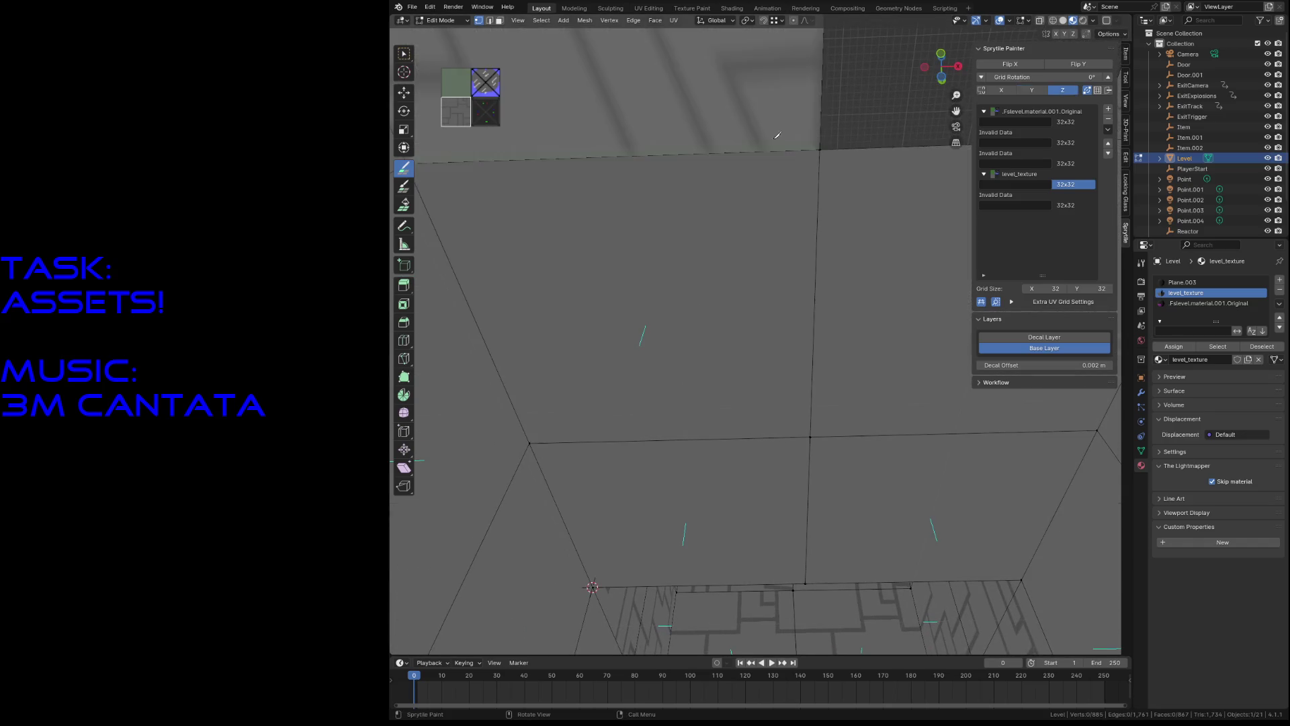
click(761, 334)
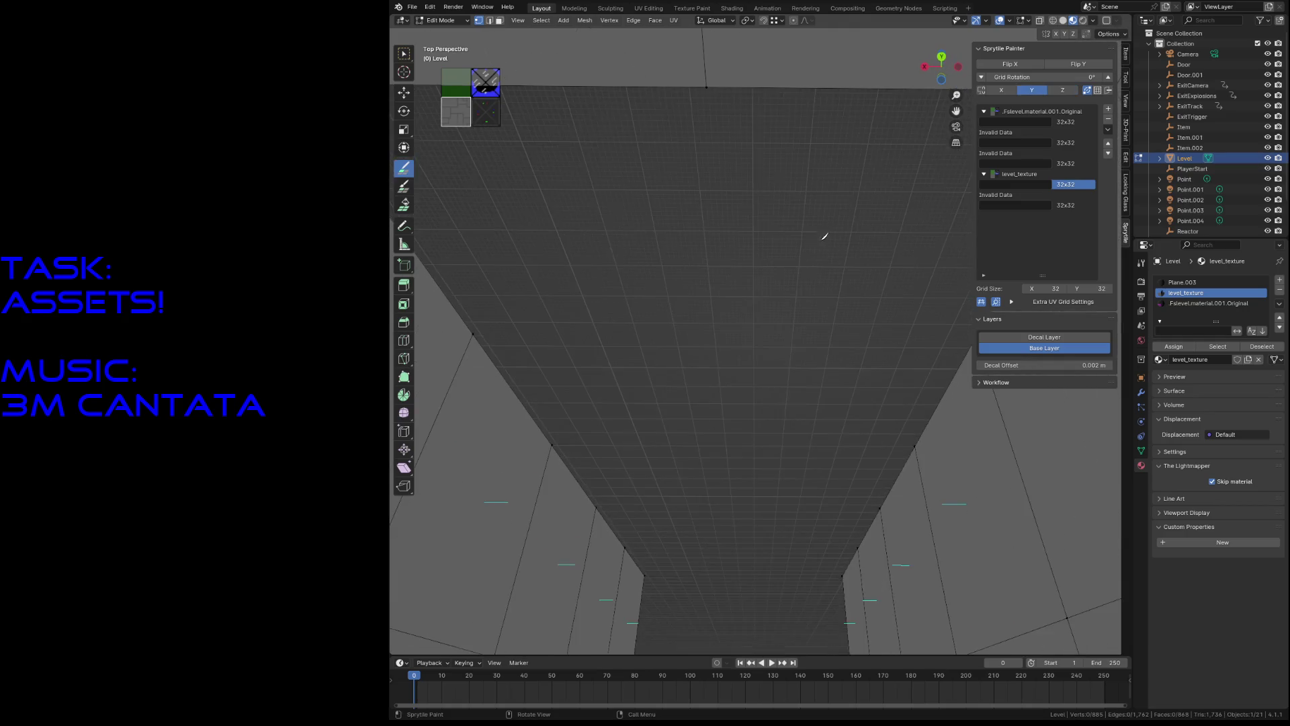
mouse_move(707, 140)
middle_down()
mouse_move(639, 282)
mouse_move(735, 513)
middle_up()
mouse_move(736, 513)
mouse_down()
mouse_move(605, 443)
mouse_move(639, 538)
mouse_up()
Step: Fly through the new room and tunnel to the tiled wall, then leave Edit Mode
key(w)
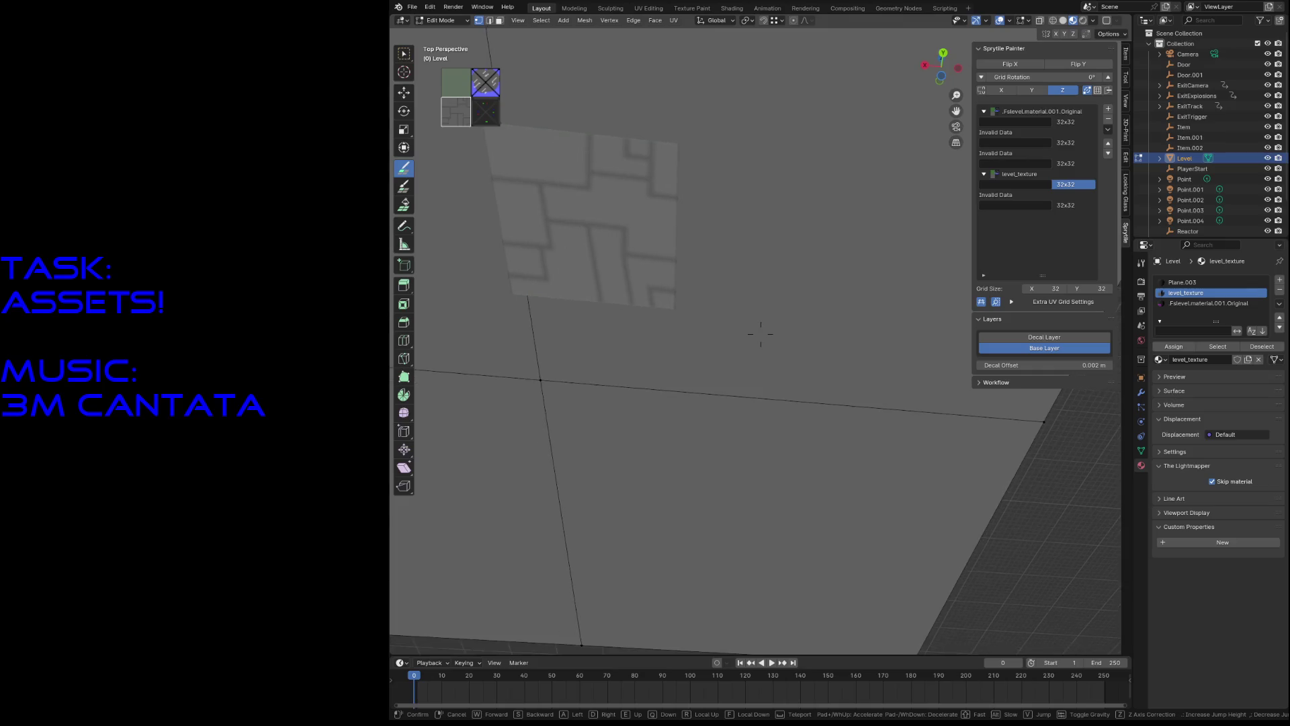
click(761, 334)
key(shift+grave)
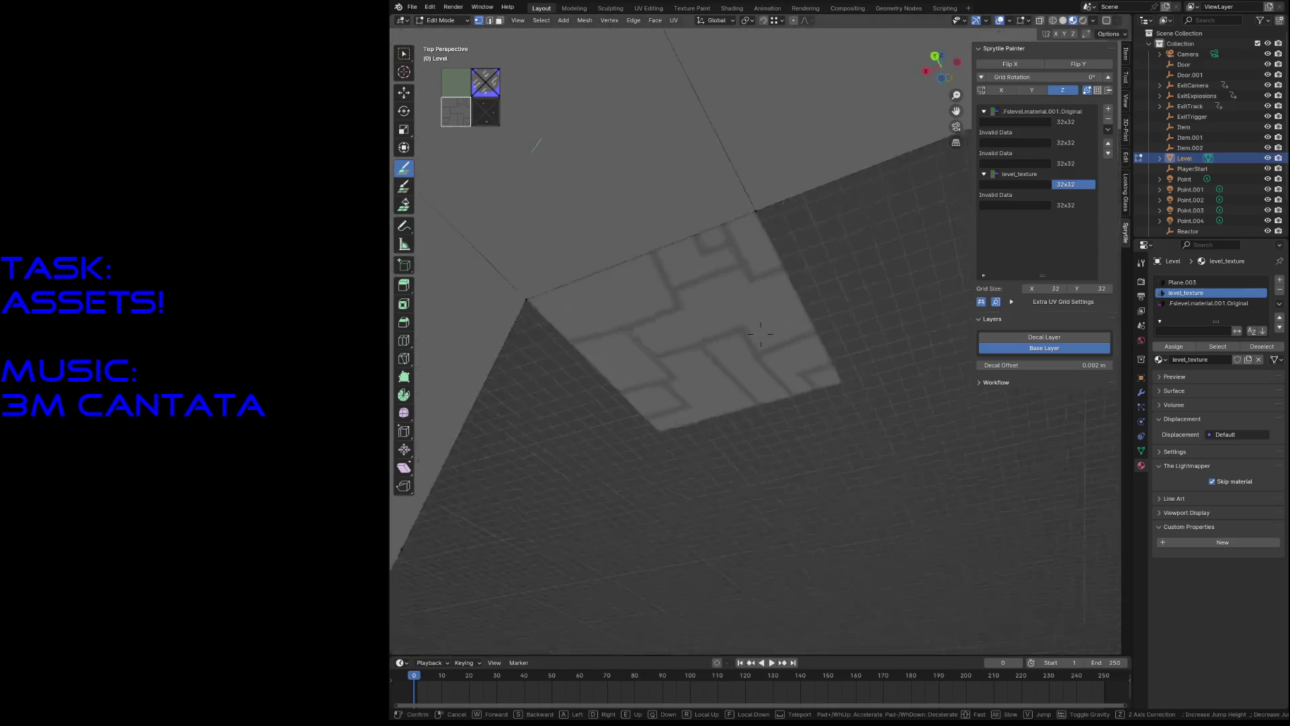
key(w)
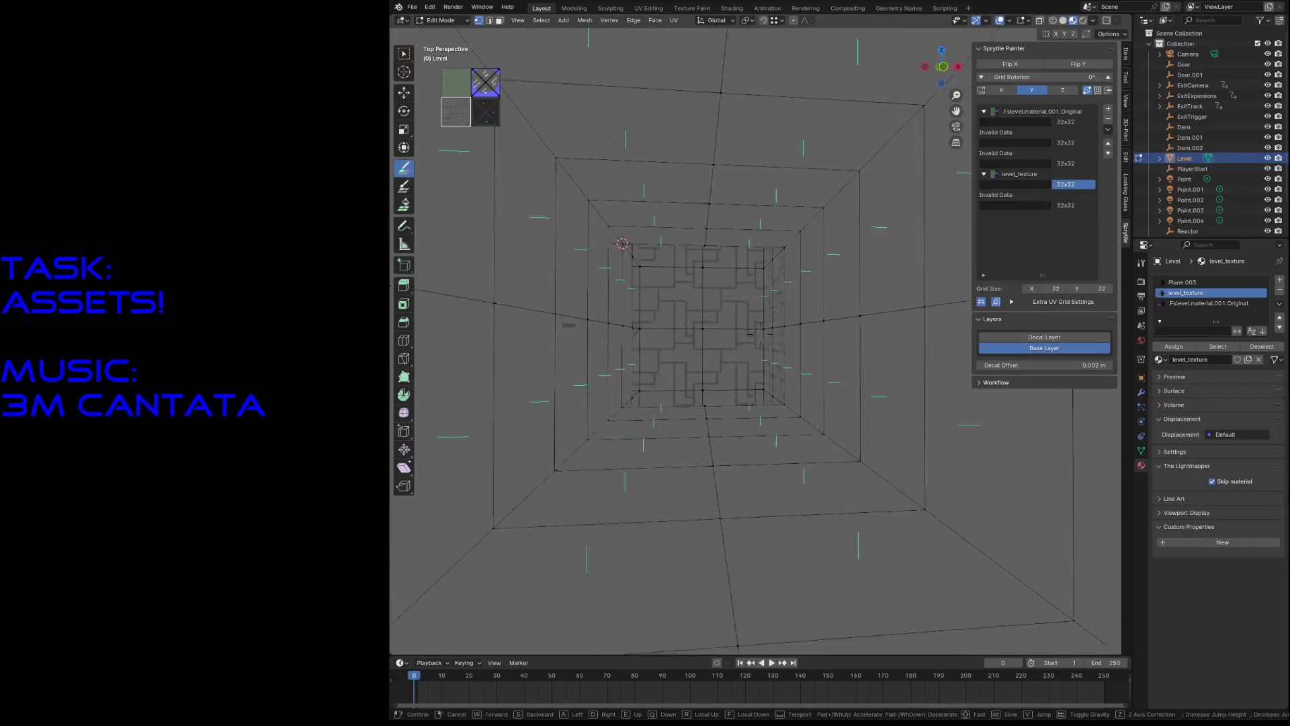
key(w)
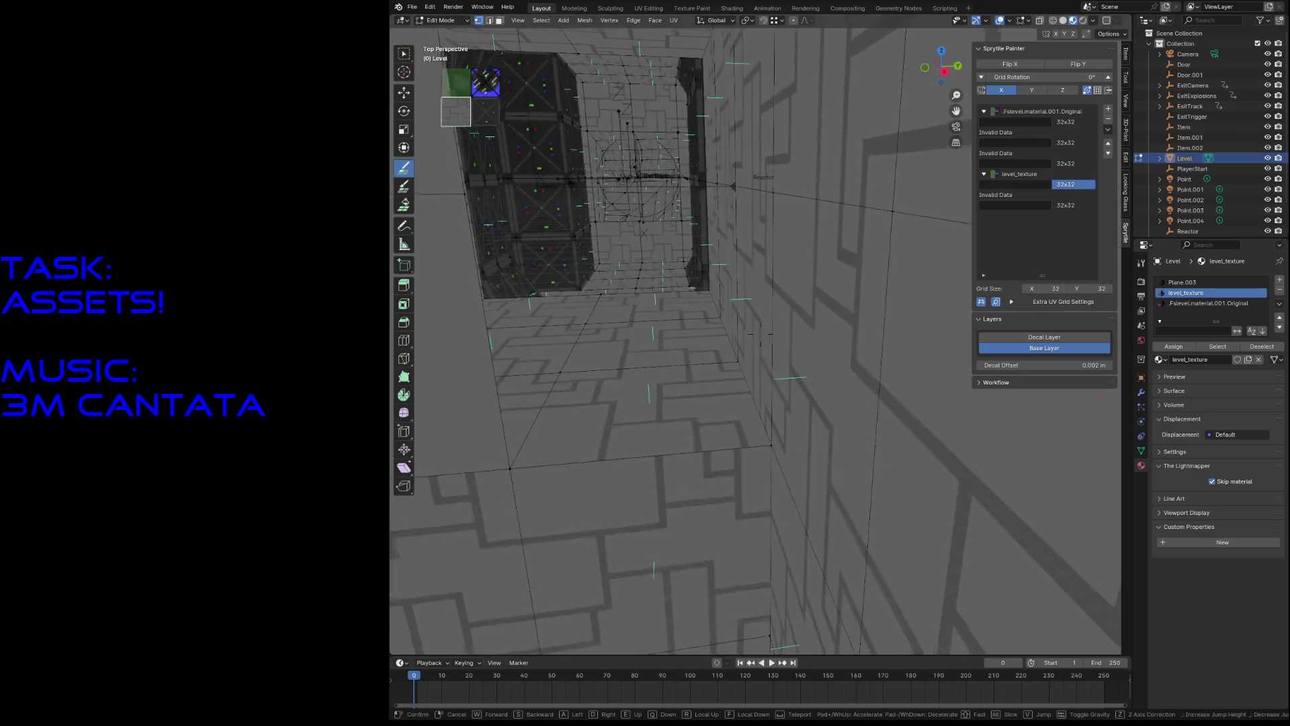
click(677, 350)
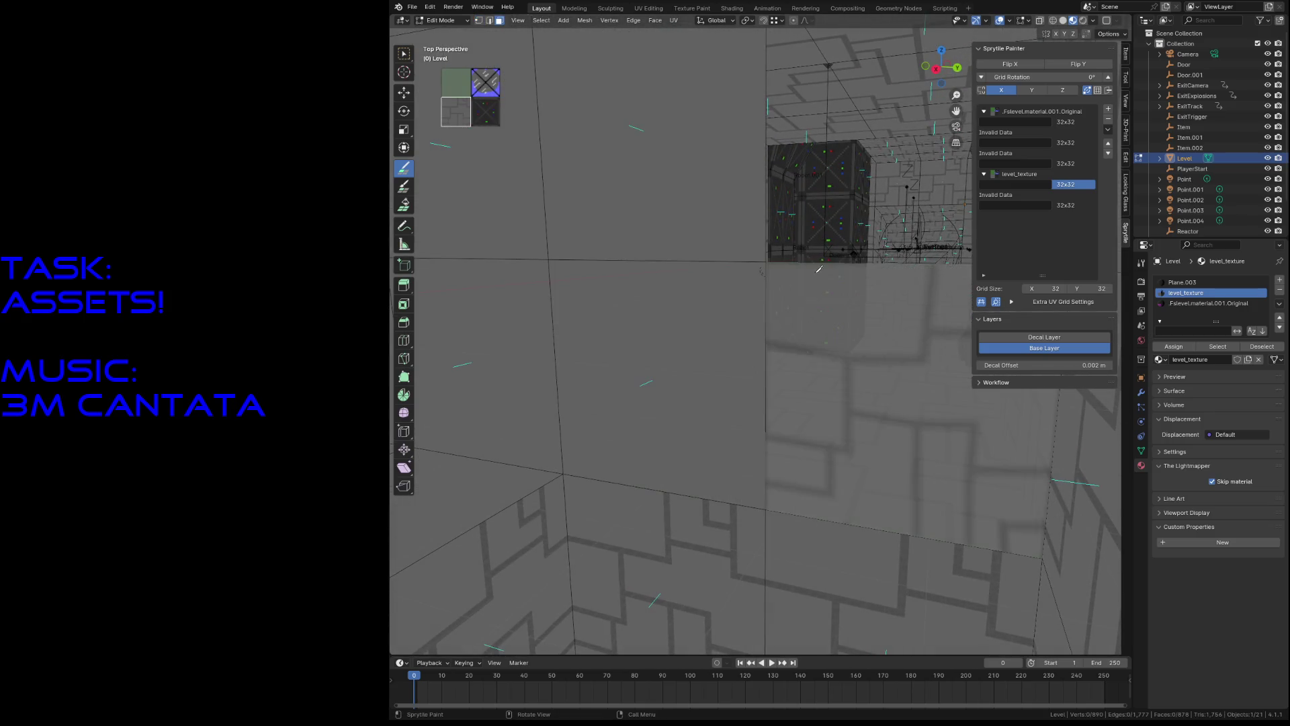
key(Tab)
key(Tab)
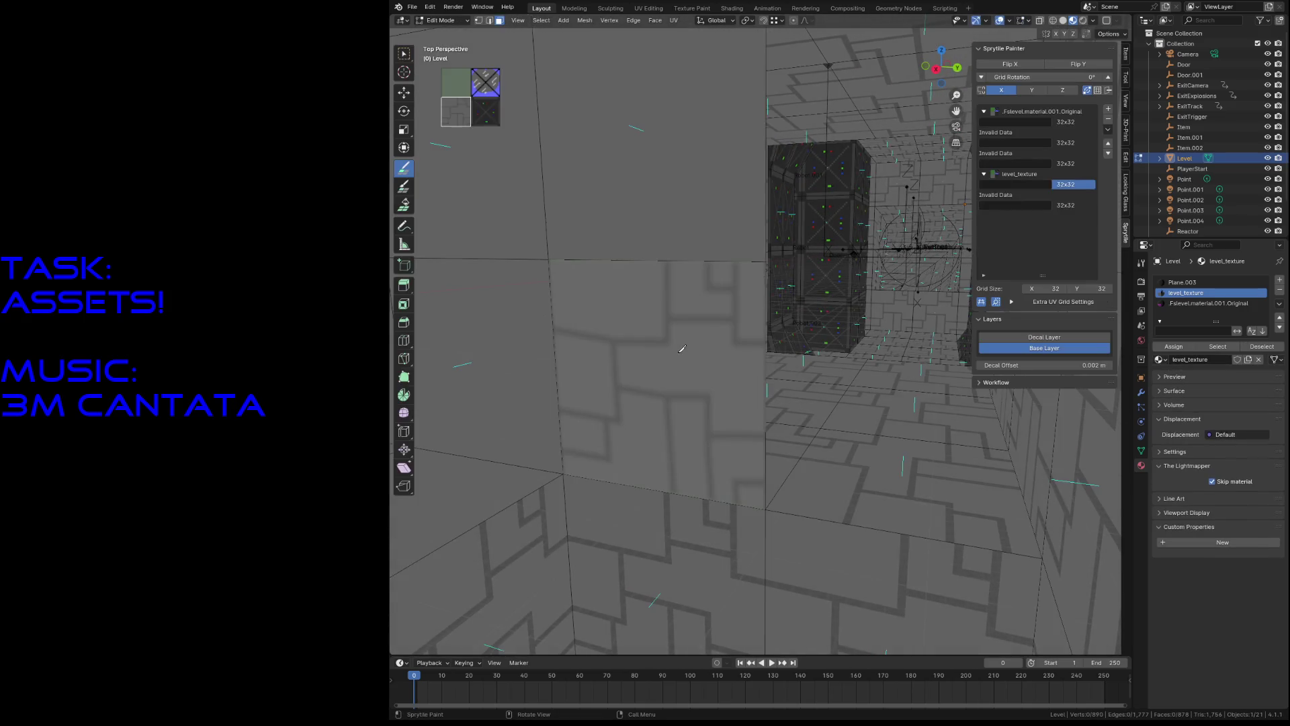
Step: Select a left-wall face, walk down the corridor, and save test_level.blend
key(w)
click(655, 383)
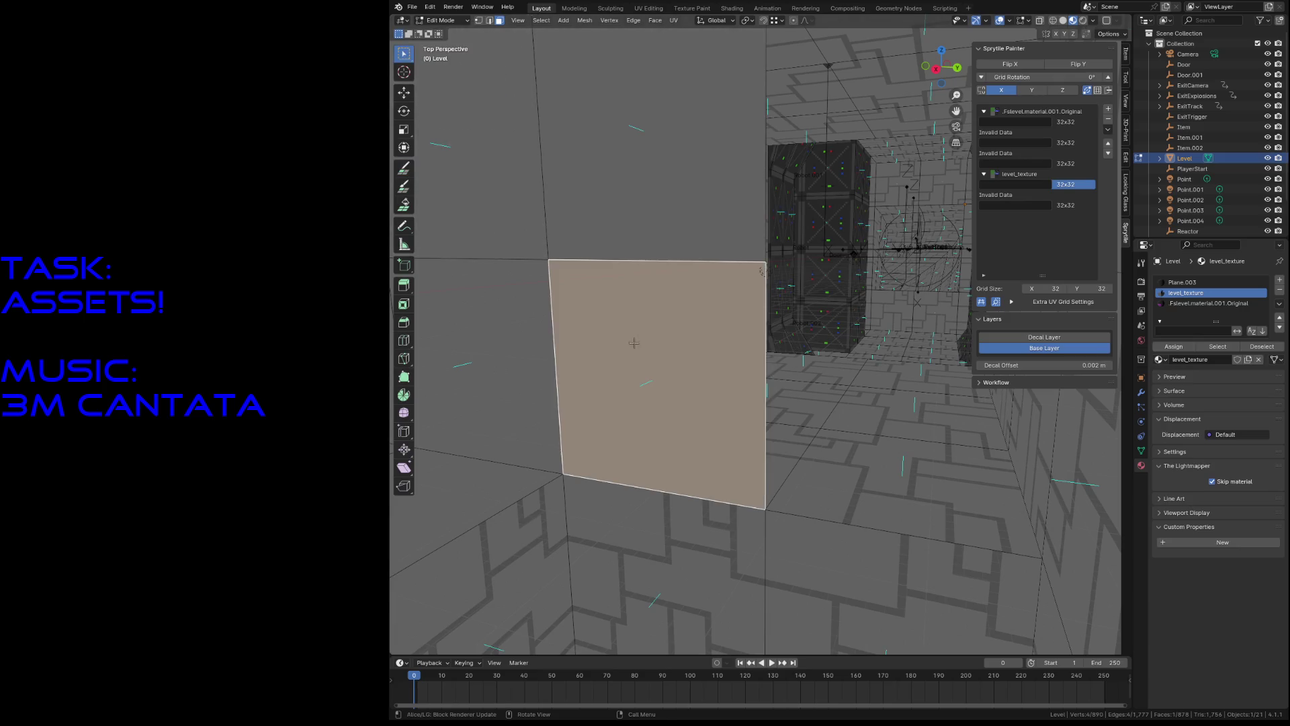
shift+click(655, 134)
right_click(634, 182)
key(Escape)
key(shift+grave)
key(w)
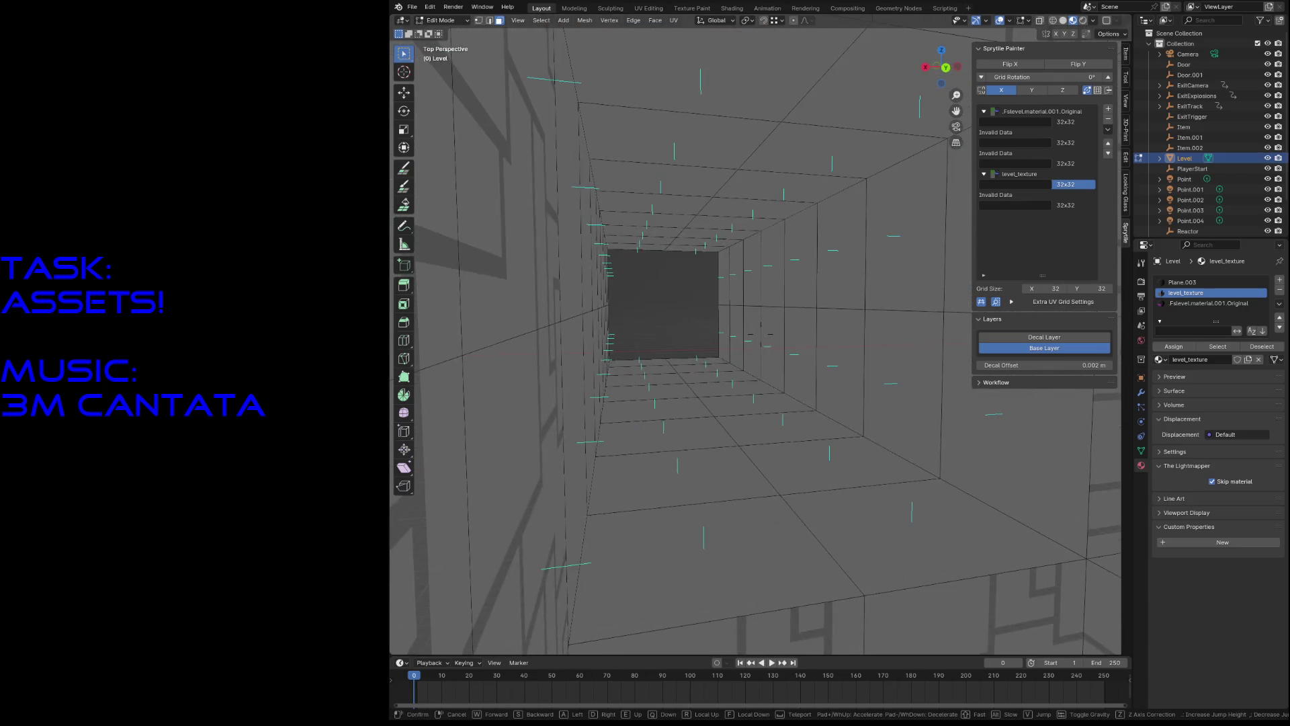
key(s)
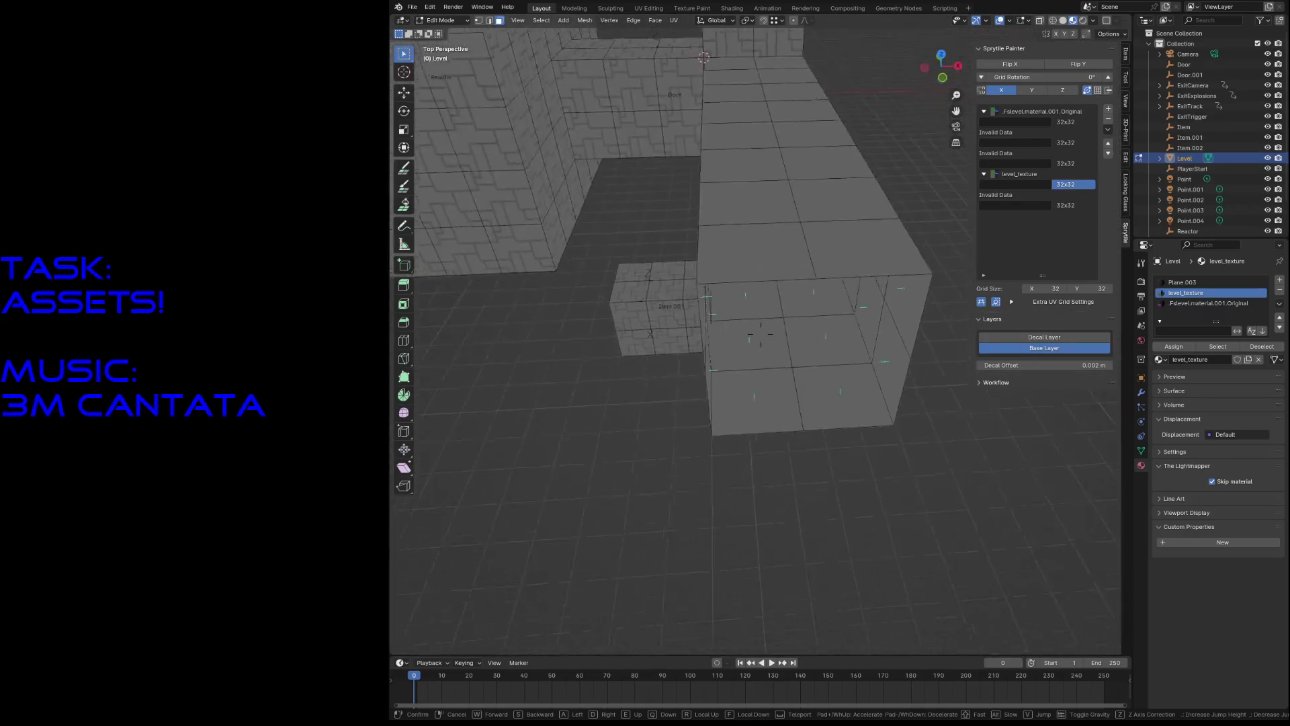
key(w)
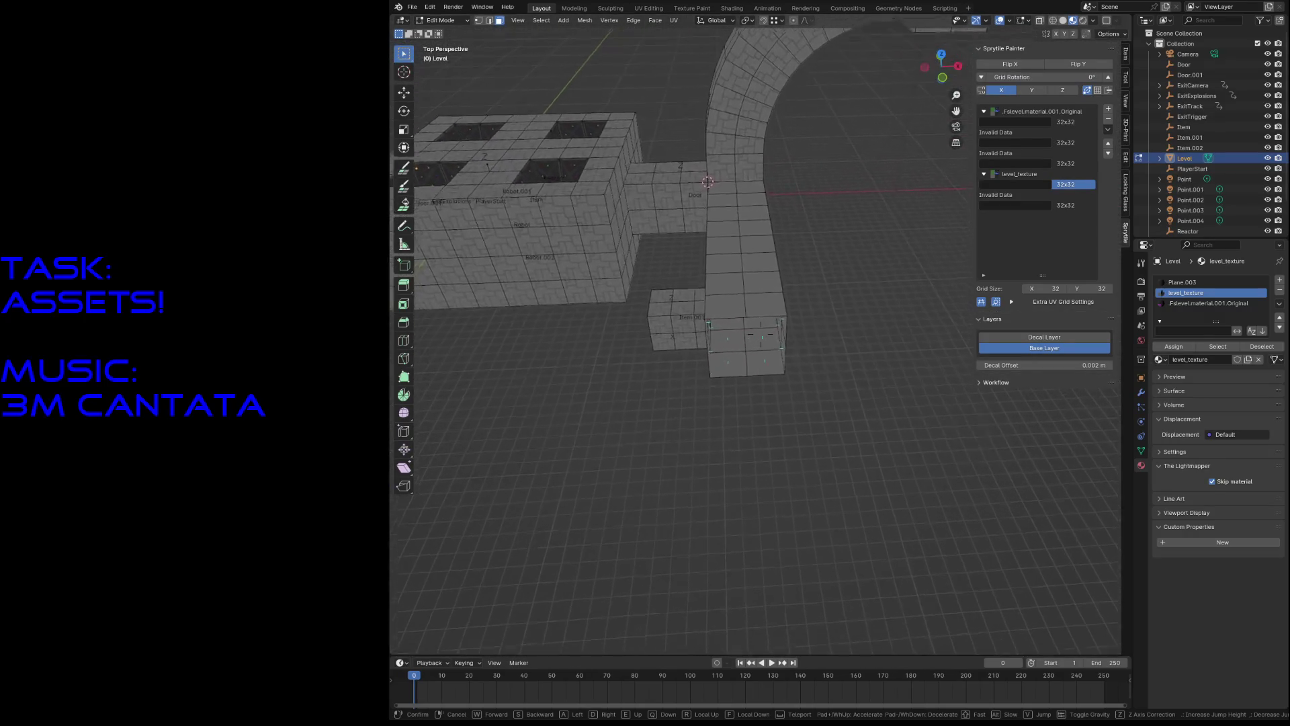
key(Return)
key(ctrl+s)
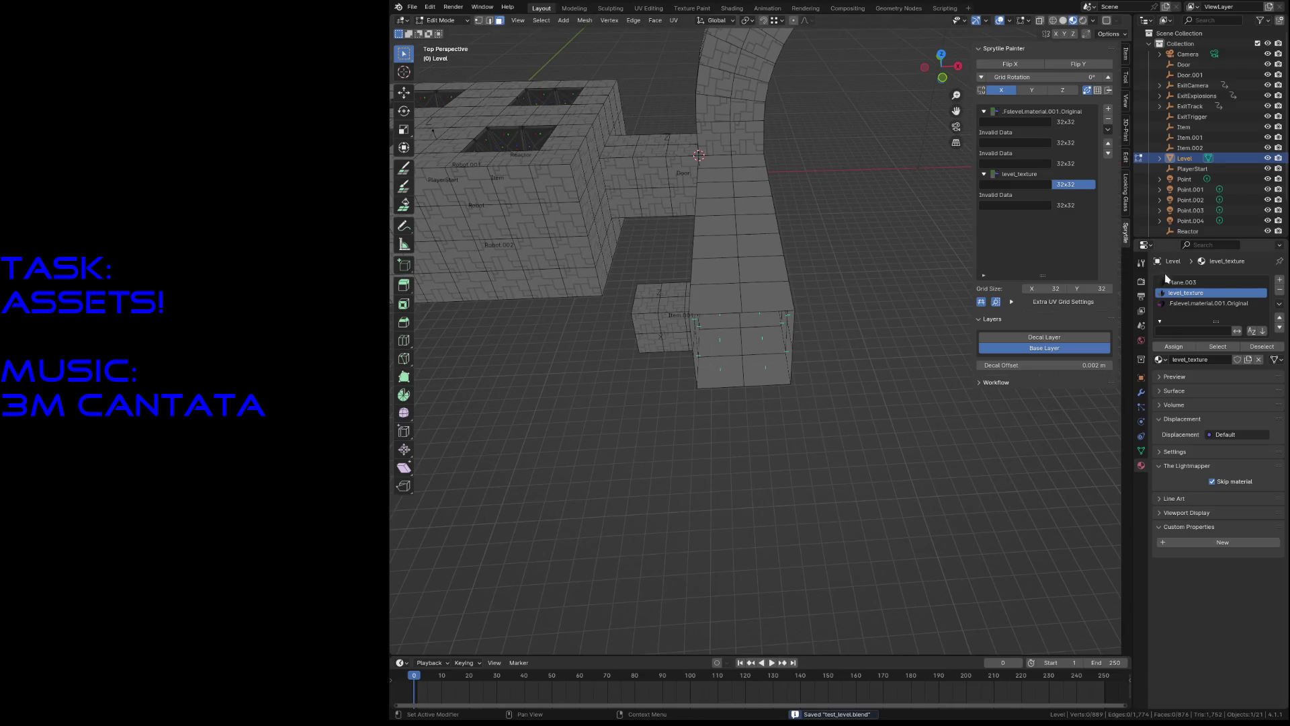
Step: Assign the Plane.003 material to every face of the Level mesh
click(1173, 281)
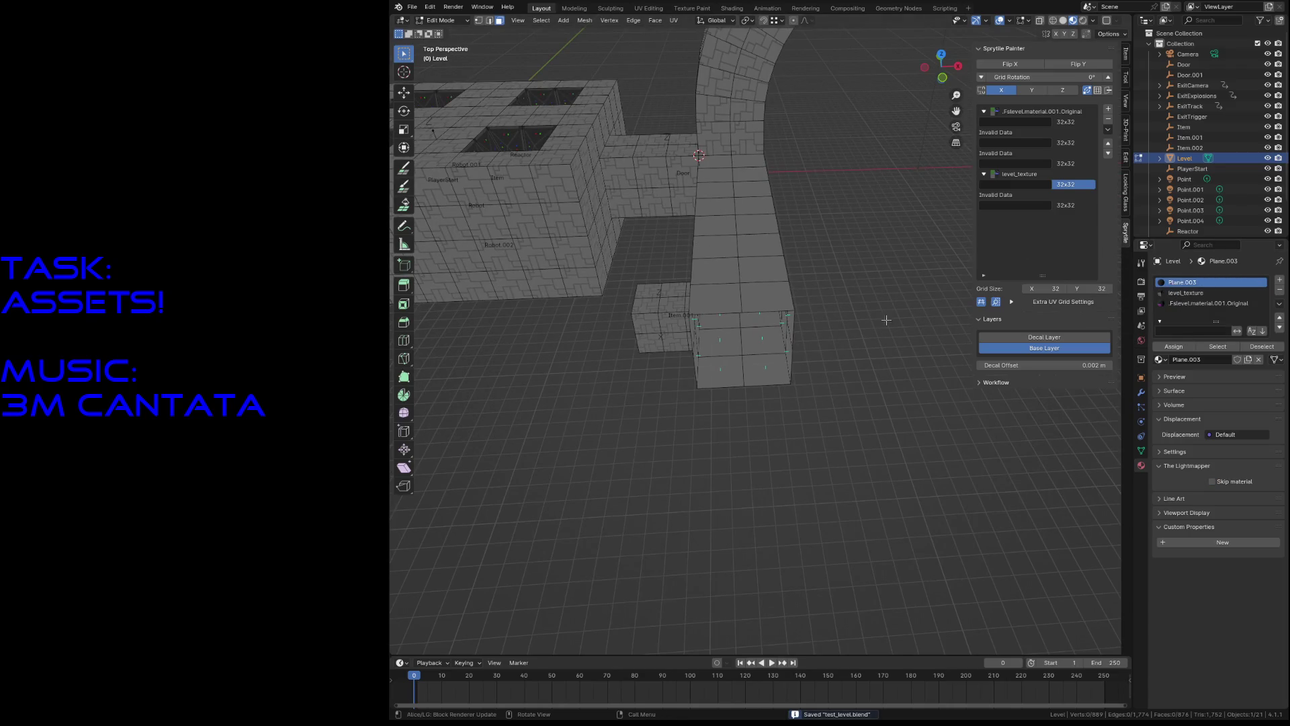
click(791, 311)
key(Tab)
key(Tab)
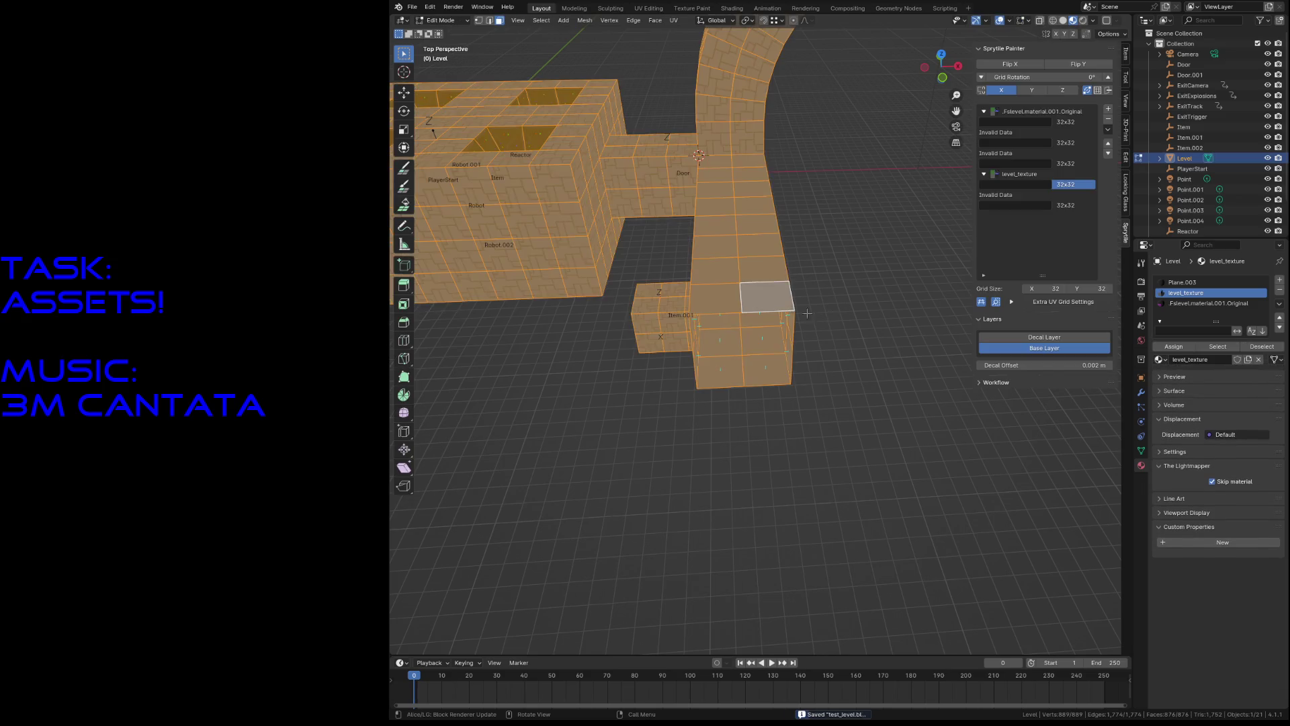
click(1181, 285)
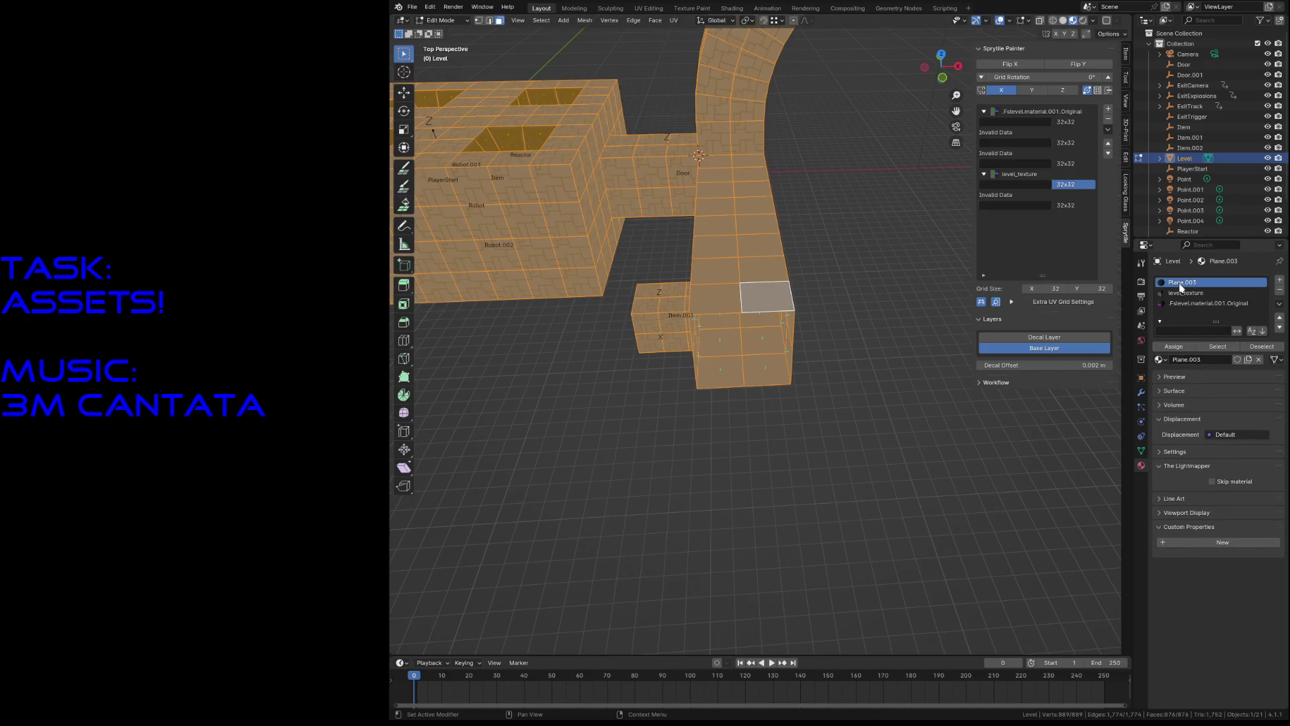
click(1190, 347)
Step: Walk into the retextured corridor and drop to floor level to check the dark tiles
key(shift+grave)
key(w)
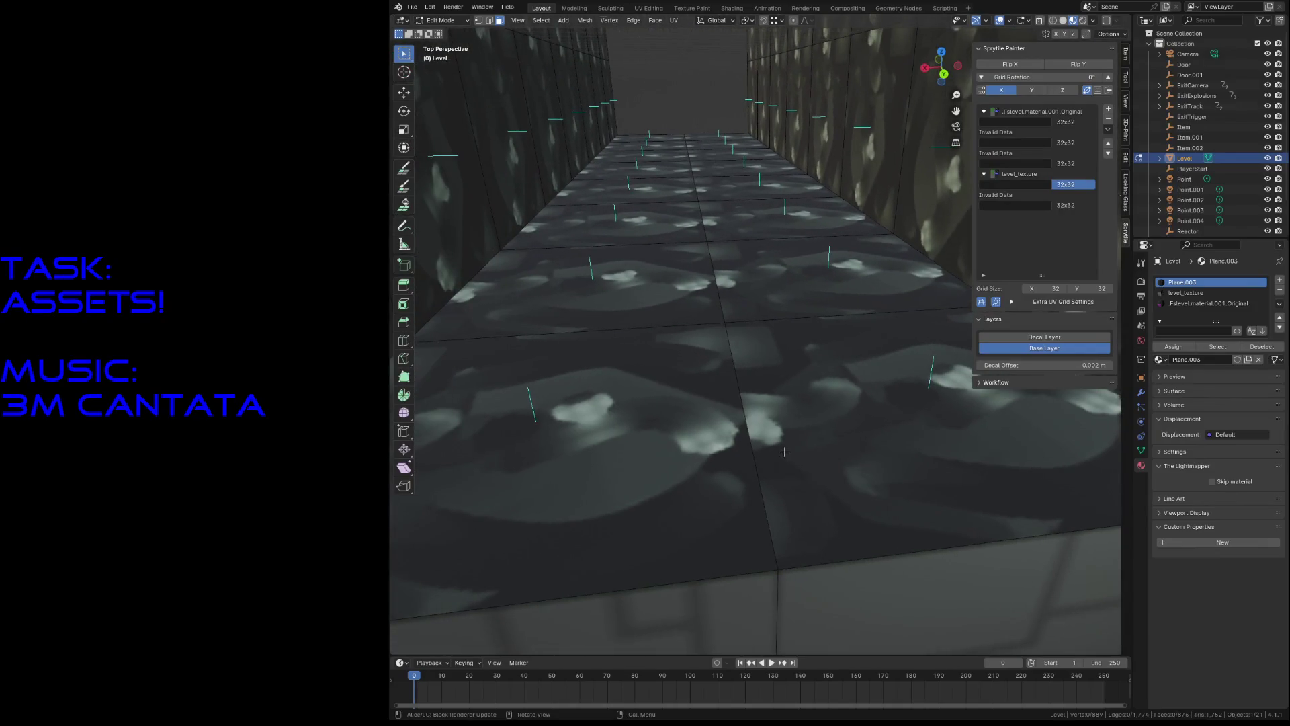
click(784, 452)
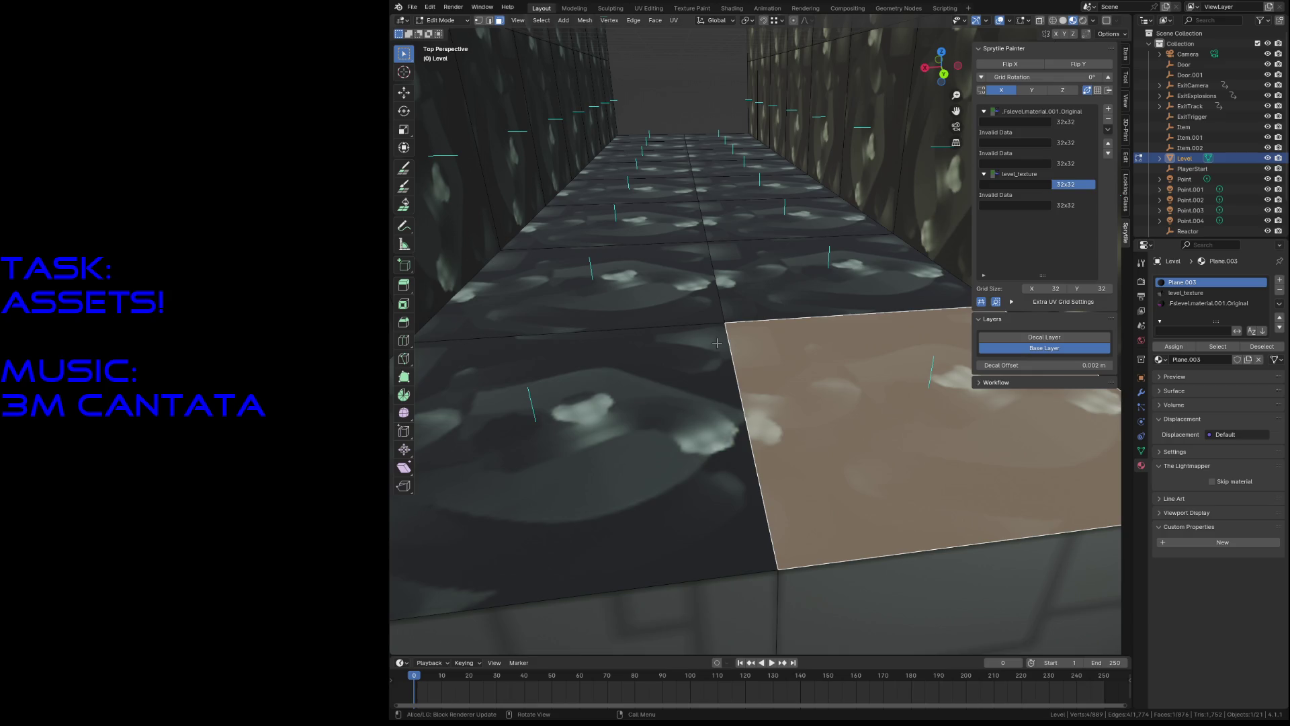
key(shift+grave)
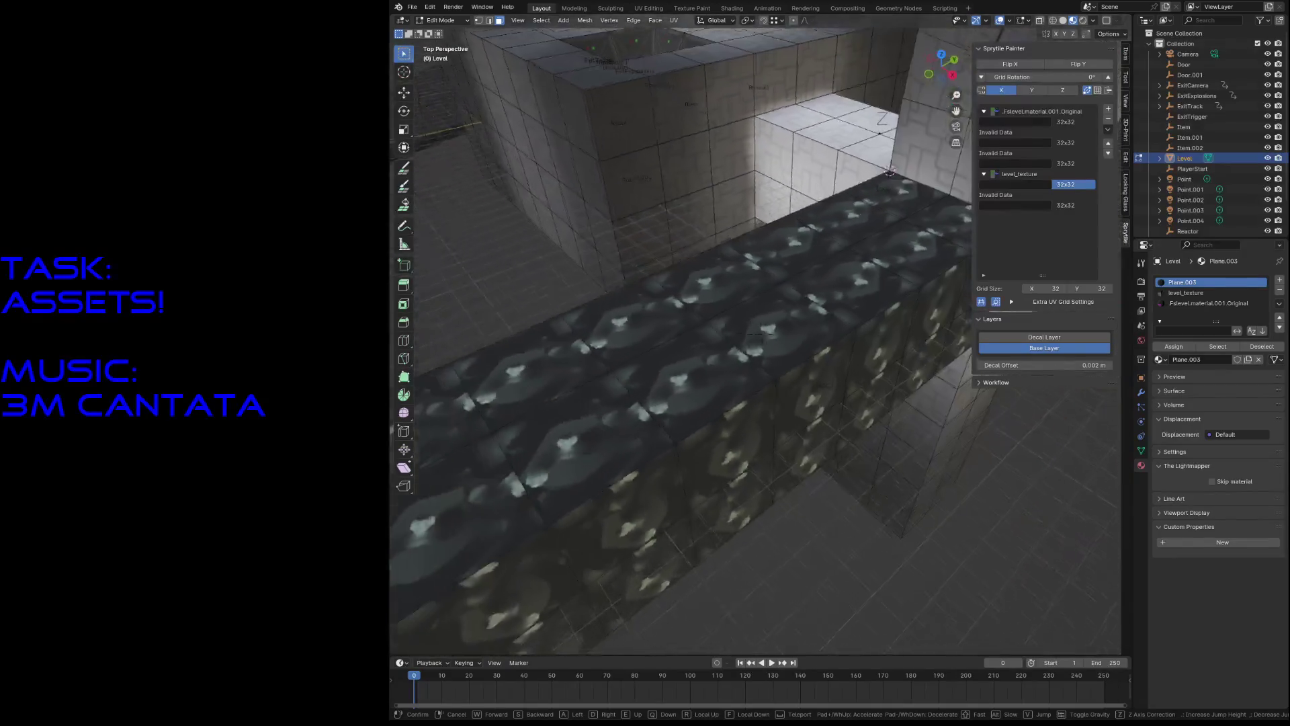
key(space)
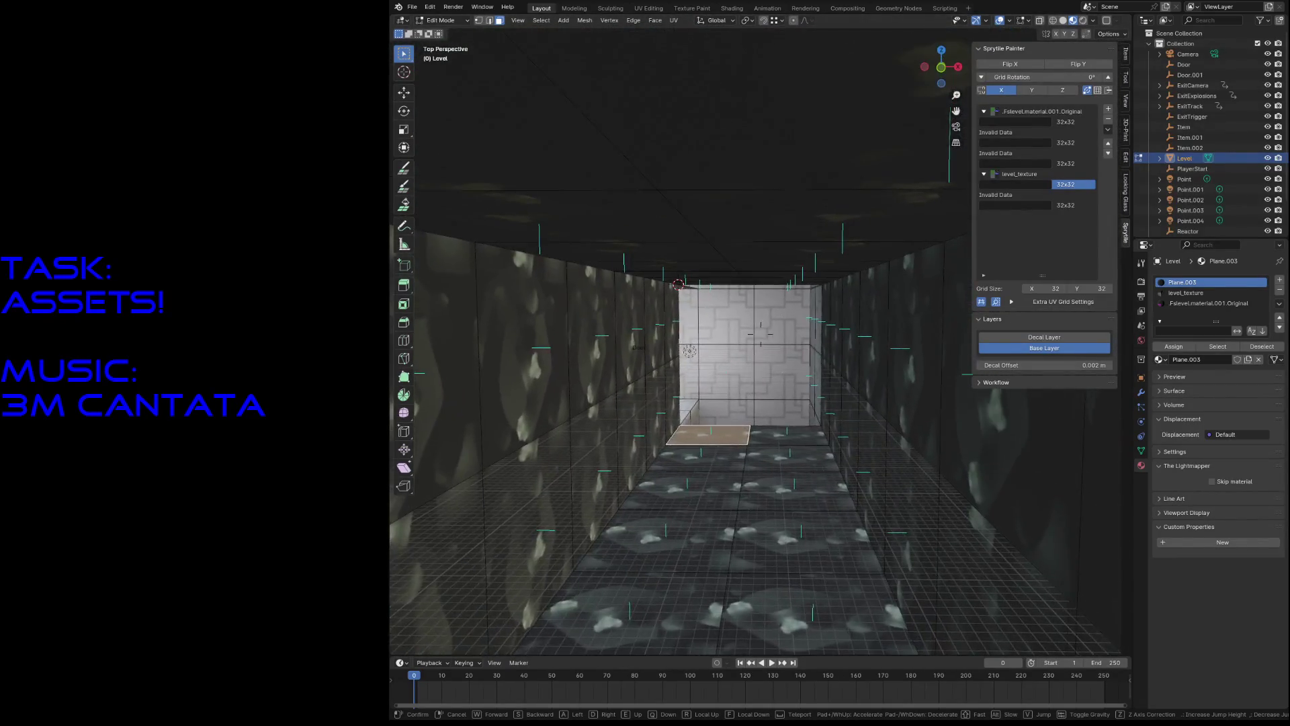
click(717, 343)
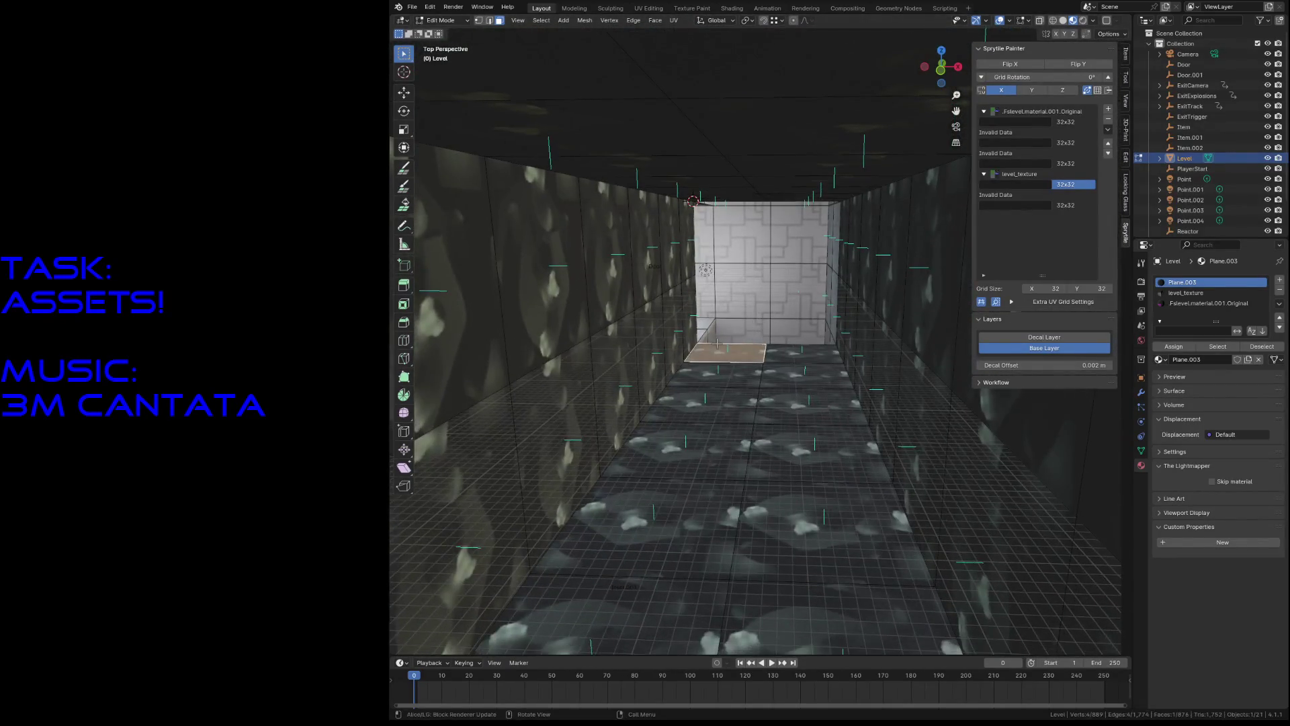
Step: Review the World and Render properties, expanding The Lightmapper settings
click(1142, 341)
click(1142, 286)
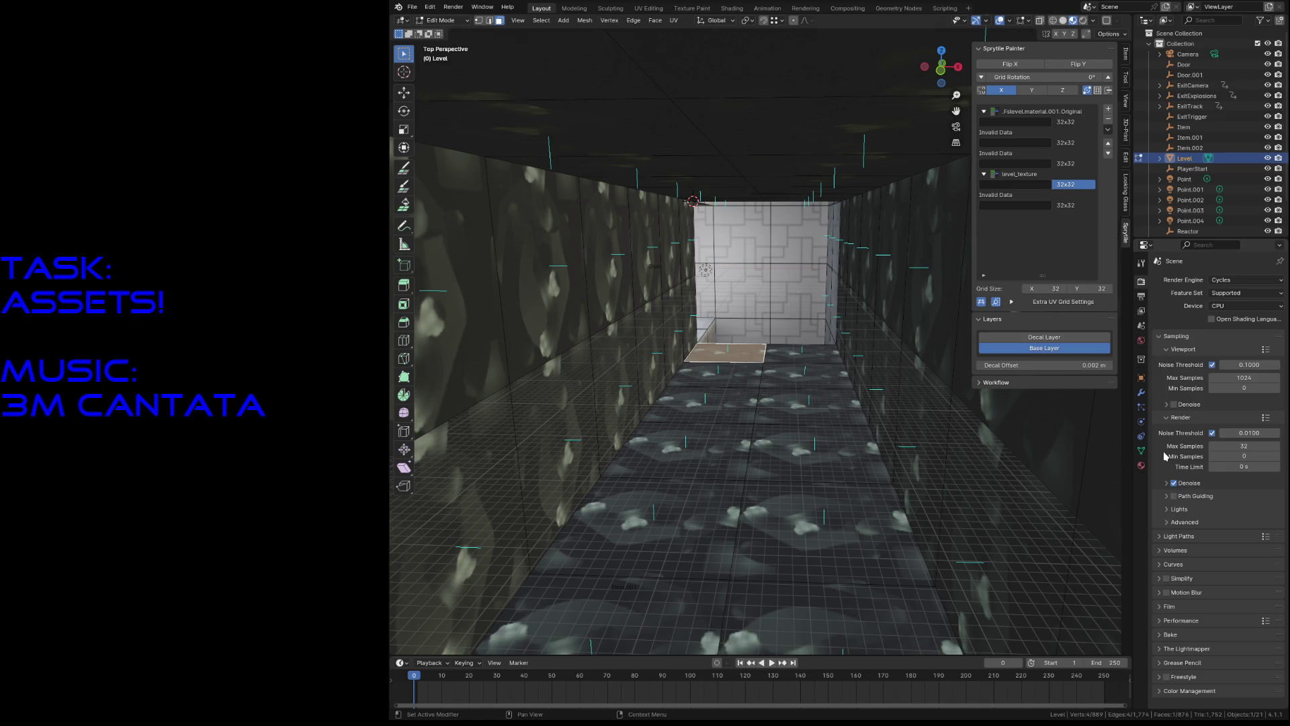
click(1184, 649)
scroll(1183, 648, down, 5)
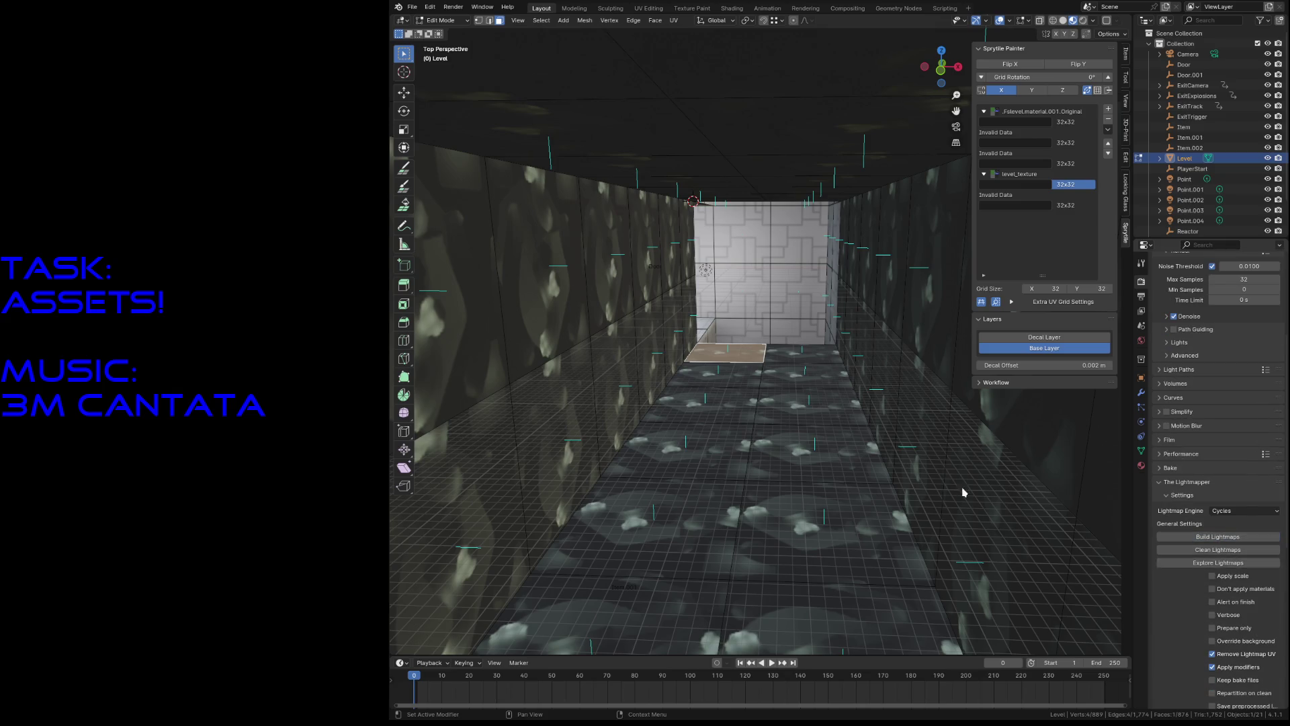
Step: Return to Object Mode and walk through the level's corridor to inspect it
key(Tab)
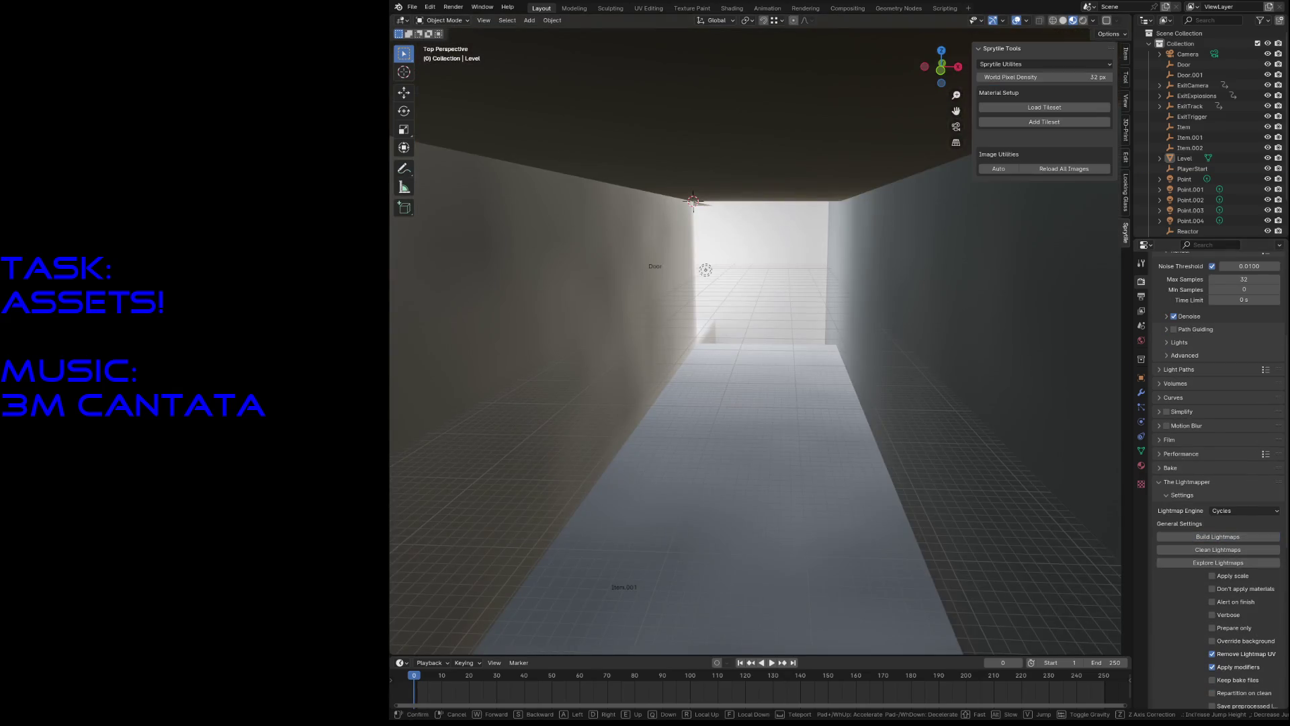
key(shift+grave)
key(w)
key(s)
key(w)
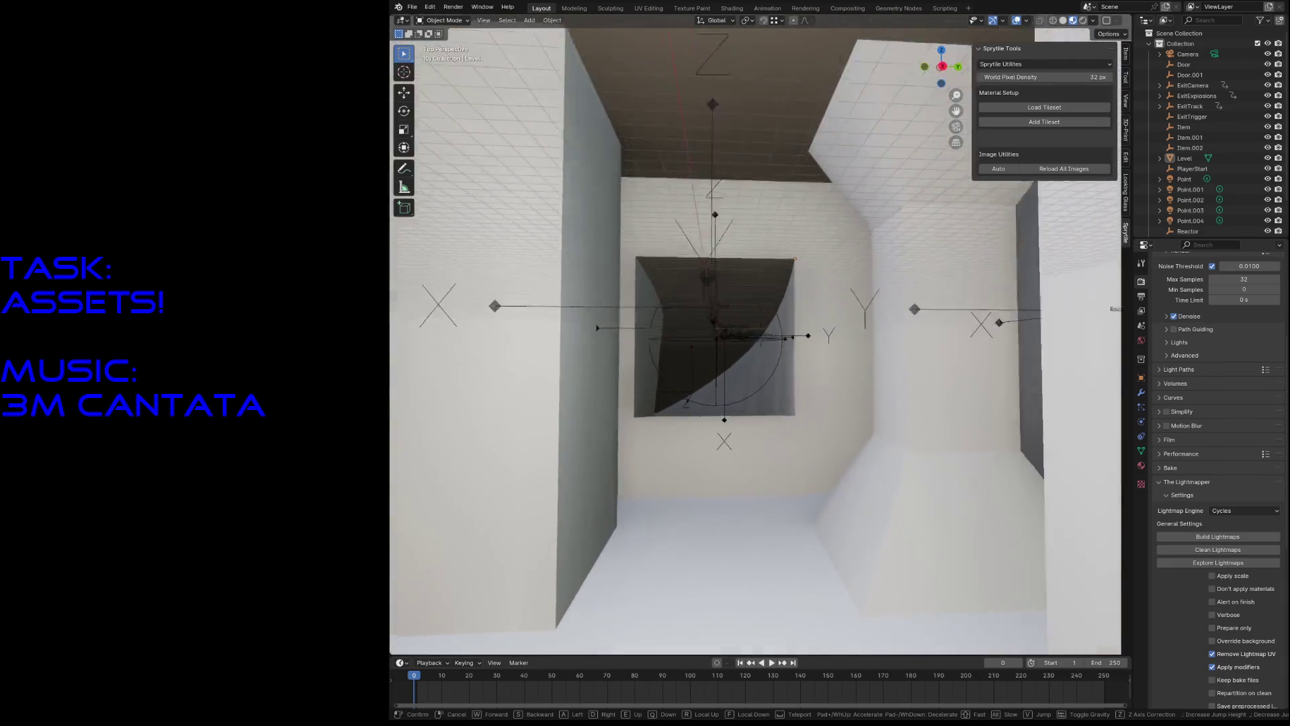
key(s)
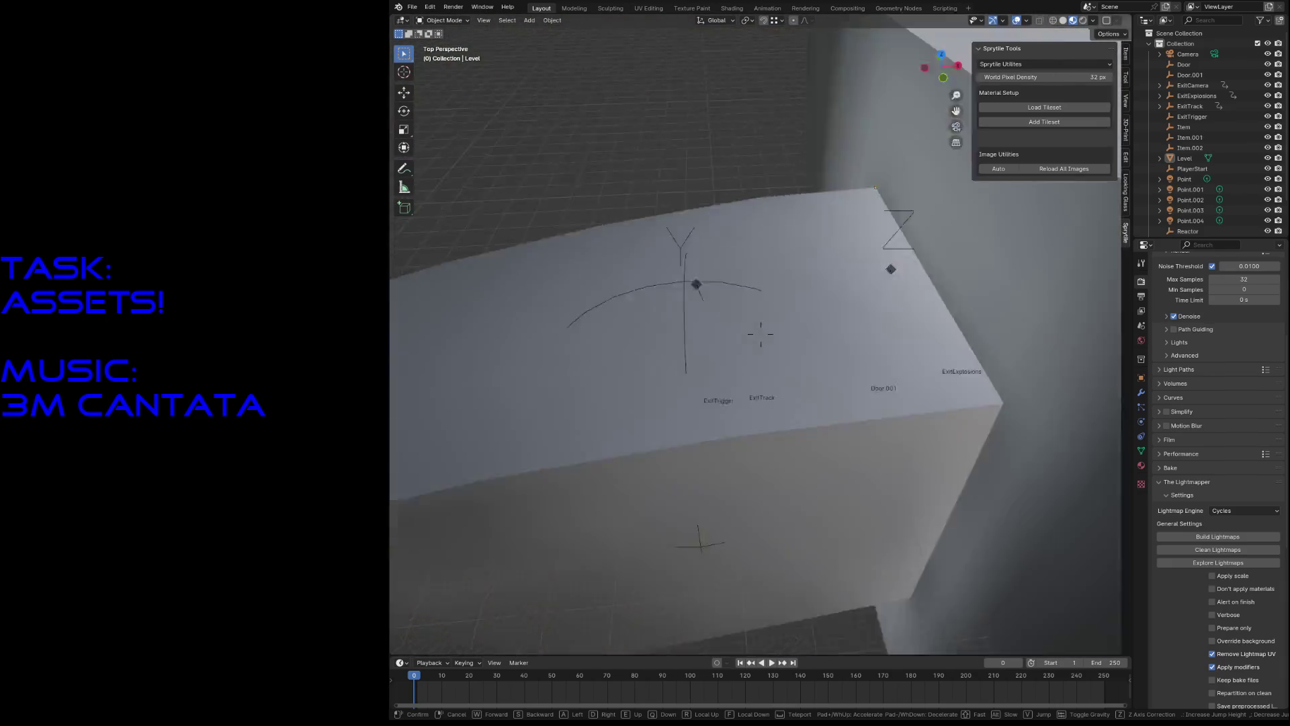
key(w)
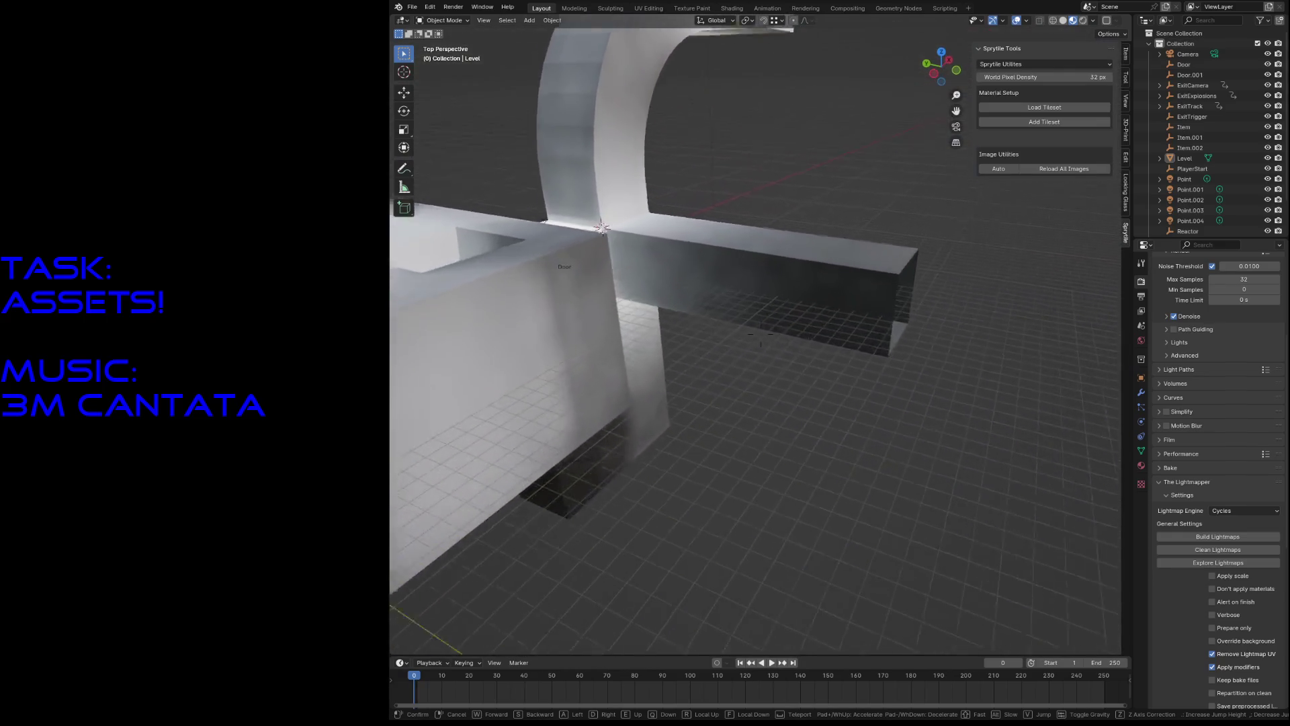
key(w)
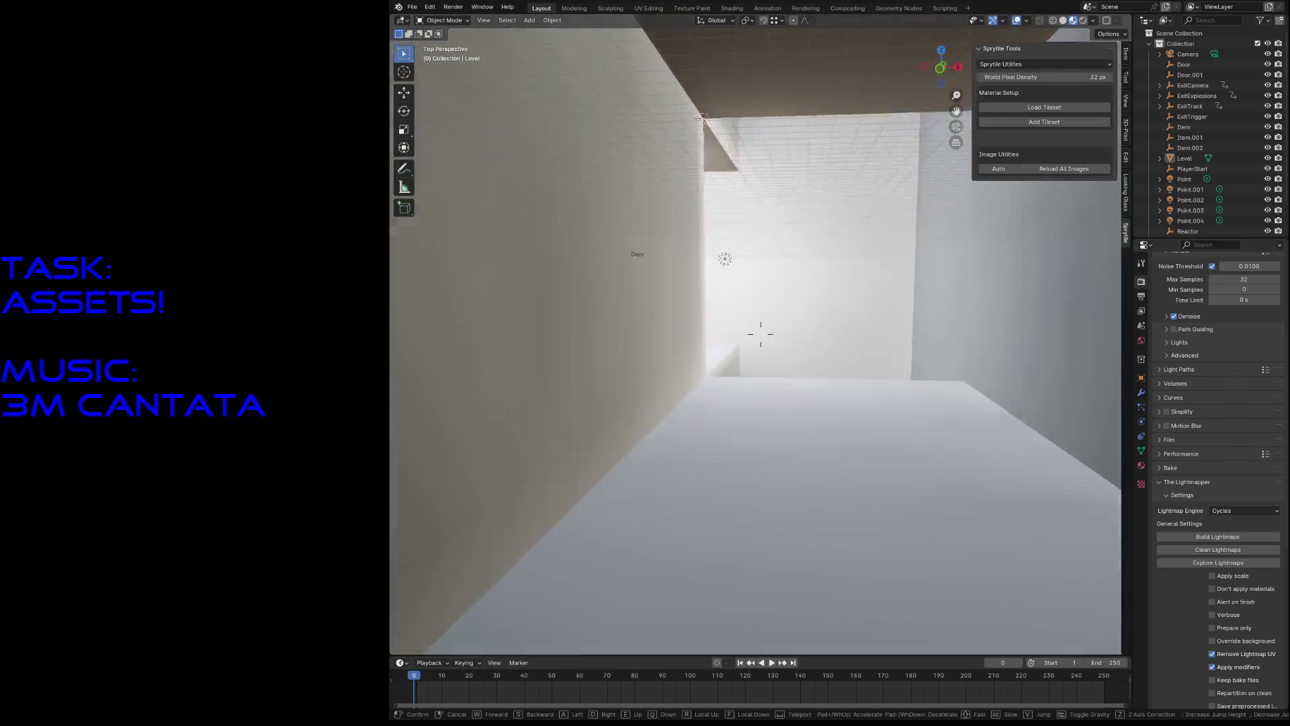
click(761, 334)
Step: Show the Plane.001 material's nodes in the Shading workspace
click(1141, 465)
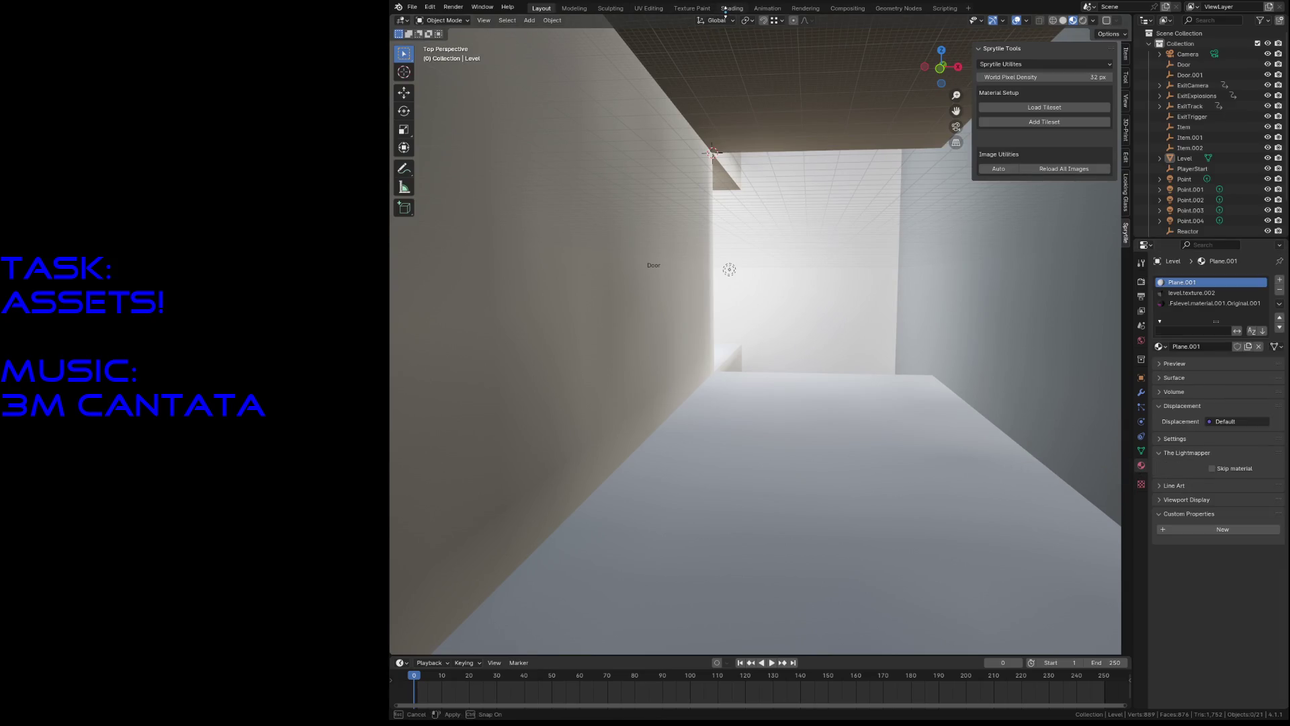
click(732, 8)
mouse_move(704, 475)
middle_down()
mouse_move(935, 628)
mouse_move(874, 558)
mouse_move(985, 515)
mouse_move(973, 517)
middle_up()
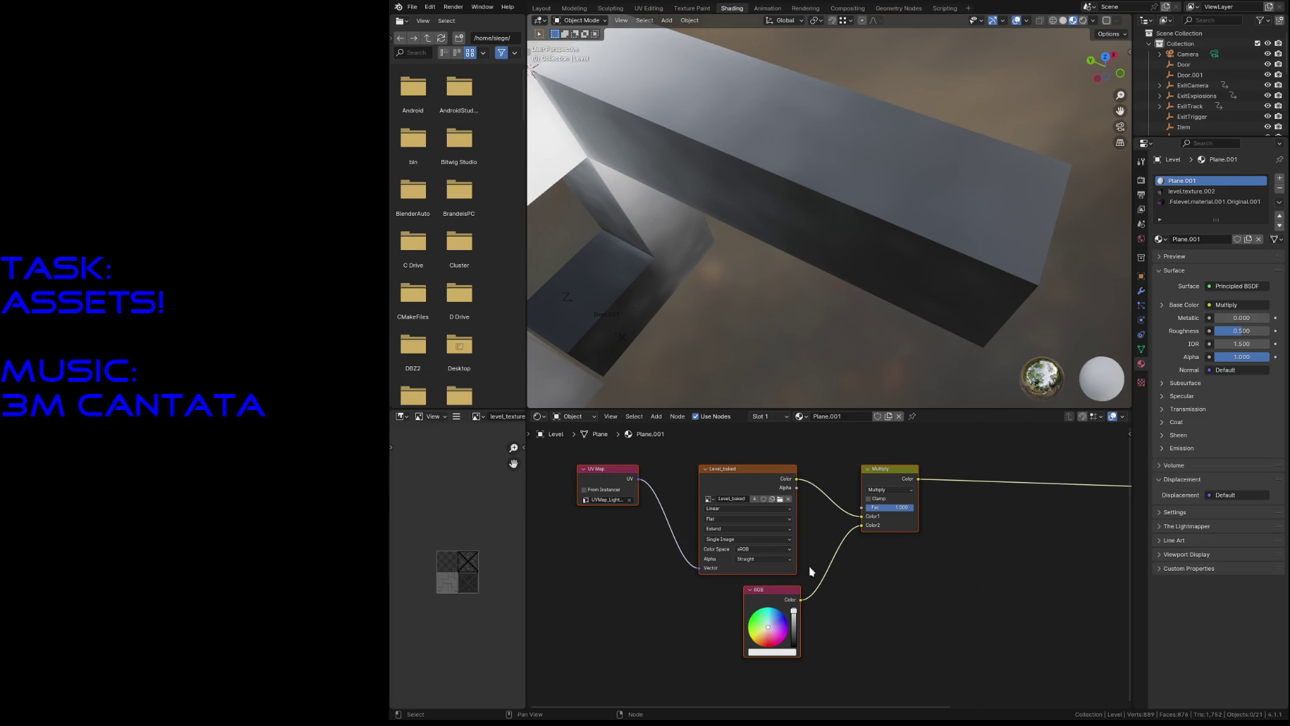
Step: Replace the RGB node with an Image Texture of level_texture.png feeding Multiply's Color2
key(x)
key(shift+a)
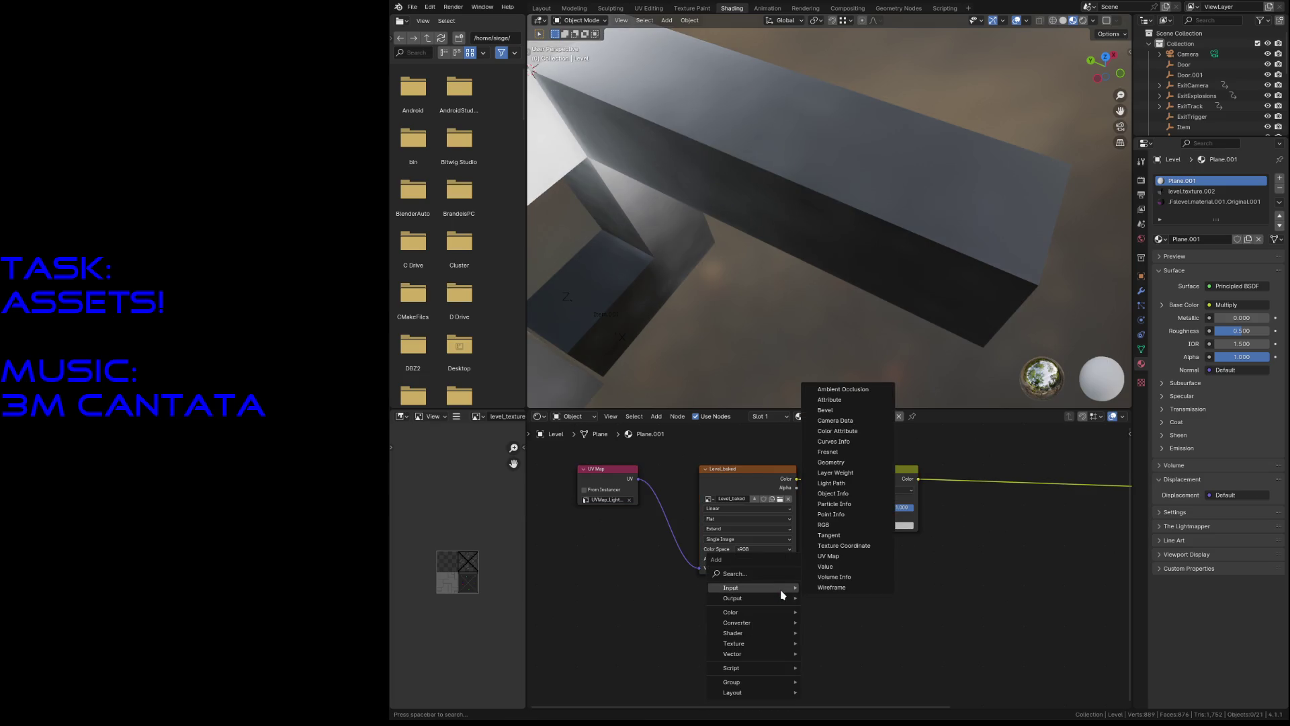
mouse_move(742, 649)
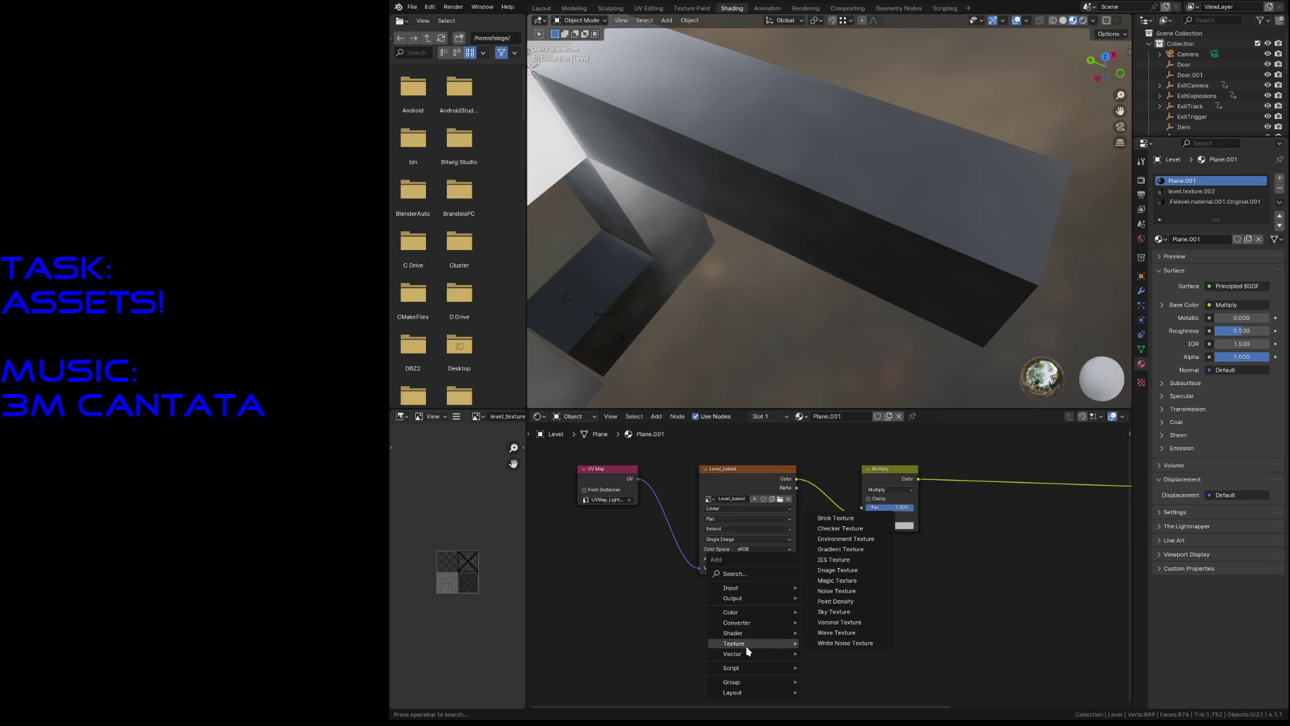
click(837, 570)
click(719, 613)
drag(786, 618, 862, 525)
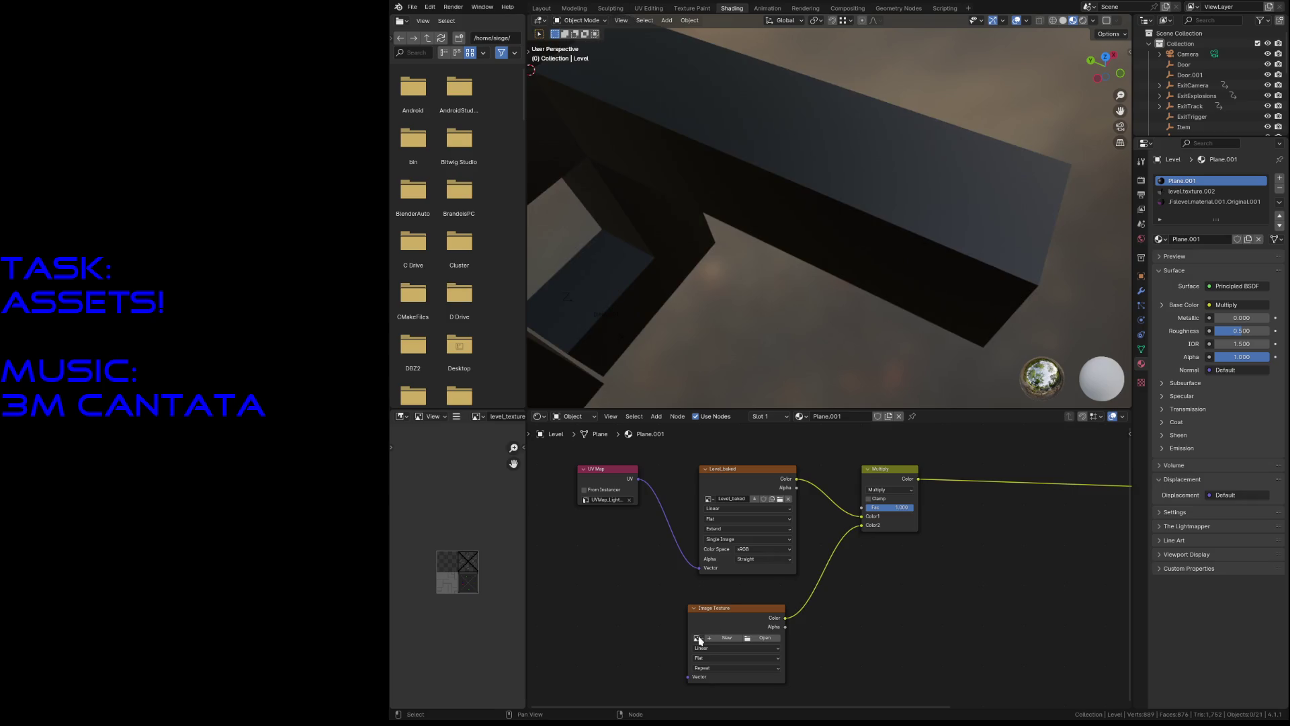
click(699, 640)
click(727, 552)
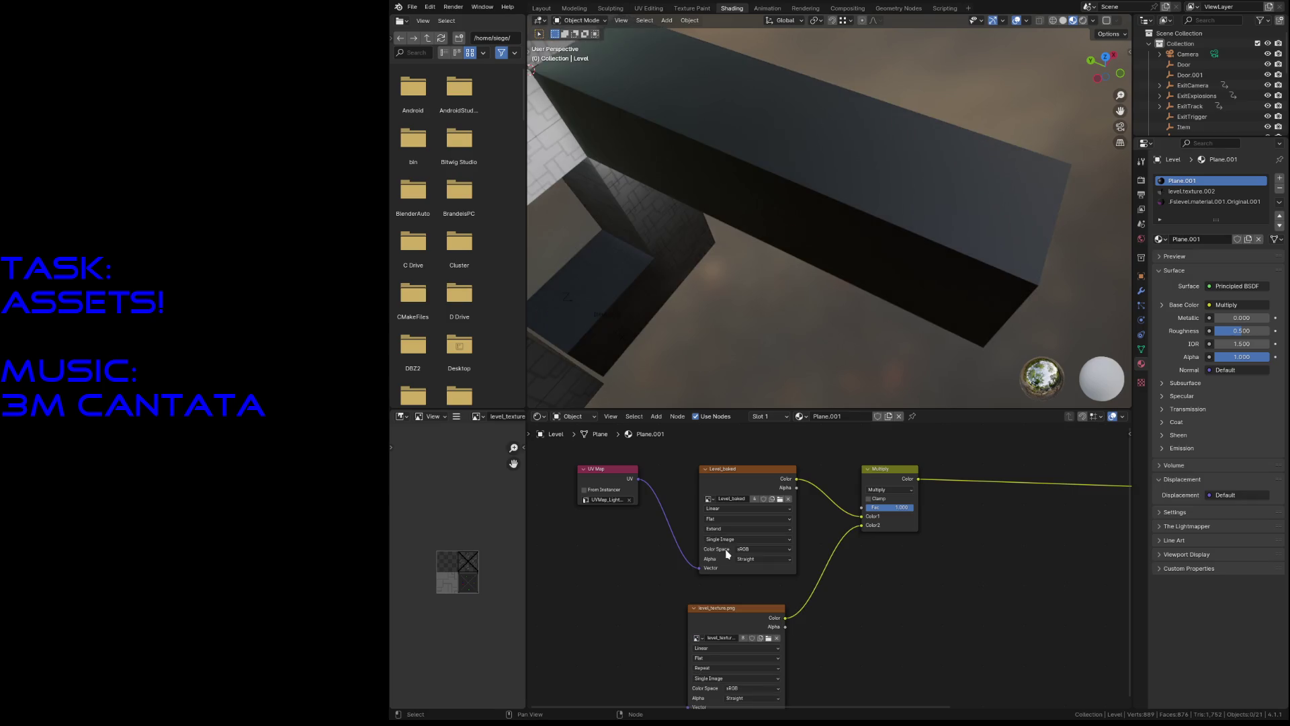
Step: Walk down the corridor, select its back wall, and switch to the UV Editing workspace
key(shift+grave)
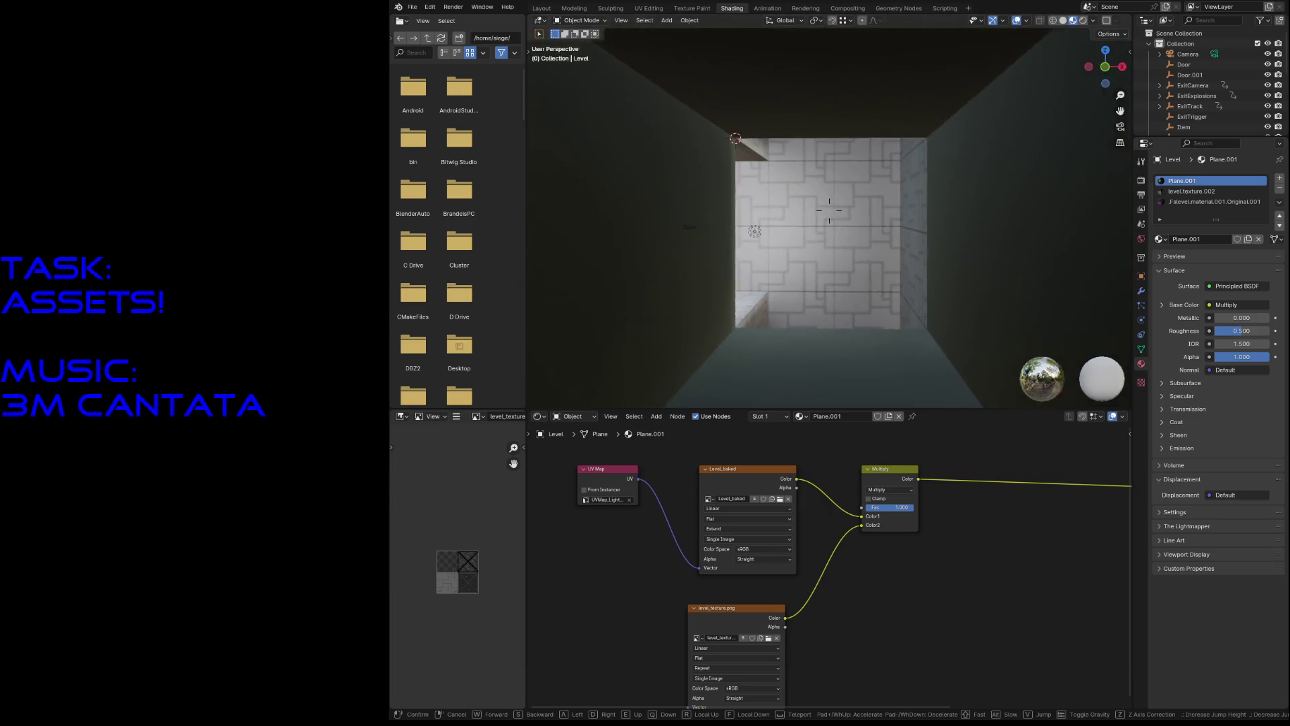
key(w)
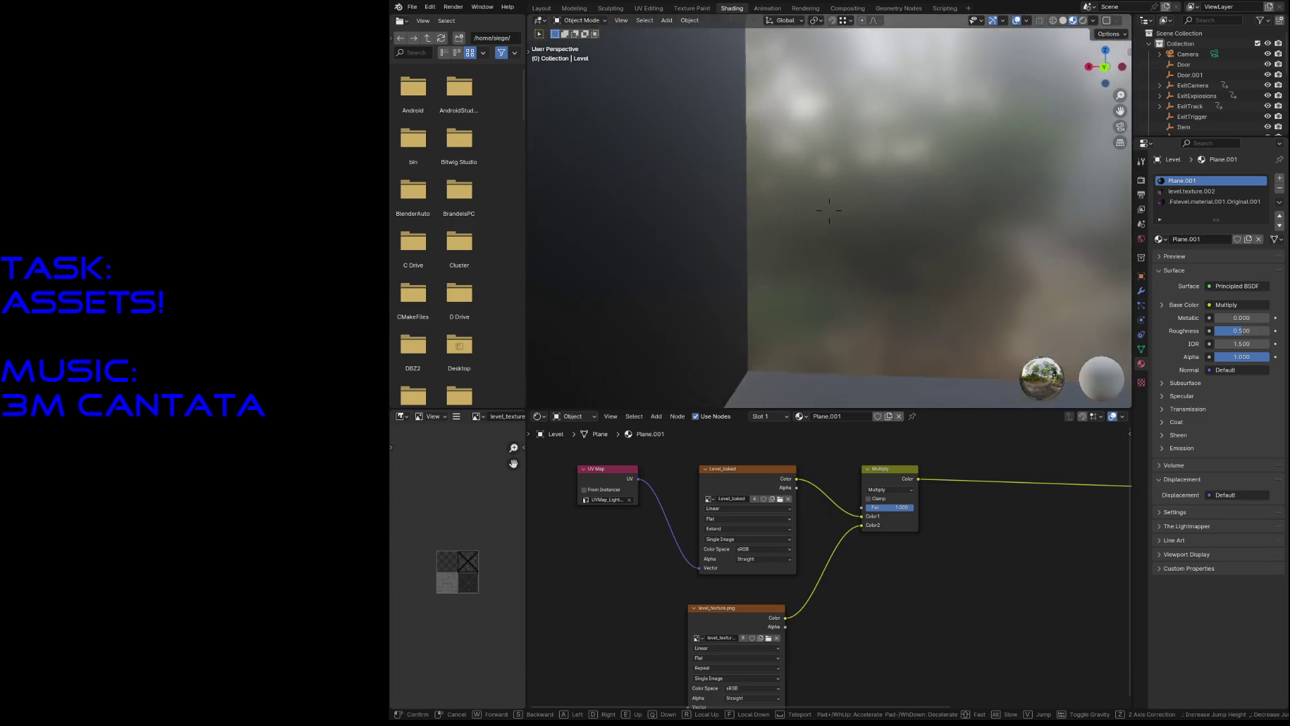
key(w)
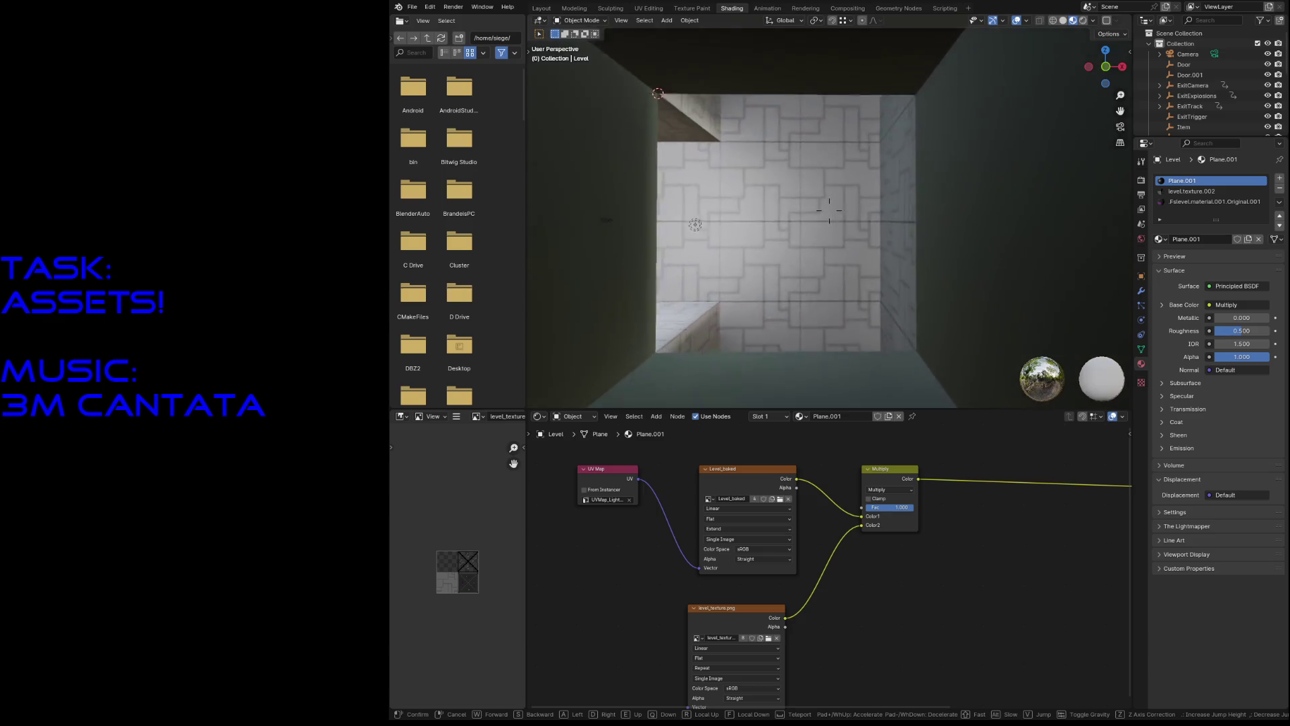
key(Escape)
click(659, 232)
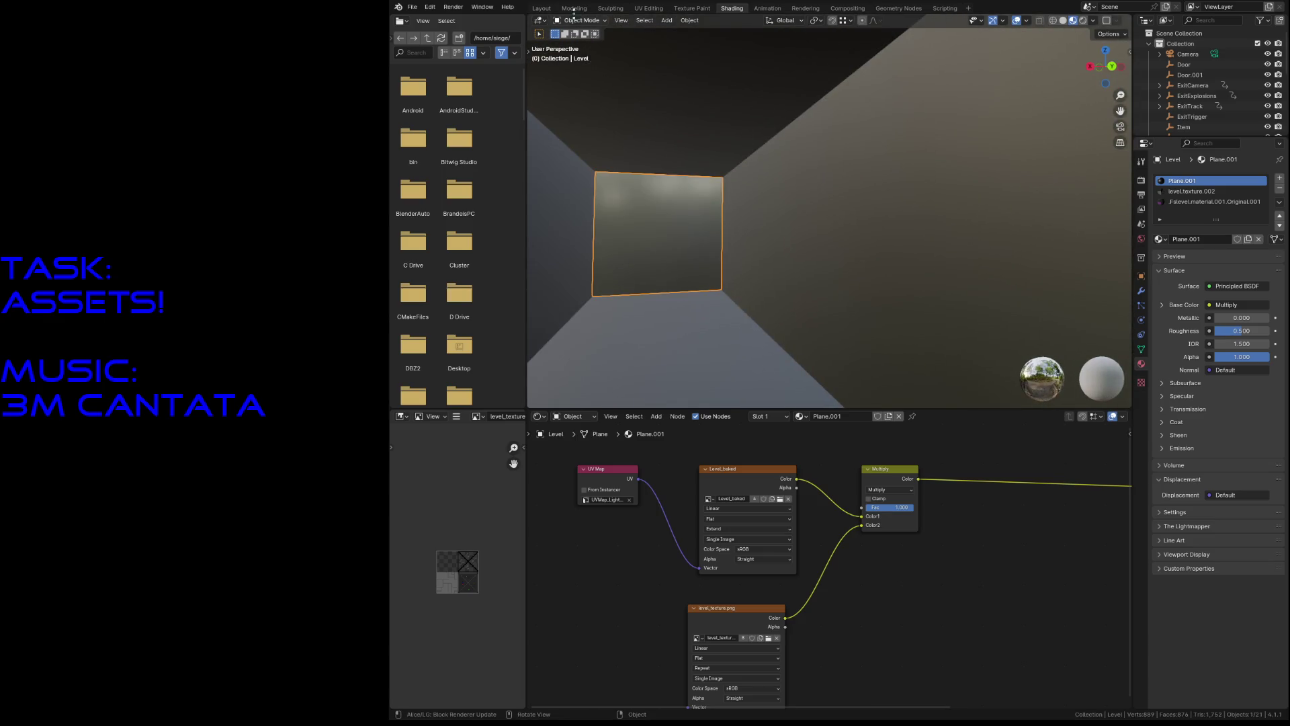
click(640, 9)
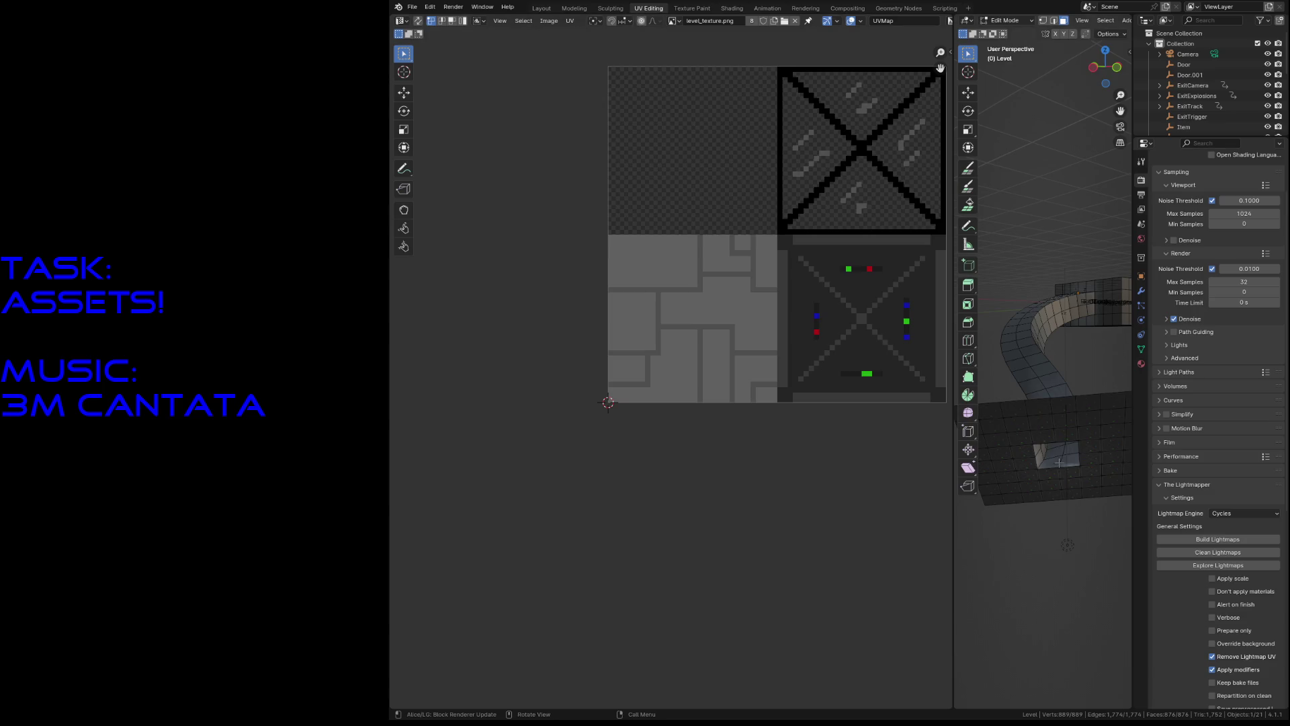
key(shift+grave)
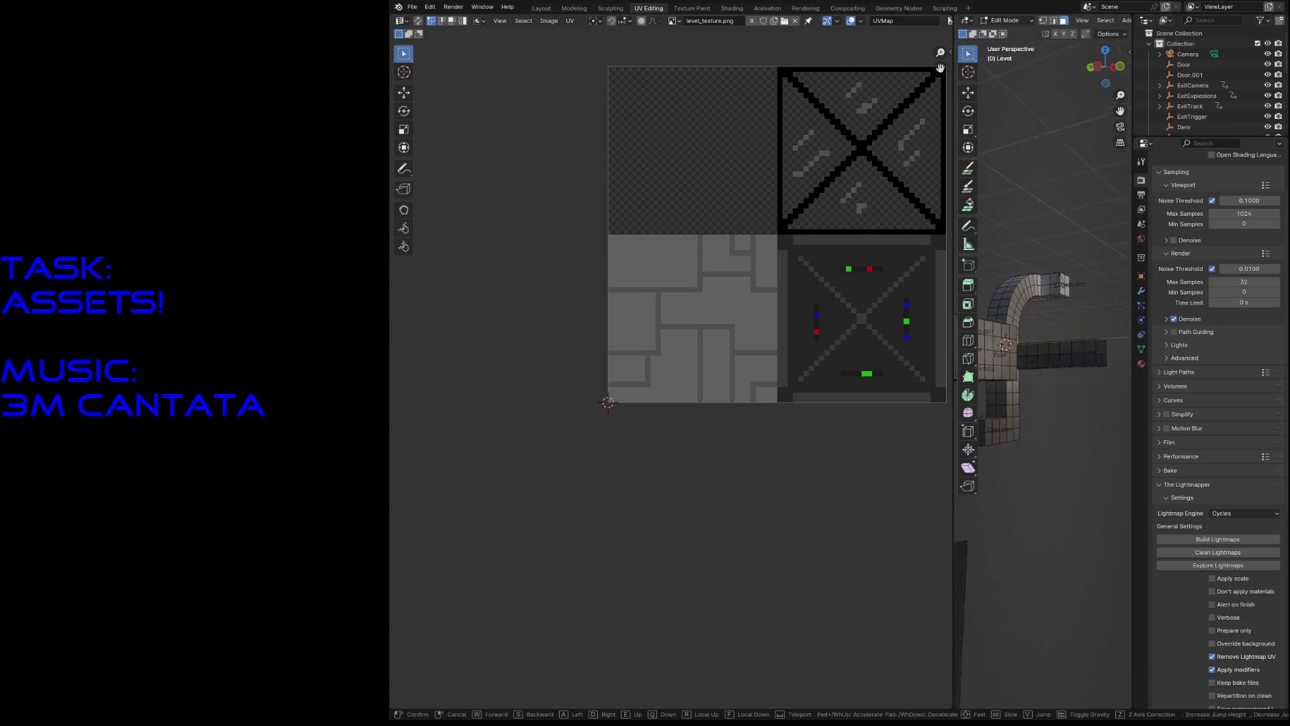
Step: Widen the 3D view and fly up to the dark box room
click(1100, 278)
drag(951, 113, 731, 112)
key(shift+grave)
key(w)
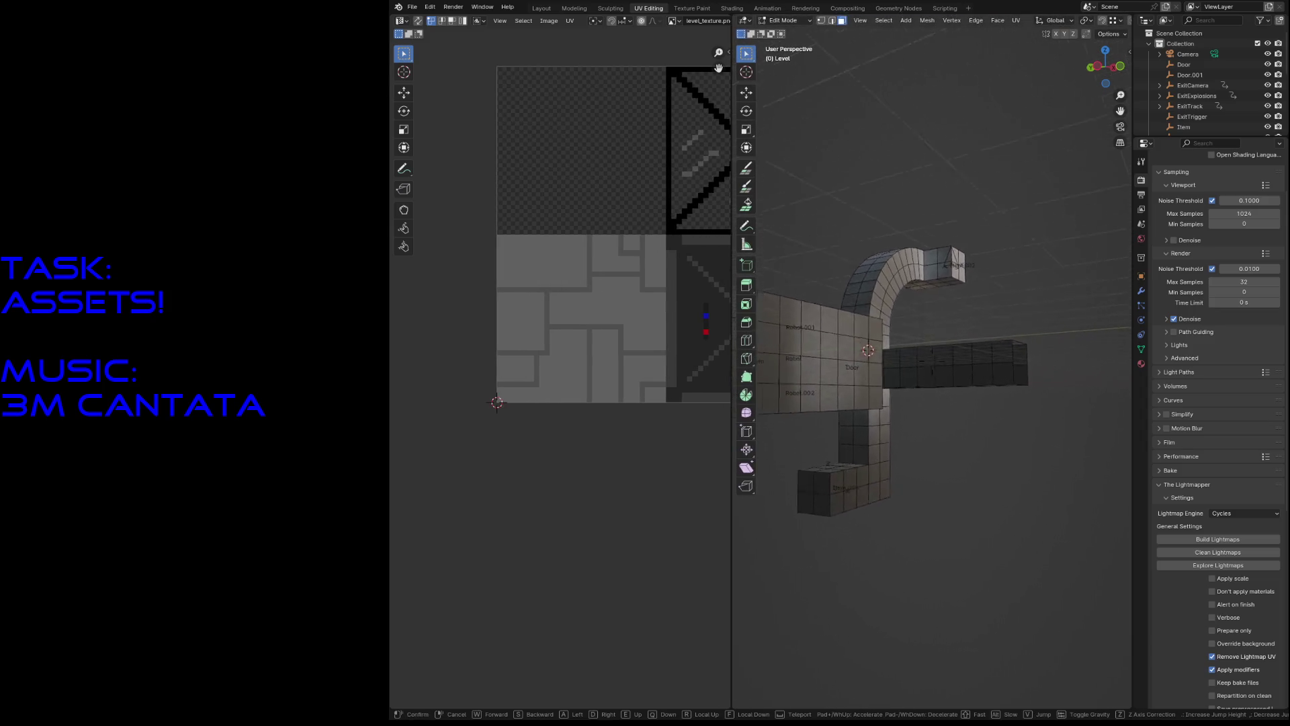
click(966, 375)
Step: Select the box room's wall, door and floor faces to inspect their UVs on the tile sheet
click(970, 398)
click(968, 342)
click(899, 413)
mouse_move(591, 486)
middle_down()
mouse_move(451, 579)
mouse_move(489, 589)
middle_up()
click(850, 170)
click(938, 422)
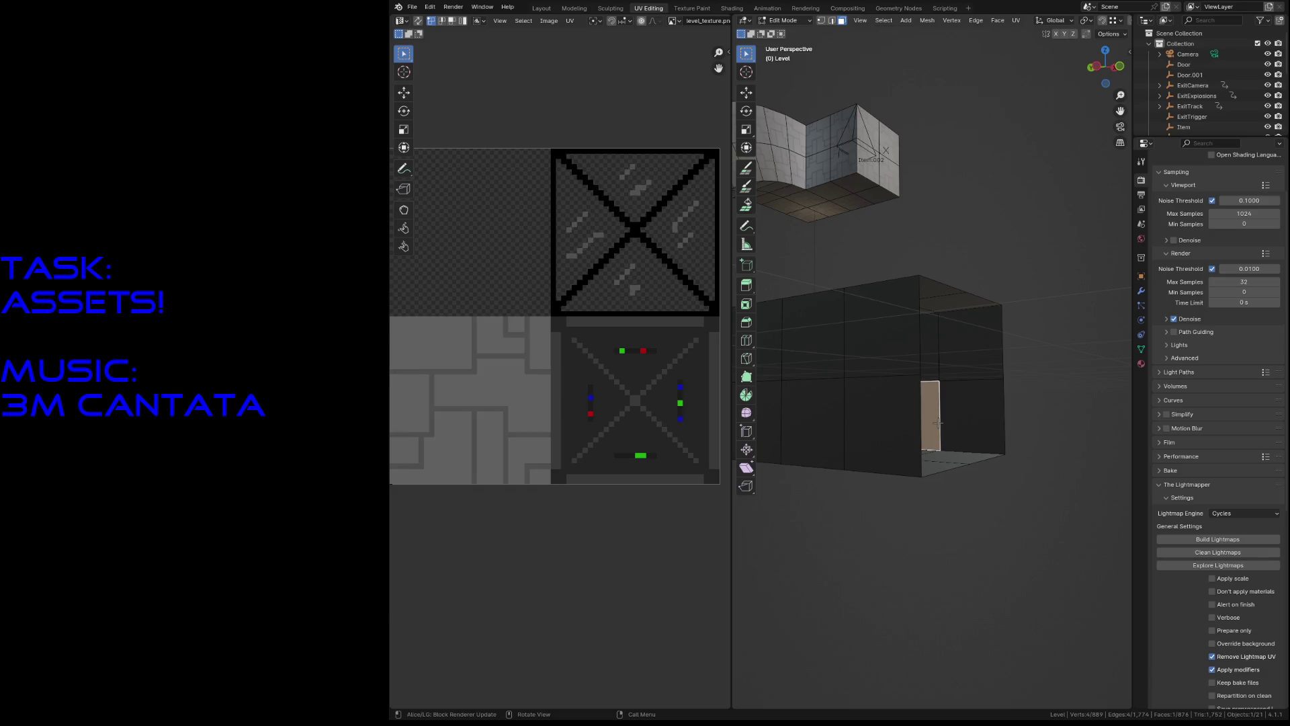
click(974, 422)
click(975, 346)
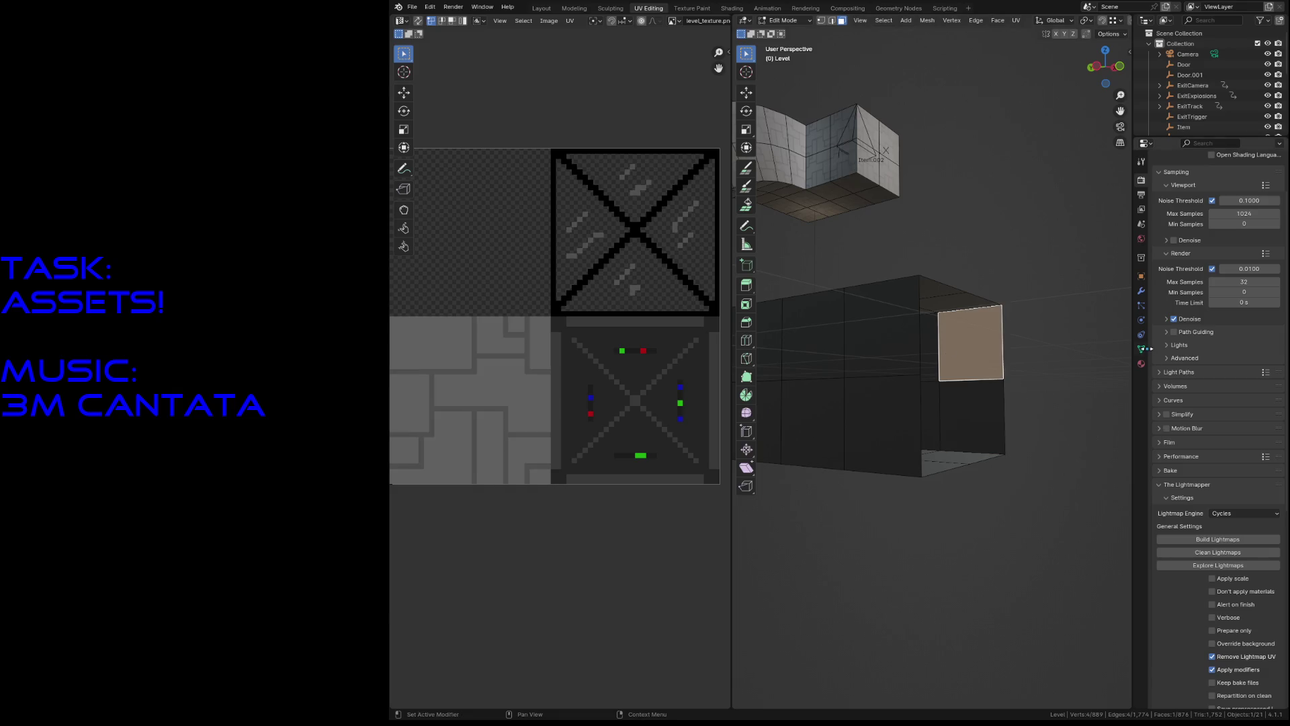
Step: Check the mesh's UV maps, select all faces, and show the level's material slots
click(1142, 349)
click(934, 422)
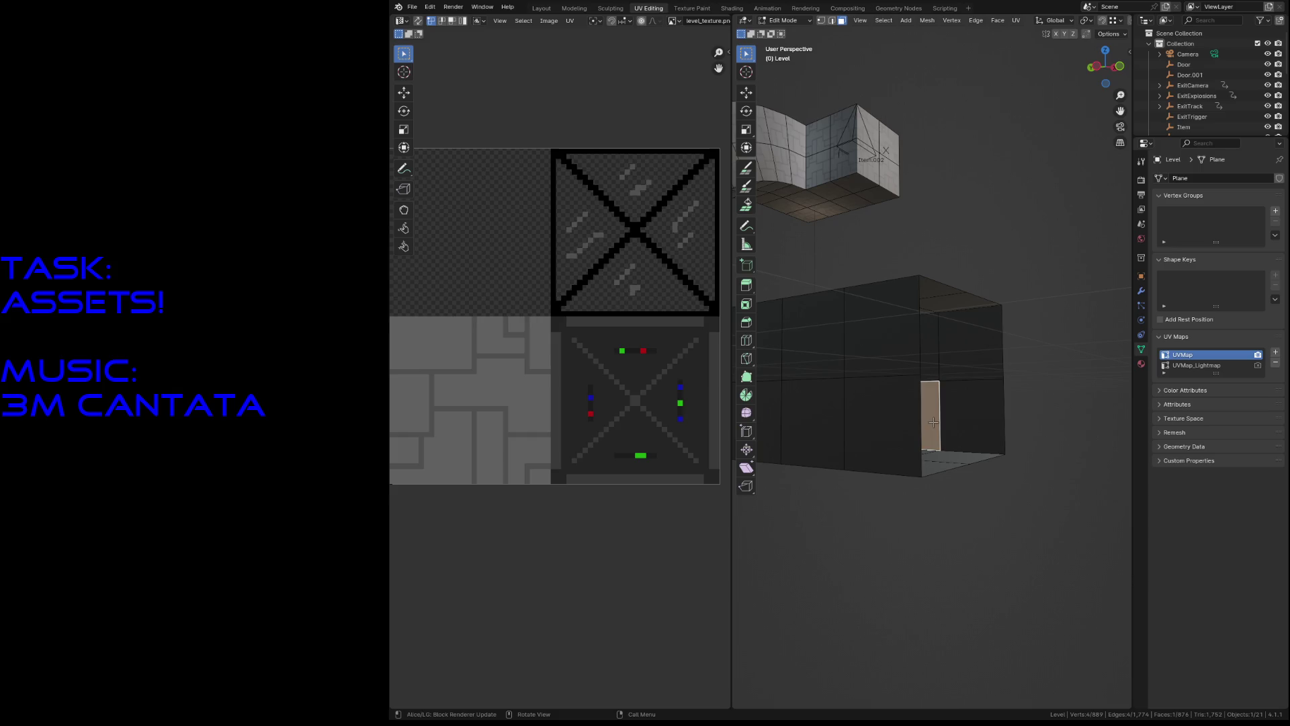
click(973, 411)
click(955, 345)
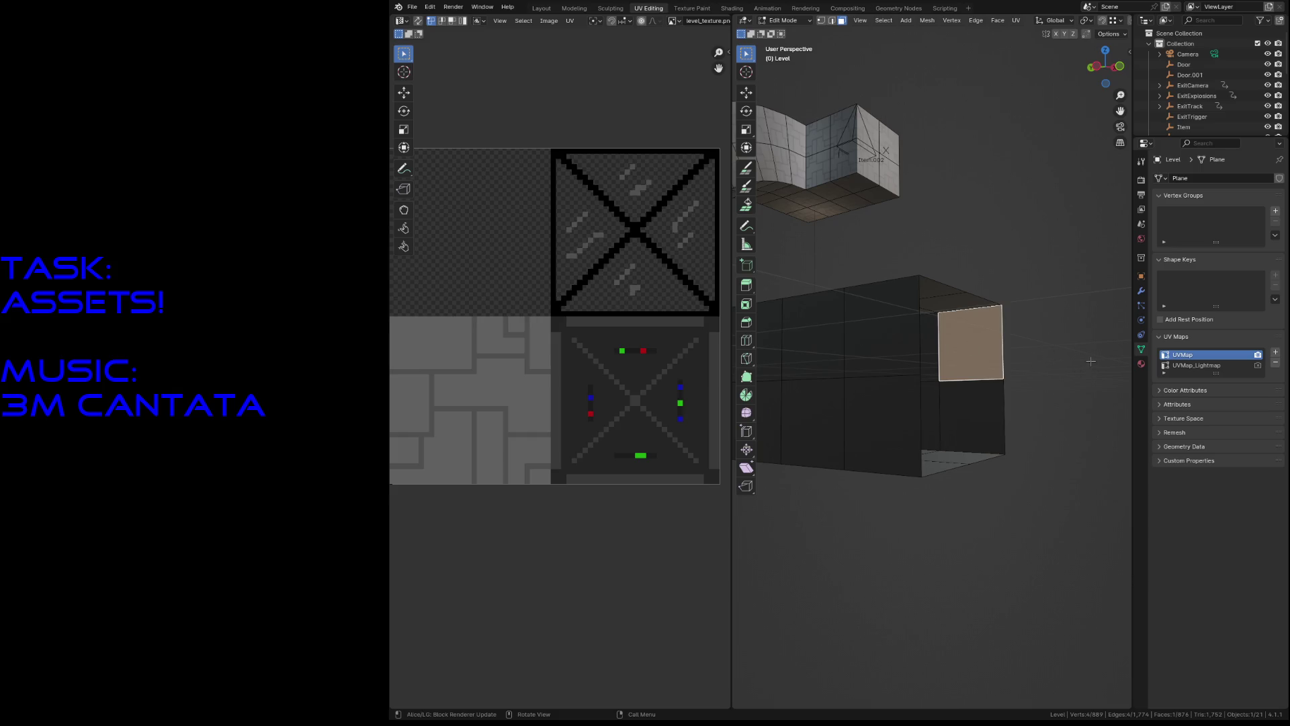
key(a)
click(1142, 364)
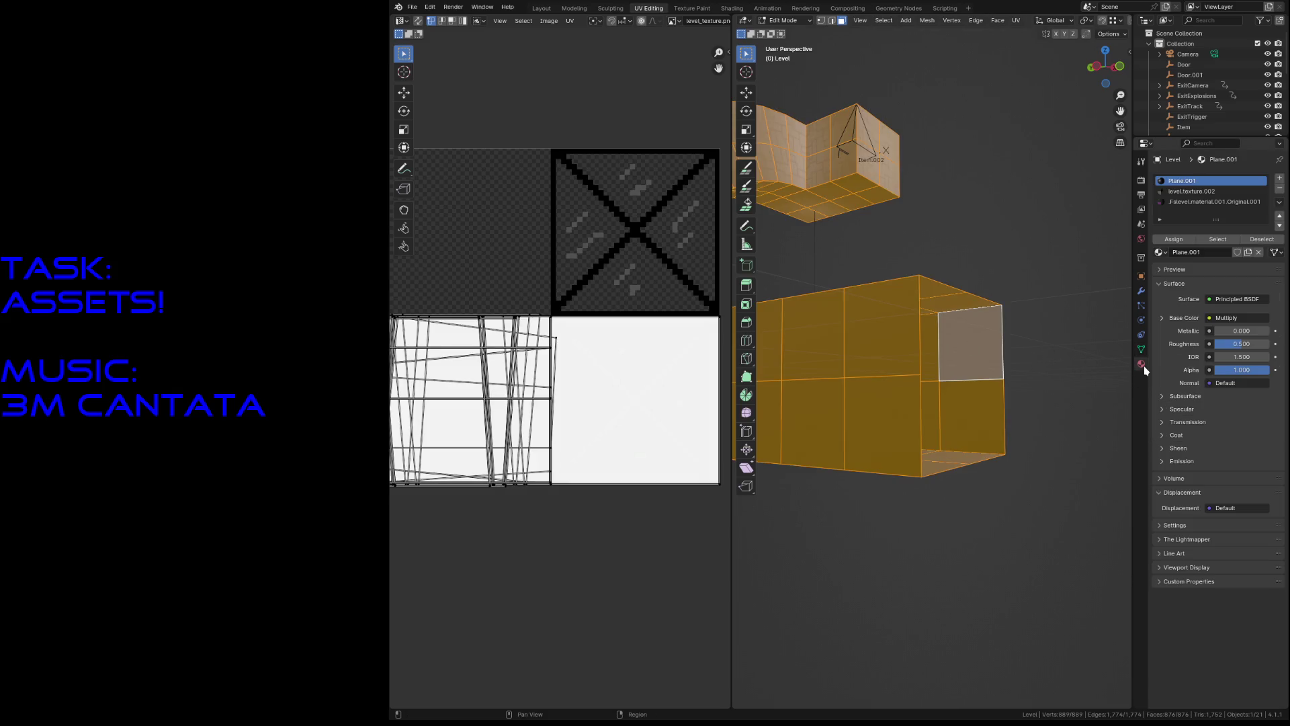
Step: Assign level.texture.002 to the selected faces and remove the Fslevel material slot
click(1183, 191)
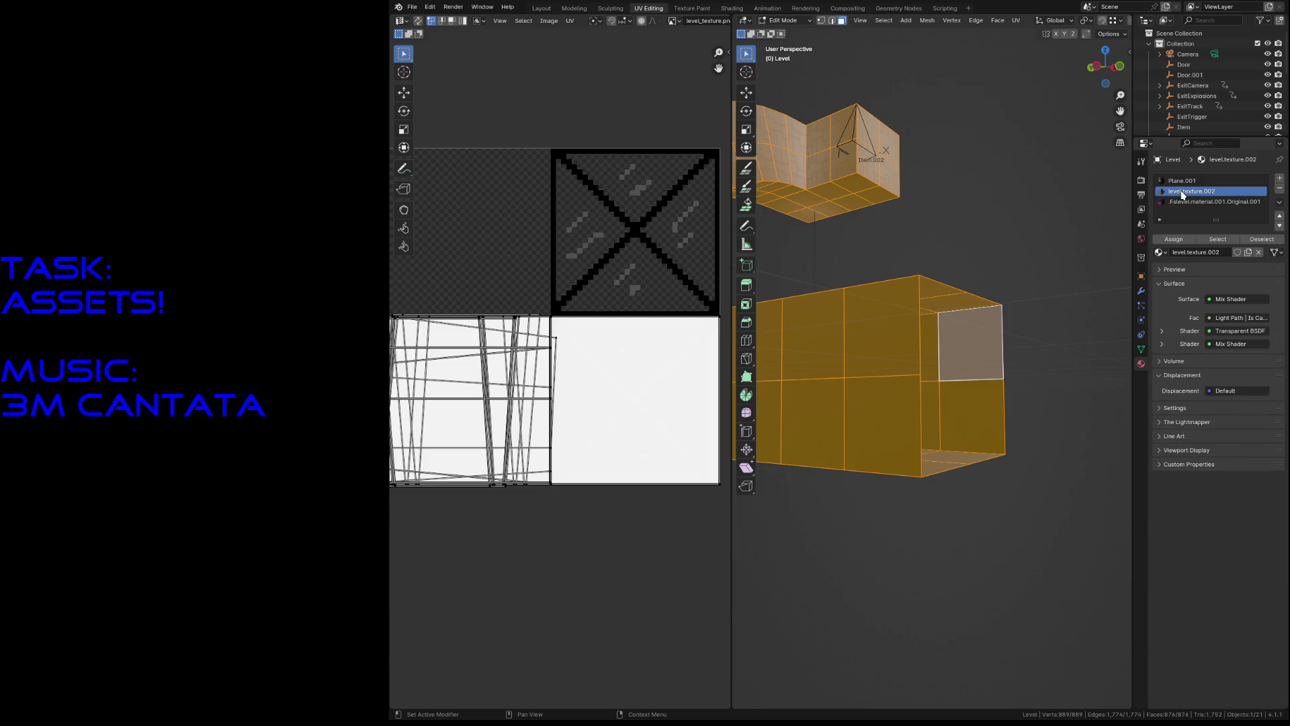
click(1180, 241)
click(1213, 202)
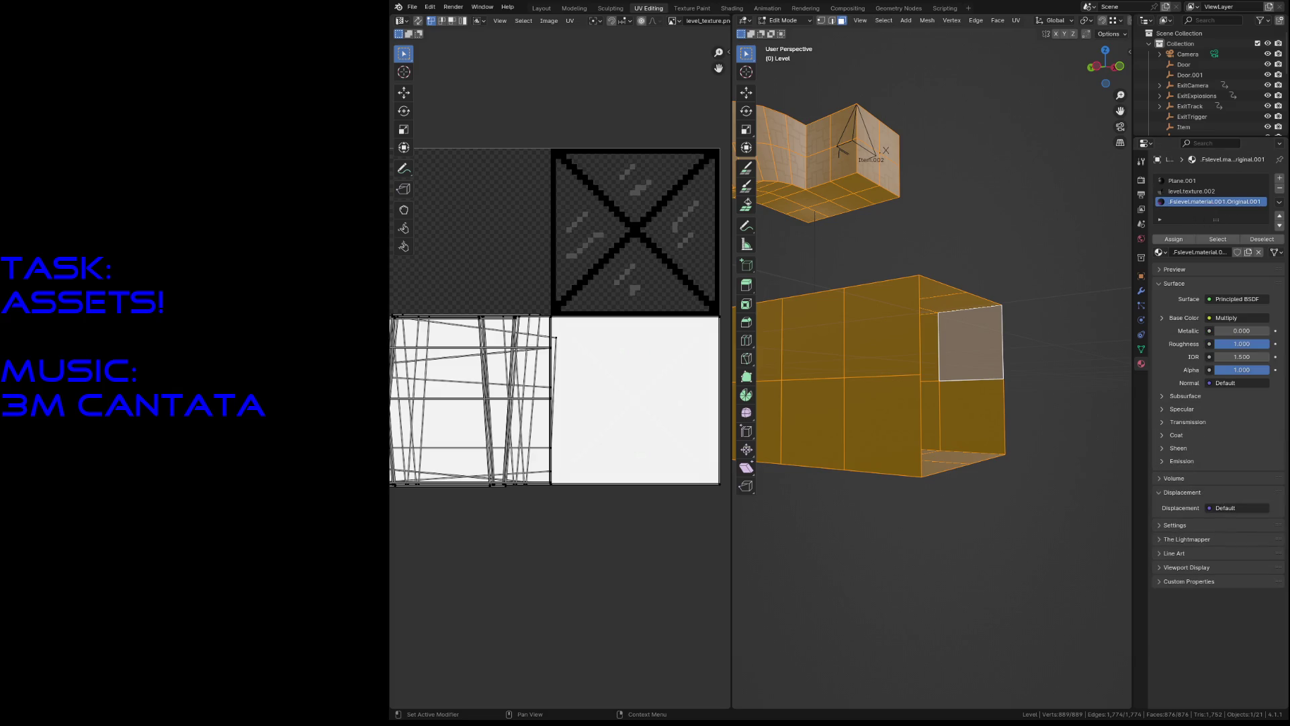
click(1281, 190)
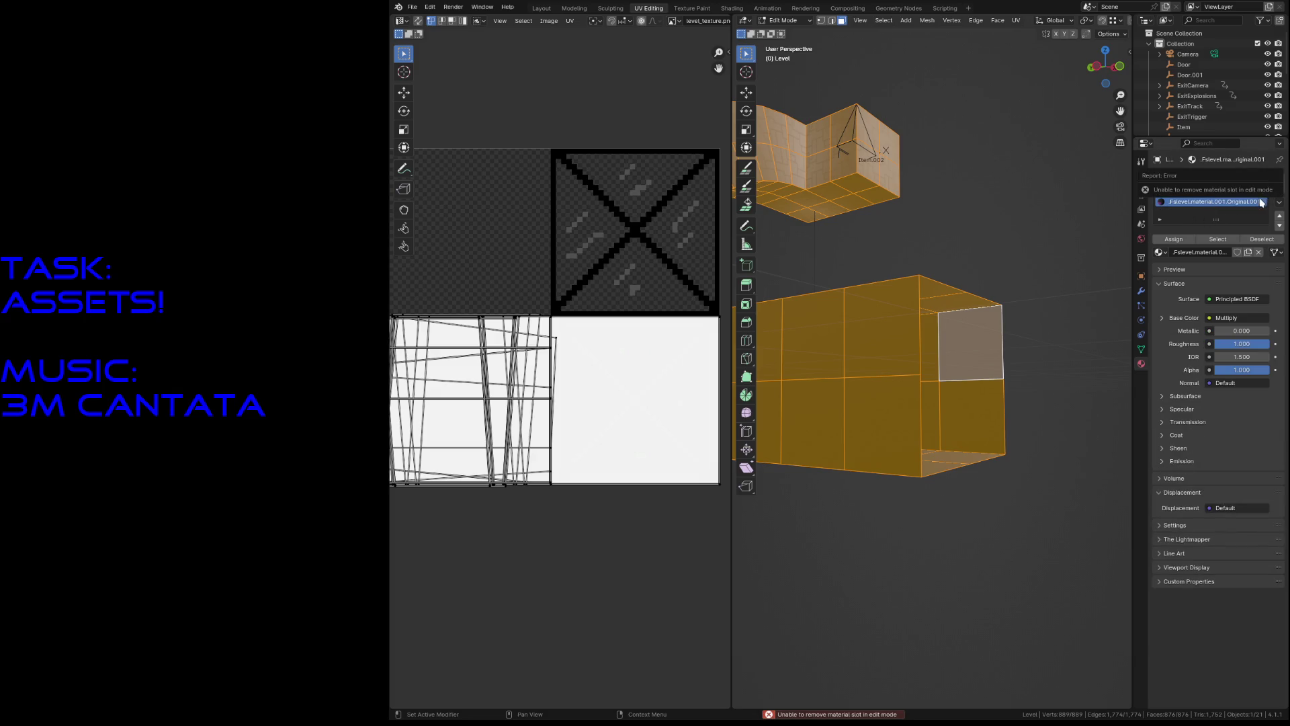
key(Tab)
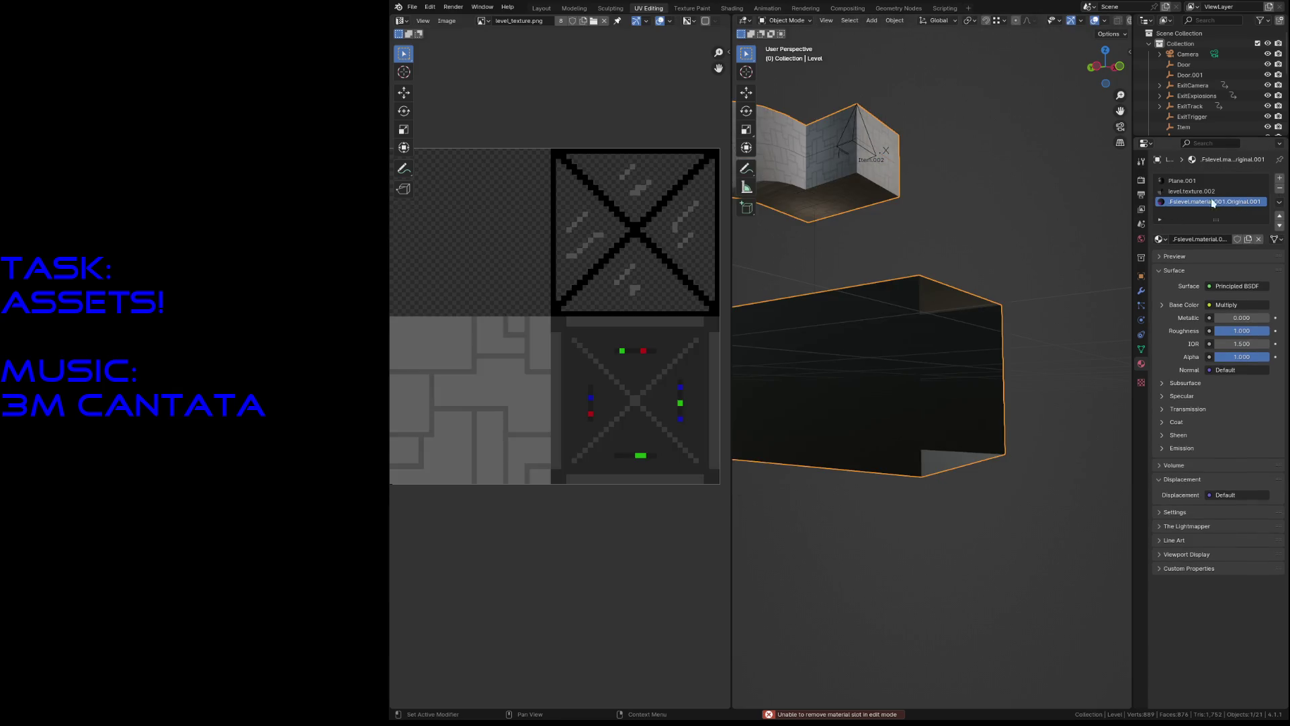
click(1280, 190)
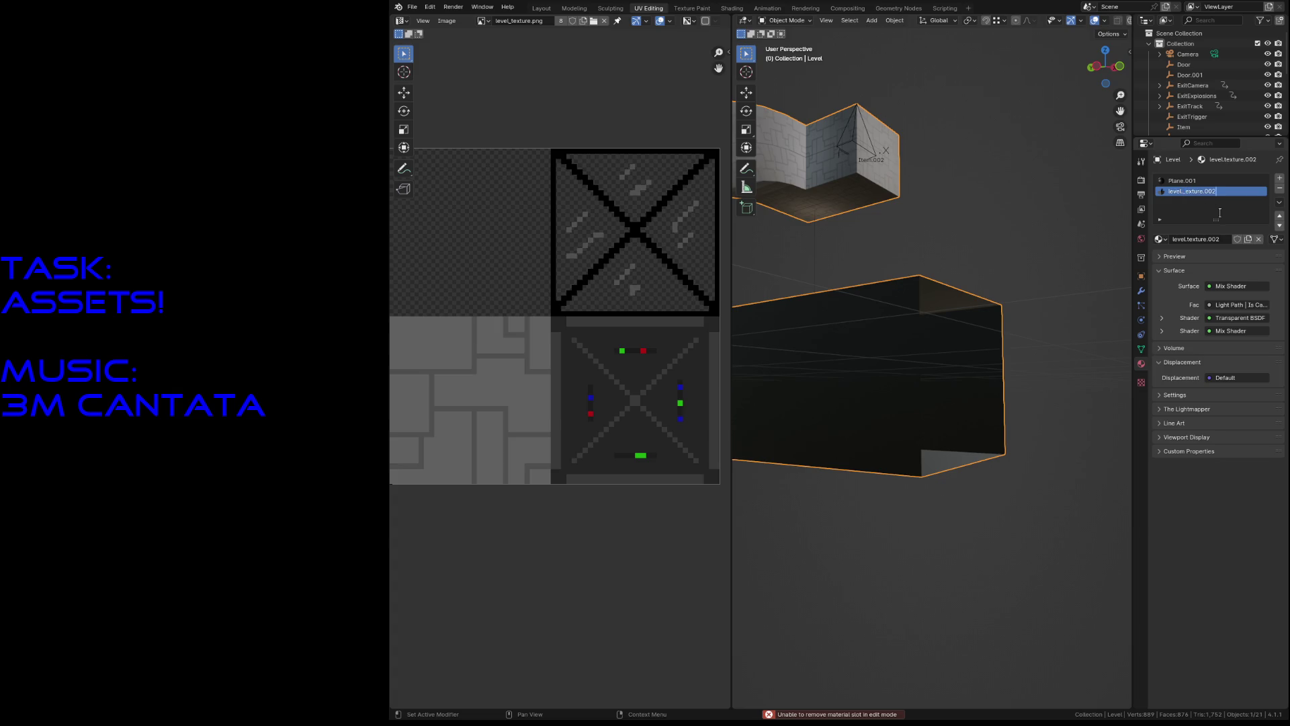
Step: Rename level.texture.002 to level_texture and save test_level.blend
key(BackSpace)
key(BackSpace)
key(BackSpace)
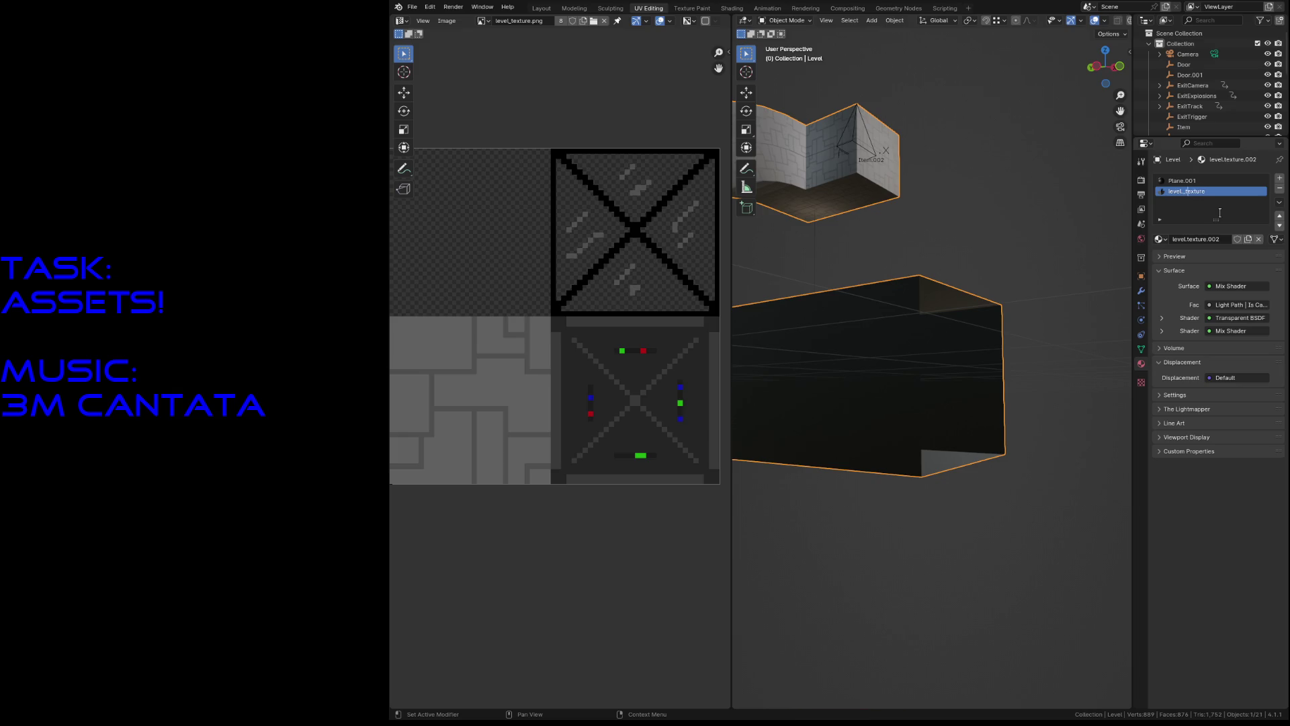
key(ctrl+s)
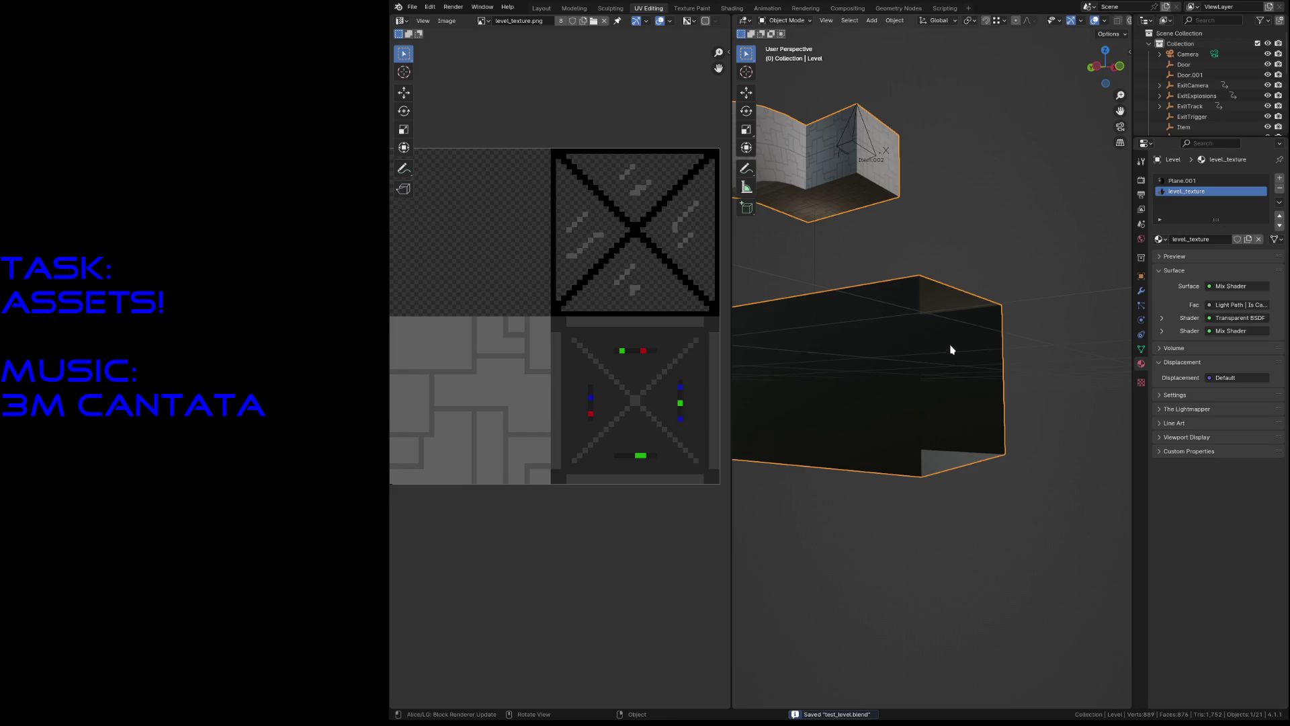
key(Tab)
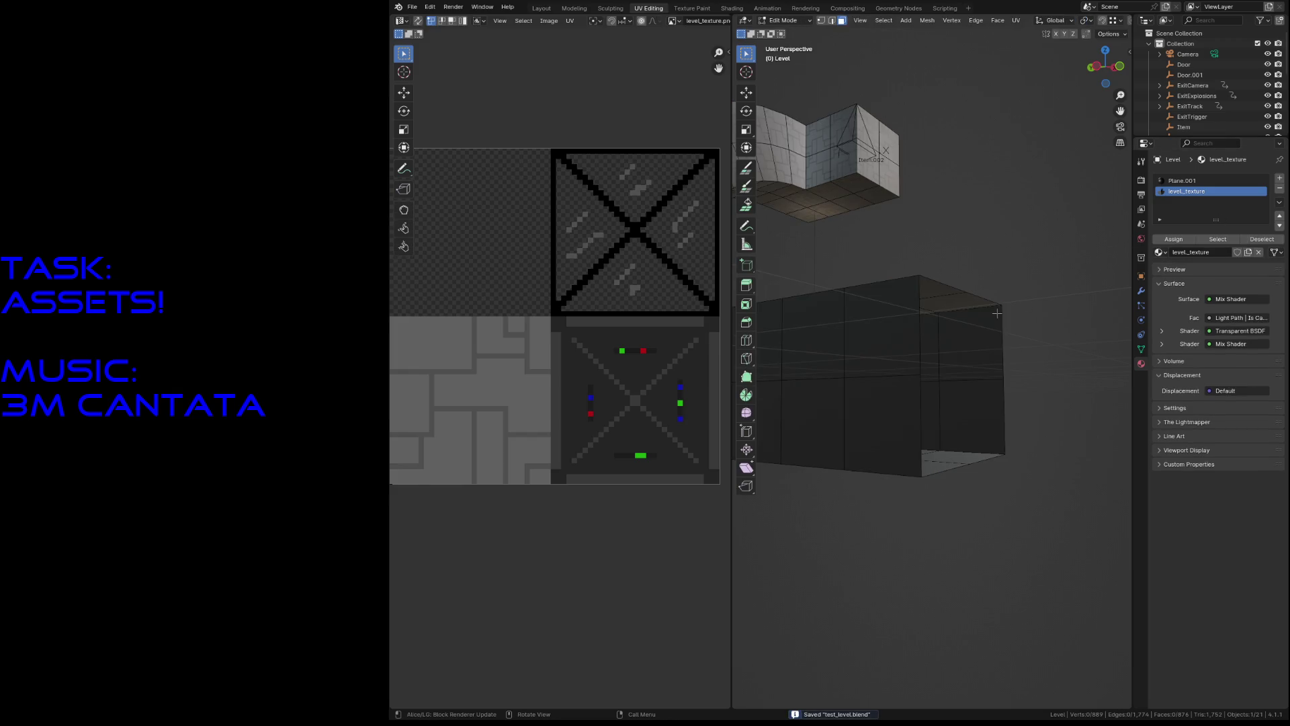
Step: Assign level_texture to every level face, check the walls in walk mode, and save
key(a)
click(1174, 239)
key(alt+a)
key(shift+grave)
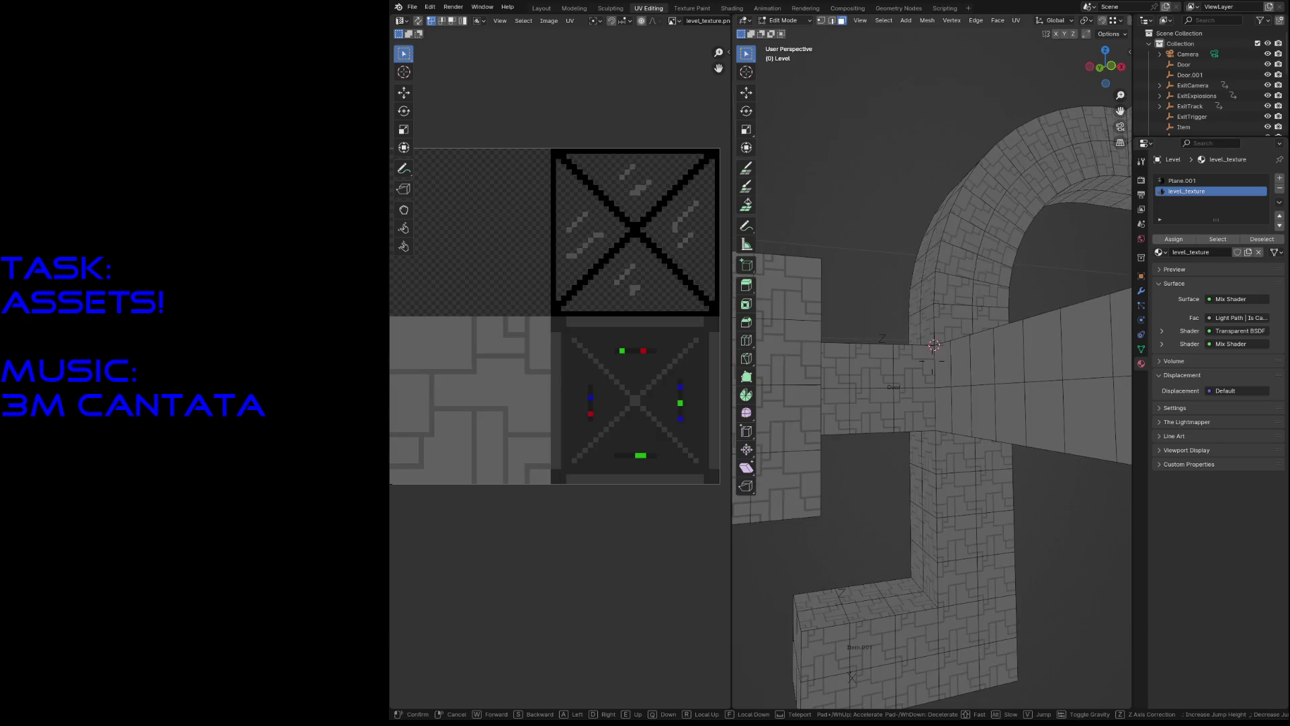
key(w)
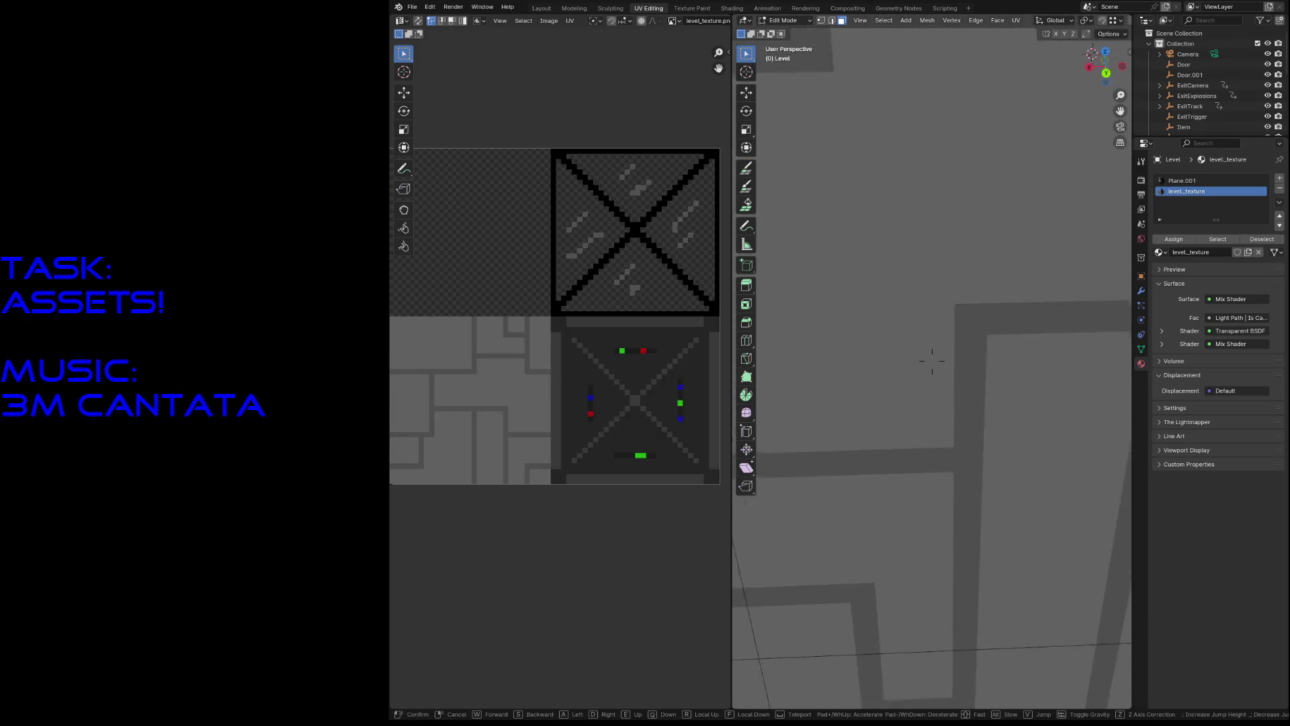
key(w)
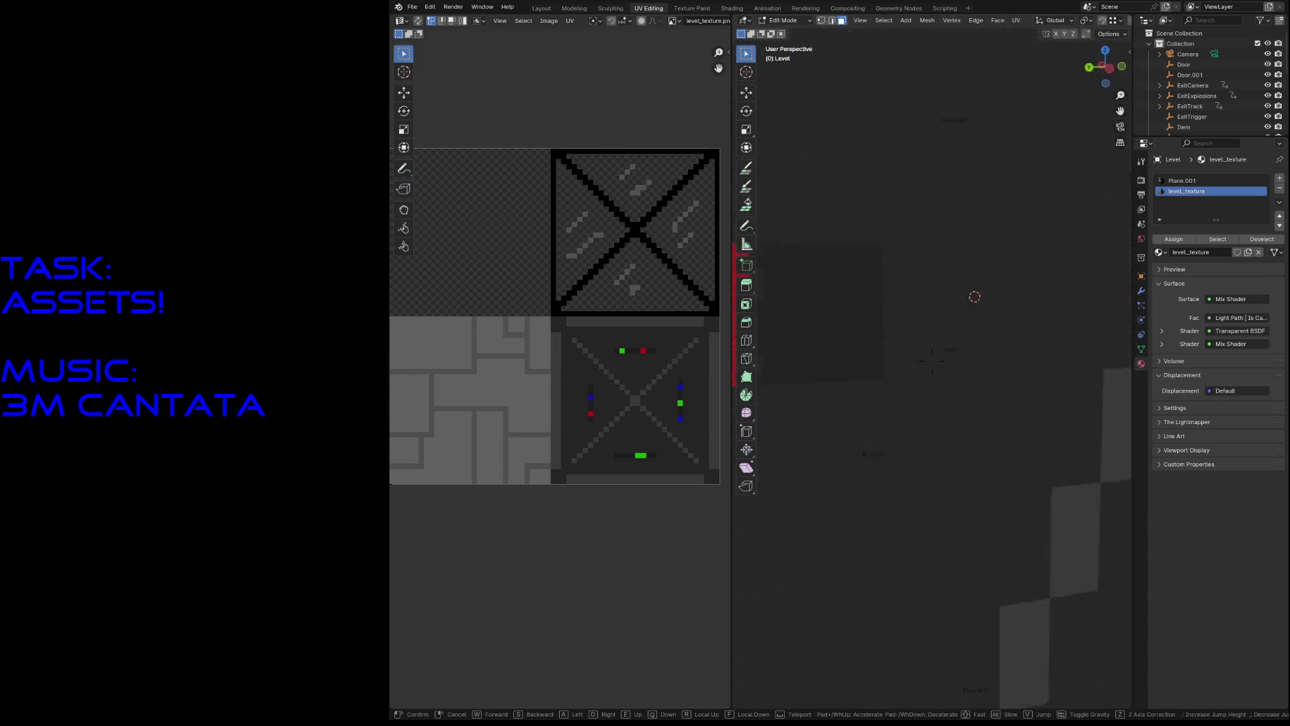
click(983, 260)
key(ctrl+s)
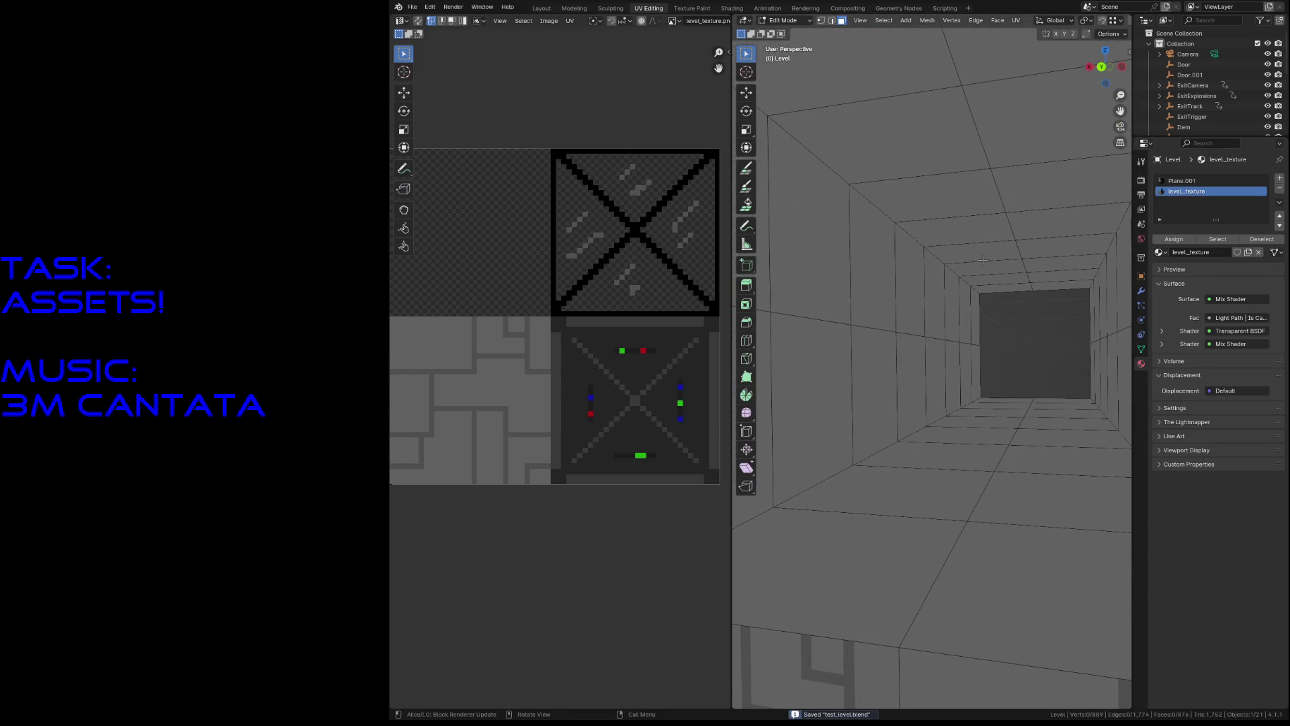
Step: Go to the Layout workspace, fly near the new walls, and enter Edit Mode
click(542, 8)
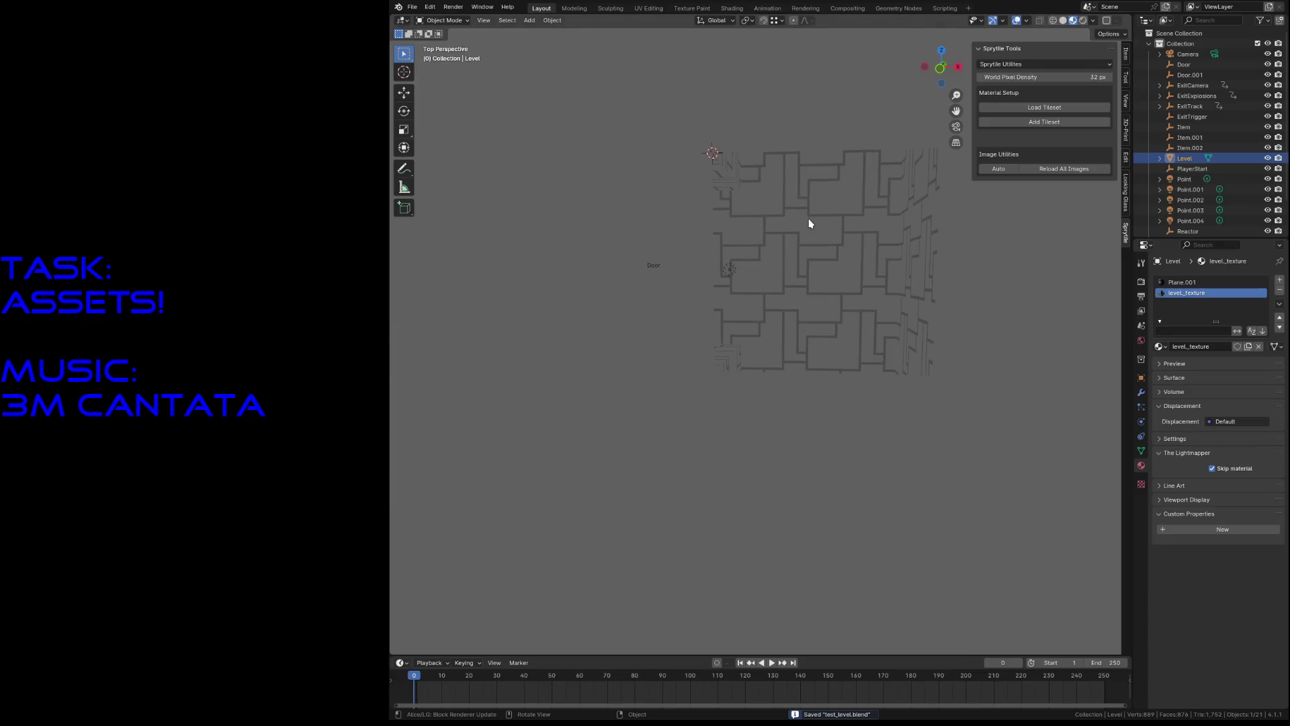
key(shift+grave)
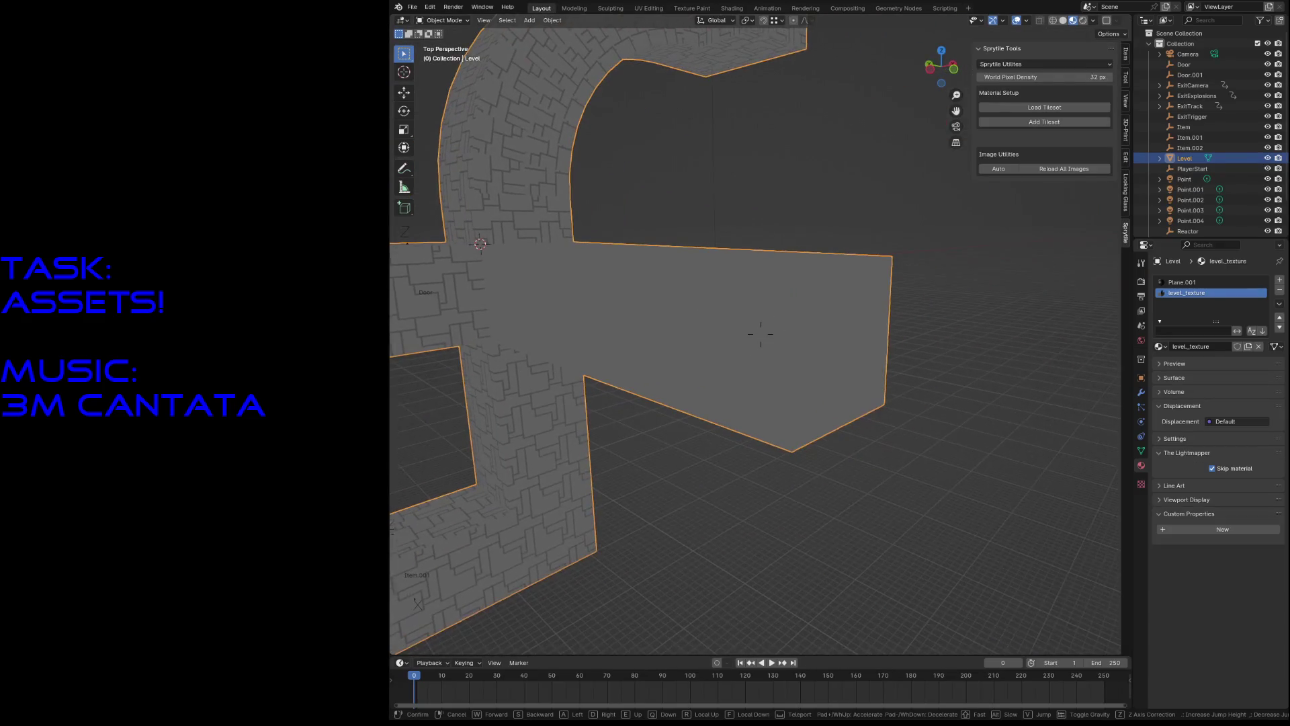
click(424, 140)
key(Tab)
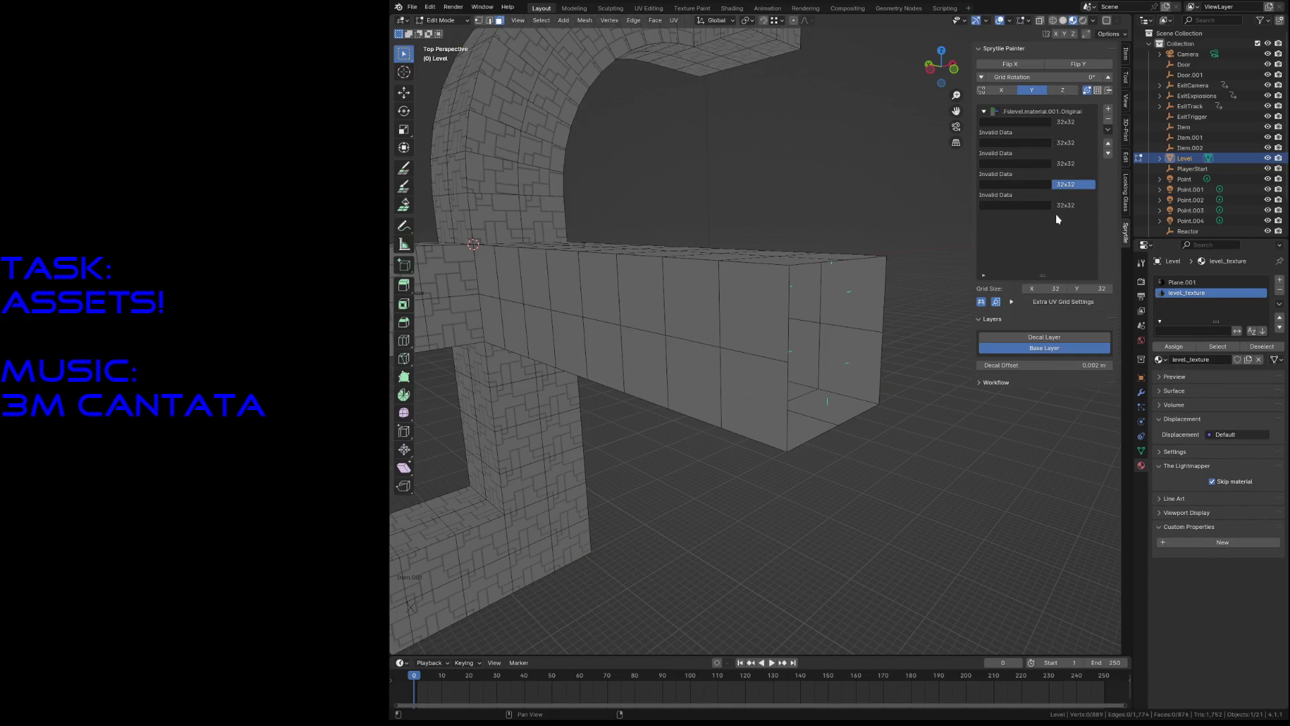
Step: Step through the Sprytile tile grid list, activating the first then second grid
click(1069, 184)
click(1068, 163)
click(1068, 142)
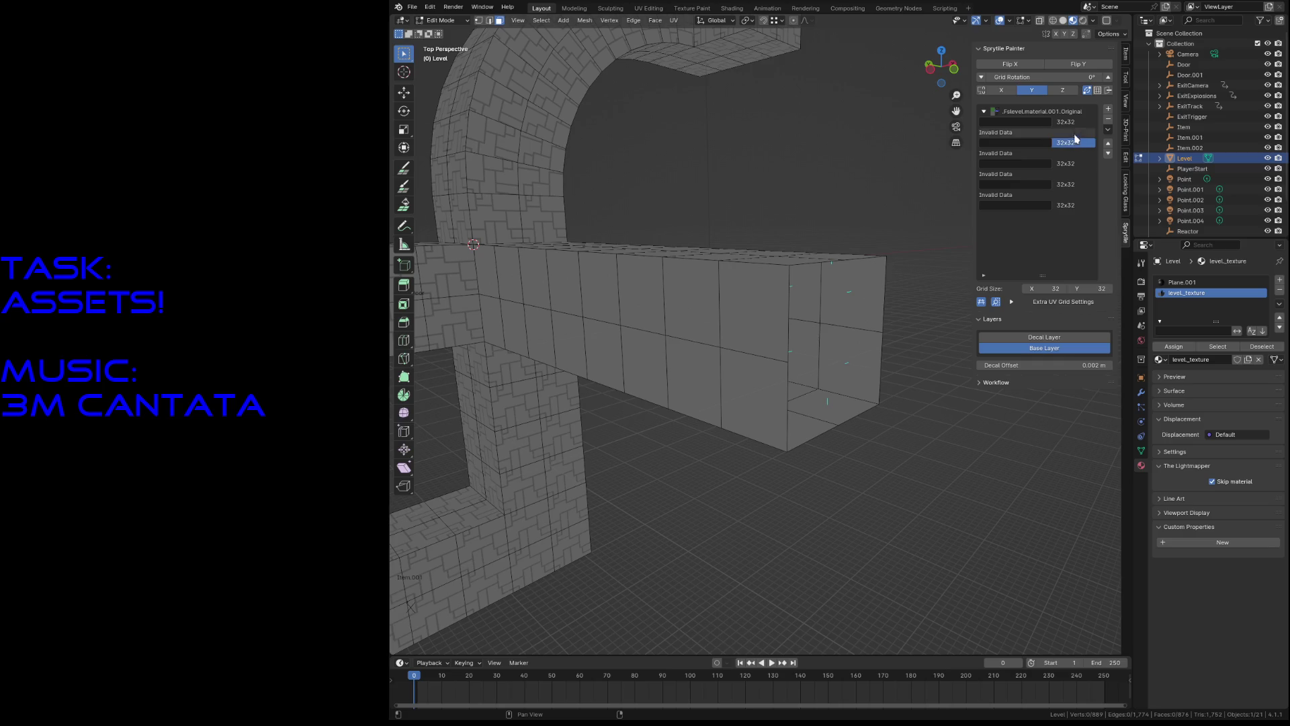
click(1073, 124)
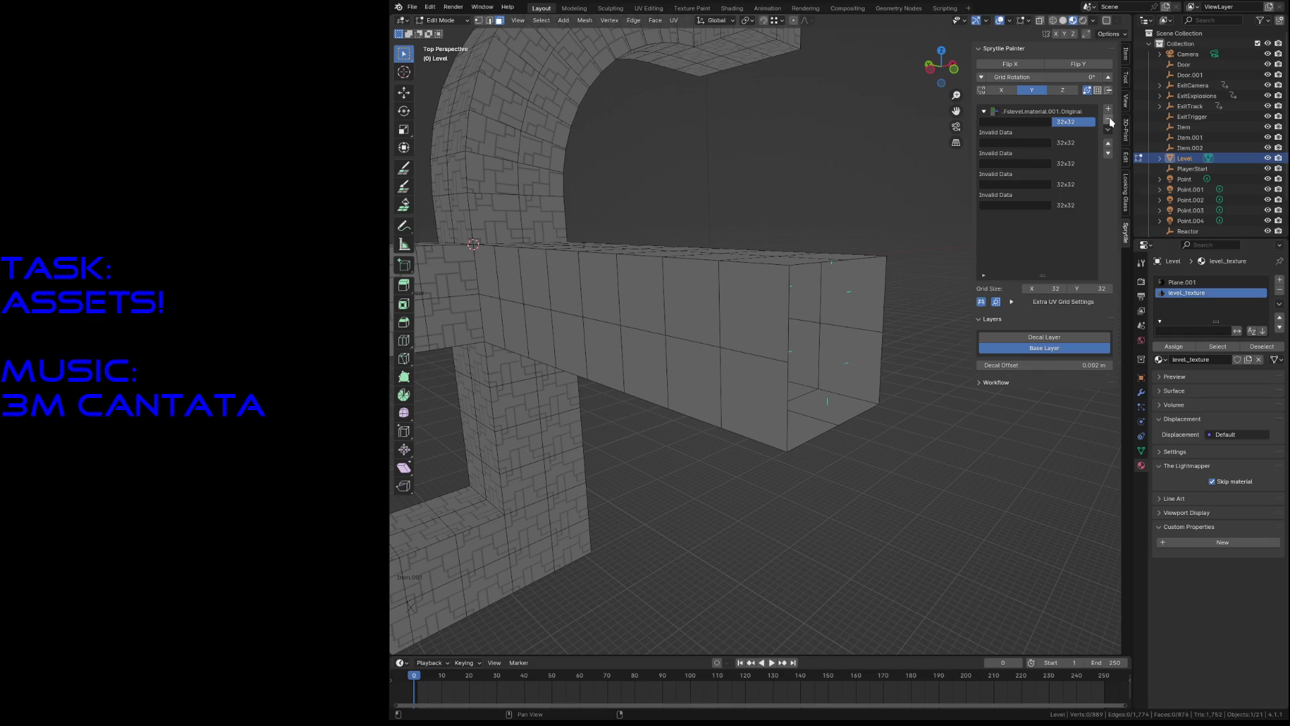
click(1072, 144)
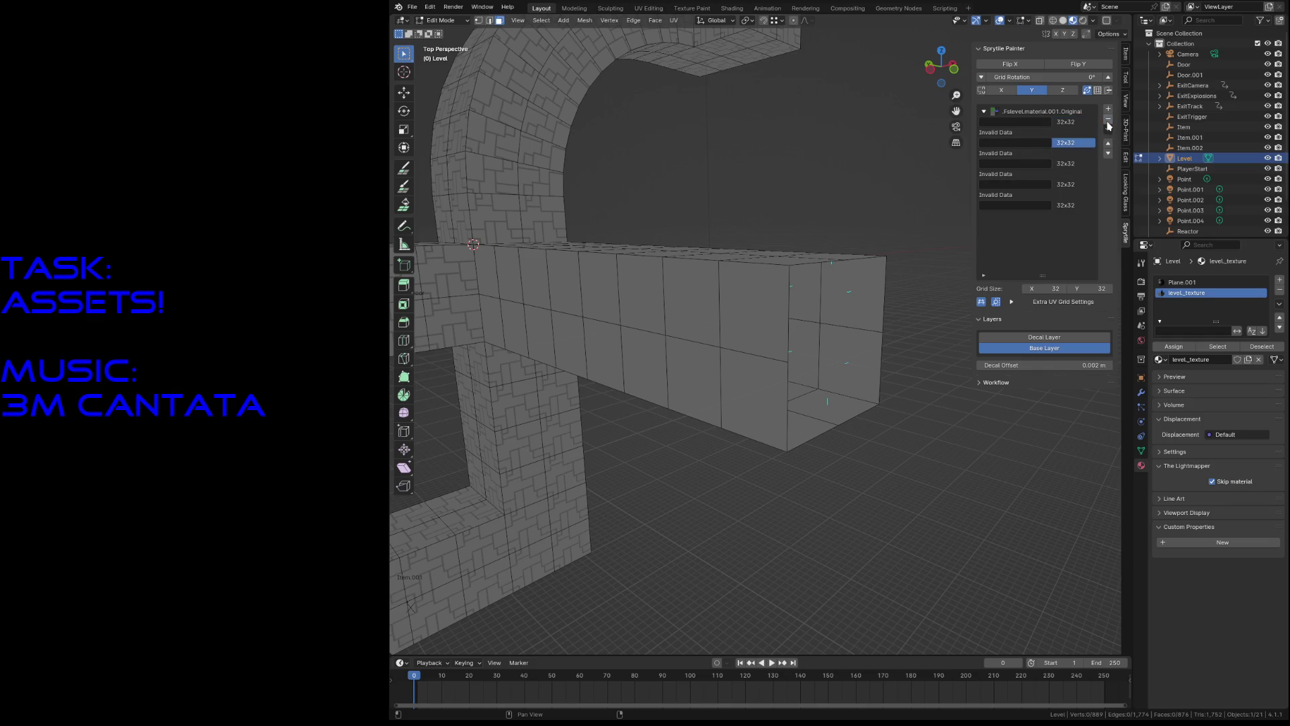
Step: Reload all images, validate the tile grids, and make level_texture the active grid
key(Tab)
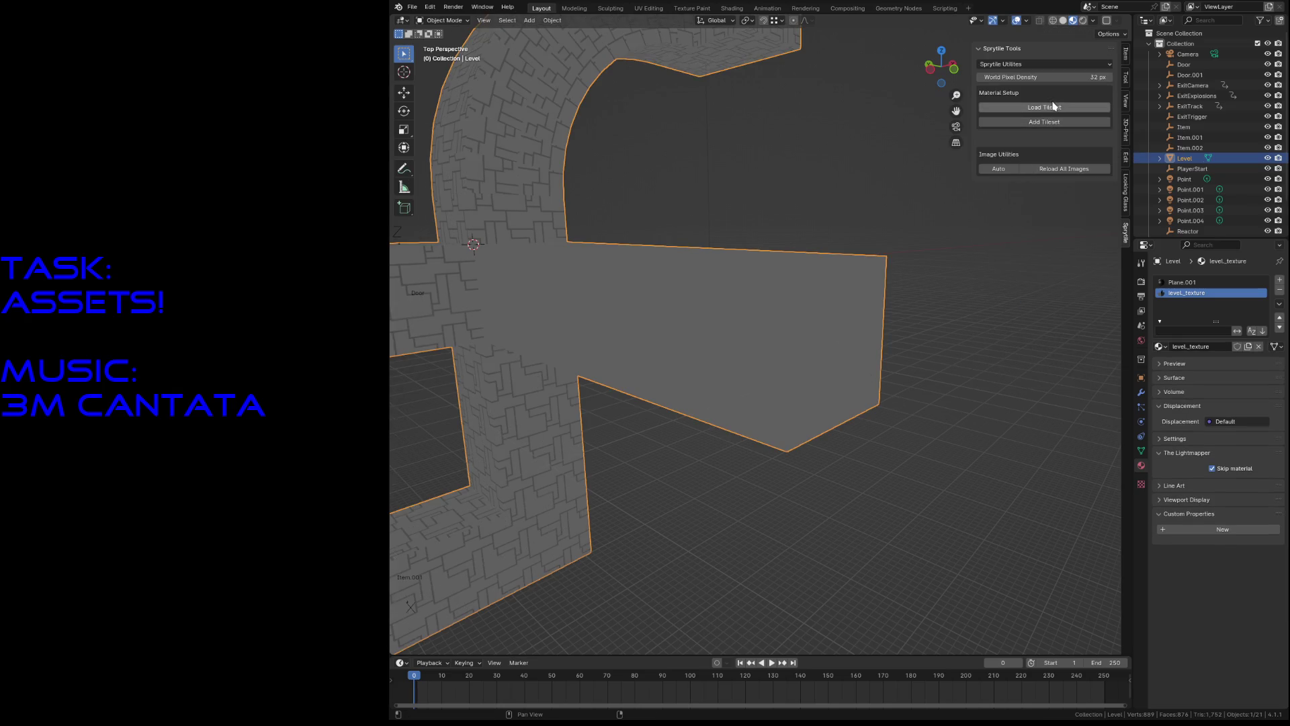
click(1046, 175)
key(Tab)
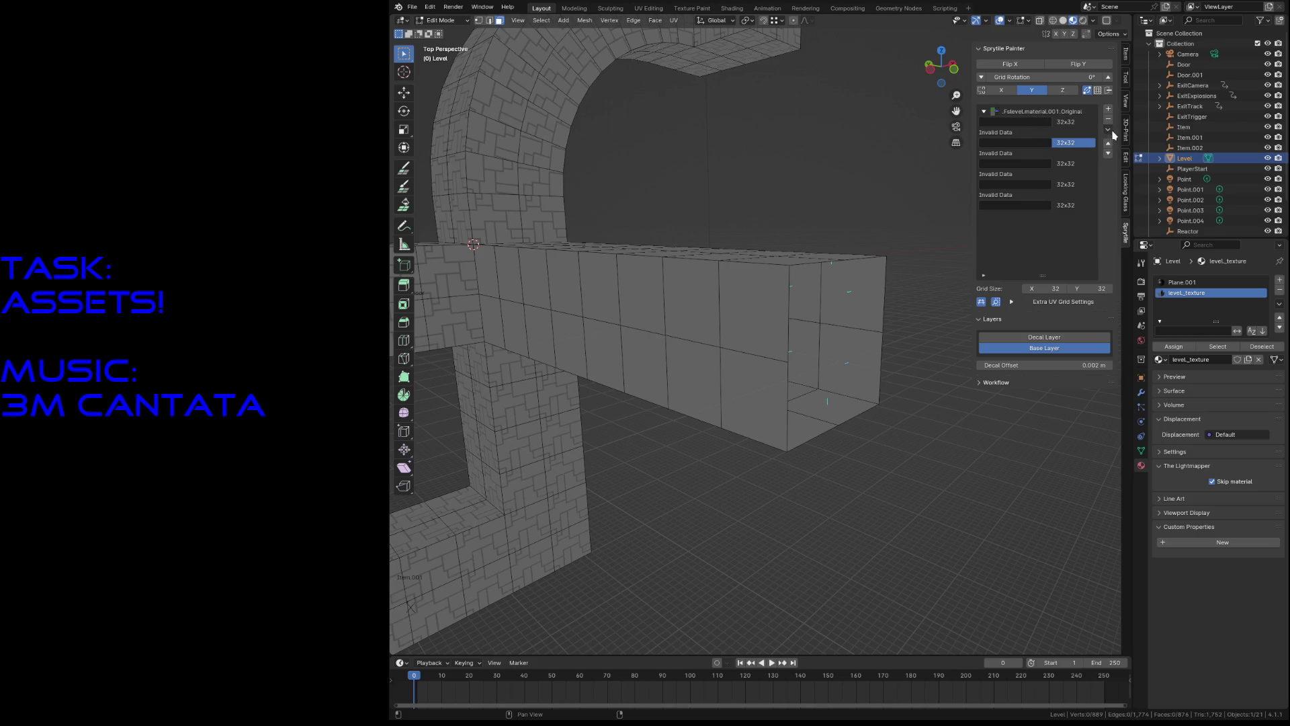
click(1109, 131)
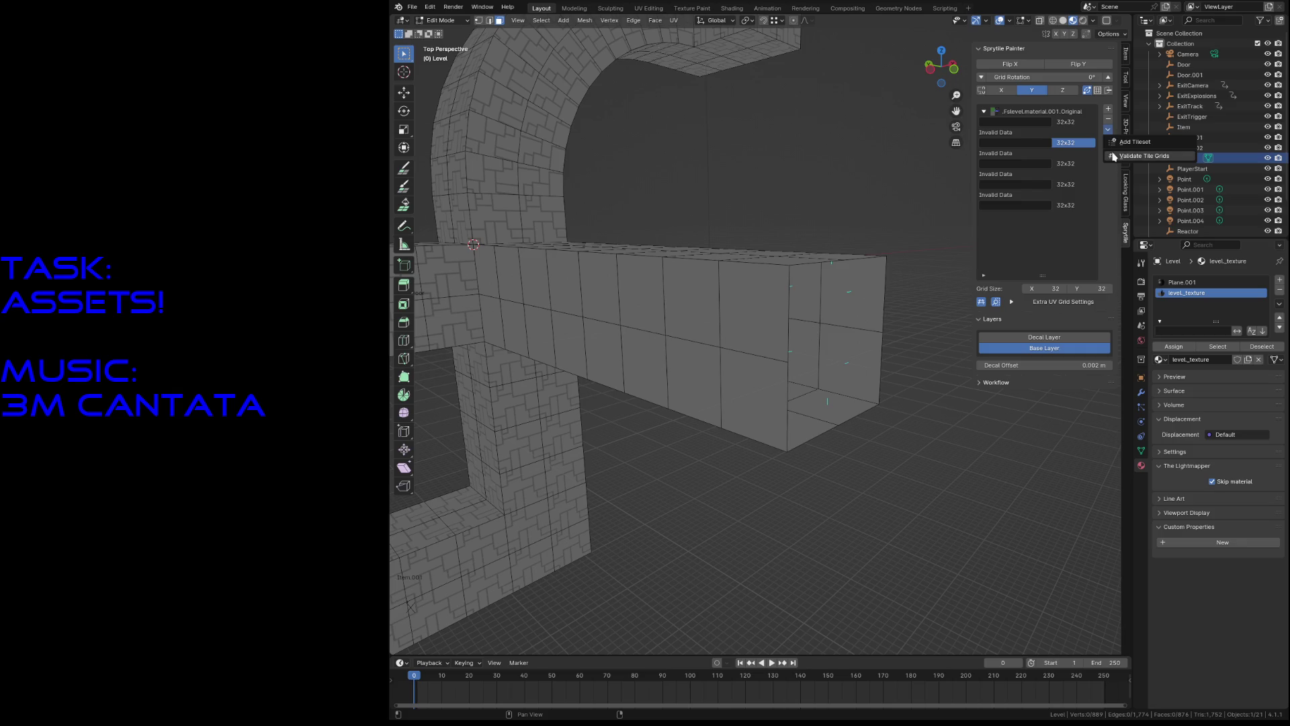
click(1113, 156)
click(1026, 199)
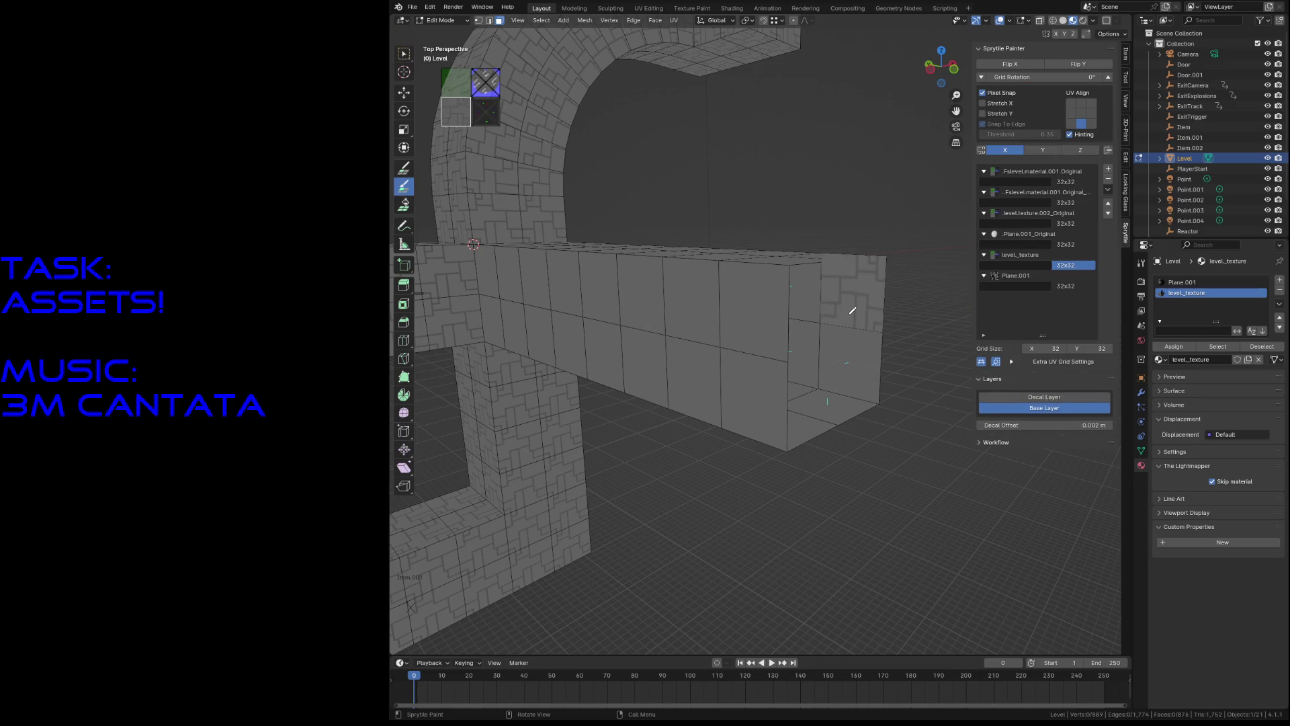
Step: Paint the corridor's upper ceiling face with the level_texture tiles
key(shift+grave)
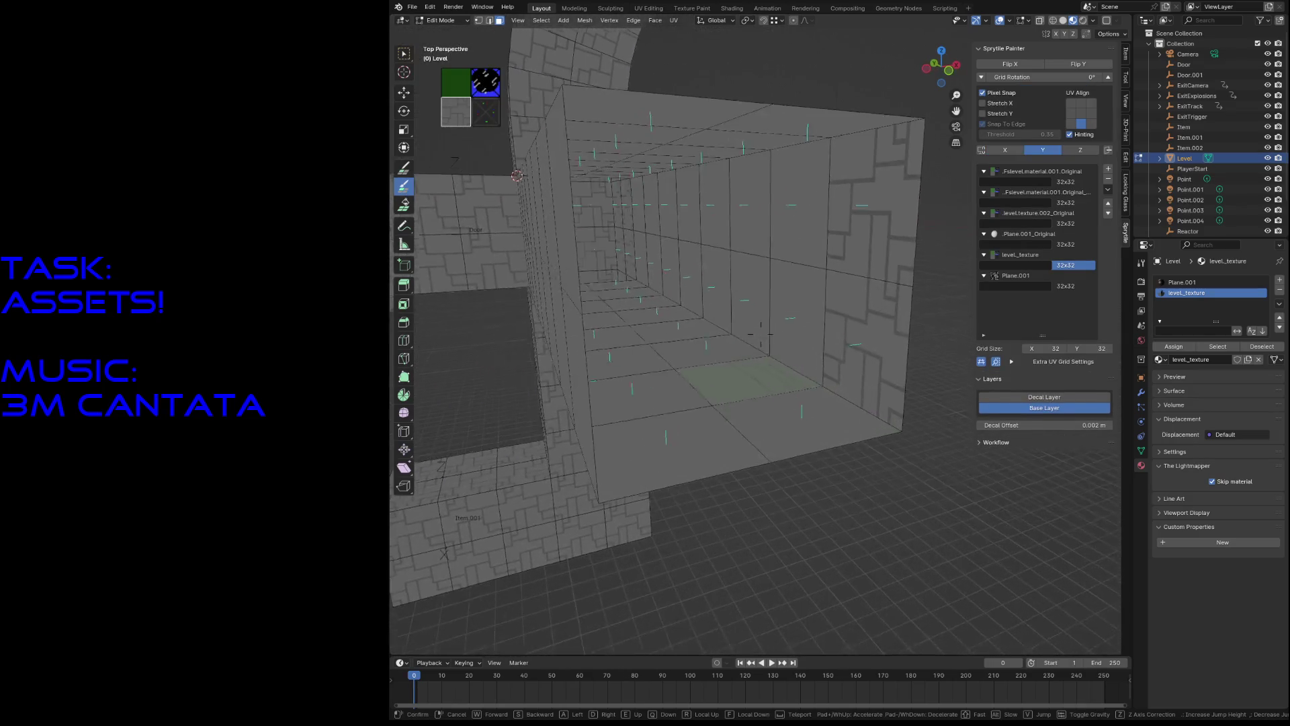
click(674, 269)
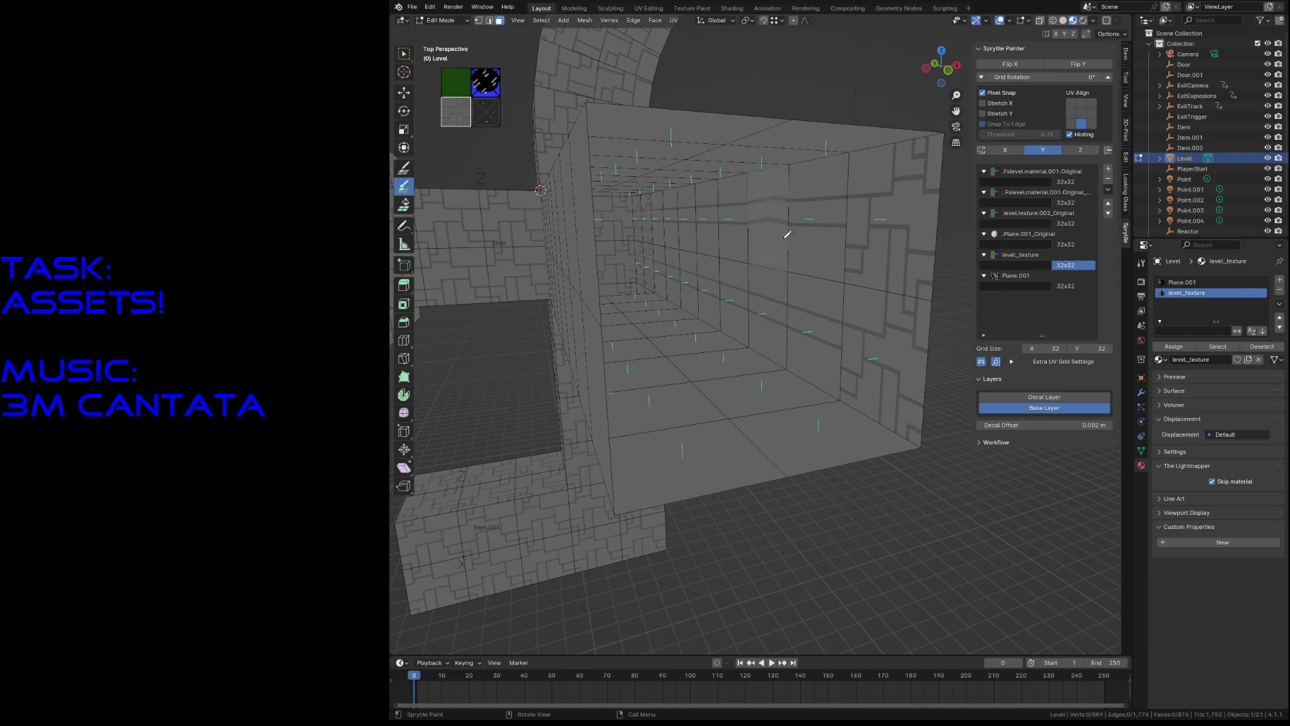
middle_drag(706, 225, 756, 251)
drag(762, 161, 769, 254)
scroll(762, 277, up, 6)
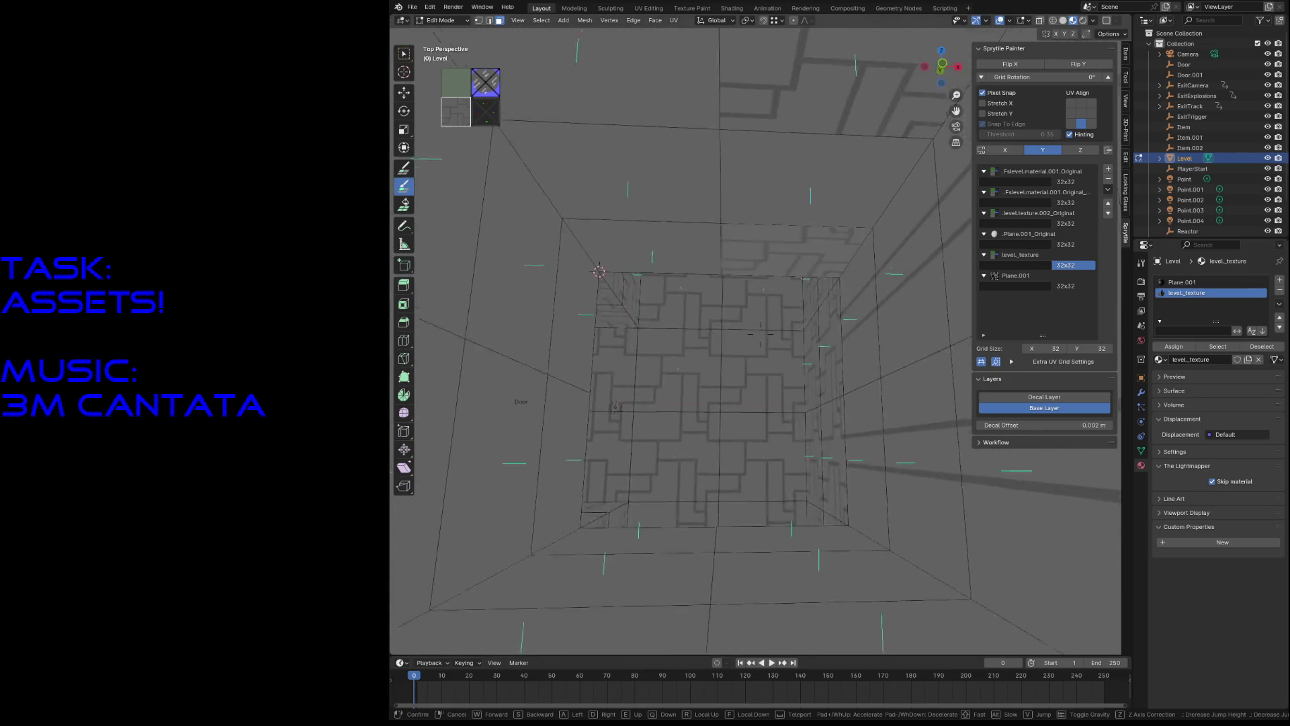
Step: Choose the Fslevel.material.001.Original tileset and paint the inner left wall with its dark tile
key(shift+grave)
key(w)
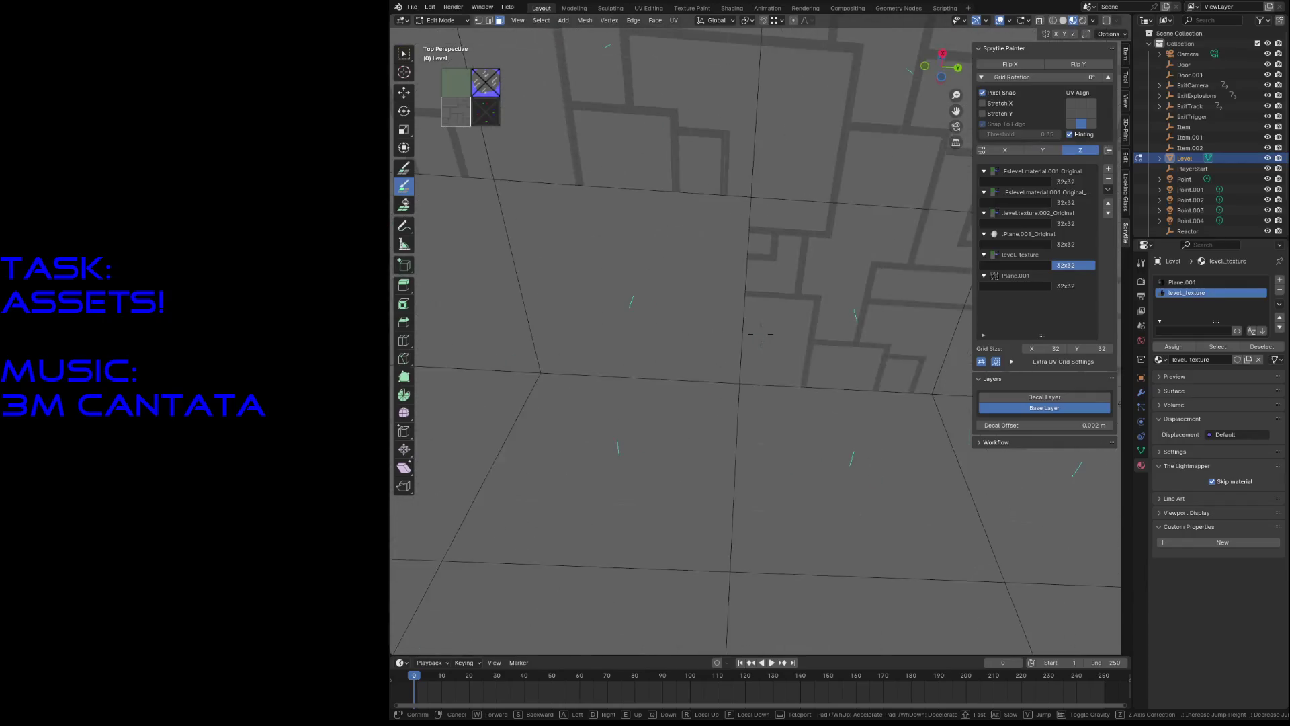
click(609, 379)
key(shift+grave)
key(s)
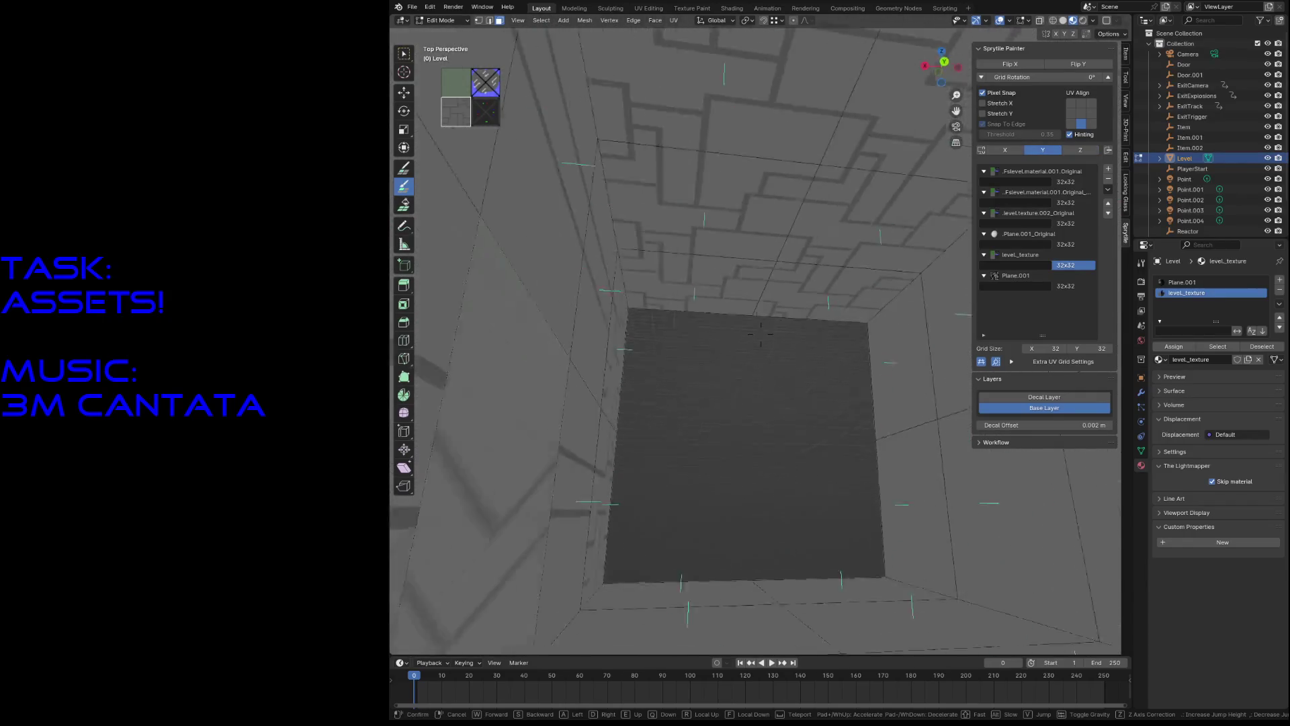
click(628, 438)
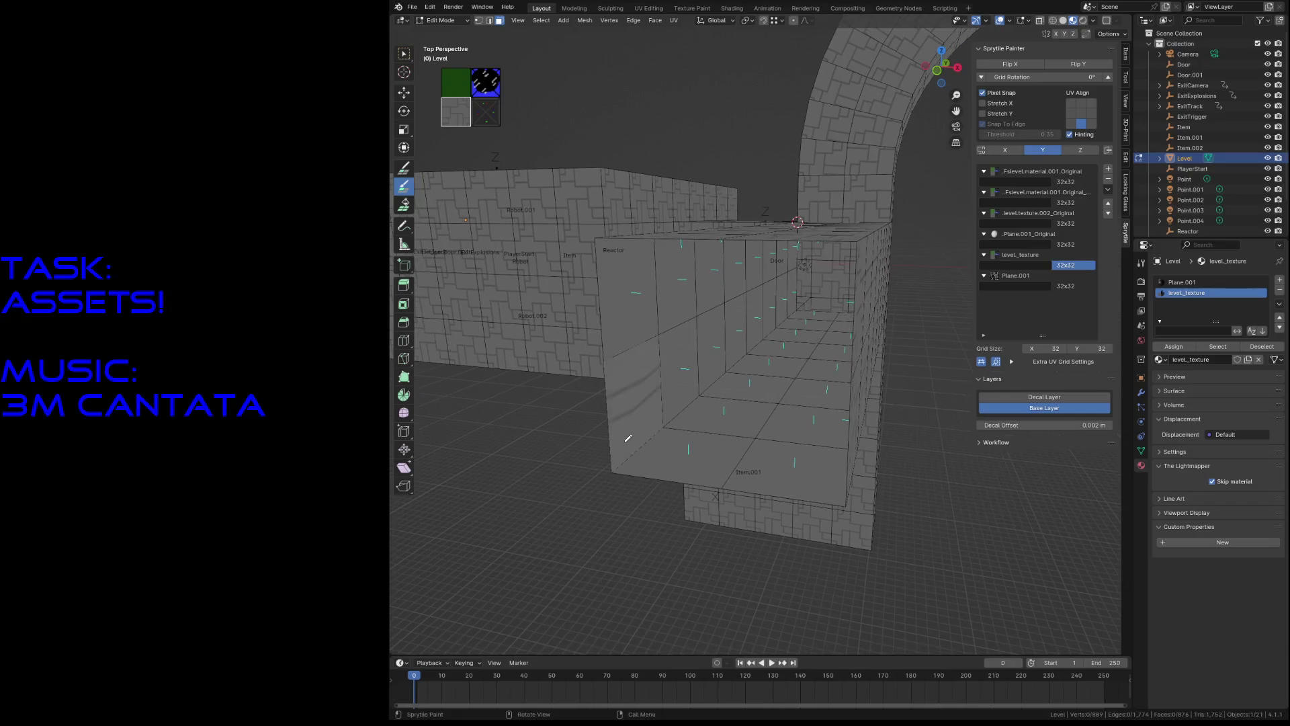
click(1070, 182)
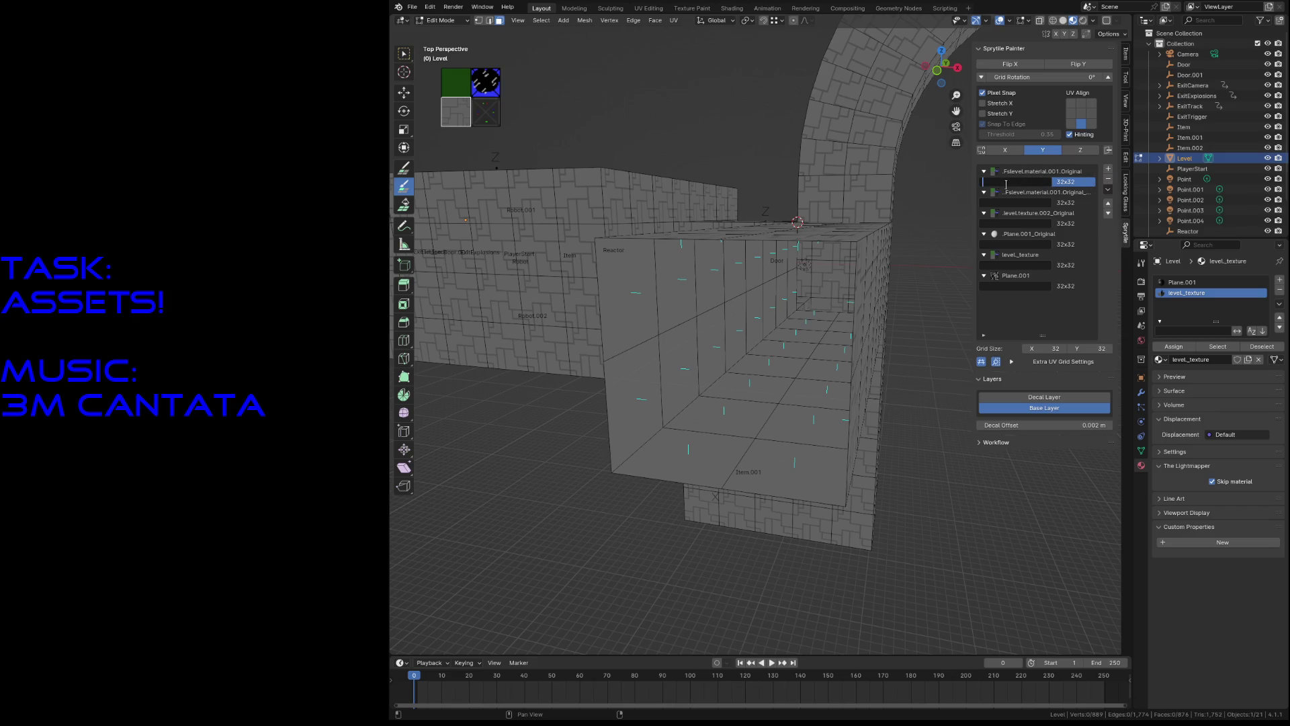
click(1071, 203)
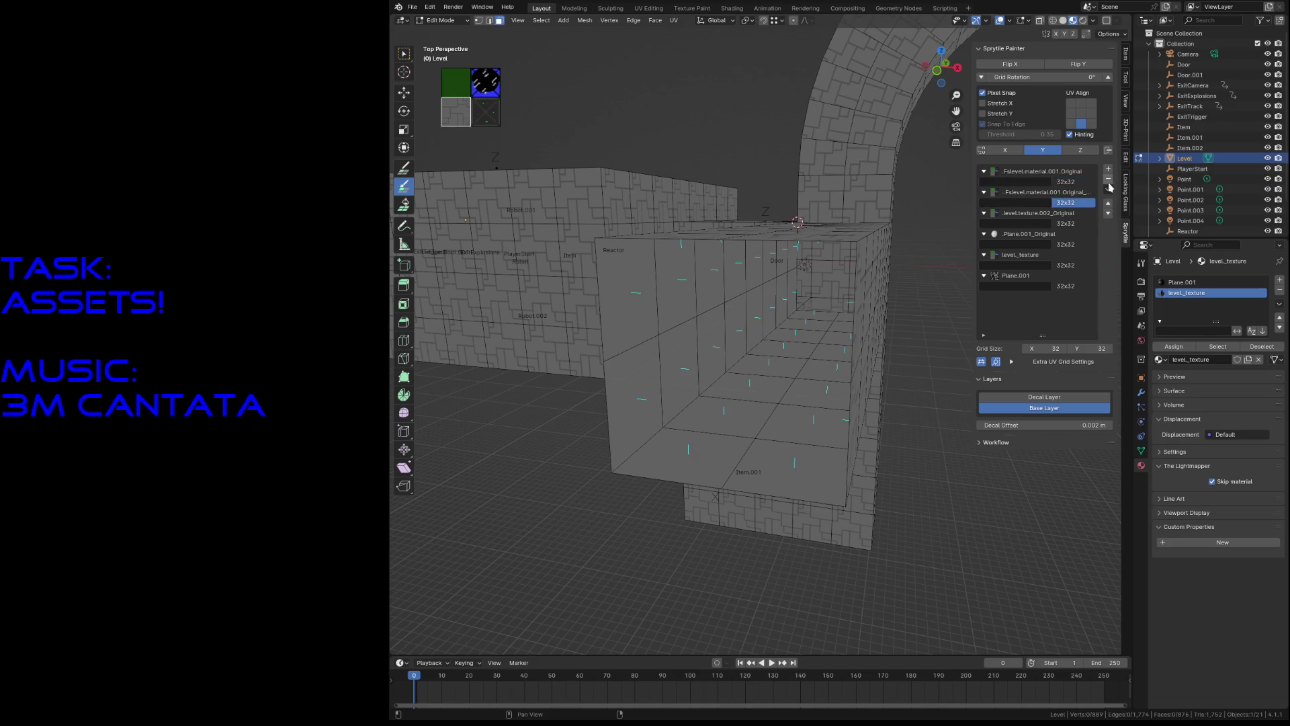
key(Up)
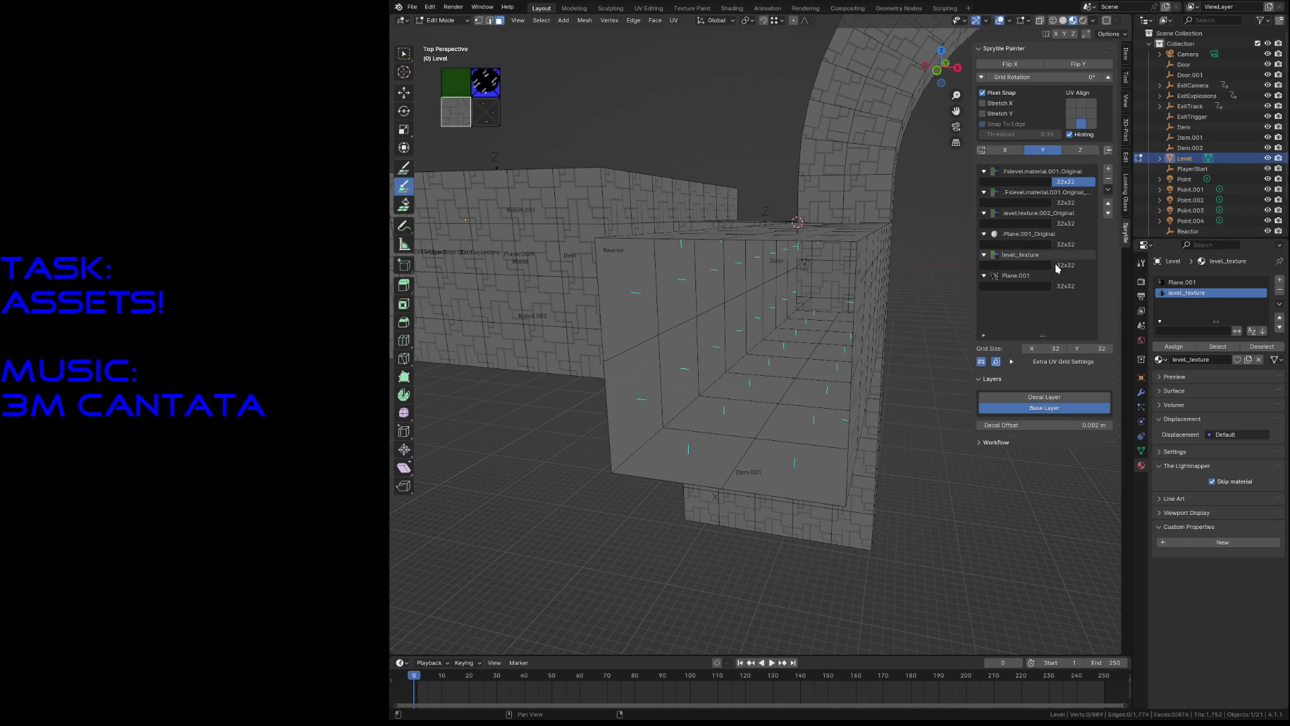
click(676, 395)
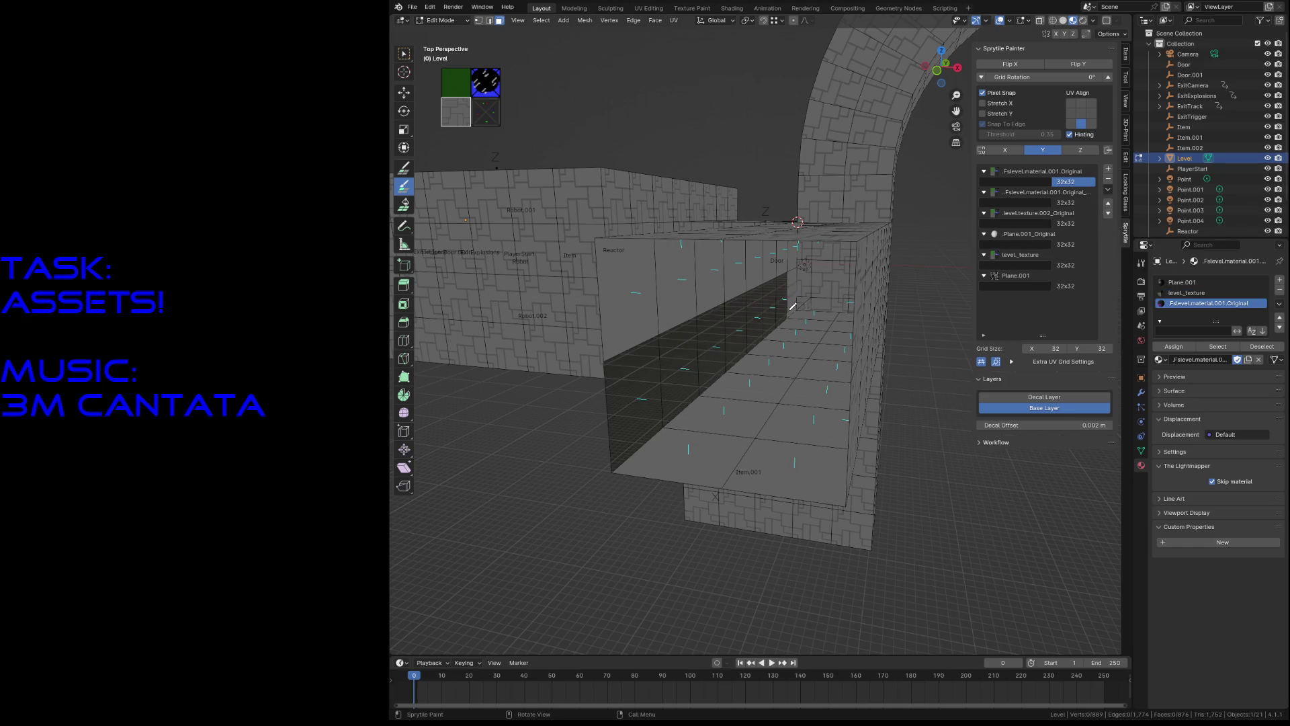
Step: Paint the remaining left corridor wall faces with the dark tile
mouse_move(652, 393)
mouse_down()
mouse_move(706, 283)
mouse_move(749, 265)
mouse_up()
key(shift+grave)
click(778, 289)
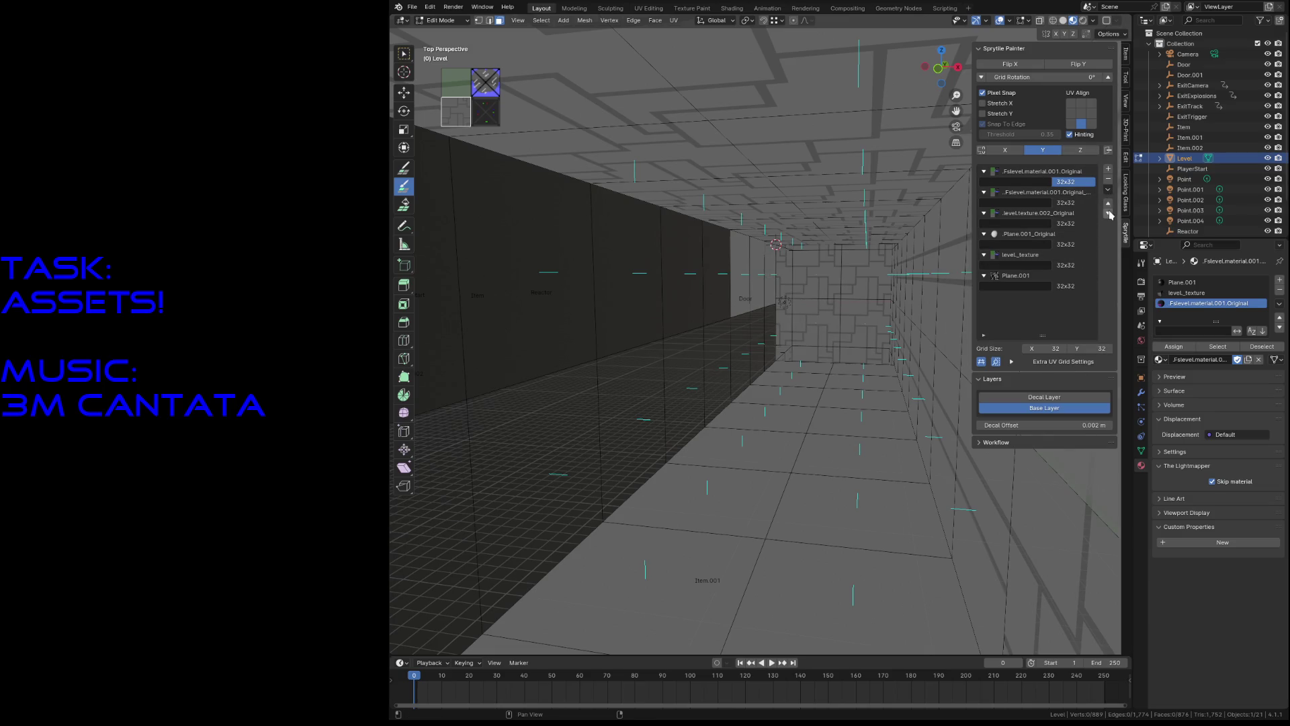
Step: Expand the Sprytile Workflow settings, save test_level.blend, and return to Object Mode
right_click(1048, 265)
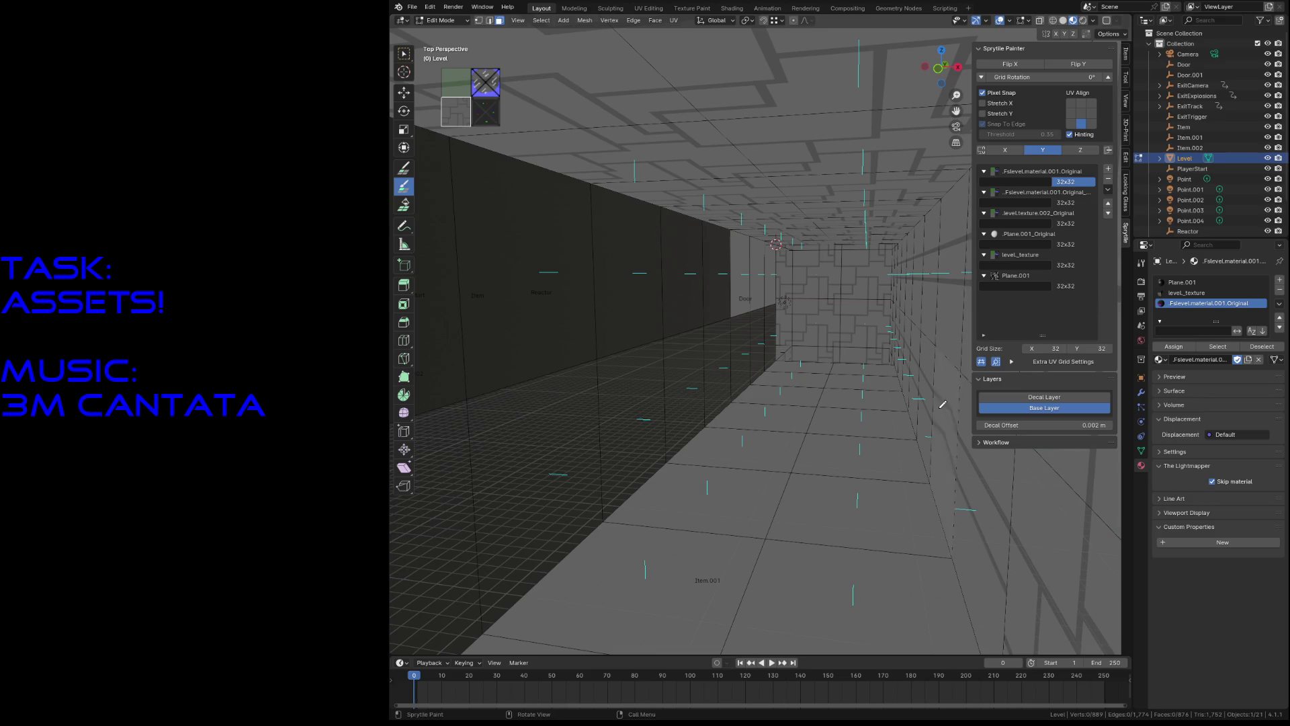
click(991, 442)
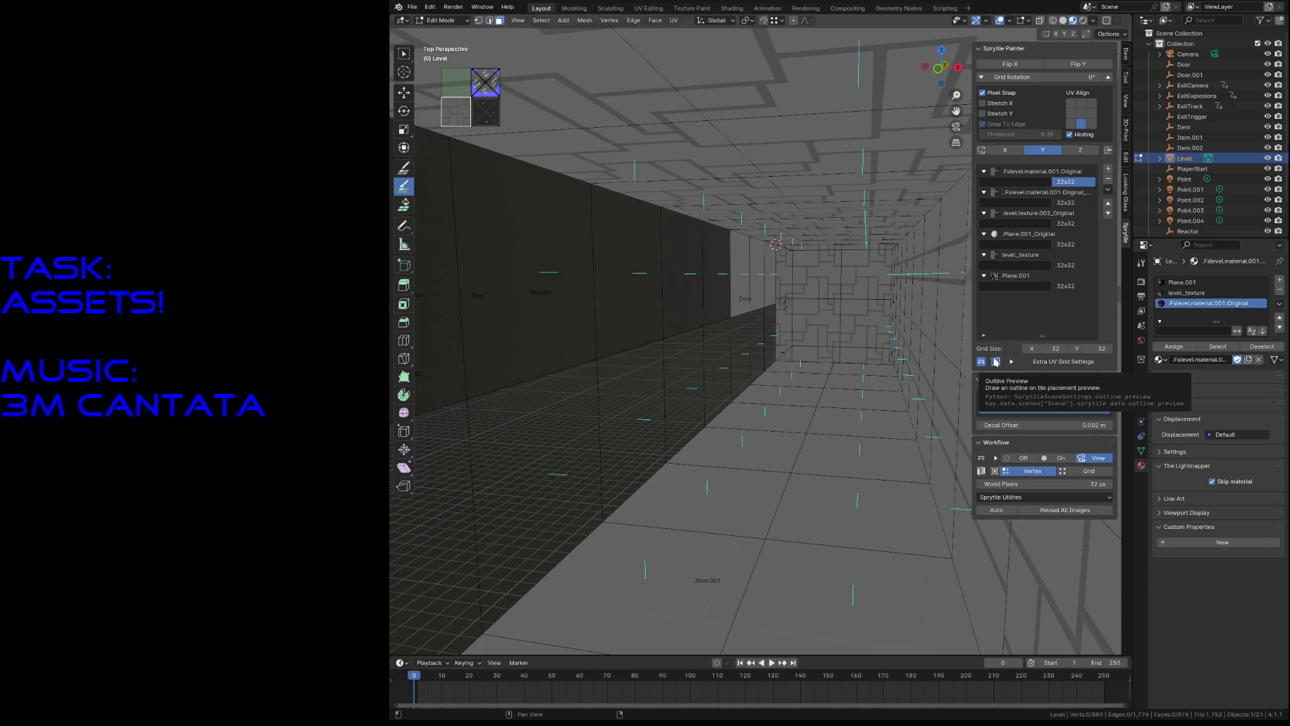
key(ctrl+s)
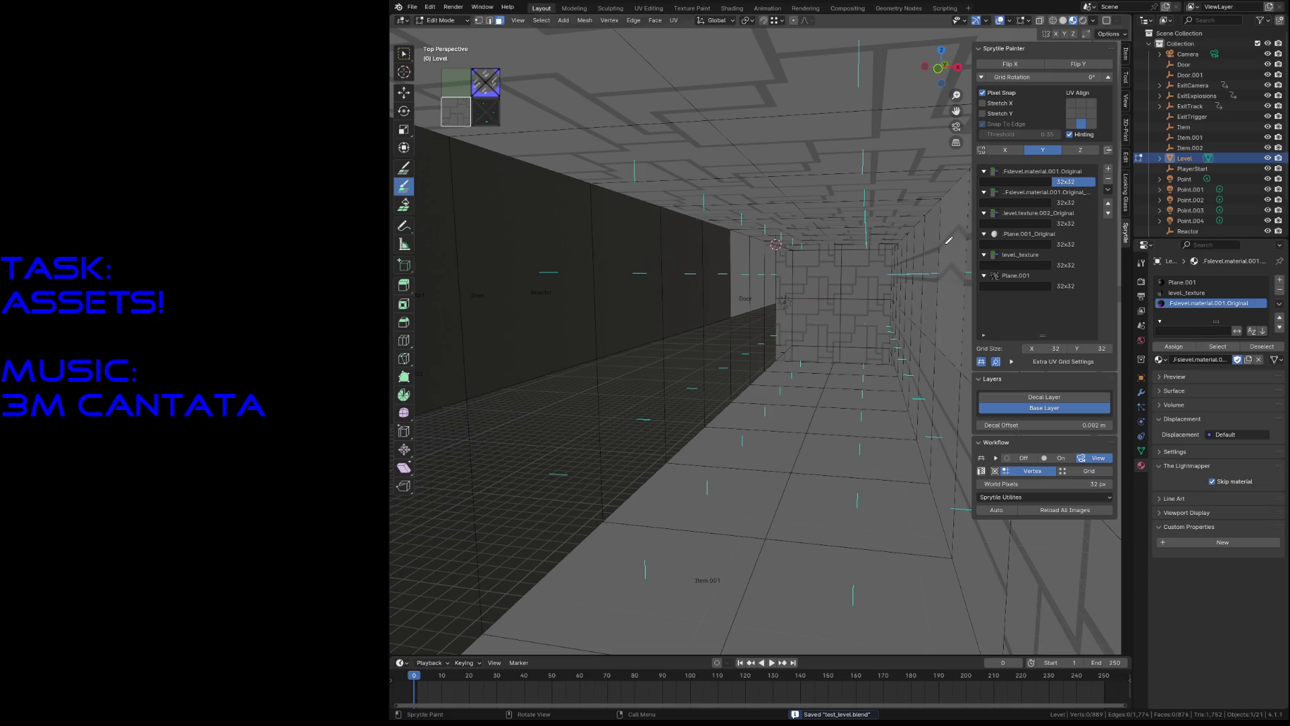
key(Tab)
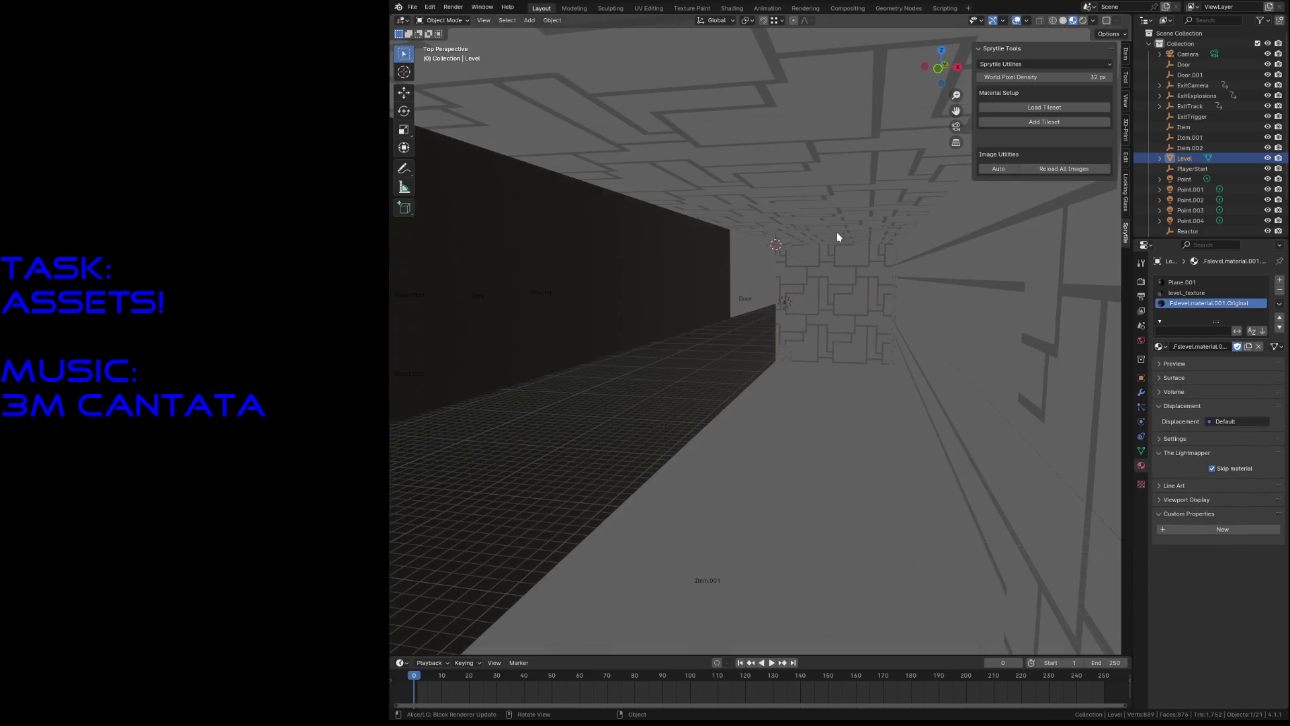
Step: Reselect the Level mesh in Edit Mode and paint its right wall and a ceiling strip dark
click(1140, 451)
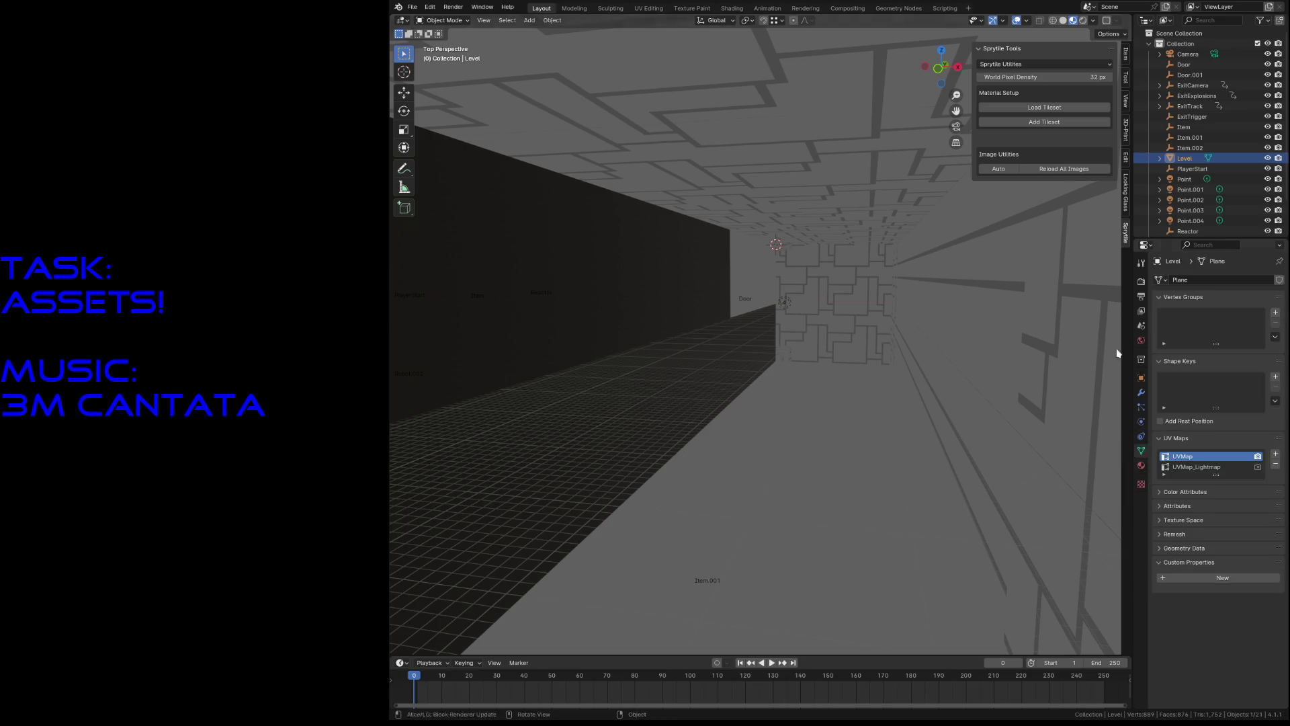
click(1190, 149)
click(1190, 158)
key(Tab)
mouse_move(742, 338)
mouse_down()
mouse_move(763, 349)
mouse_move(840, 510)
mouse_move(854, 409)
mouse_move(928, 343)
mouse_up()
drag(927, 437, 845, 315)
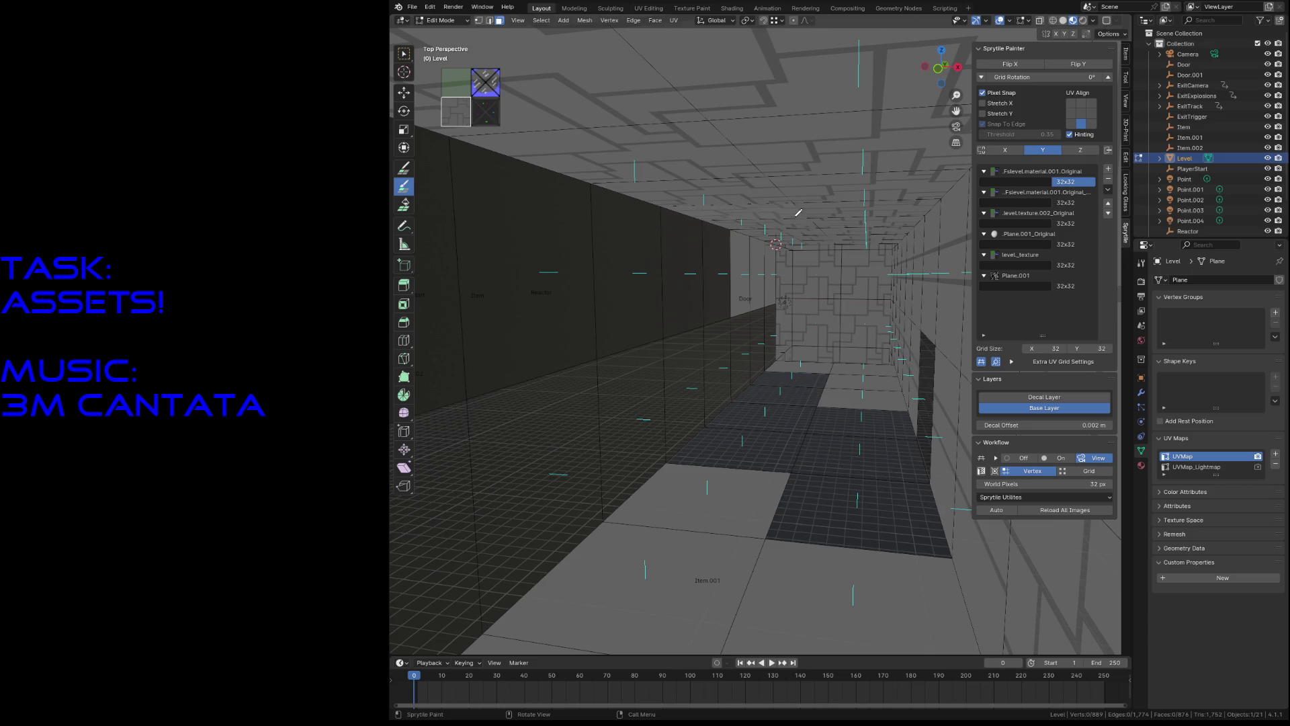
click(753, 201)
Step: Paint the remaining corridor floor tiles dark and return to Object Mode
key(shift+grave)
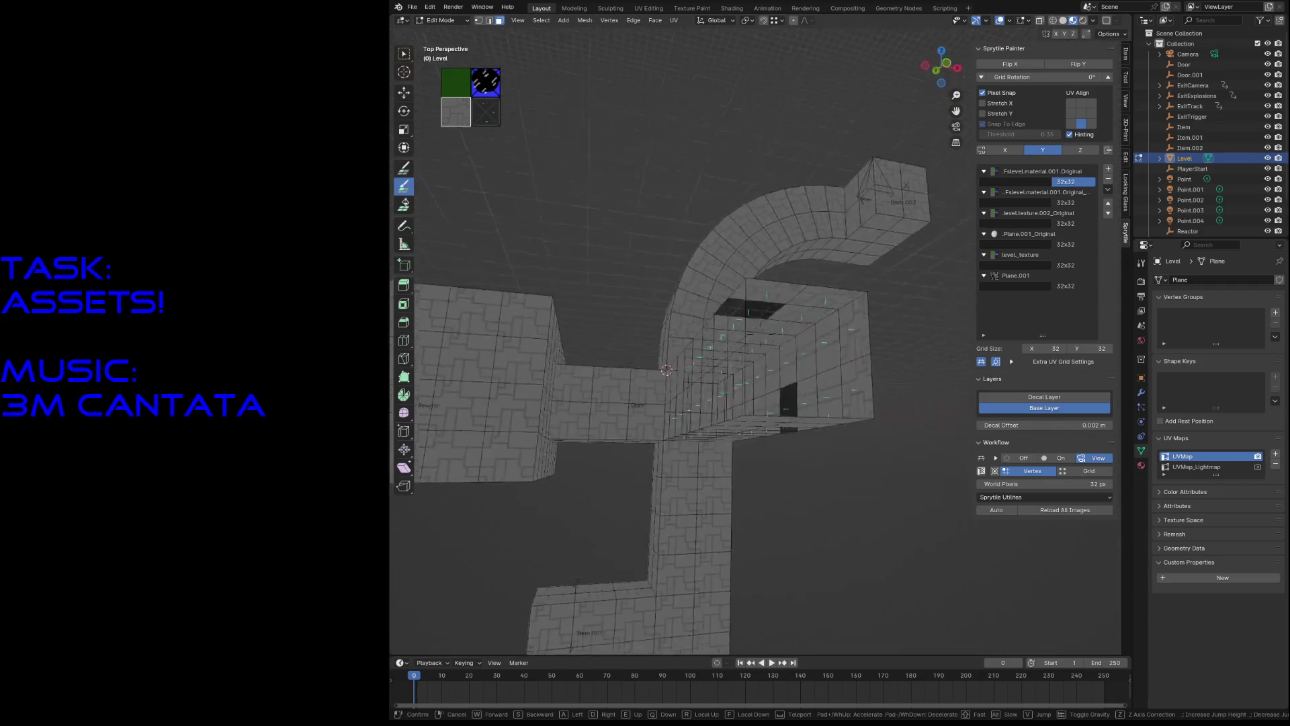
key(w)
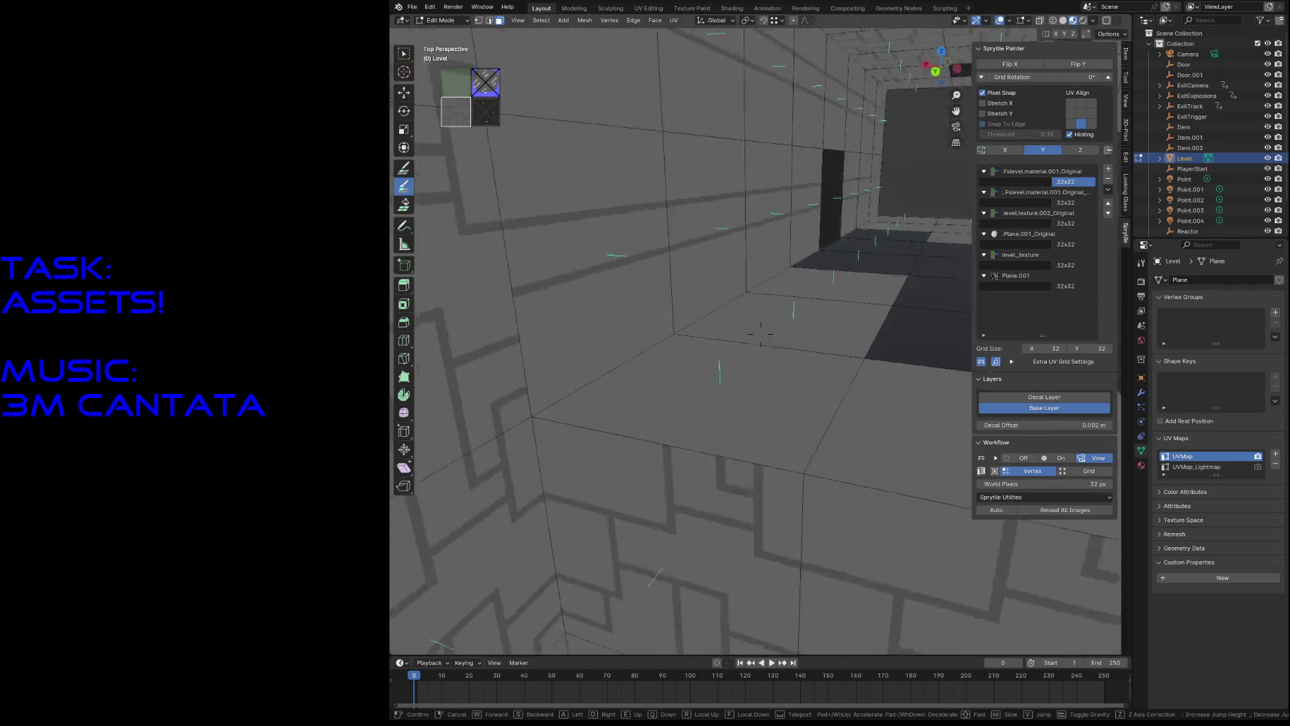
click(761, 334)
mouse_move(686, 320)
mouse_down()
mouse_move(605, 436)
mouse_move(751, 408)
mouse_move(764, 261)
mouse_up()
click(762, 268)
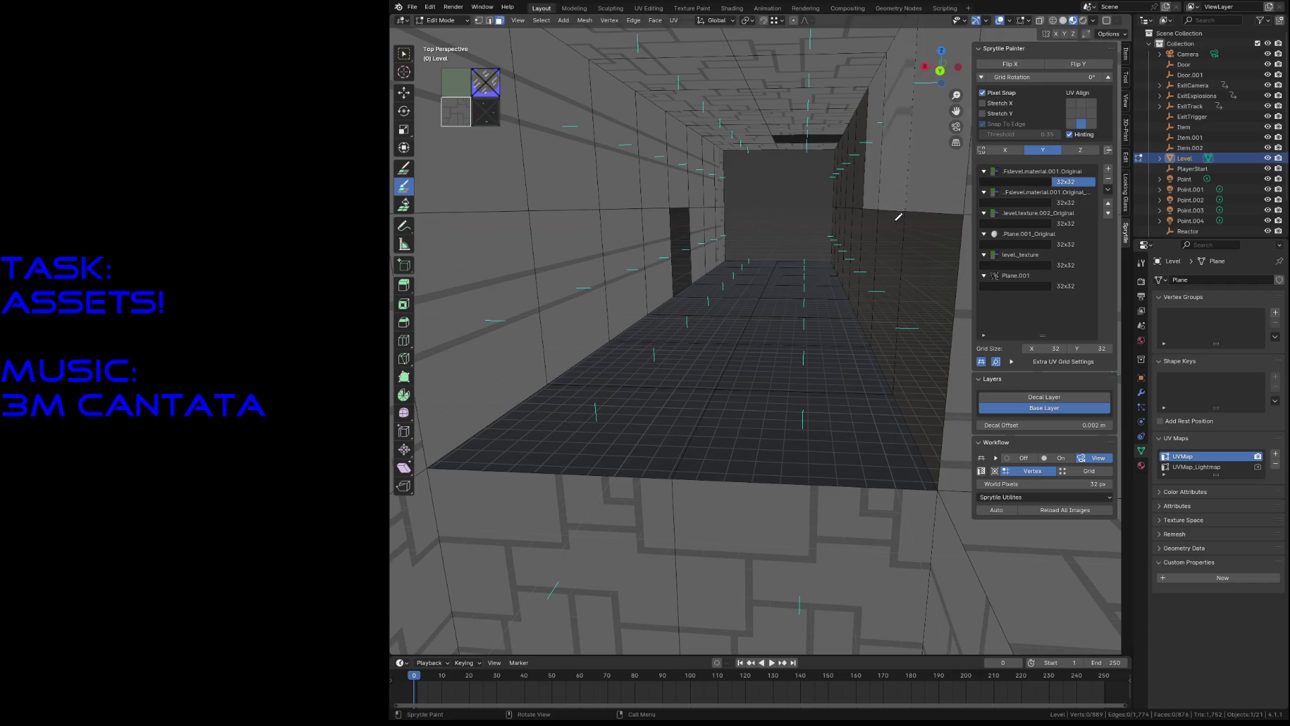
key(Tab)
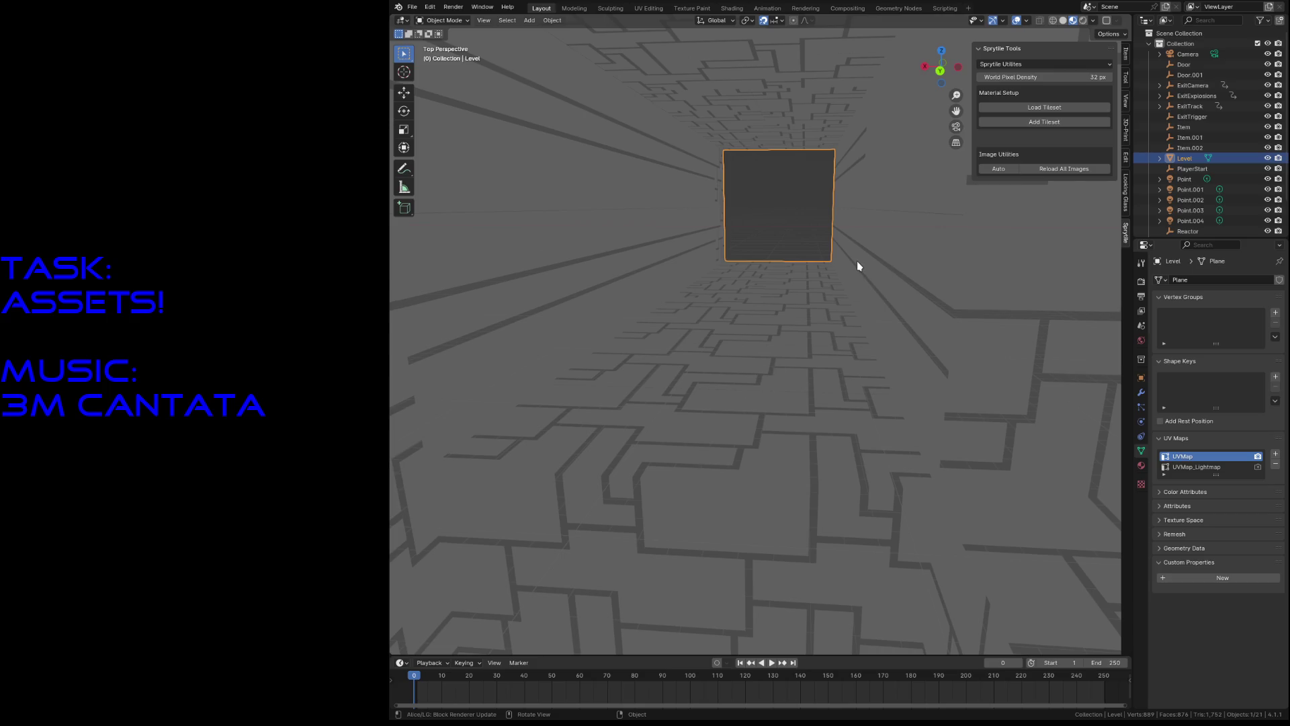
Step: Walk into the side corridor and paint its left wall faces with the green-striped tile
key(Tab)
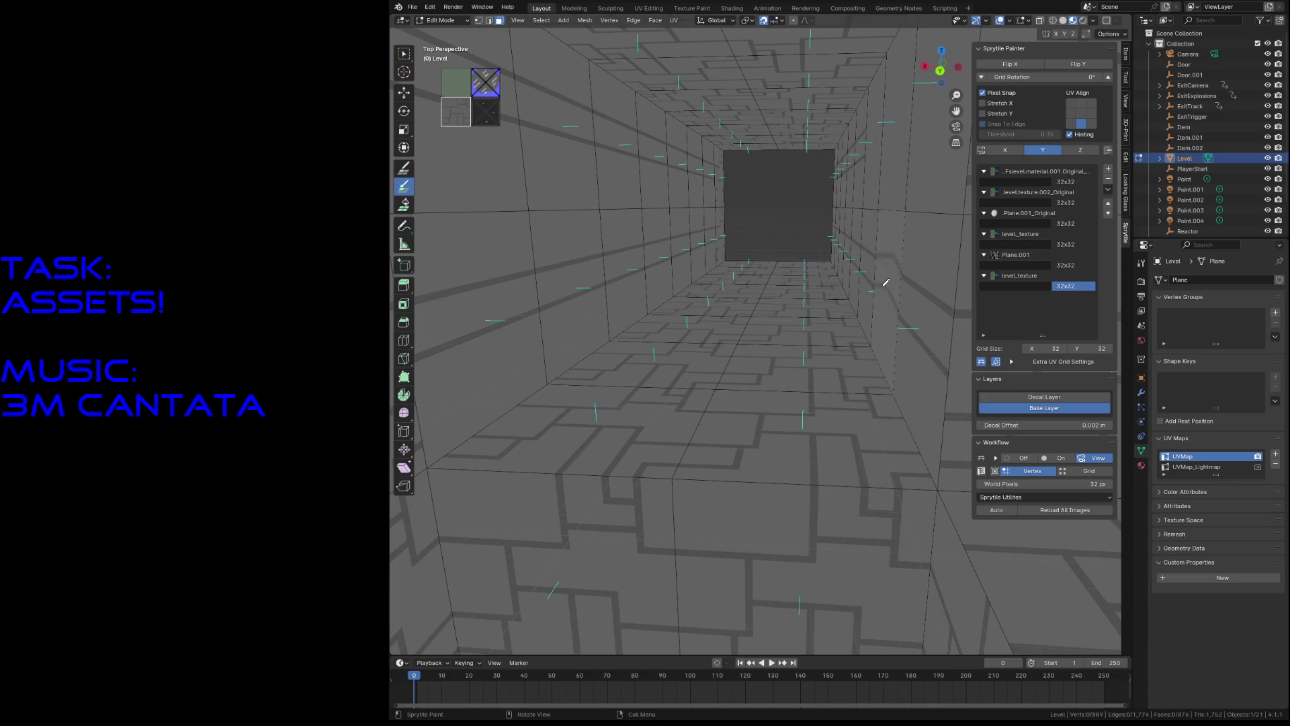
key(shift+grave)
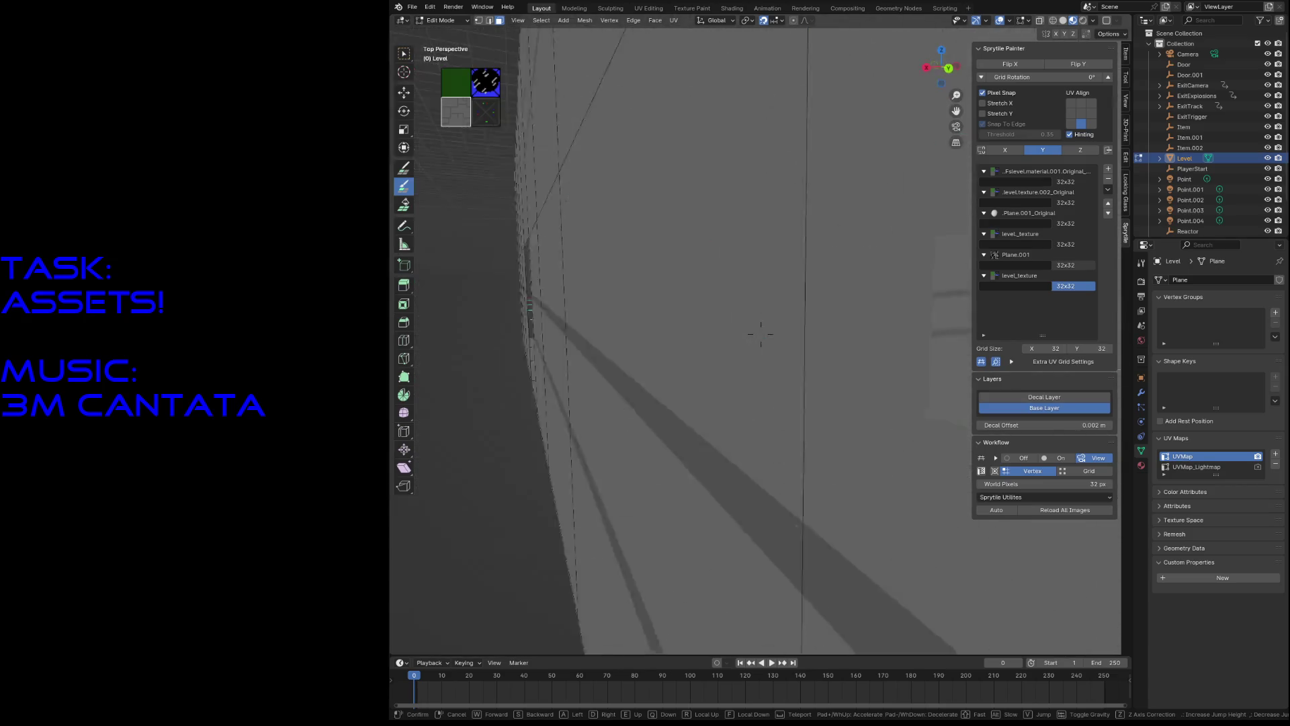
key(w)
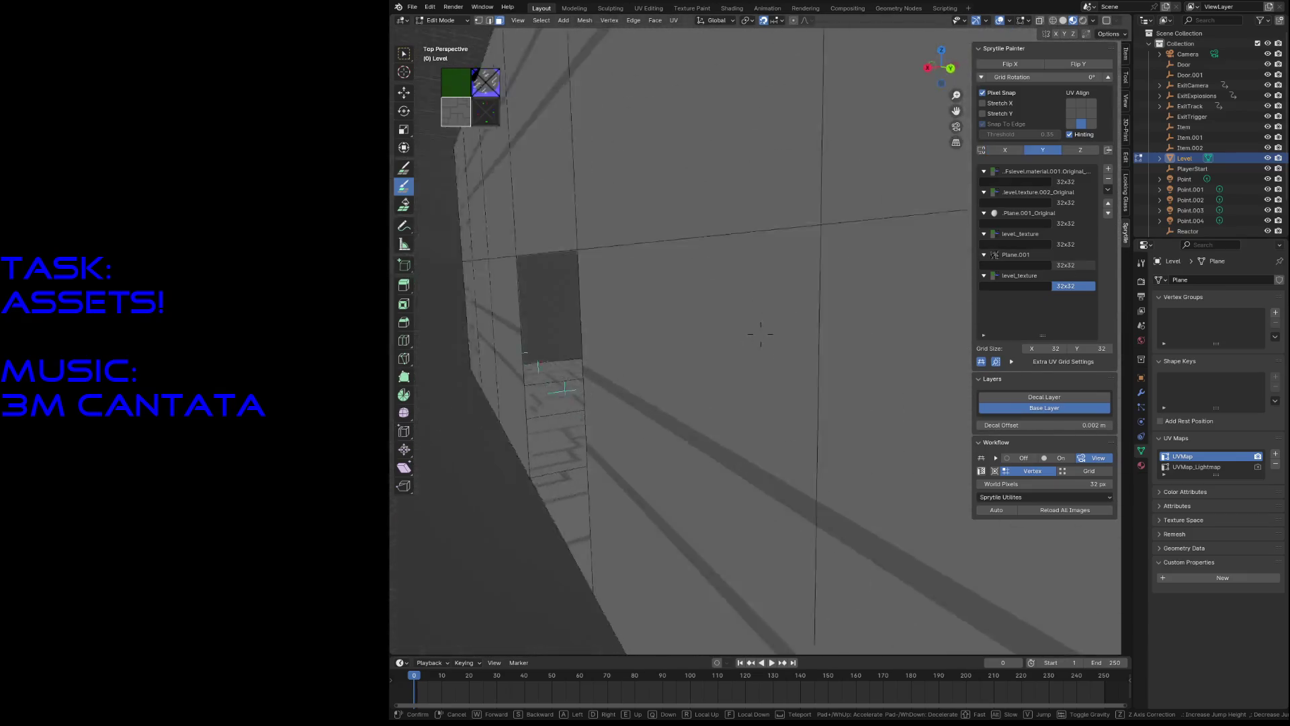
click(761, 284)
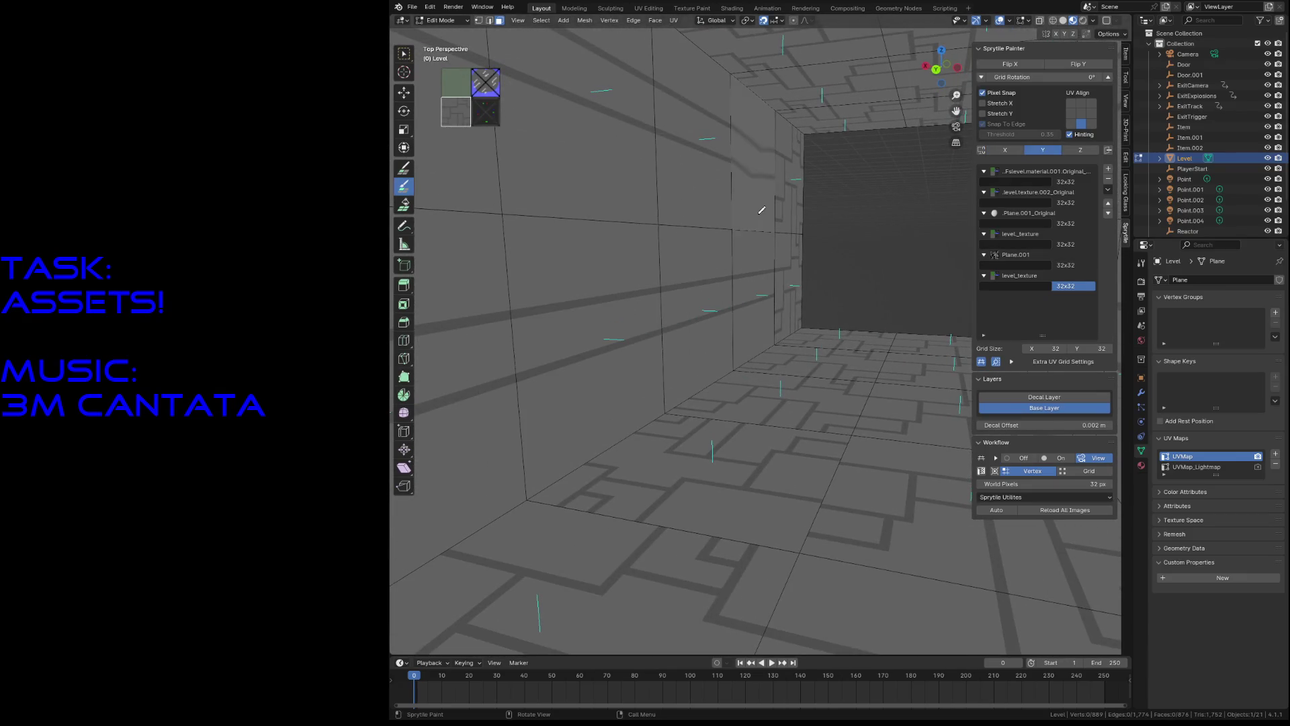
click(596, 160)
click(485, 111)
drag(699, 195, 740, 308)
mouse_move(738, 236)
mouse_down()
mouse_move(660, 274)
mouse_move(746, 179)
mouse_up()
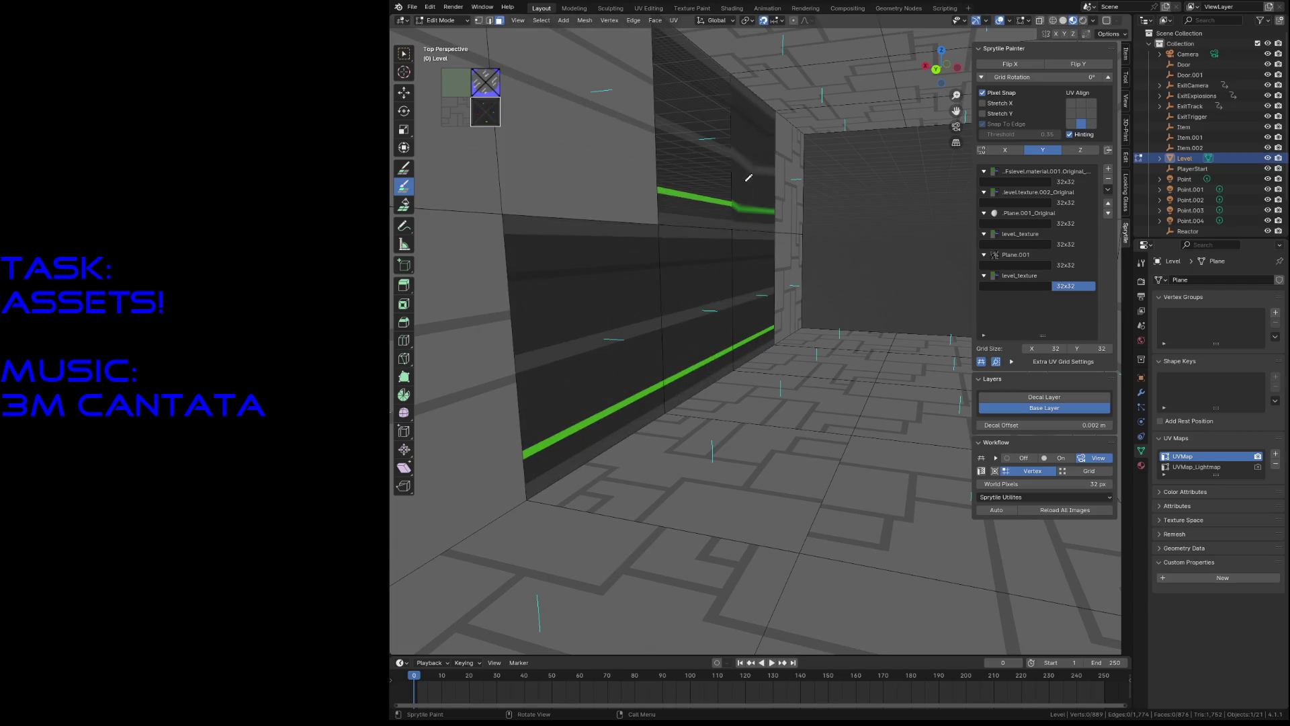
Step: Try centred alignment, Pixel Snap off, Stretch Y and Hinting off while repainting the striped walls
click(1078, 115)
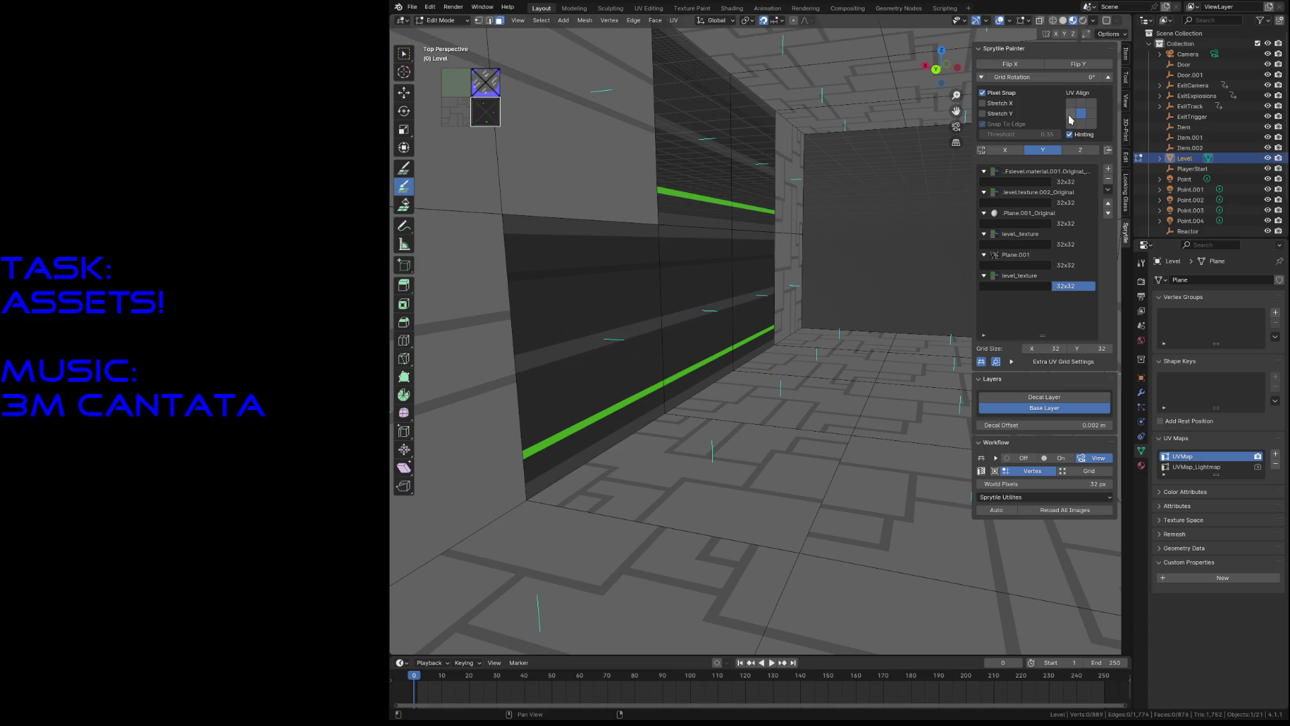
click(983, 93)
drag(729, 262, 644, 327)
click(983, 114)
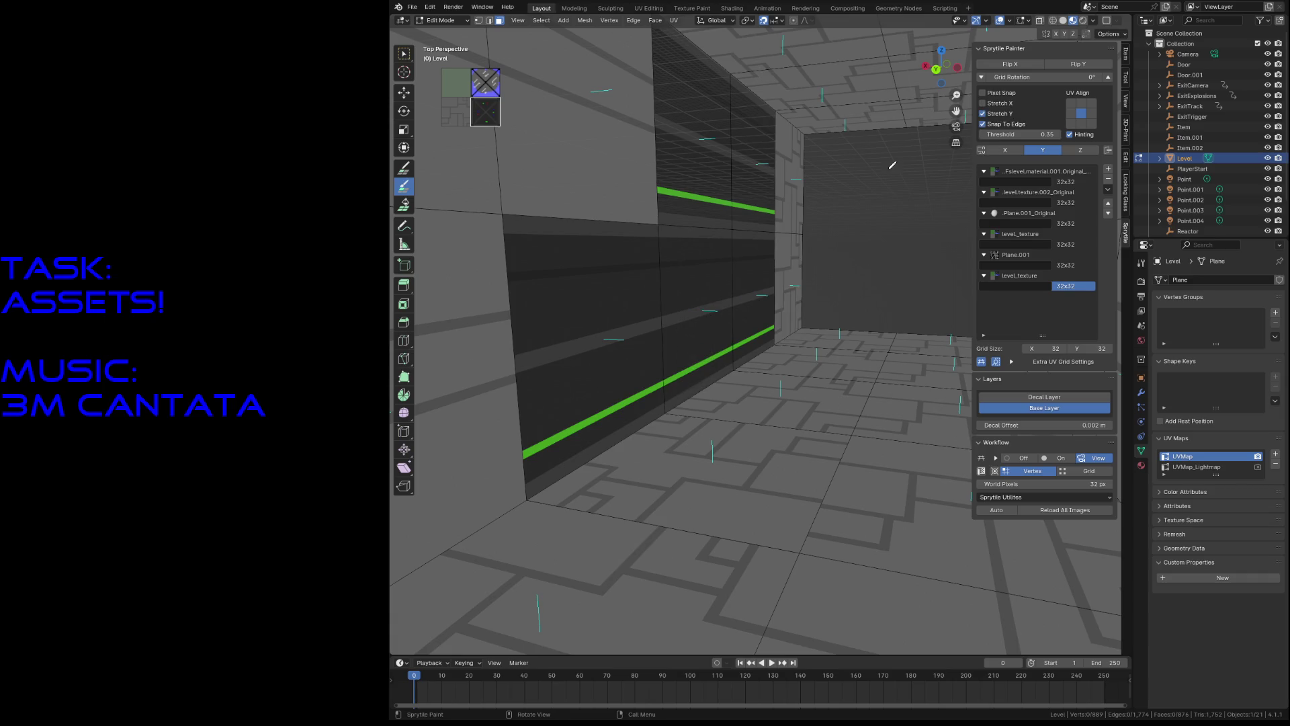
click(998, 114)
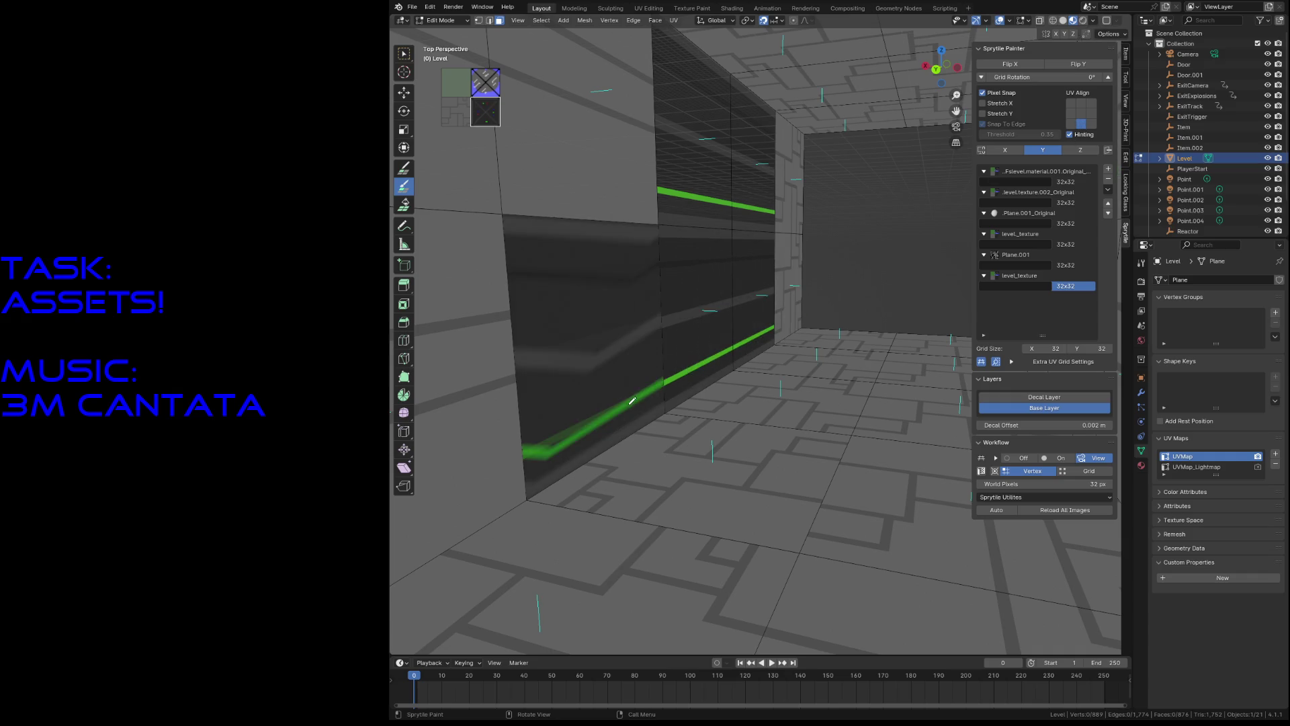
click(591, 168)
click(1071, 134)
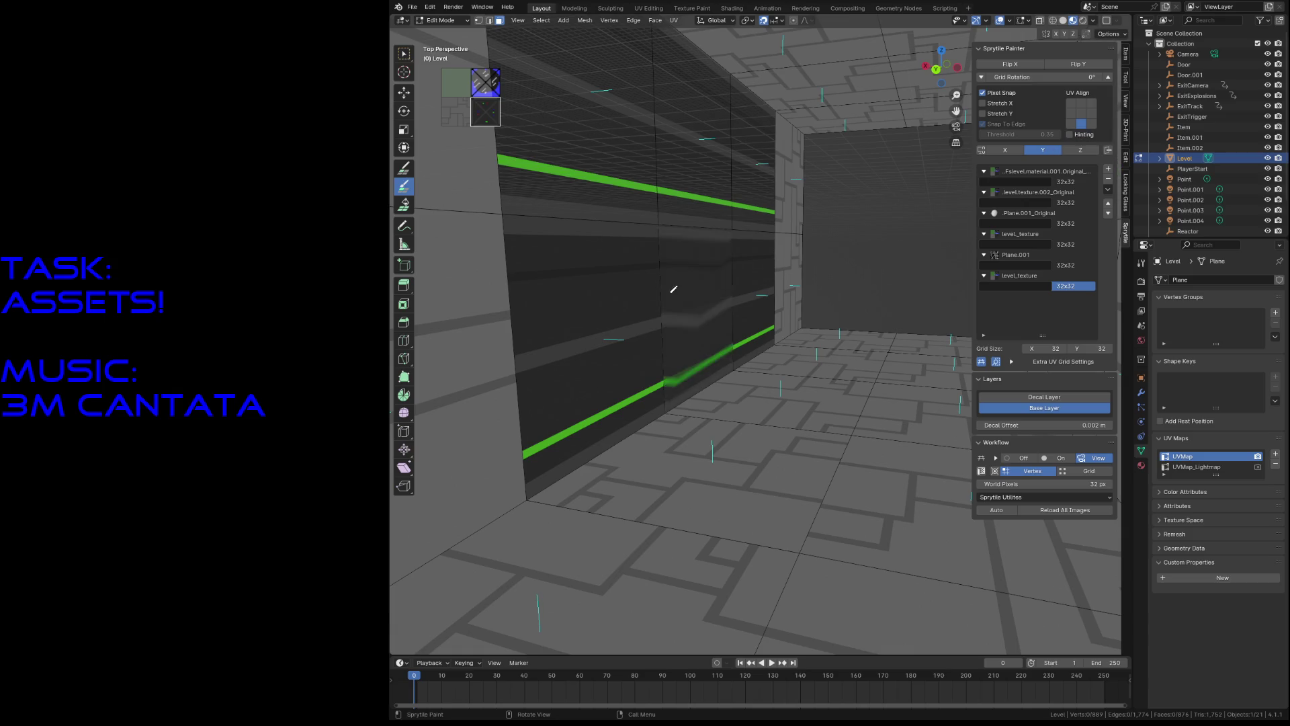
click(1082, 115)
Step: Repaint the striped left wall faces with the plain light grey tile
click(455, 111)
click(593, 296)
mouse_move(594, 296)
mouse_down()
mouse_move(716, 289)
mouse_move(594, 170)
mouse_up()
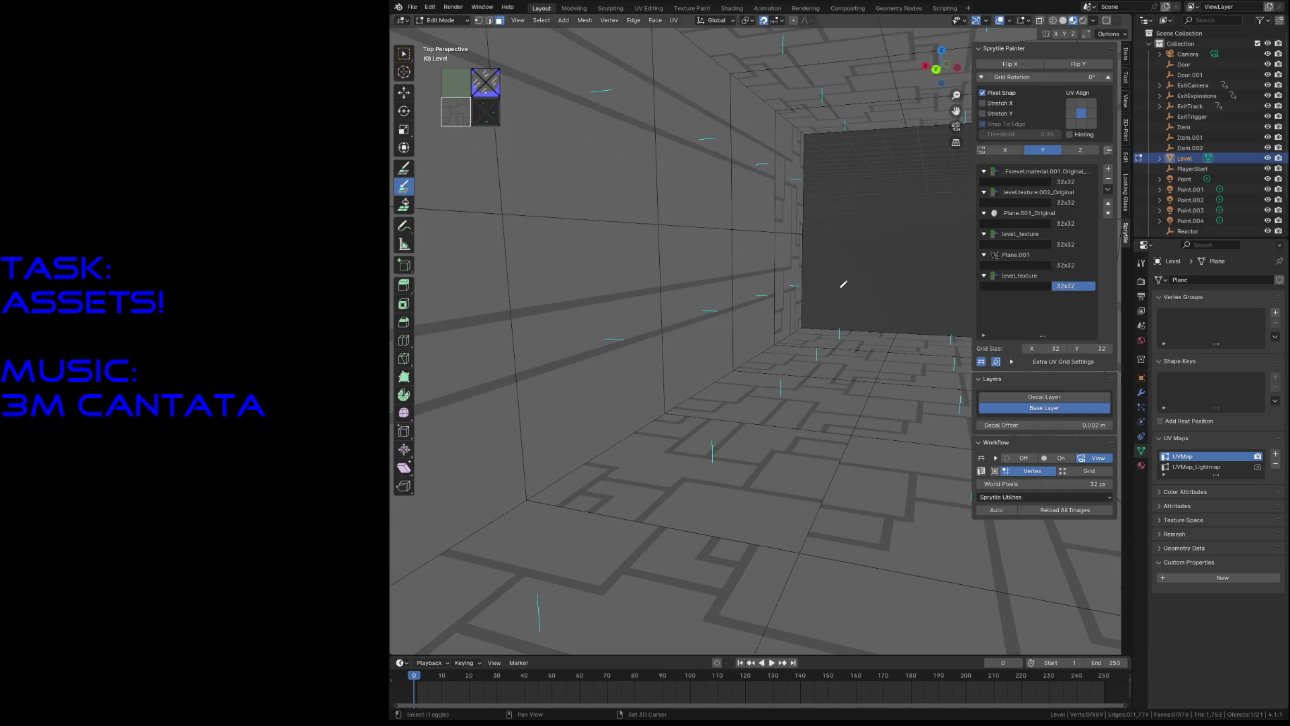
Step: Fly into the corridor to inspect its walls, then return to editing the level mesh
key(shift+grave)
key(s)
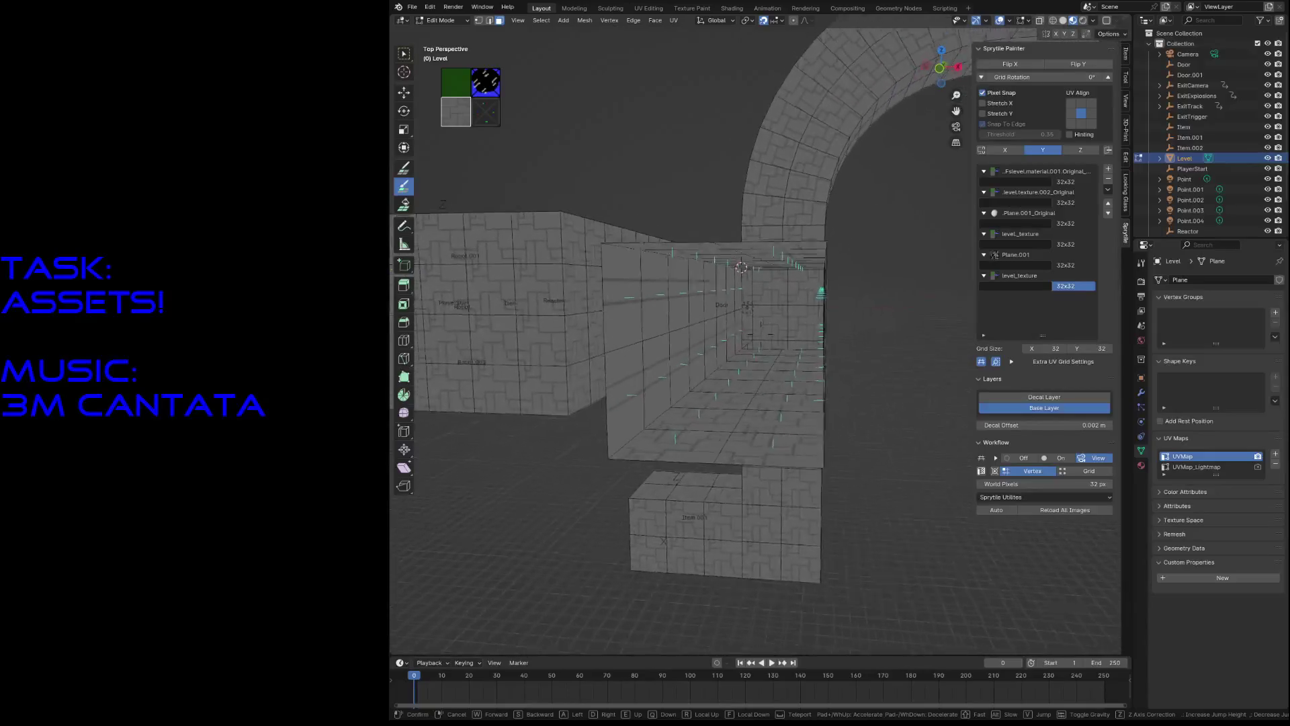
key(w)
click(791, 319)
key(Tab)
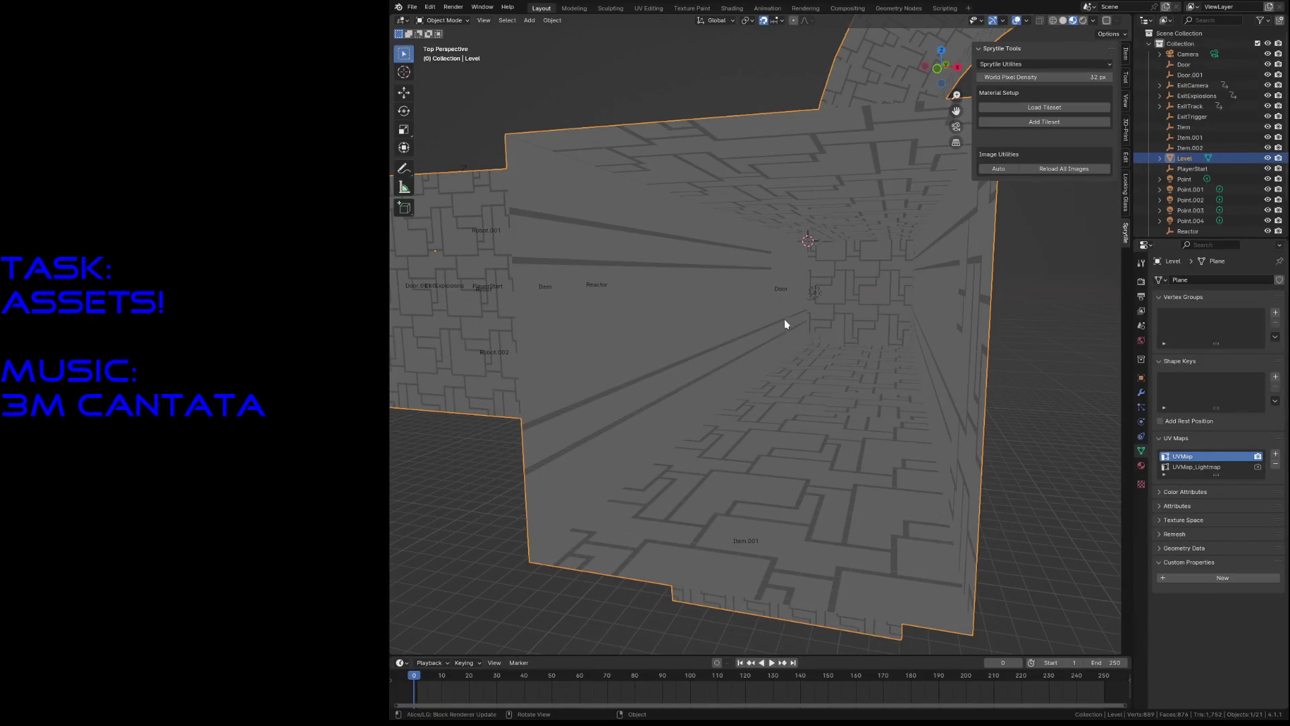
key(Tab)
key(Tab)
key(Tab)
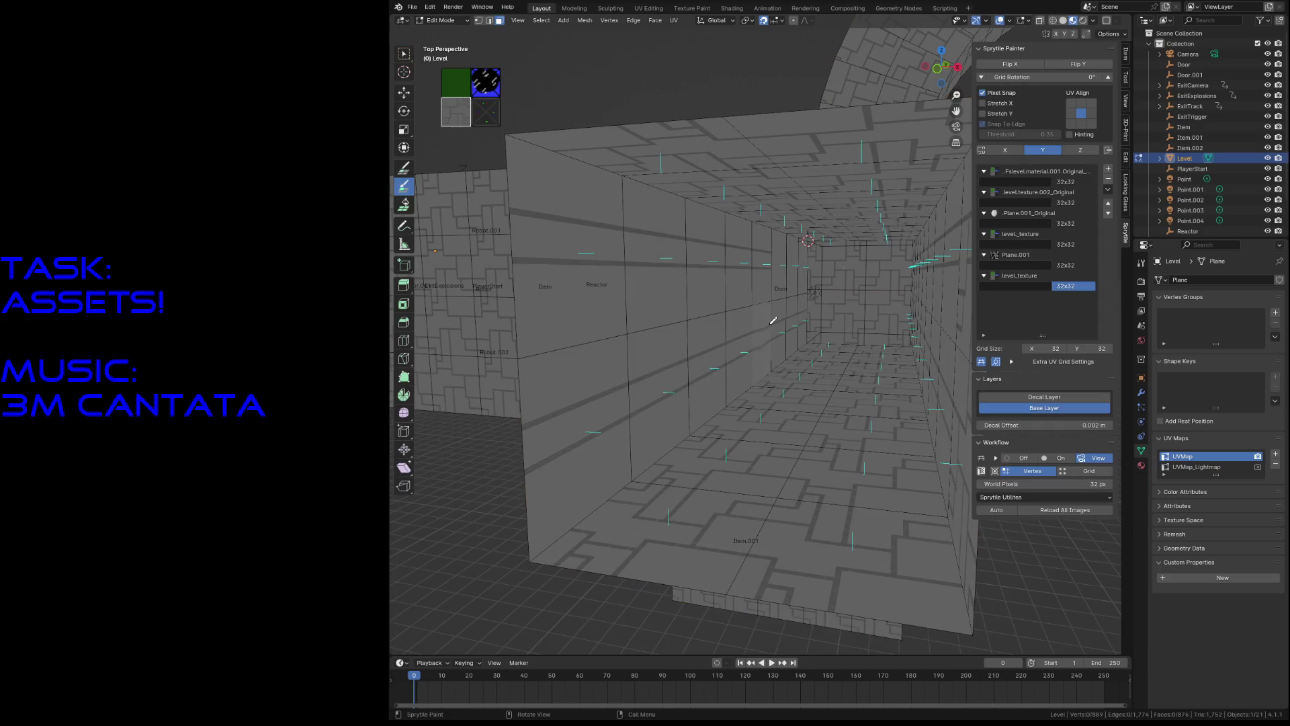
Step: Select the lower run of corridor wall faces leading up to the Door
key(w)
click(791, 327)
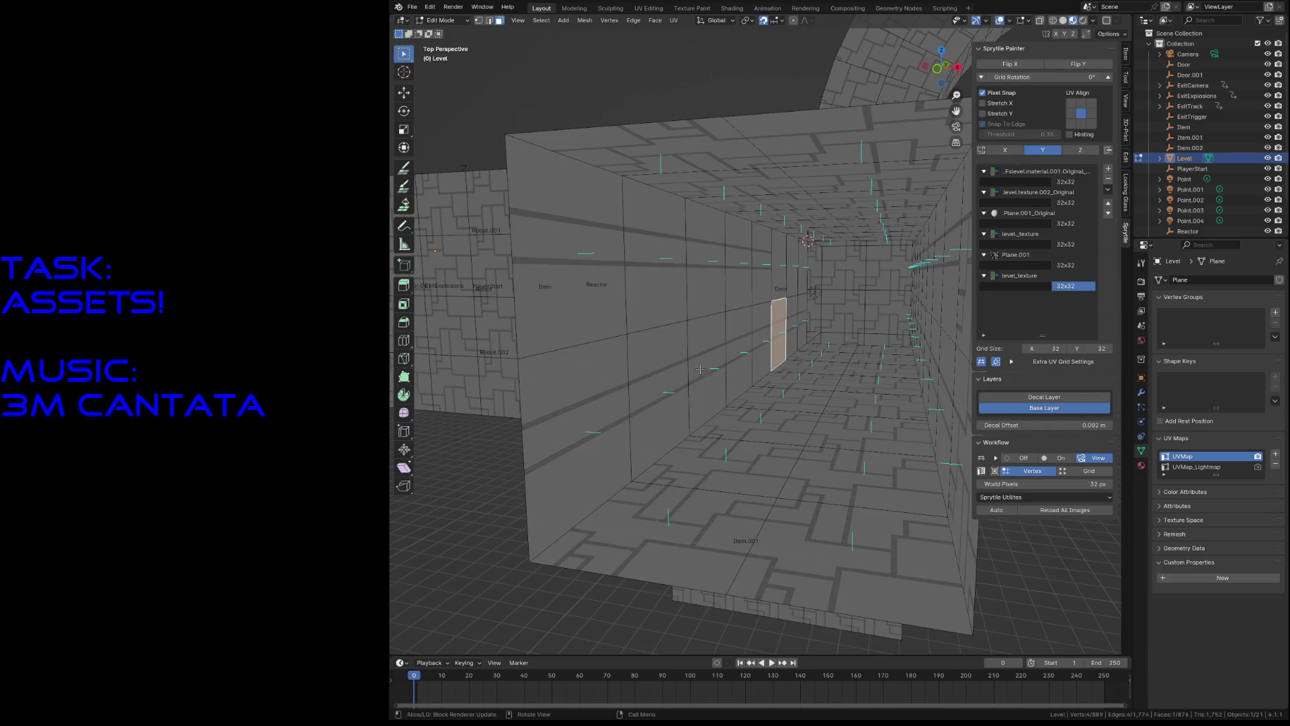
shift+click(633, 393)
shift+click(597, 403)
shift+click(736, 351)
shift+click(707, 367)
shift+click(761, 340)
shift+click(779, 332)
shift+click(793, 330)
shift+click(803, 323)
Step: Add the upper corridor wall faces near Door to the selection
shift+click(803, 269)
shift+click(792, 269)
shift+click(761, 262)
shift+click(705, 293)
shift+click(581, 296)
shift+click(643, 269)
shift+click(739, 262)
shift+click(776, 261)
Step: Delete the selected wall faces and fly back to check the new gap
key(x)
click(792, 288)
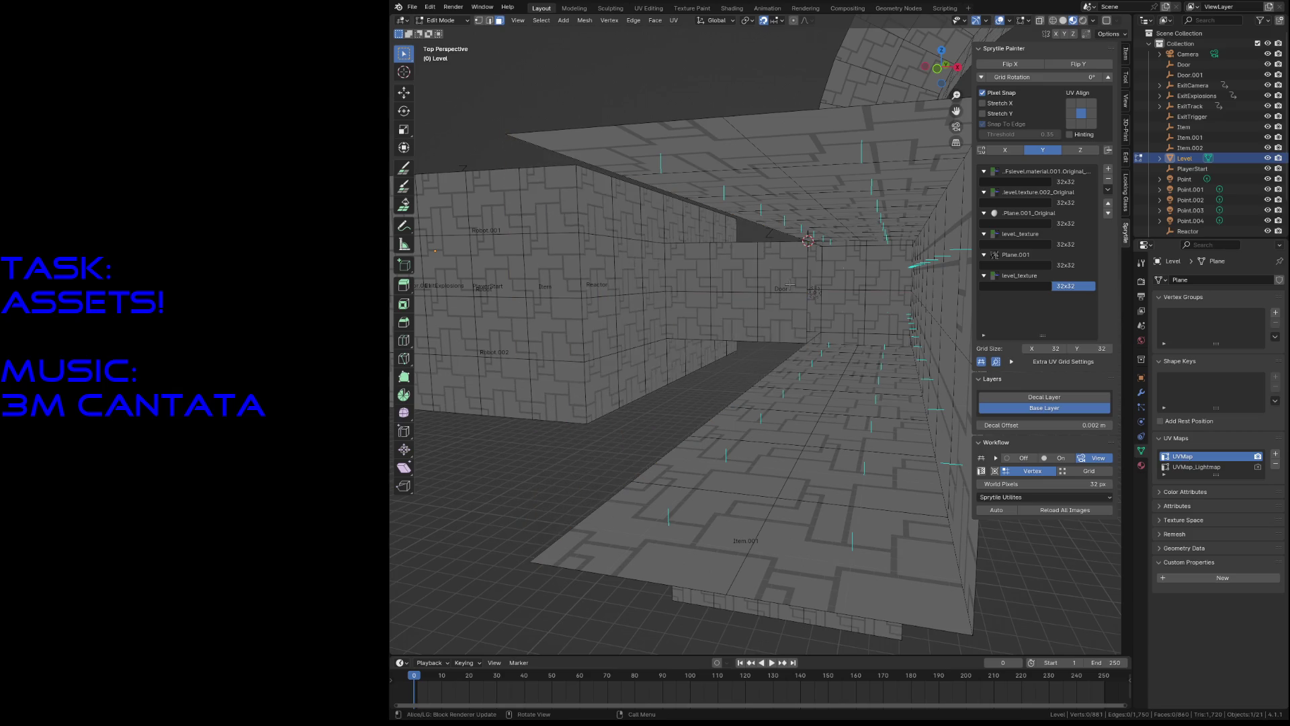
key(shift+grave)
Step: Circle-select the remaining corridor wall faces, delete them, and fly through to inspect
key(s)
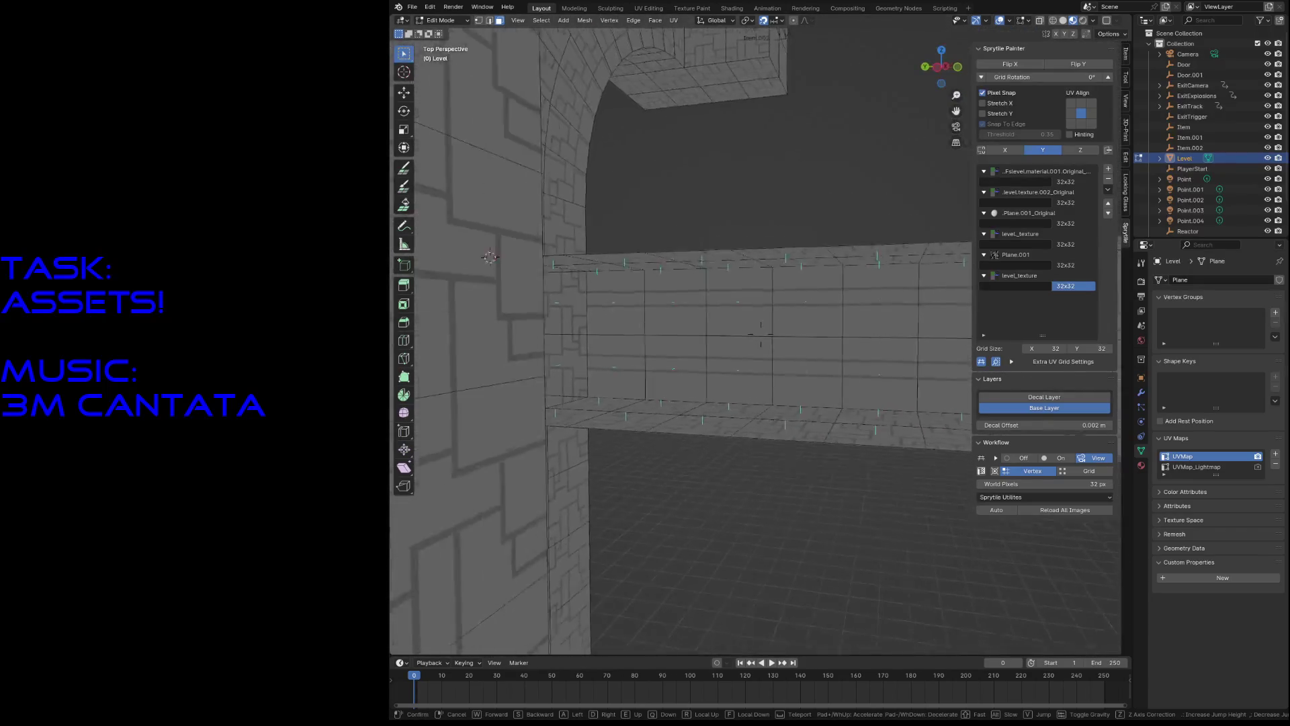
click(762, 334)
key(c)
drag(769, 329, 551, 343)
key(Escape)
key(x)
click(531, 332)
key(shift+grave)
key(w)
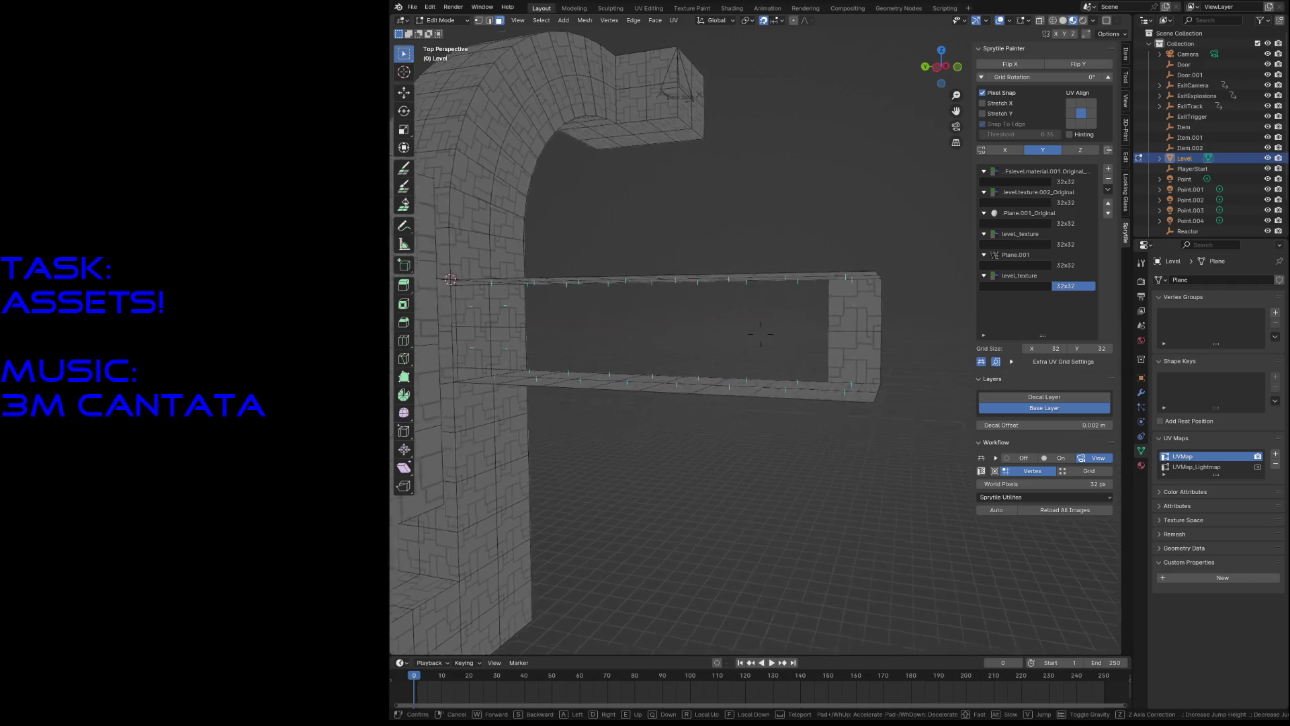
key(s)
click(762, 334)
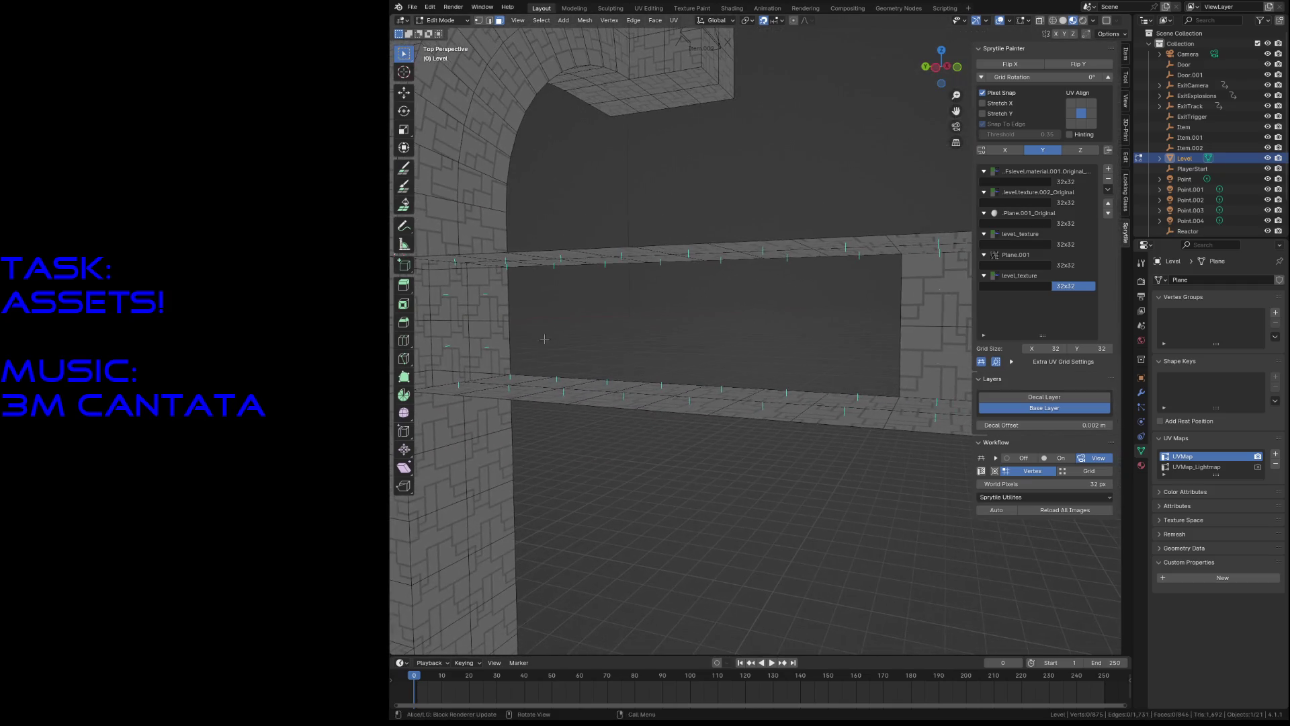
Step: Fly to face the gap and build new tiled wall faces across it with Sprytile
click(404, 167)
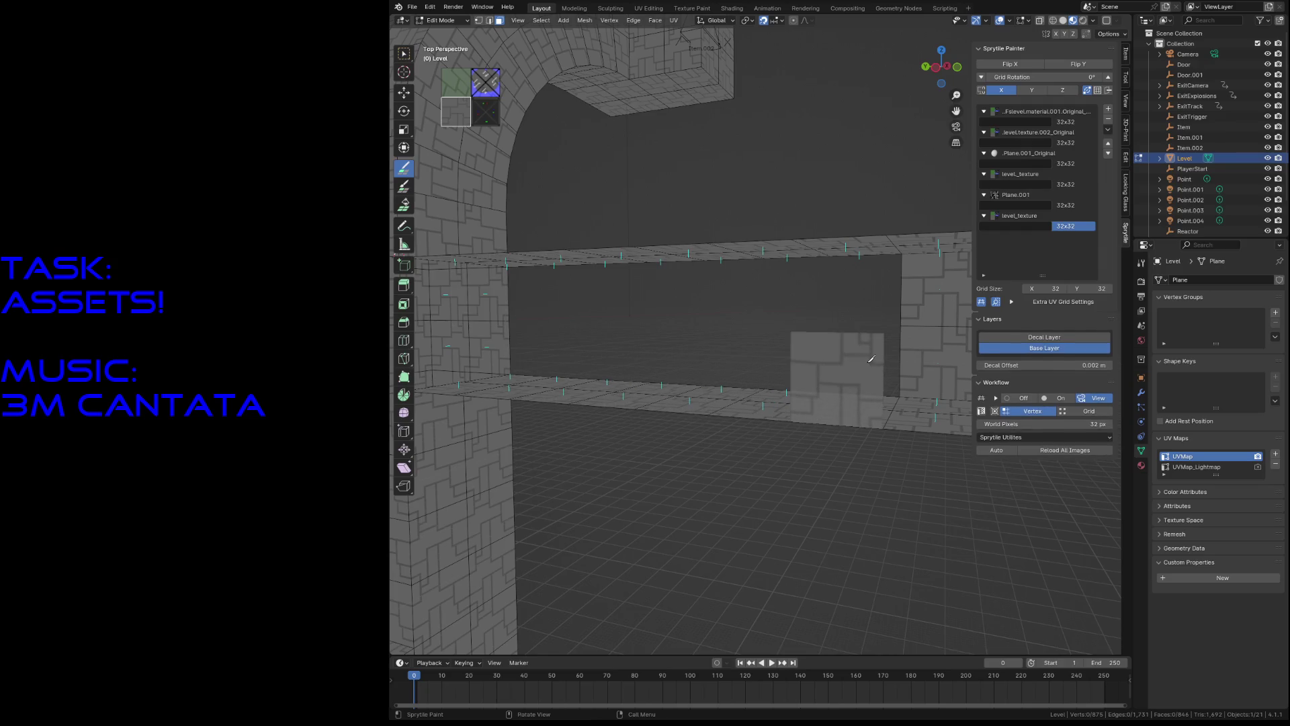
key(shift+grave)
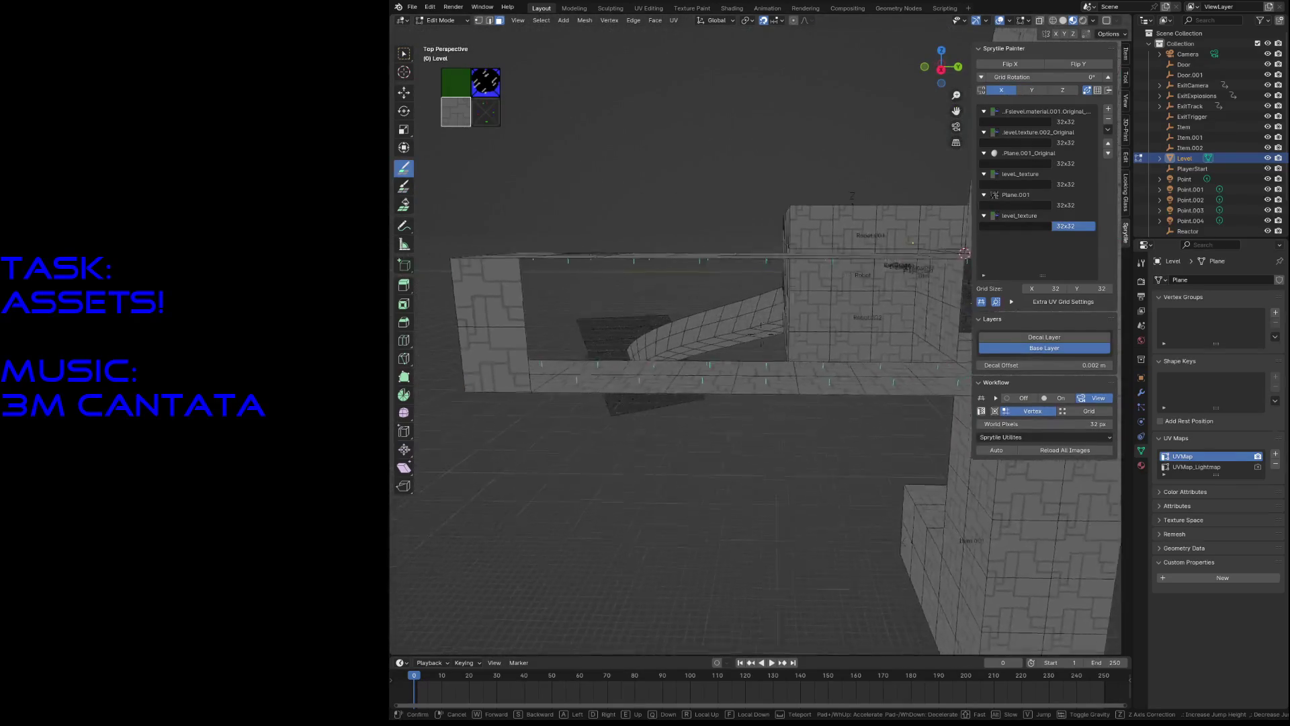
click(789, 352)
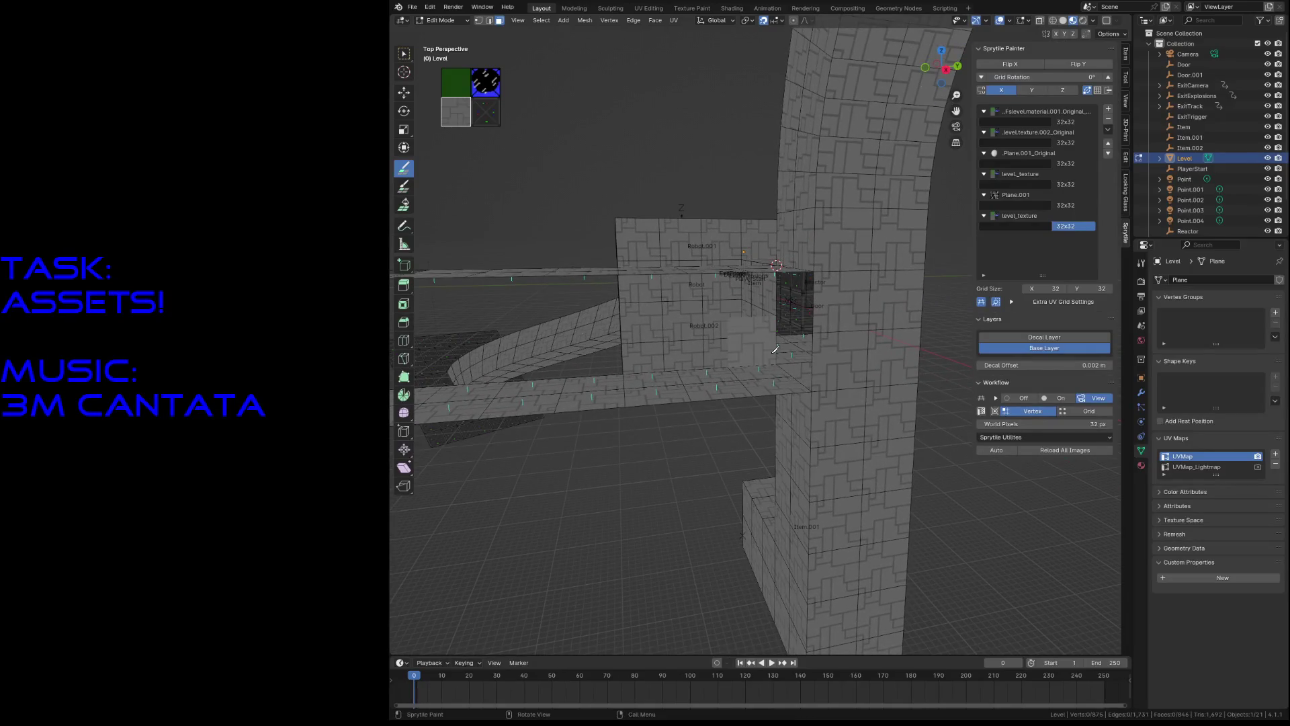
key(shift+grave)
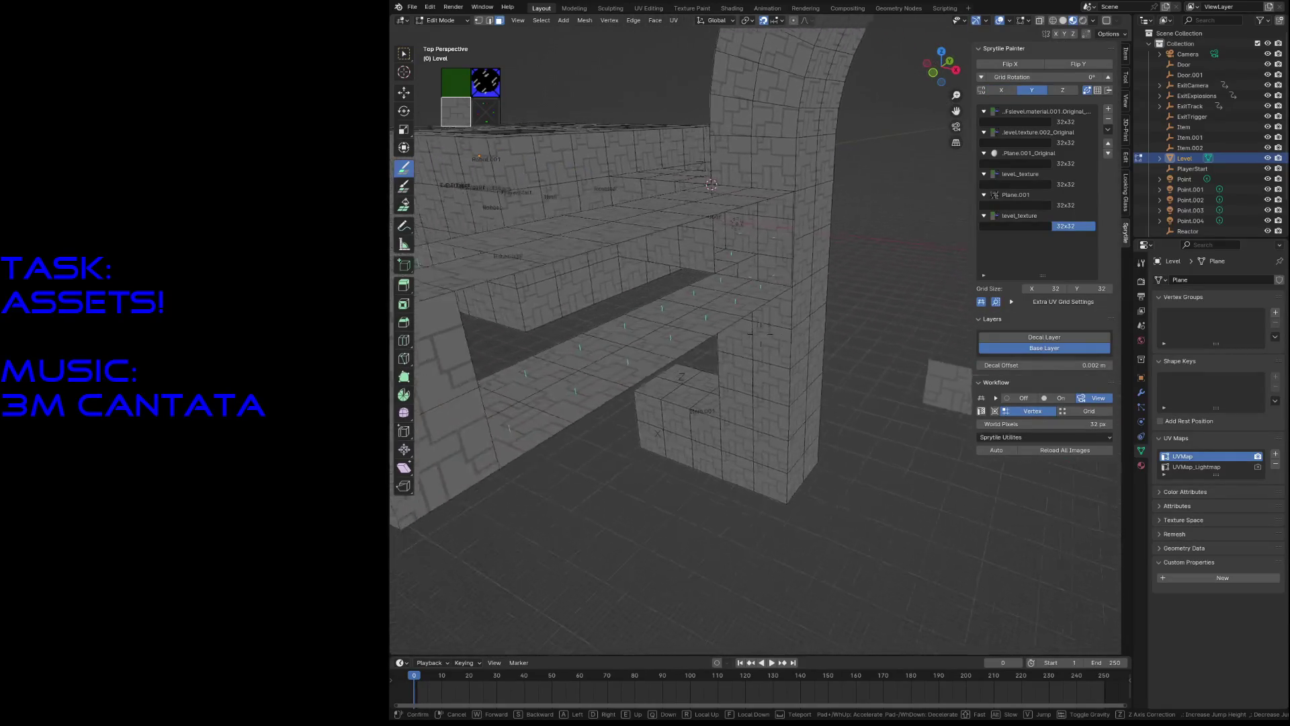
click(735, 334)
key(shift+grave)
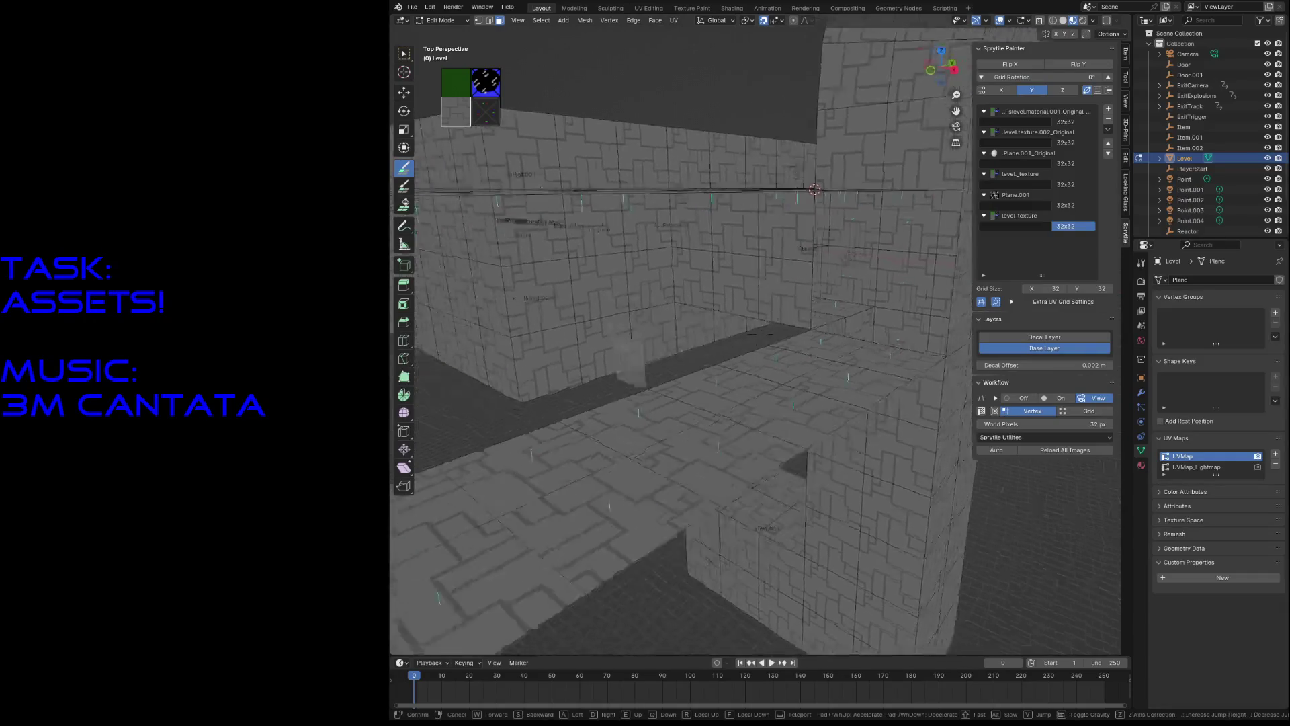
click(819, 320)
mouse_move(819, 320)
mouse_down()
mouse_move(863, 309)
mouse_move(672, 295)
mouse_move(533, 327)
mouse_up()
Step: Add another tiled wall face and paint a wall face with the brick tile
key(shift+grave)
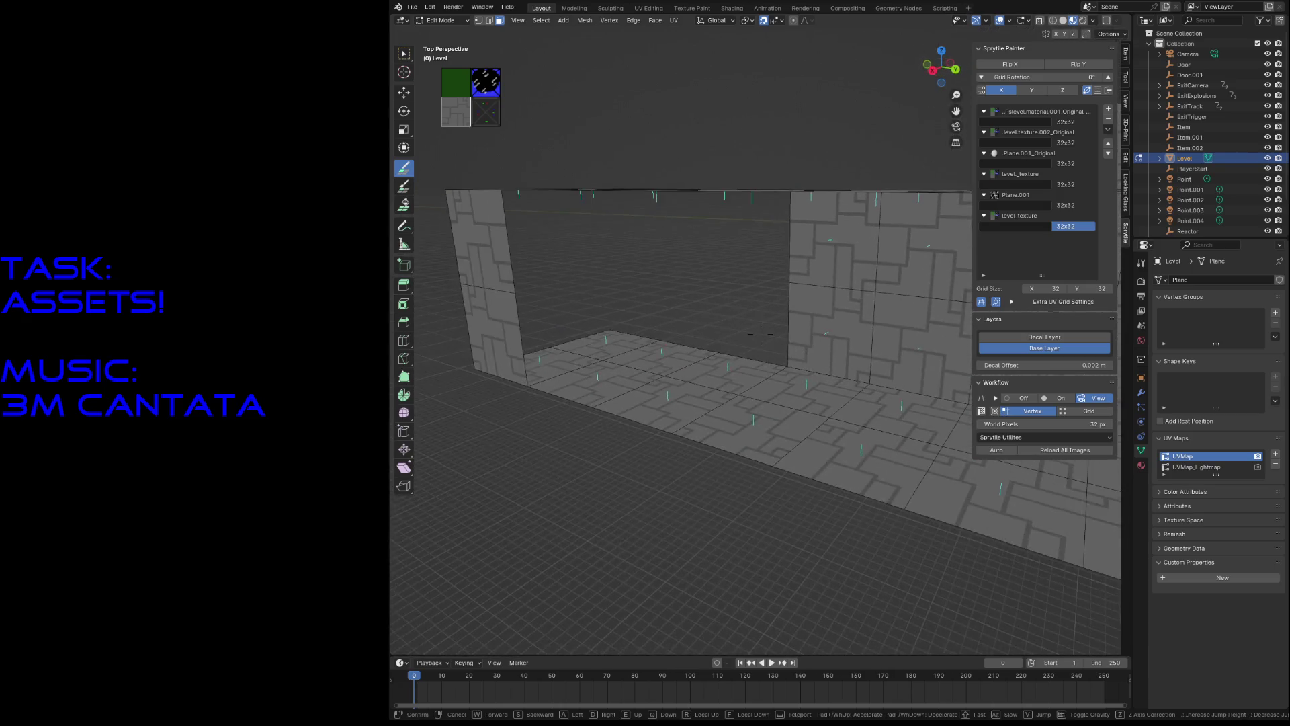
click(562, 274)
drag(563, 274, 625, 254)
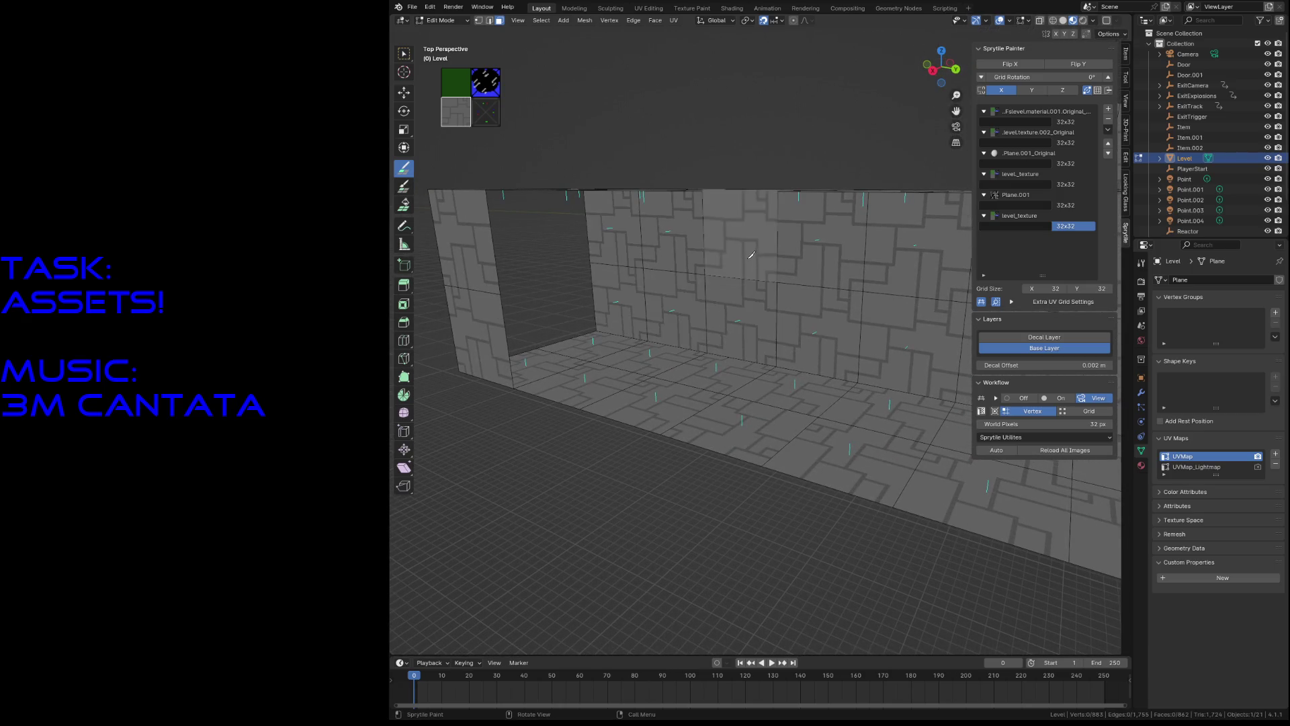
key(shift+grave)
key(w)
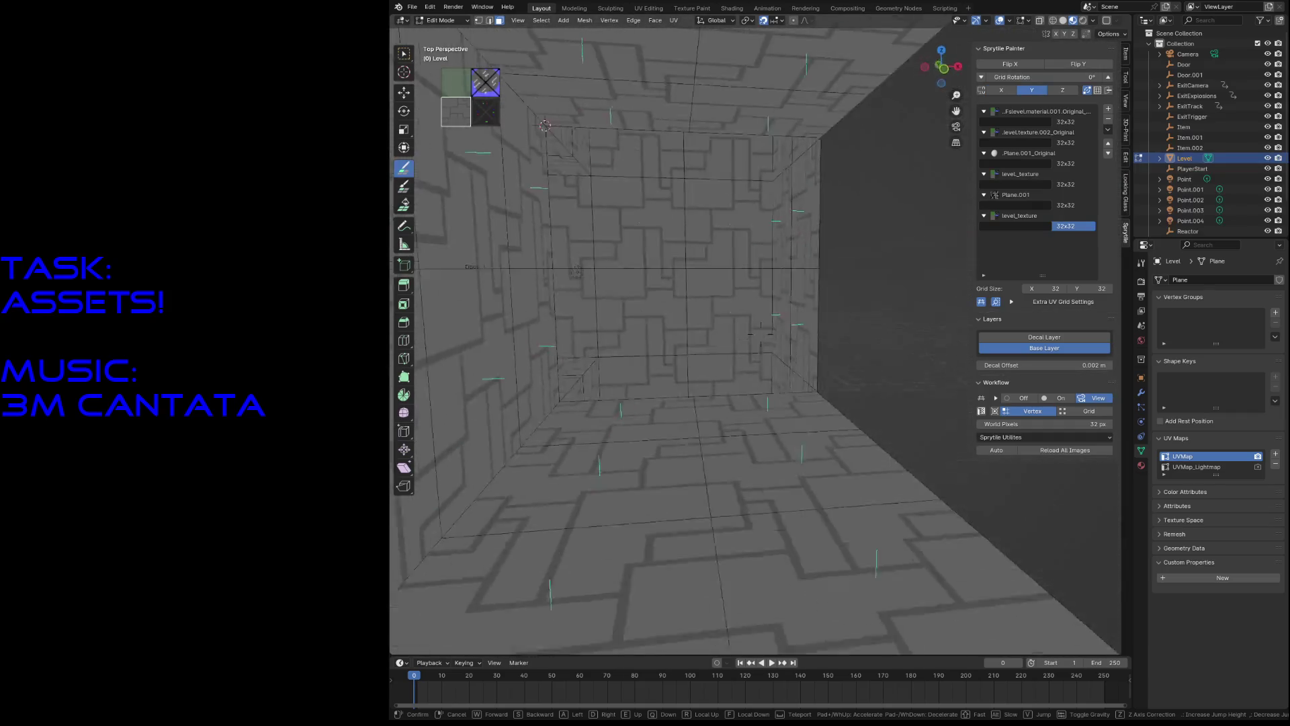
click(761, 334)
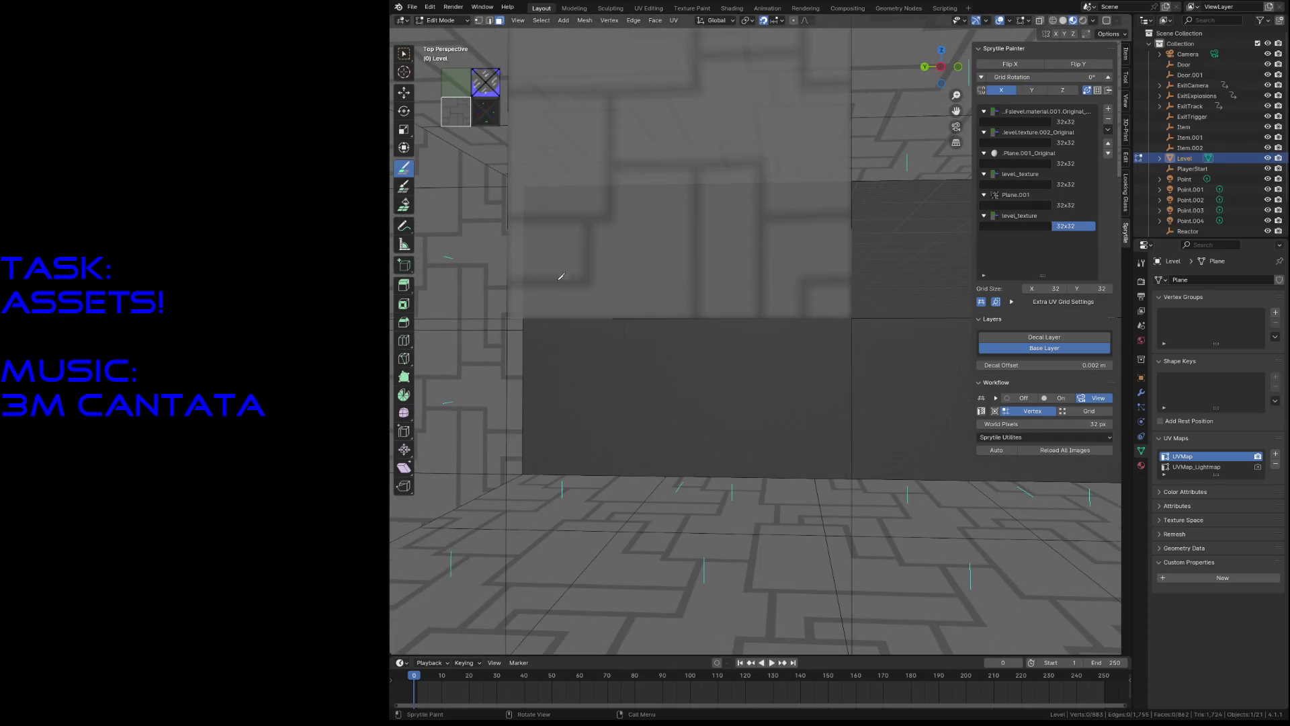
key(shift+grave)
key(s)
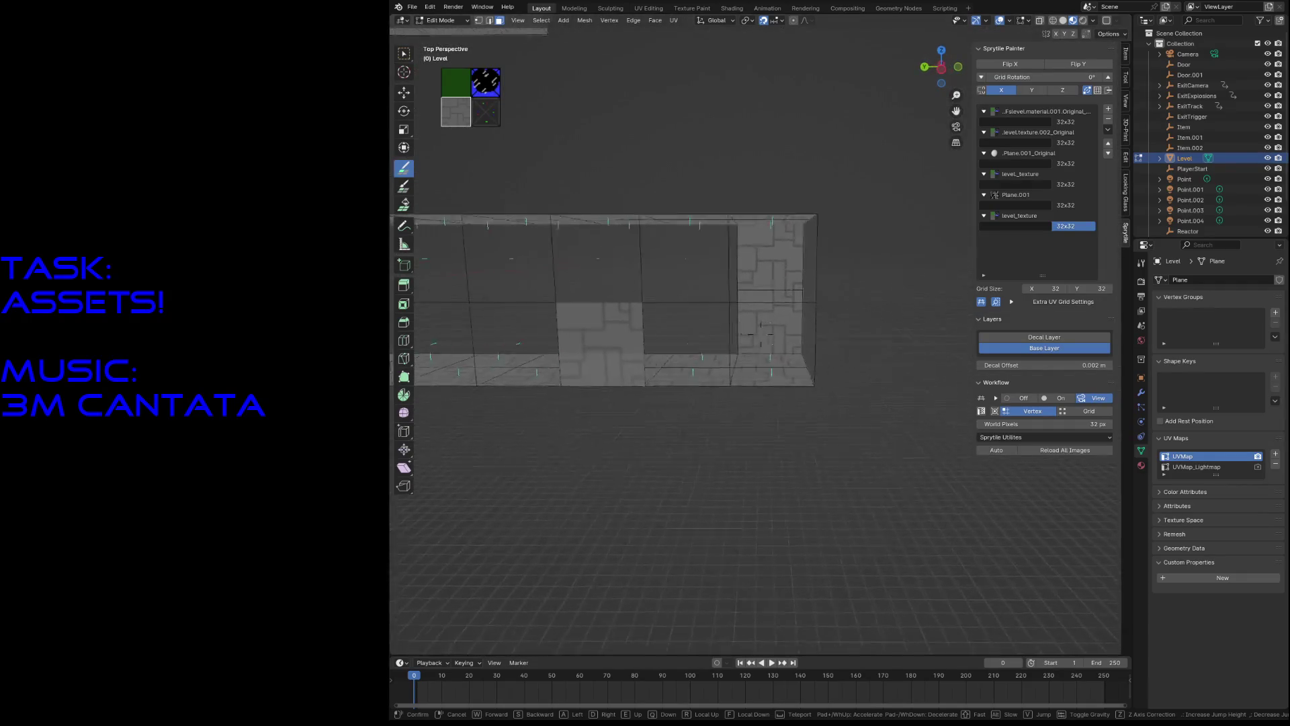
click(761, 334)
click(654, 285)
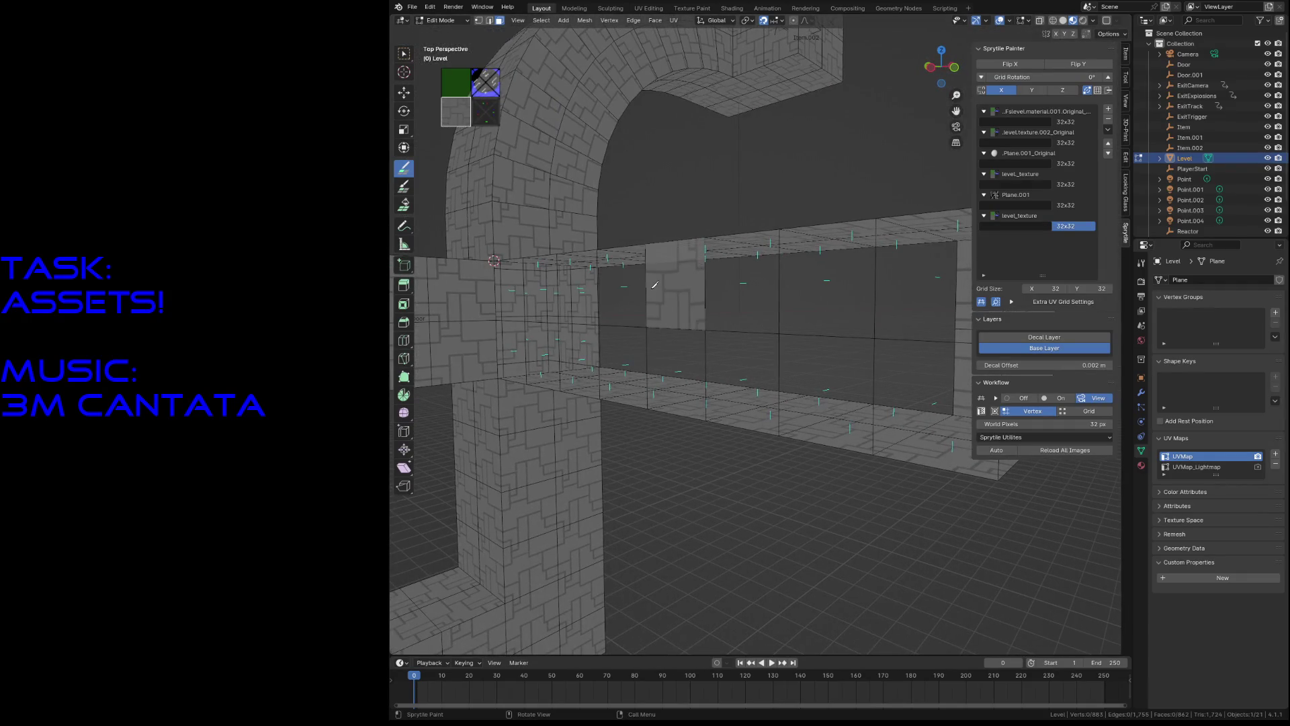
Step: Switch to vertex selection and snap the 3D cursor to the selected vertex
key(Escape)
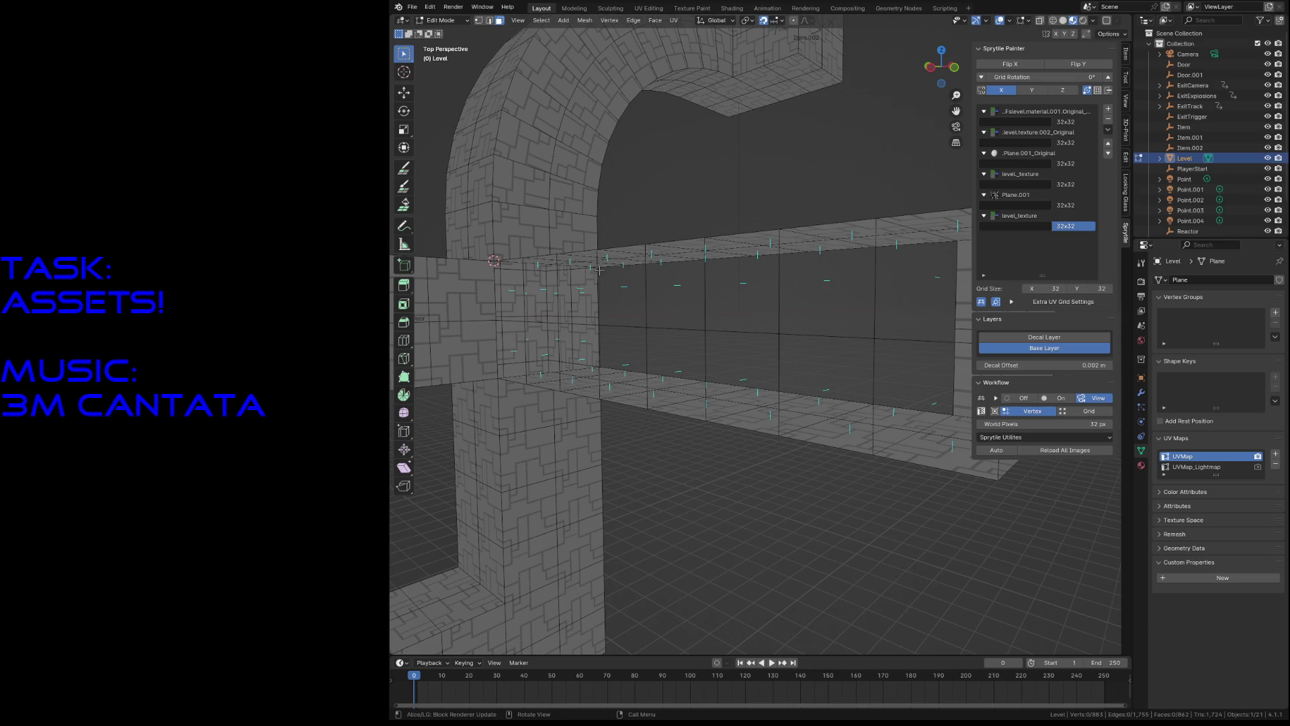
key(1)
key(alt+a)
key(shift+grave)
key(w)
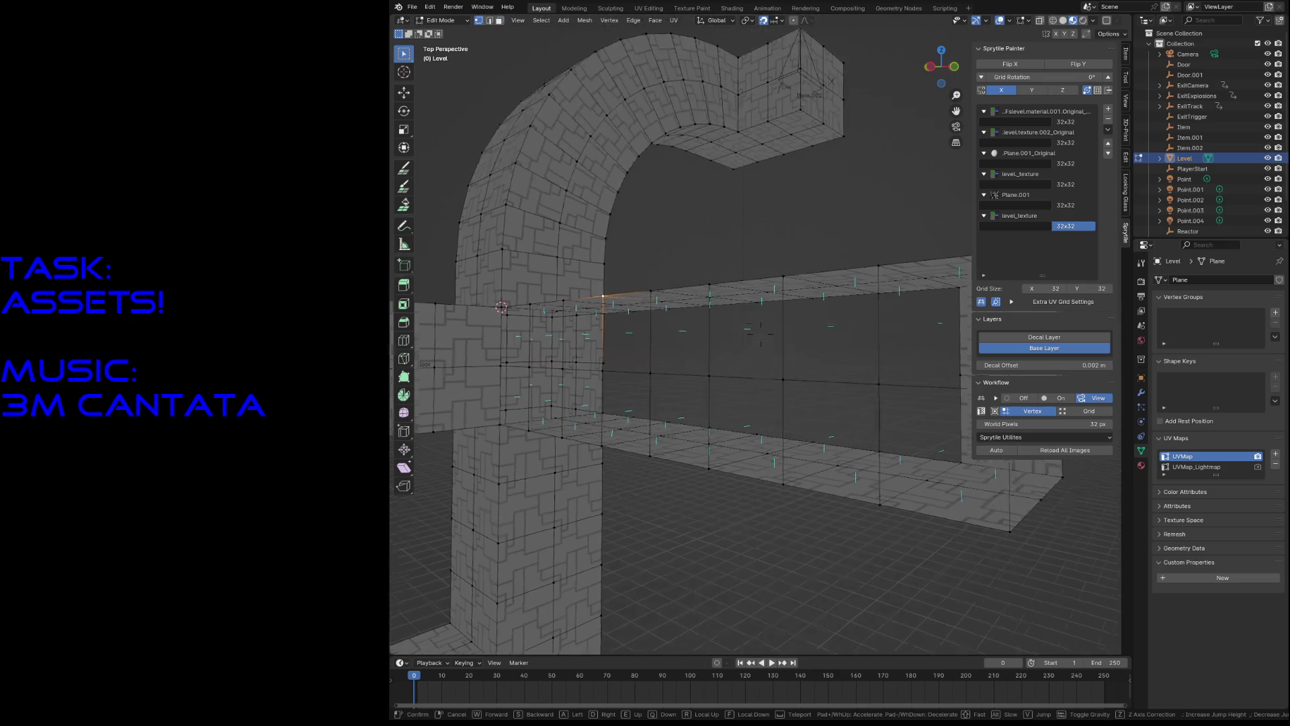
key(s)
click(760, 334)
key(shift+s)
click(614, 222)
Step: Fly in to face the wall head-on and return to Sprytile tile painting
key(shift+grave)
key(w)
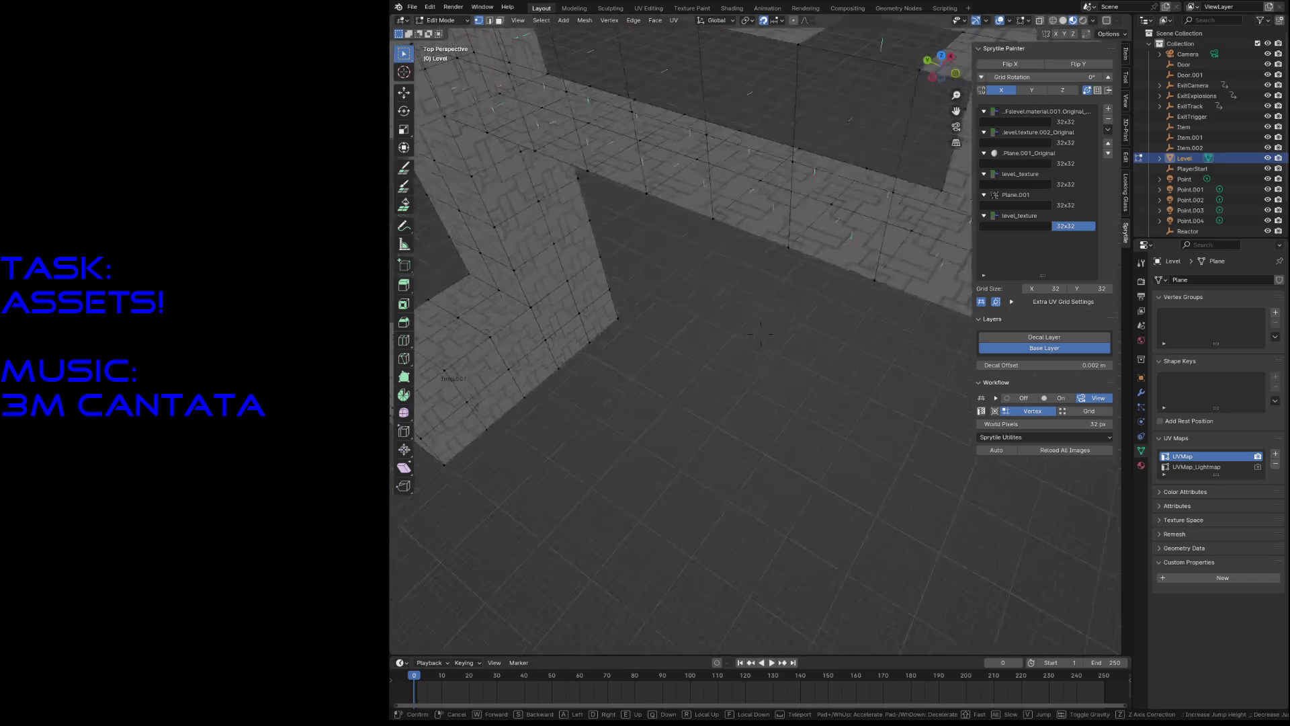
click(610, 222)
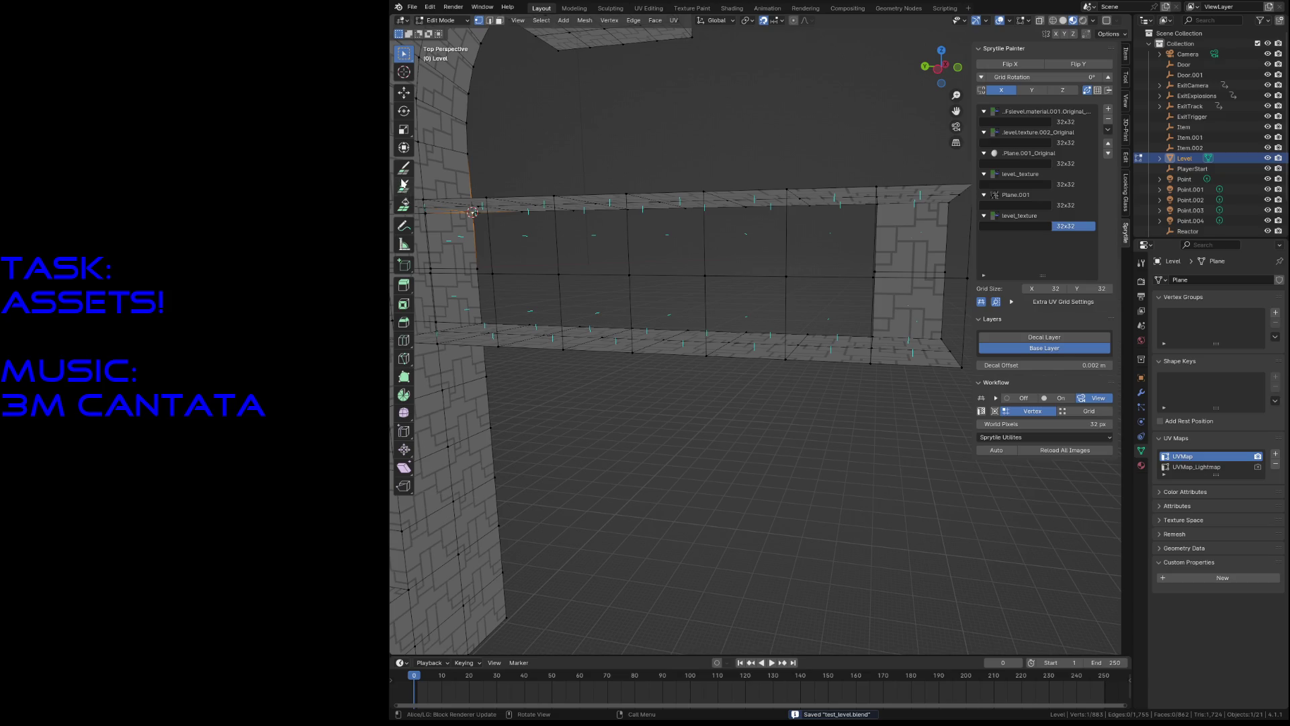
click(404, 185)
Step: Paint tiles onto the blank corridor faces and dark wall cells, then save test_level.blend
middle_drag(806, 253, 768, 319)
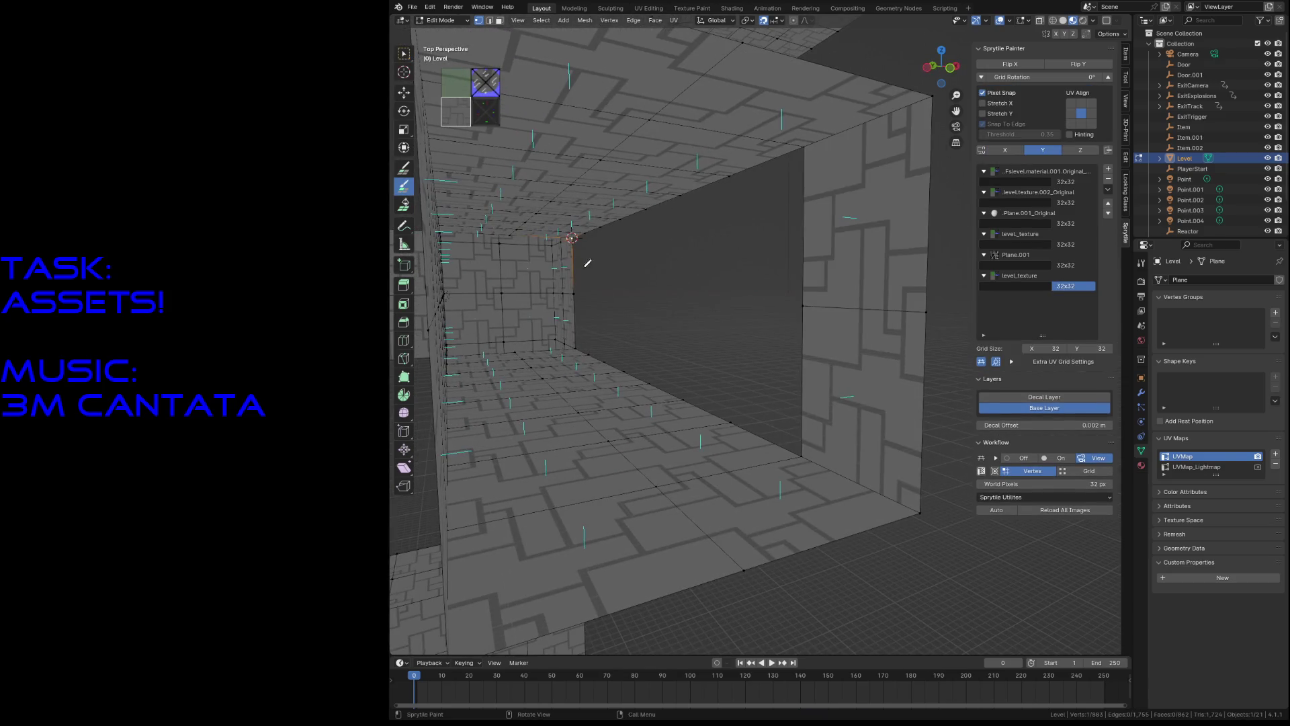
drag(817, 314, 774, 246)
middle_drag(554, 252, 473, 190)
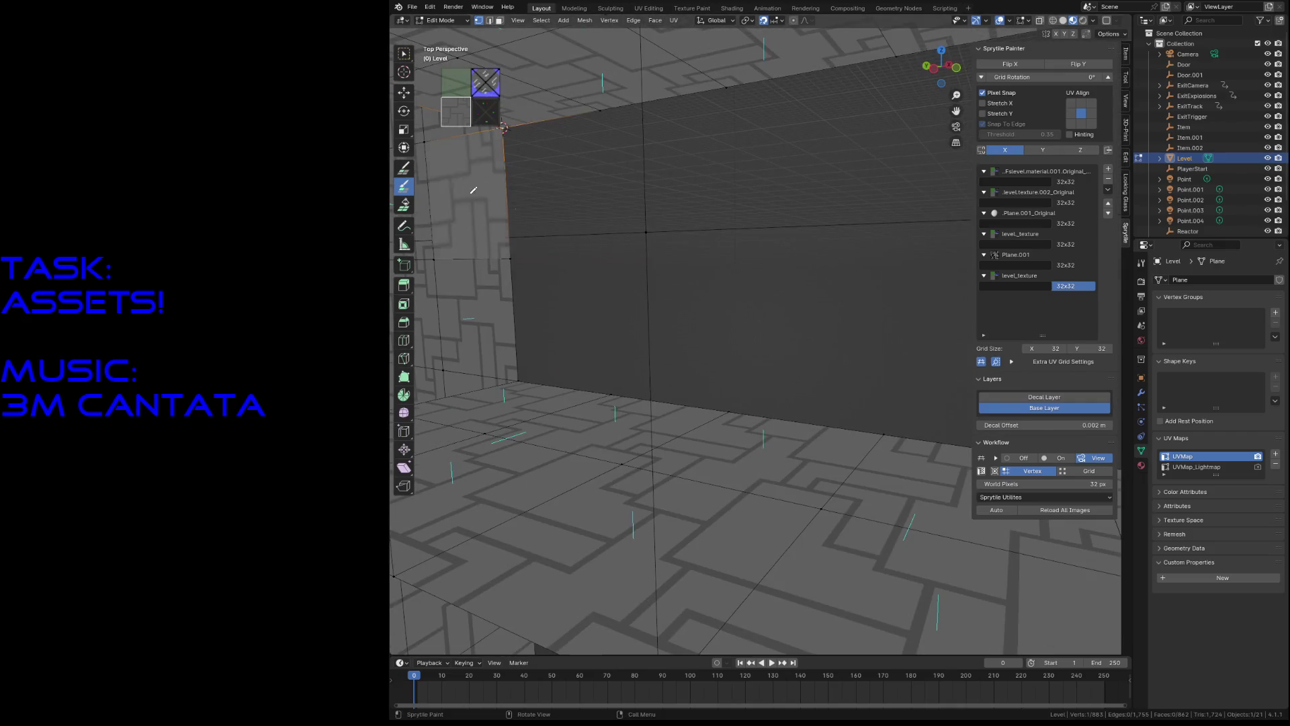
click(404, 168)
mouse_move(558, 336)
mouse_down()
mouse_move(558, 202)
mouse_move(806, 169)
mouse_move(833, 193)
mouse_up()
middle_drag(833, 193, 660, 170)
mouse_move(638, 302)
mouse_down()
mouse_move(659, 169)
mouse_move(773, 121)
mouse_move(887, 168)
mouse_move(894, 282)
mouse_up()
key(ctrl+s)
scroll(823, 237, down, 10)
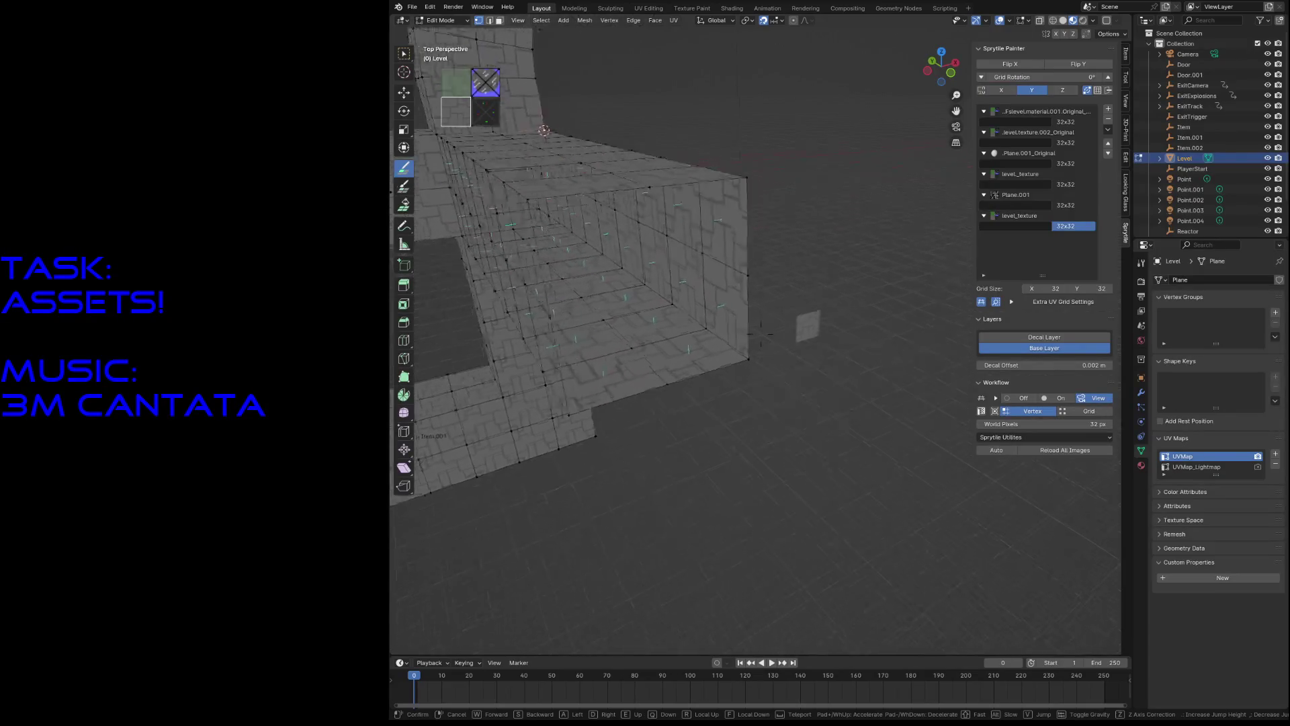
Step: Fly around the block and through the arch tunnel to inspect the mesh
key(w)
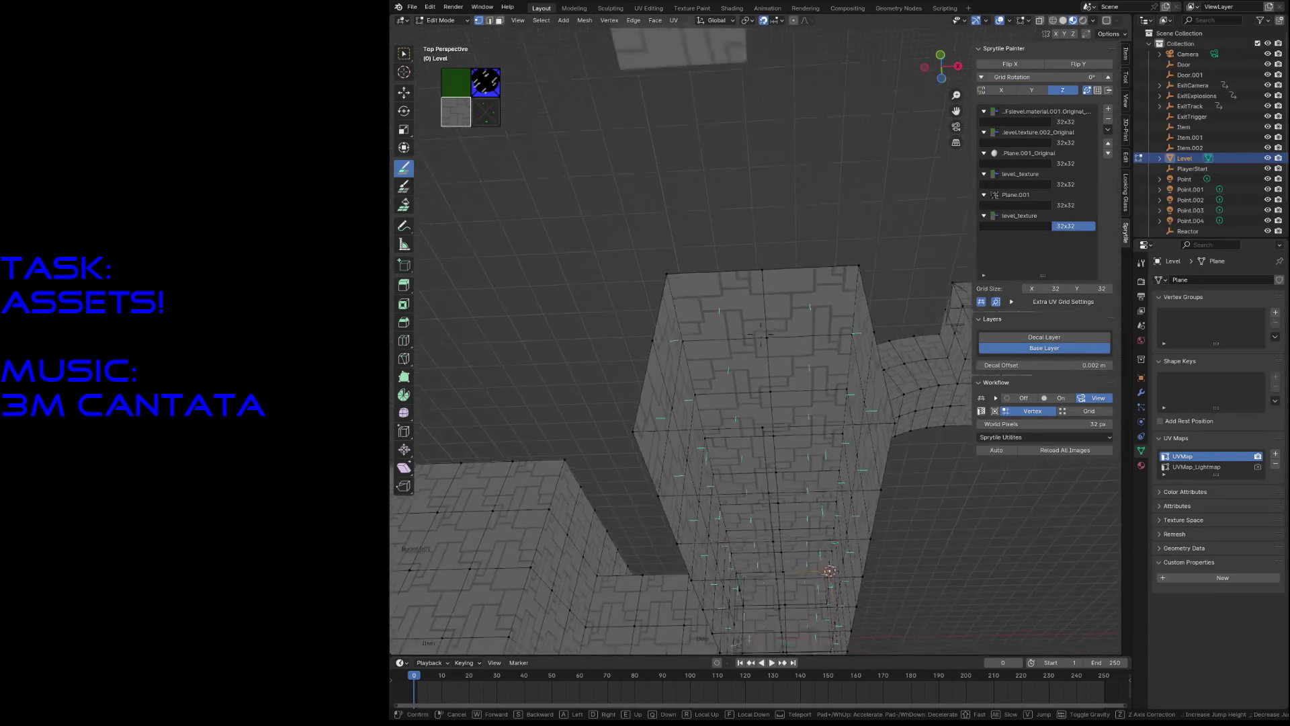
key(w)
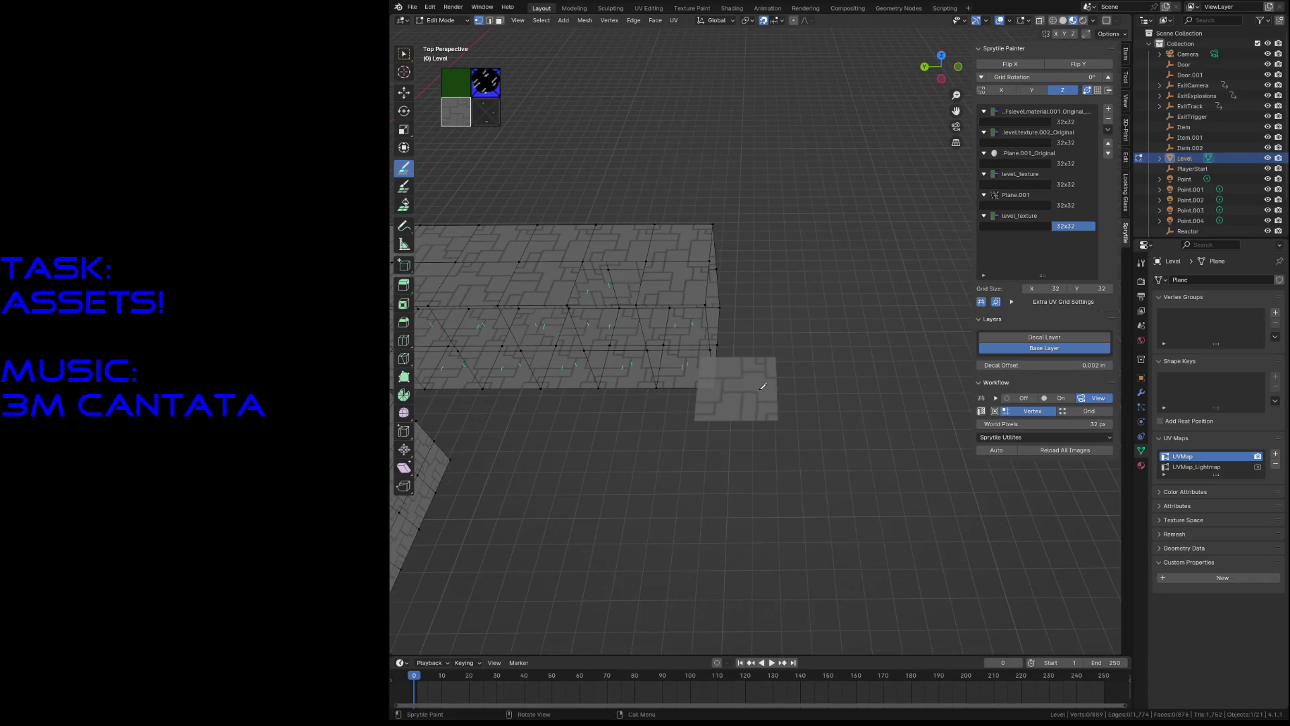
key(w)
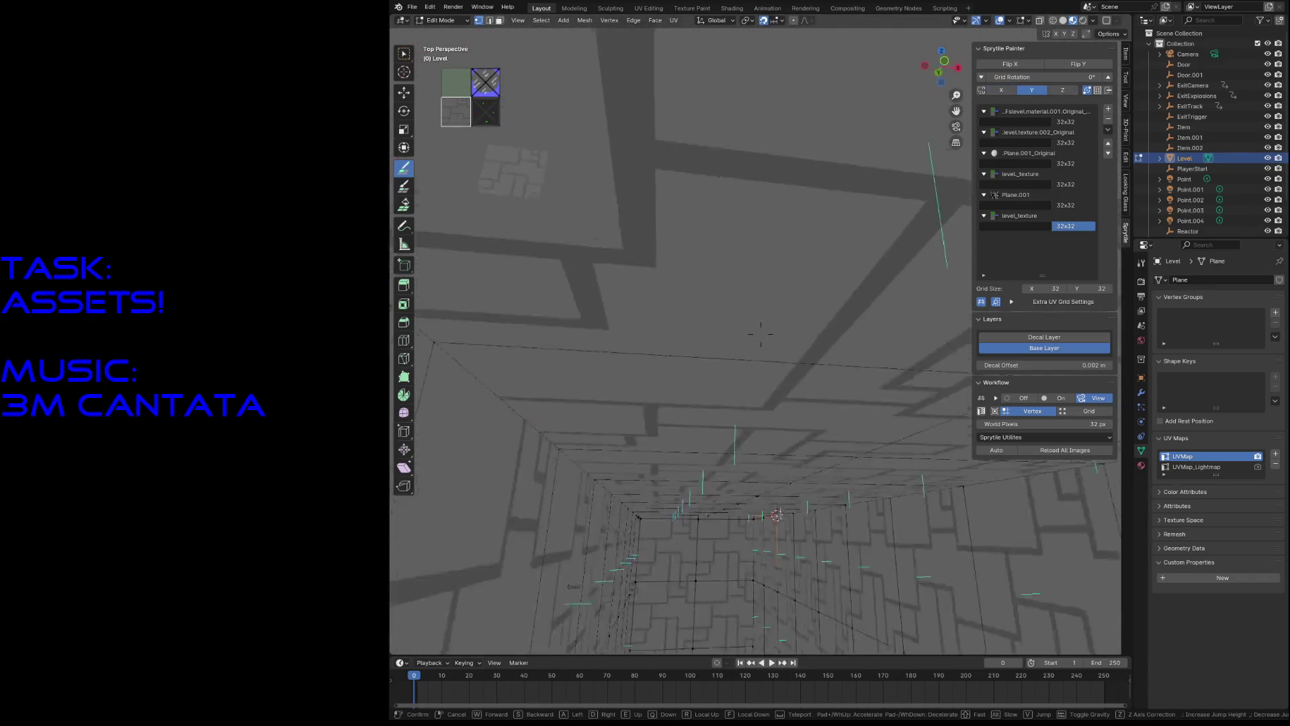
key(w)
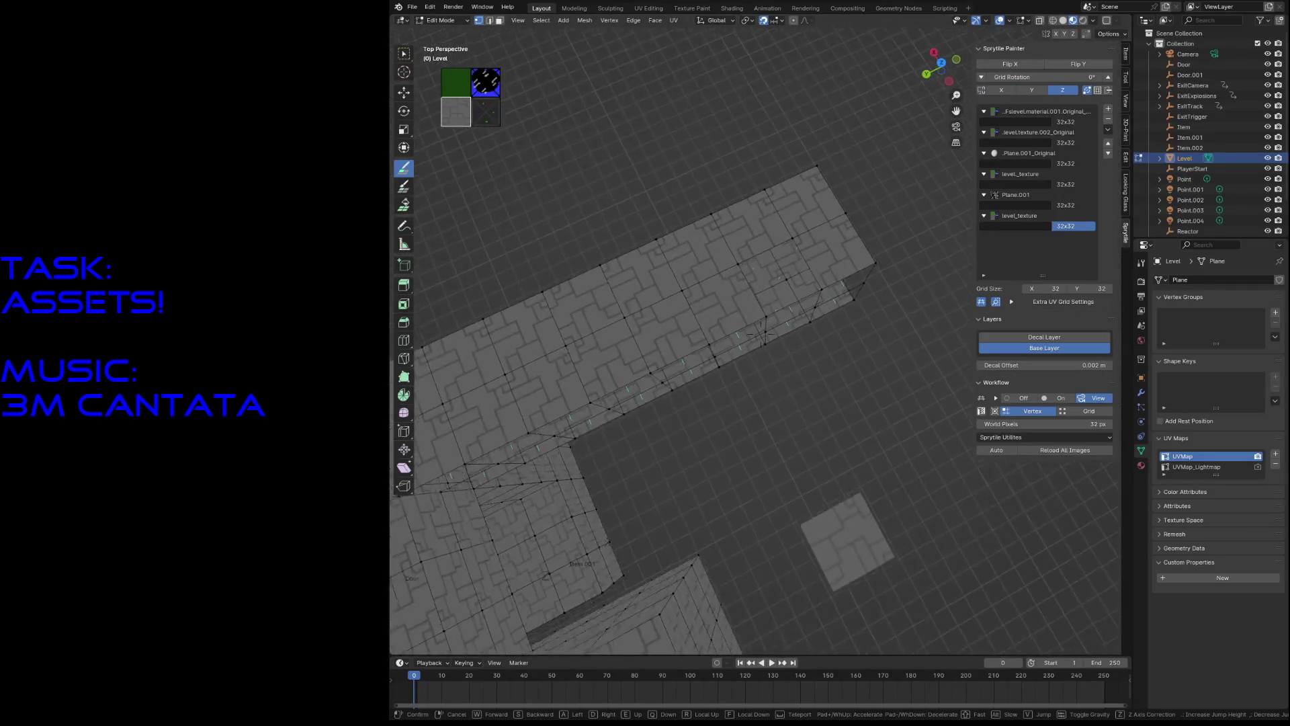
key(s)
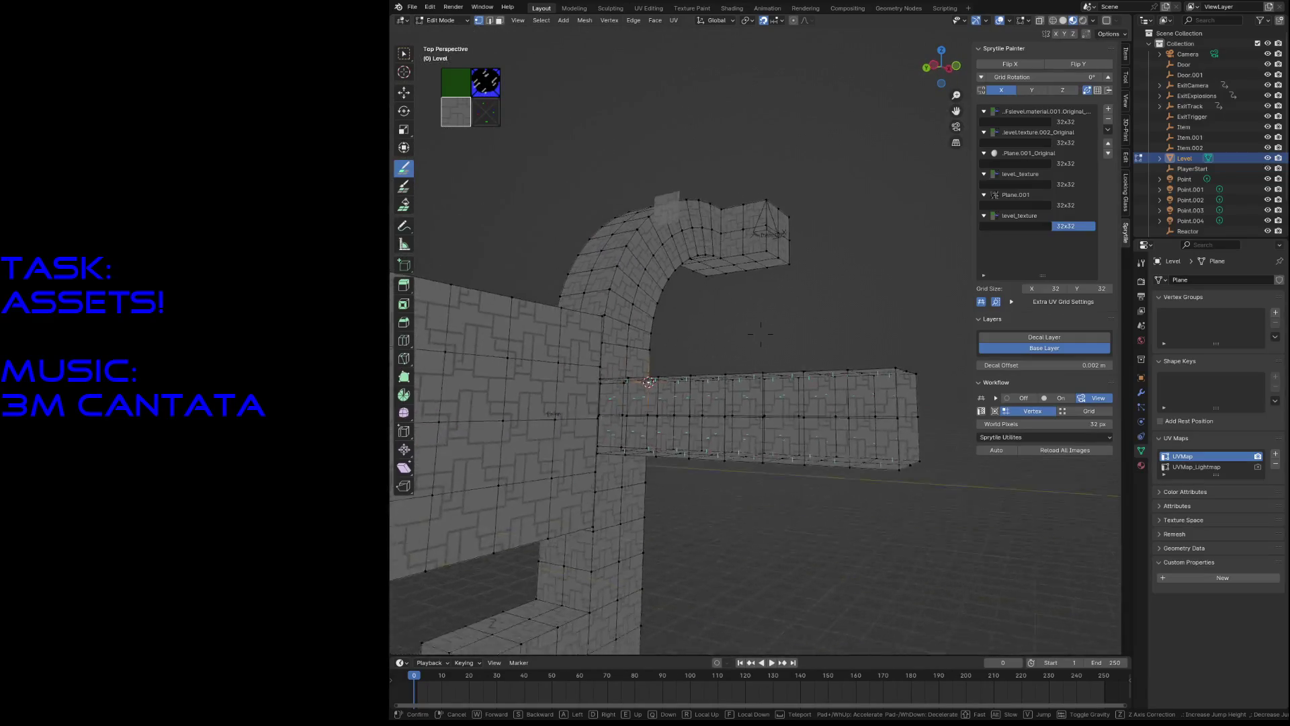
key(w)
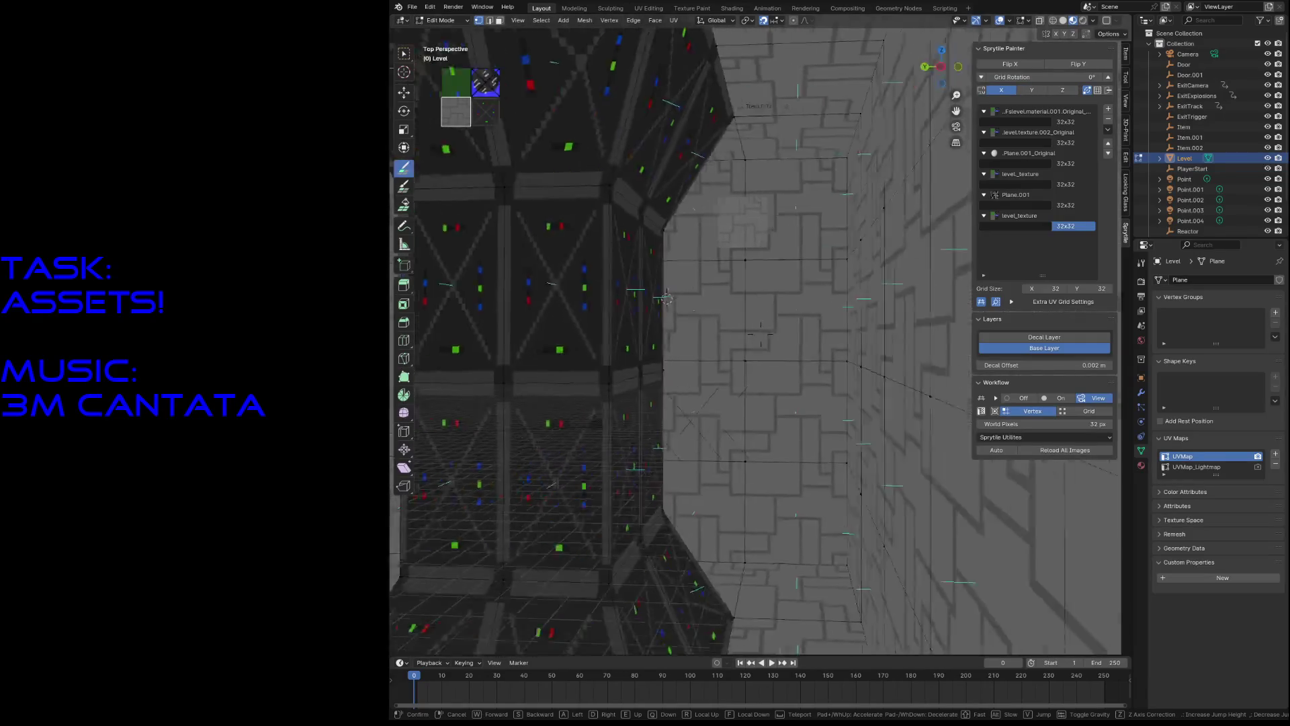
mouse_move(761, 334)
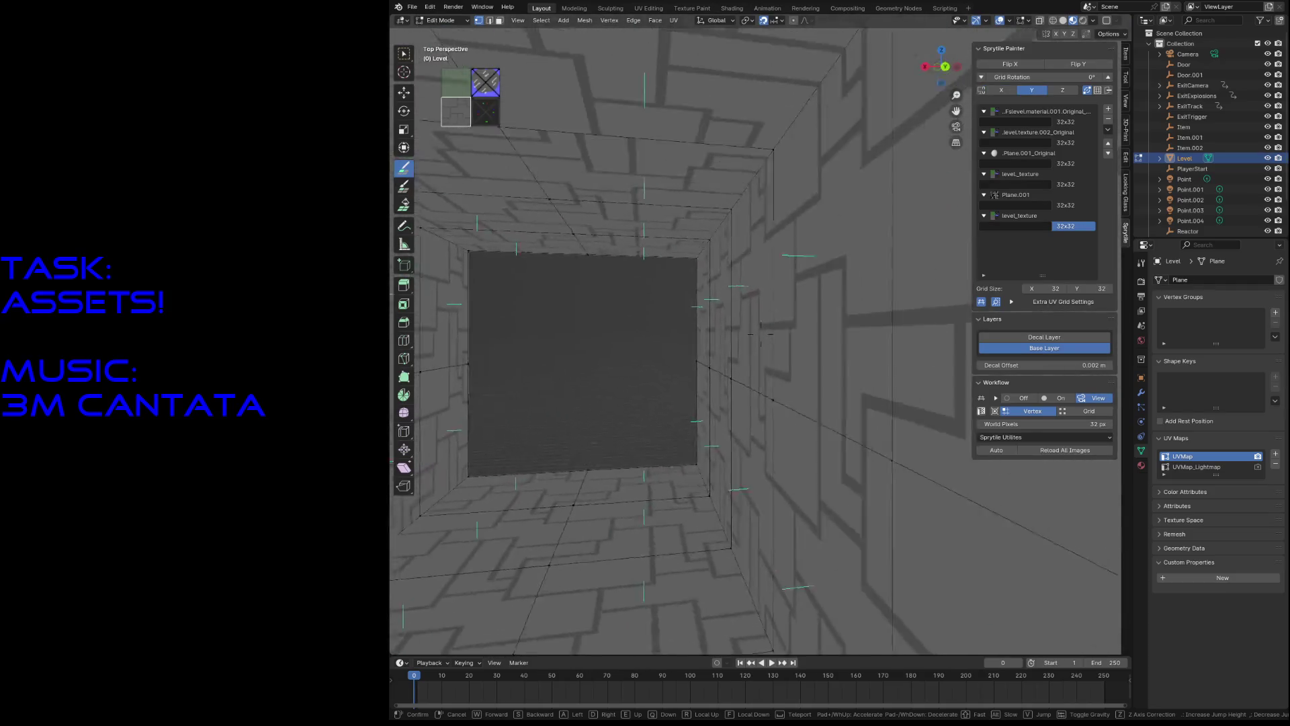
key(s)
click(780, 424)
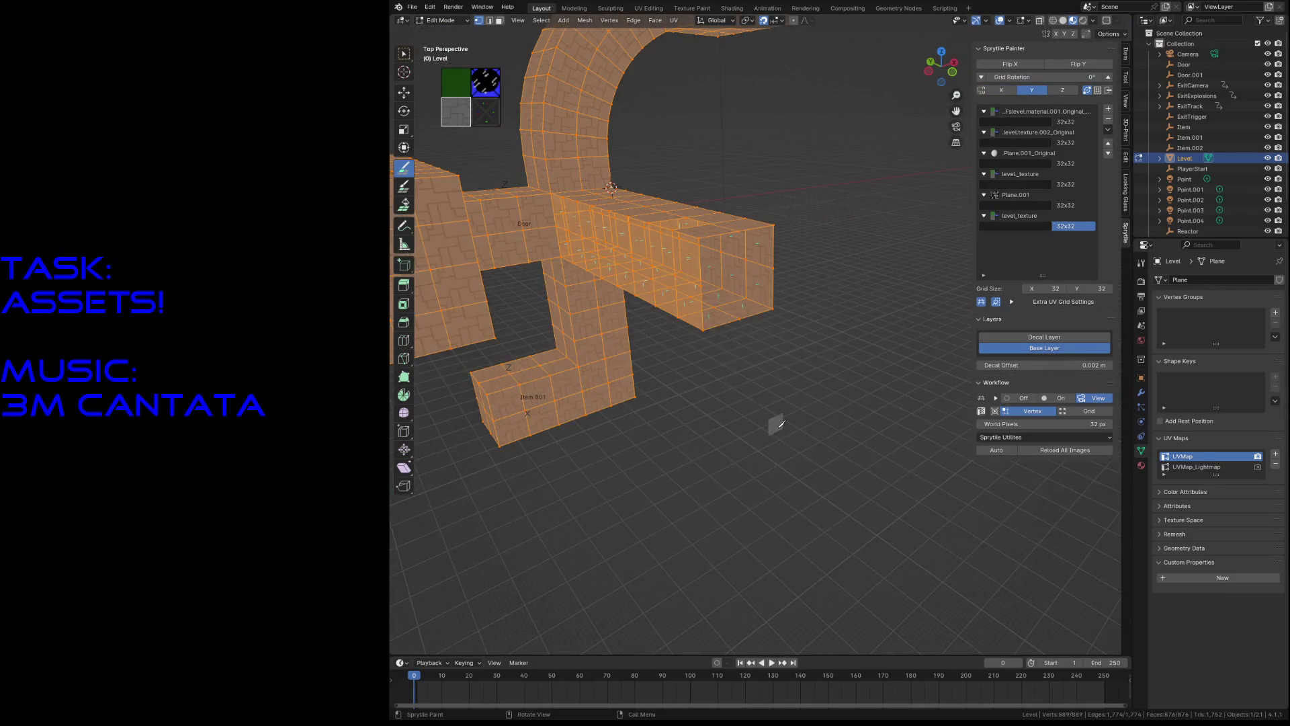
Step: Run Merge by Distance on the level mesh, save, and undo the stray face
key(F3)
click(856, 459)
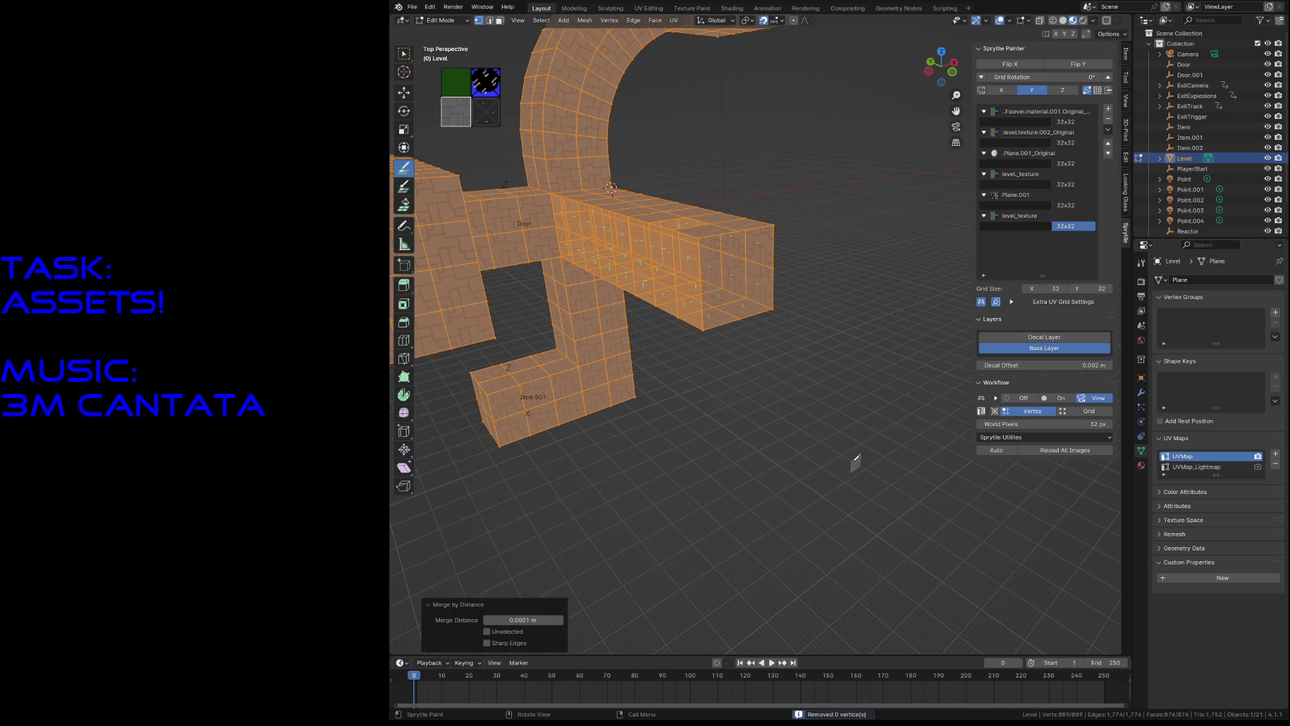
key(ctrl+s)
click(785, 414)
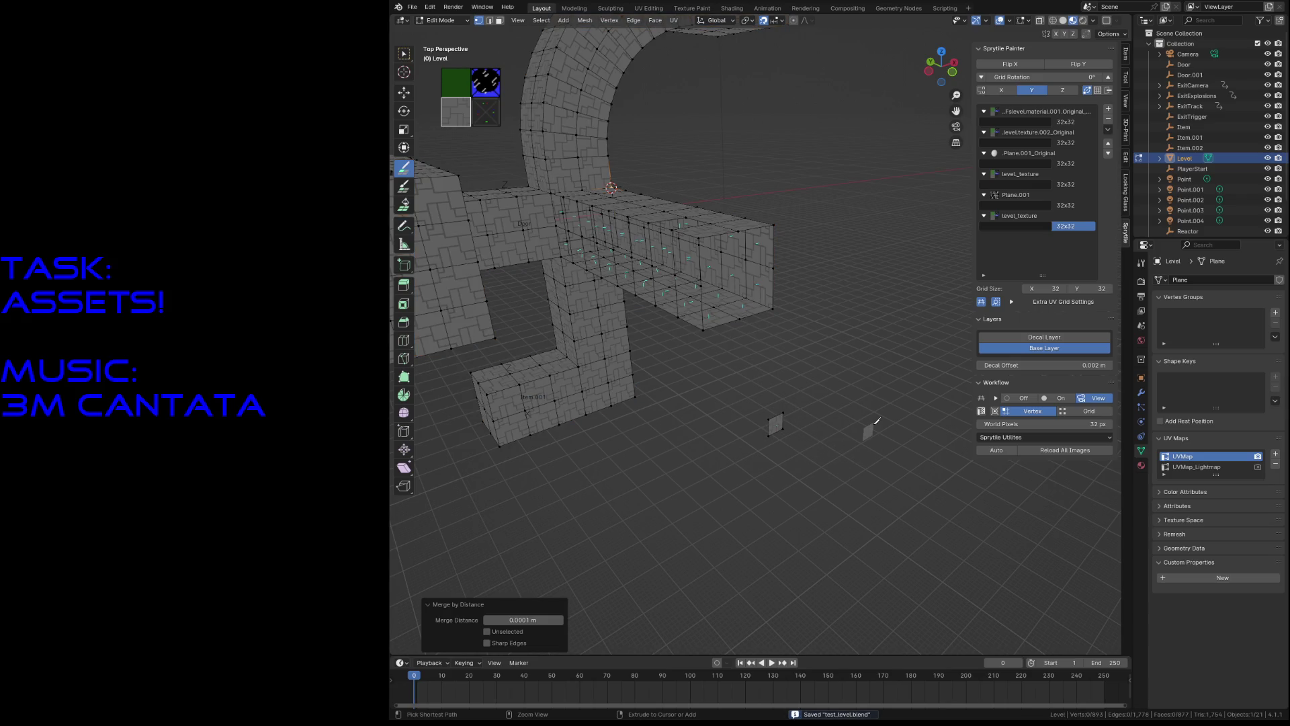
key(ctrl+z)
Step: Snap the 3D cursor to the corner vertex at the tunnel's end
key(w)
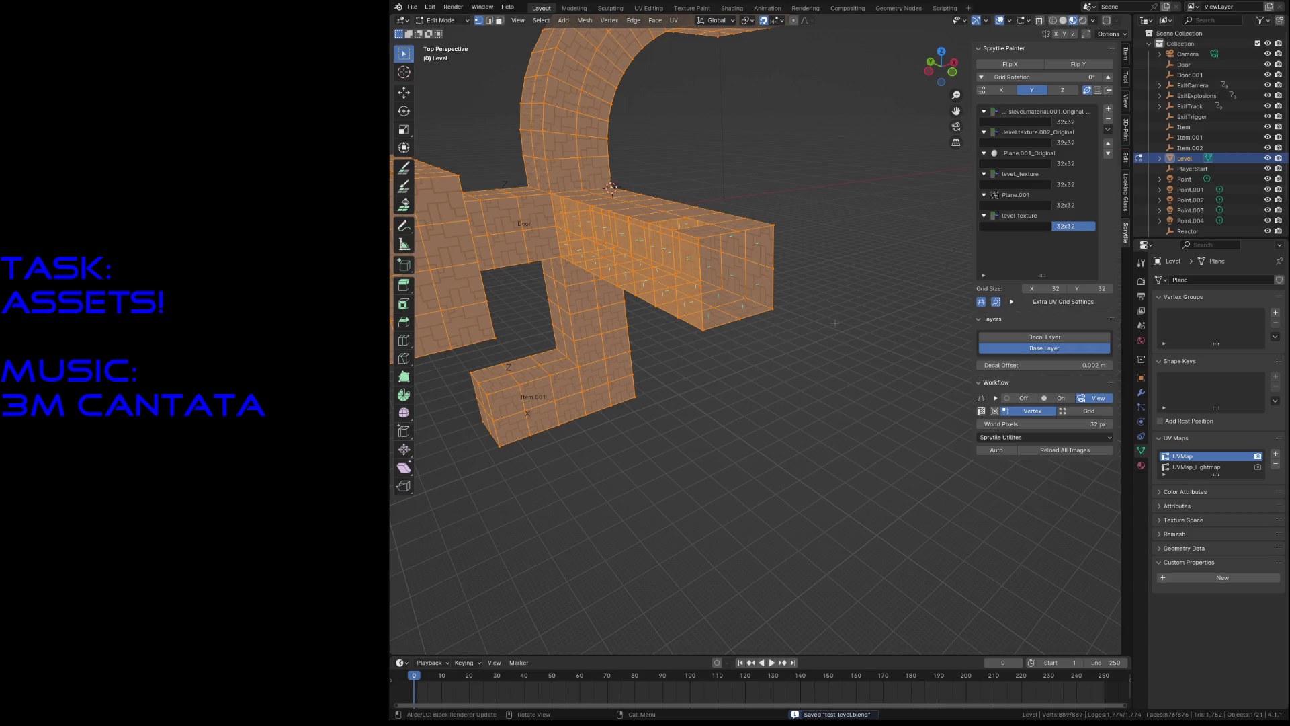
click(781, 227)
key(shift+s)
click(821, 322)
key(s)
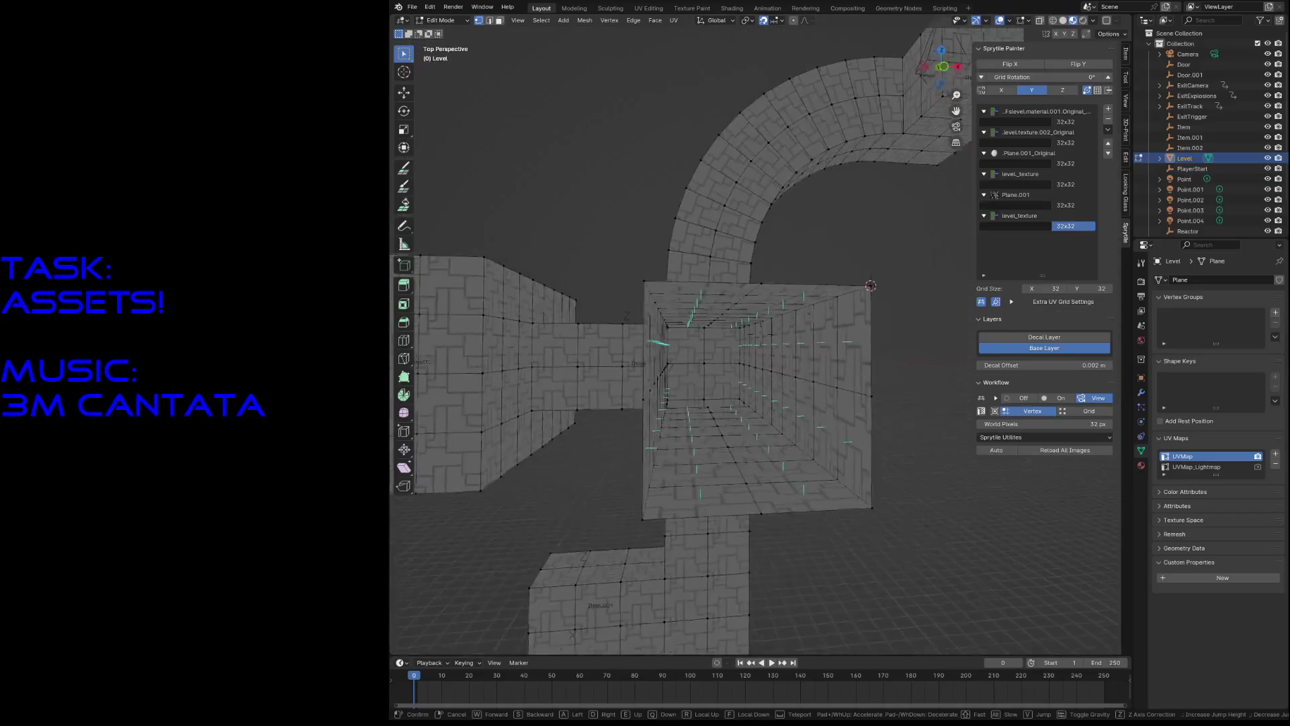
Step: Paint grey tiles around and below the arch, up the right side, and down the left
click(404, 172)
mouse_move(819, 293)
mouse_down()
mouse_move(834, 225)
mouse_move(635, 229)
mouse_move(643, 493)
mouse_move(810, 501)
mouse_up()
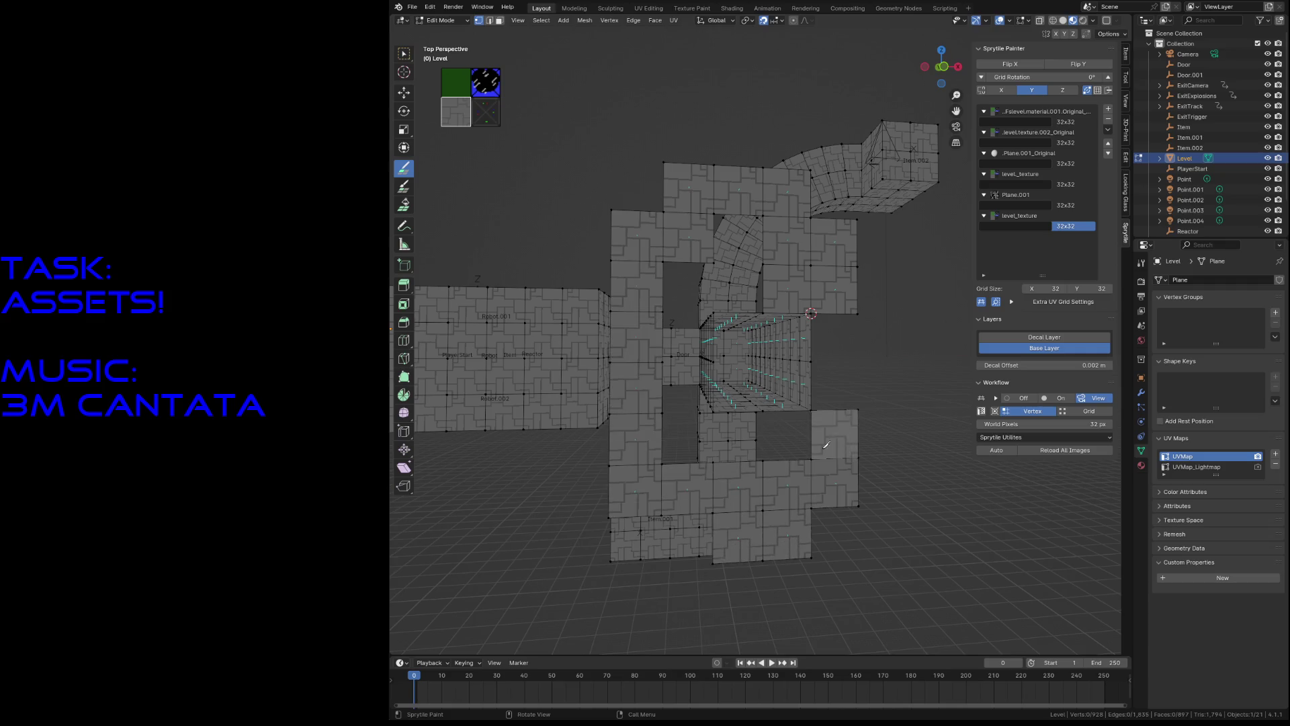
drag(827, 445, 676, 475)
mouse_move(882, 522)
mouse_down()
mouse_move(881, 336)
mouse_move(865, 305)
mouse_up()
mouse_move(851, 201)
mouse_down()
mouse_move(638, 185)
mouse_move(583, 228)
mouse_move(585, 336)
mouse_move(595, 199)
mouse_up()
drag(602, 403, 582, 561)
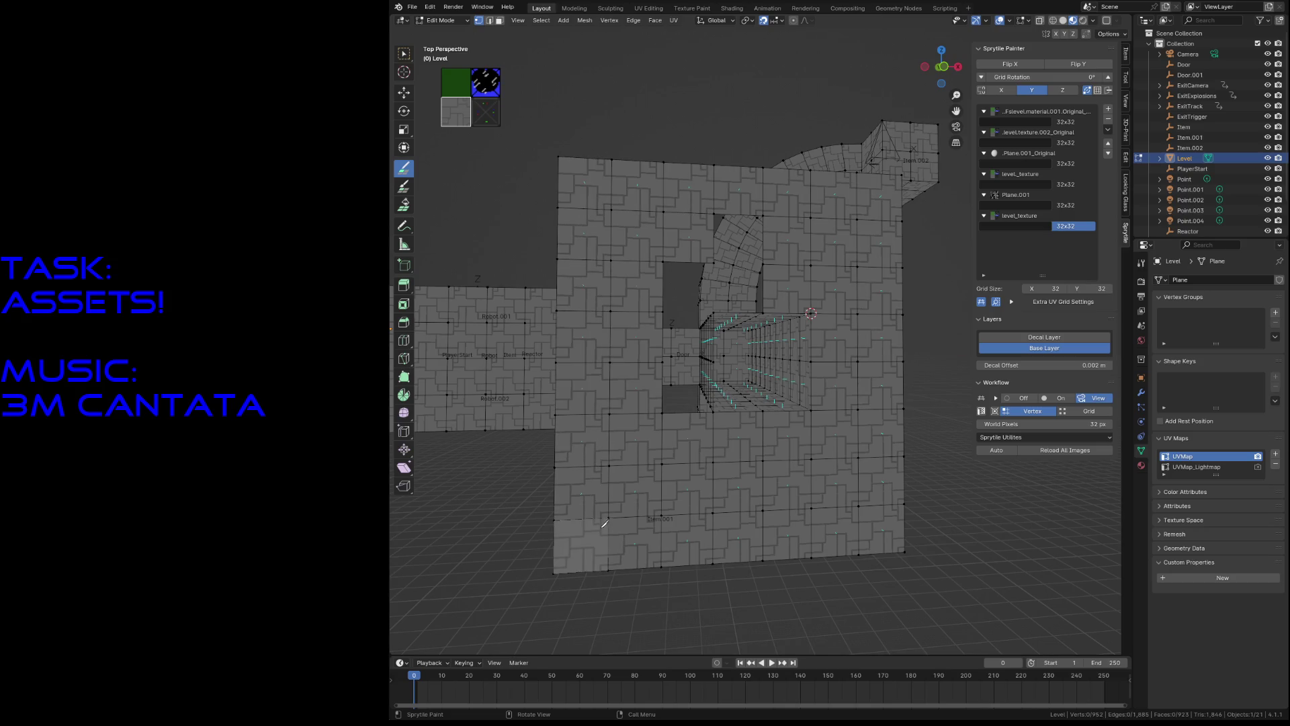
Step: Walk across the level to the area near the wall piece
key(shift+grave)
click(699, 261)
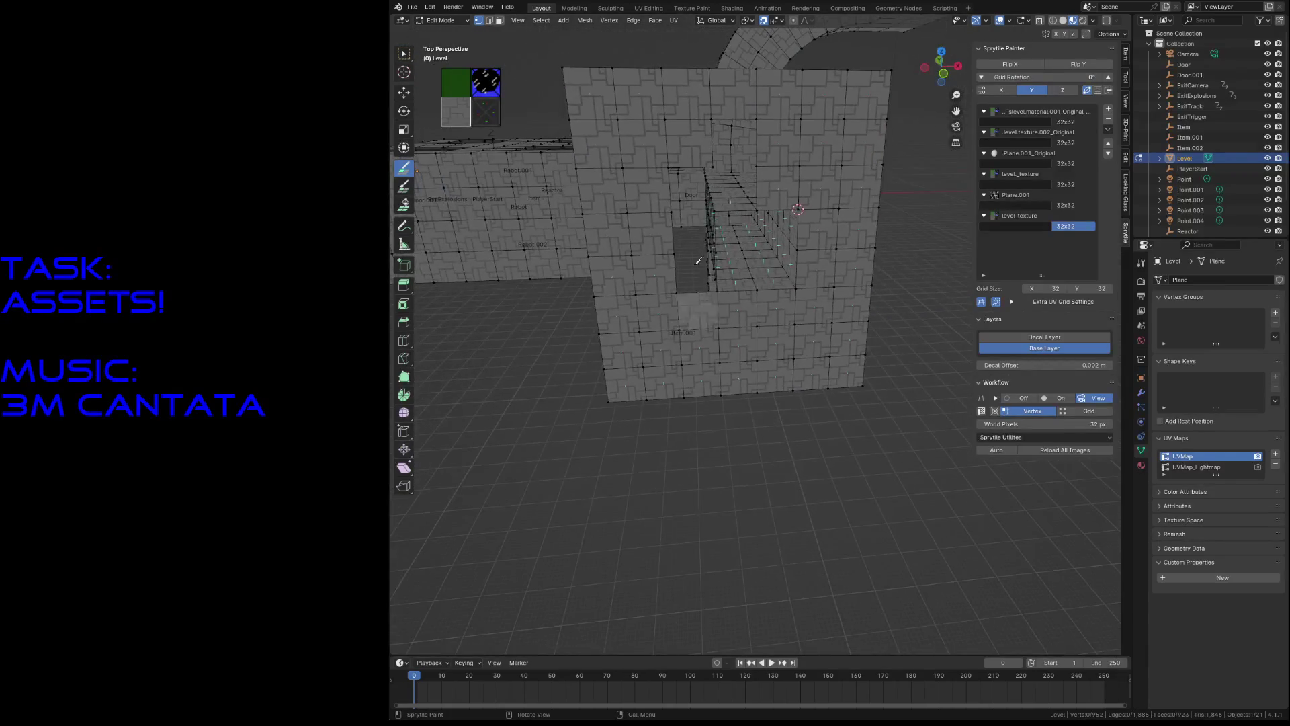
key(shift+grave)
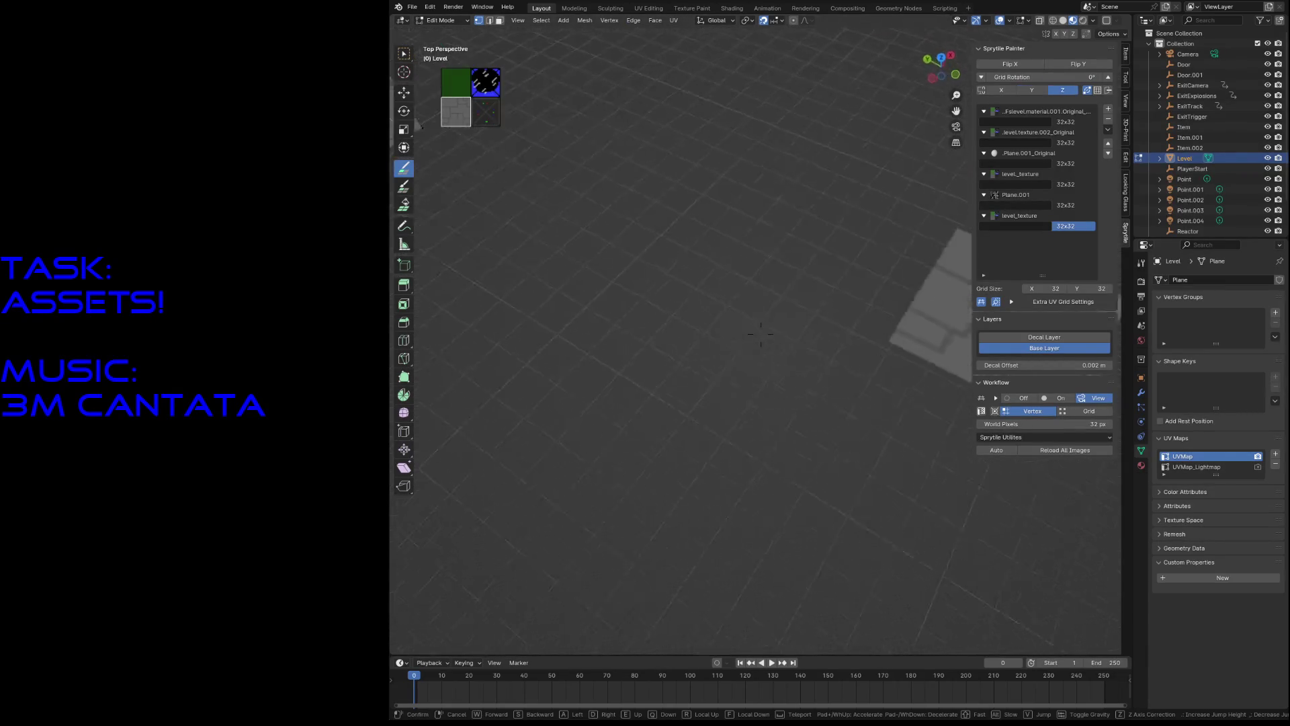
click(416, 182)
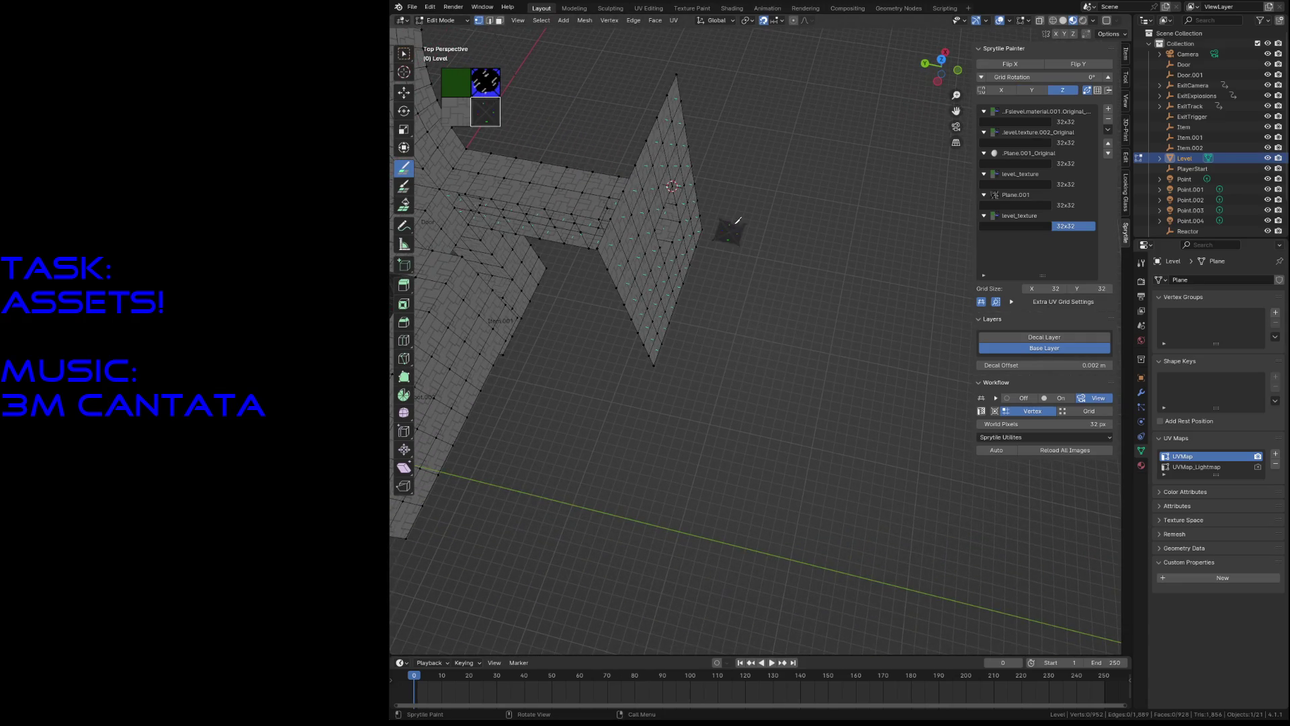
Step: Snap the 3D cursor to the top vertex of the selection
key(w)
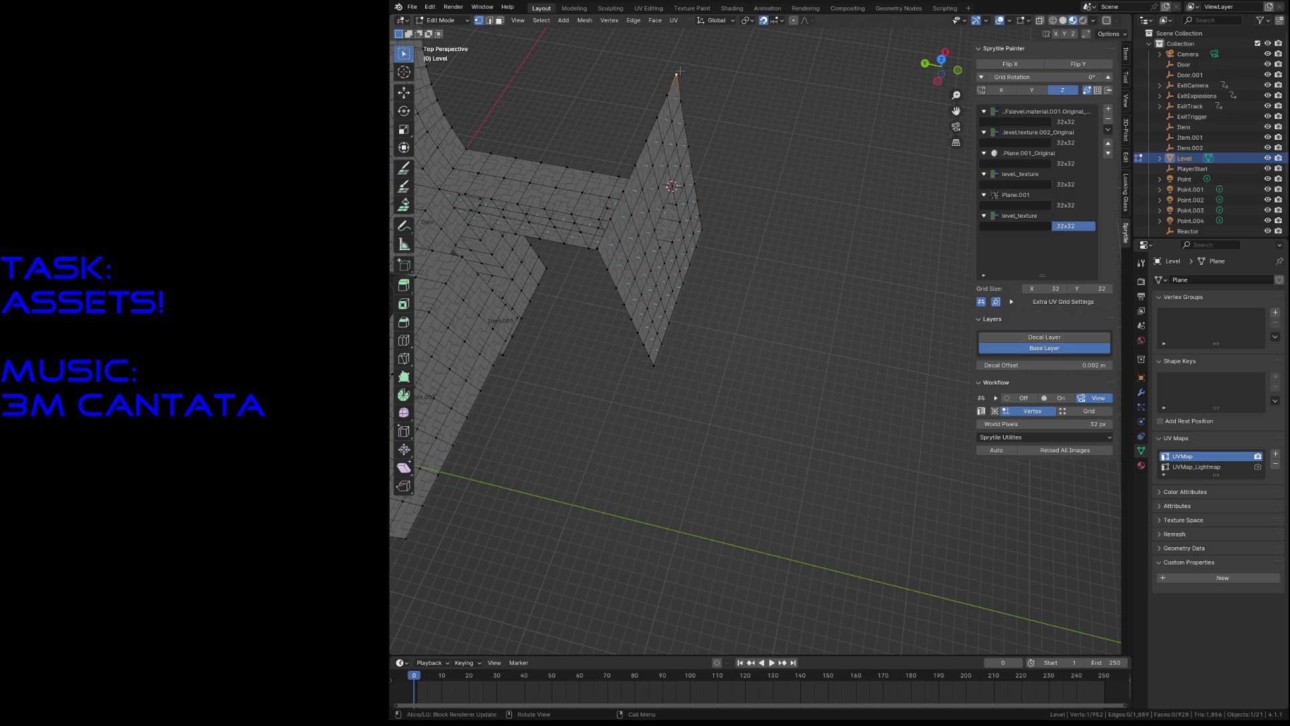
key(shift+s)
click(709, 237)
key(shift+s)
click(730, 295)
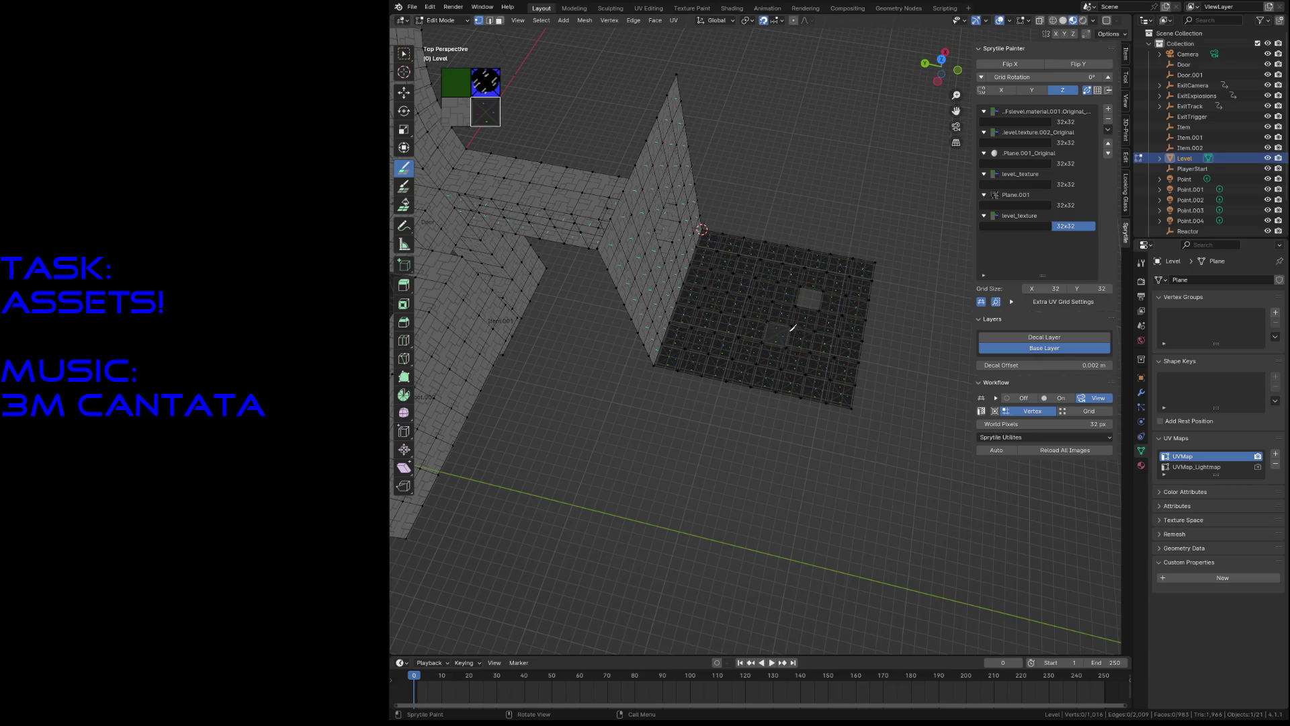
Step: Paint dark tiles along the wall top and fill the opening below it
key(shift+grave)
key(w)
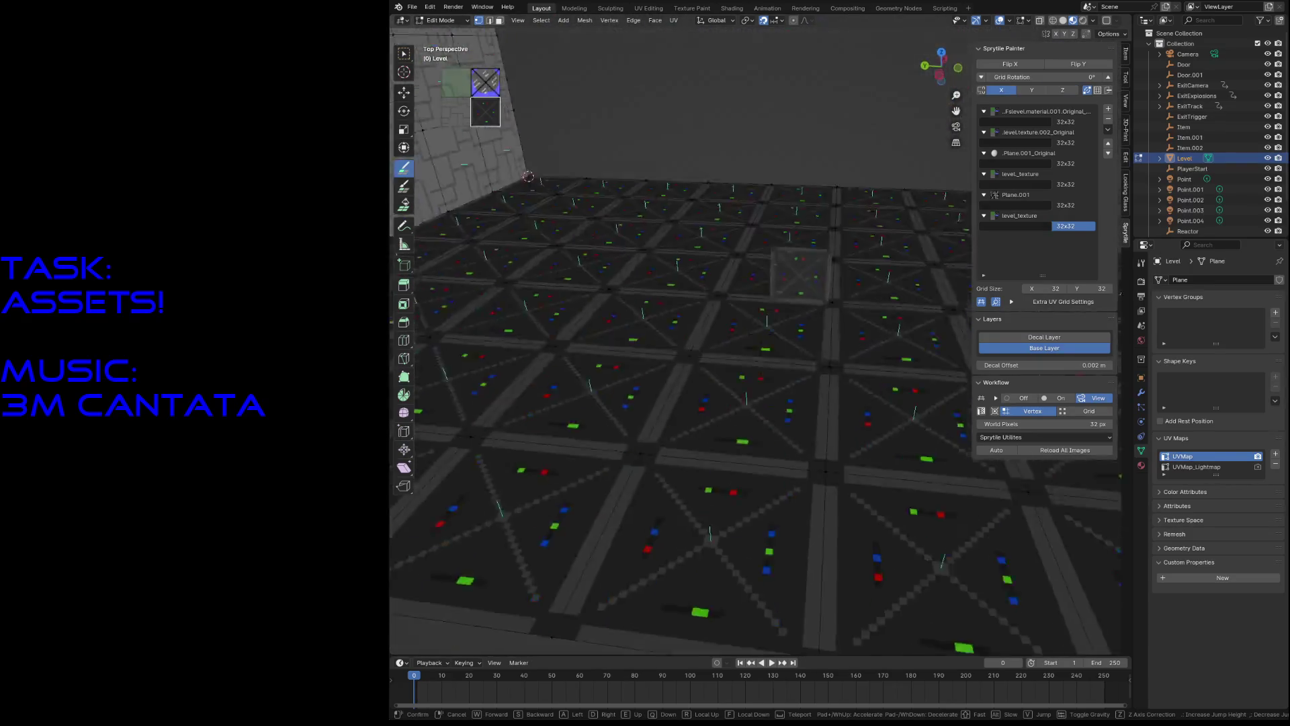
click(622, 415)
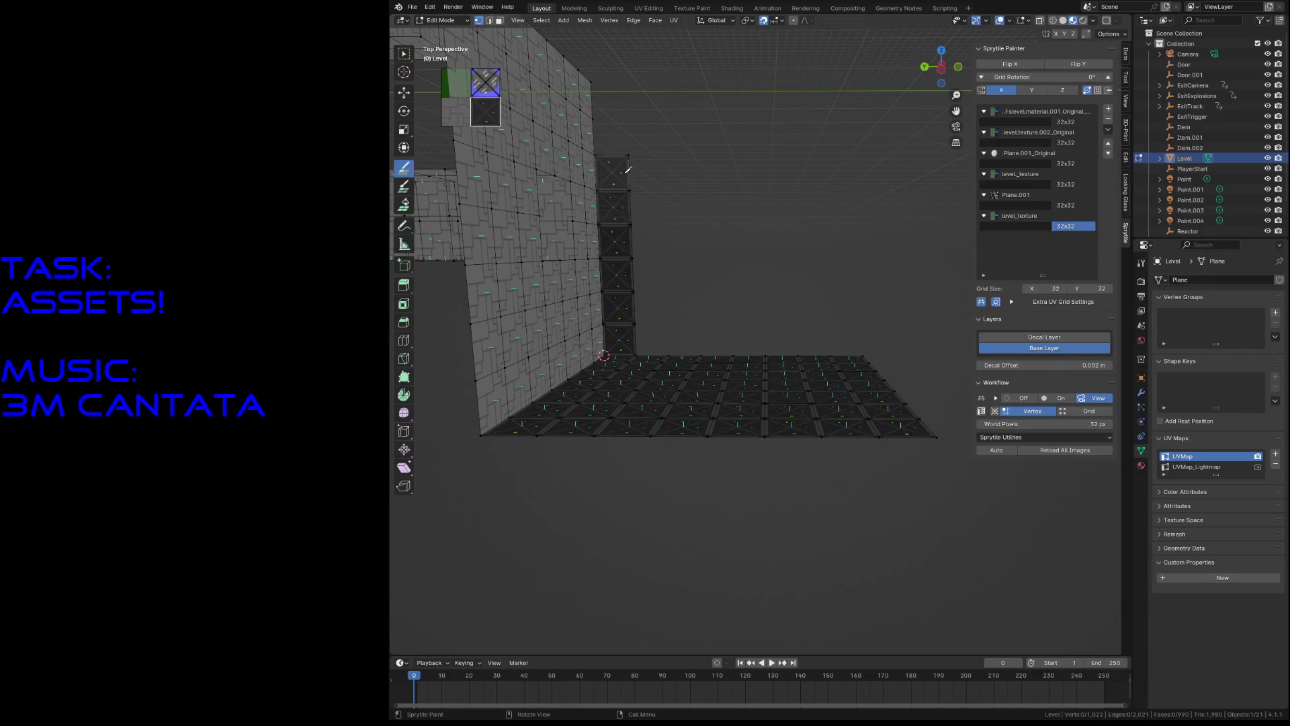
mouse_move(628, 100)
mouse_down()
mouse_move(816, 85)
mouse_move(873, 322)
mouse_move(842, 188)
mouse_up()
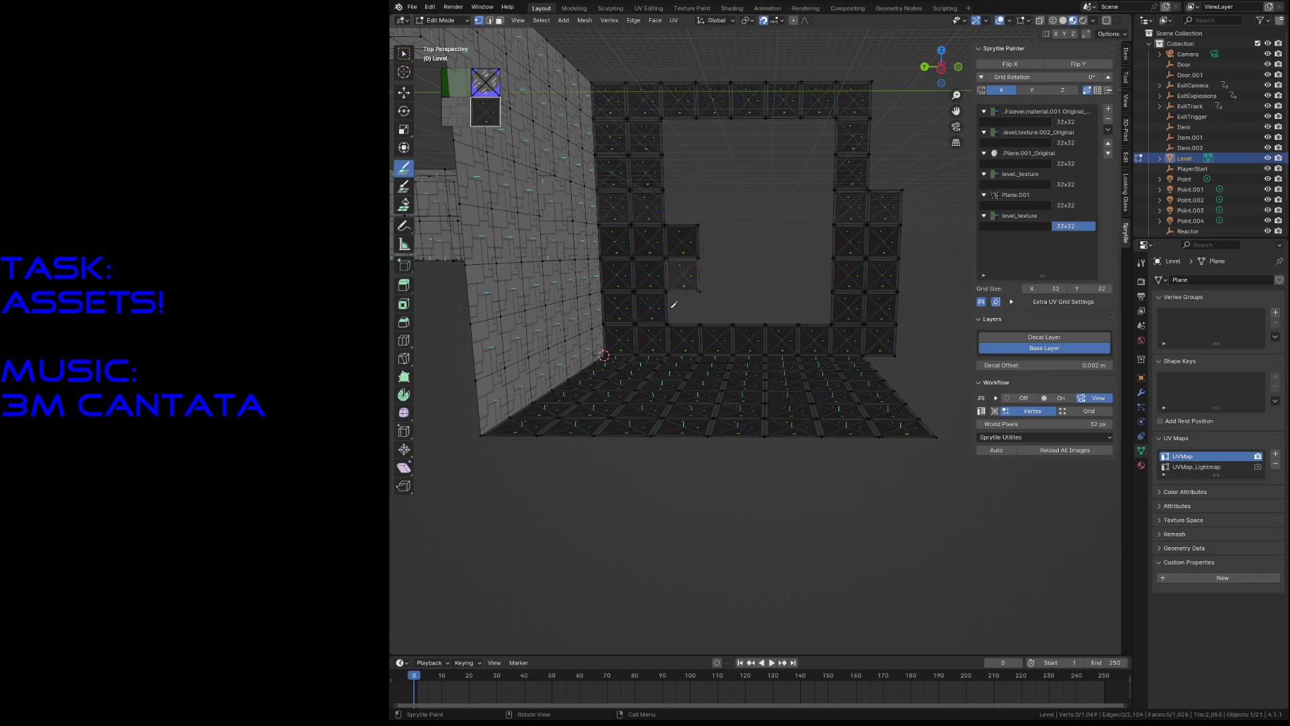
drag(691, 135, 726, 295)
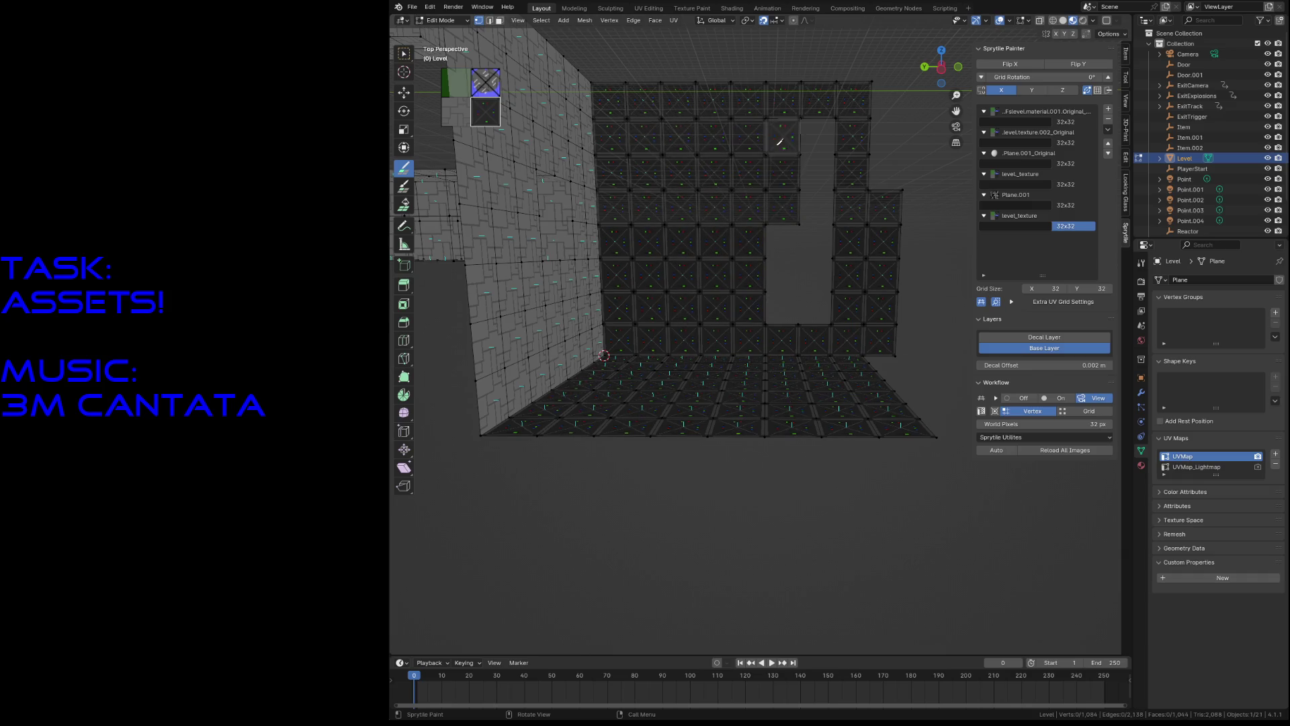
drag(780, 141, 826, 152)
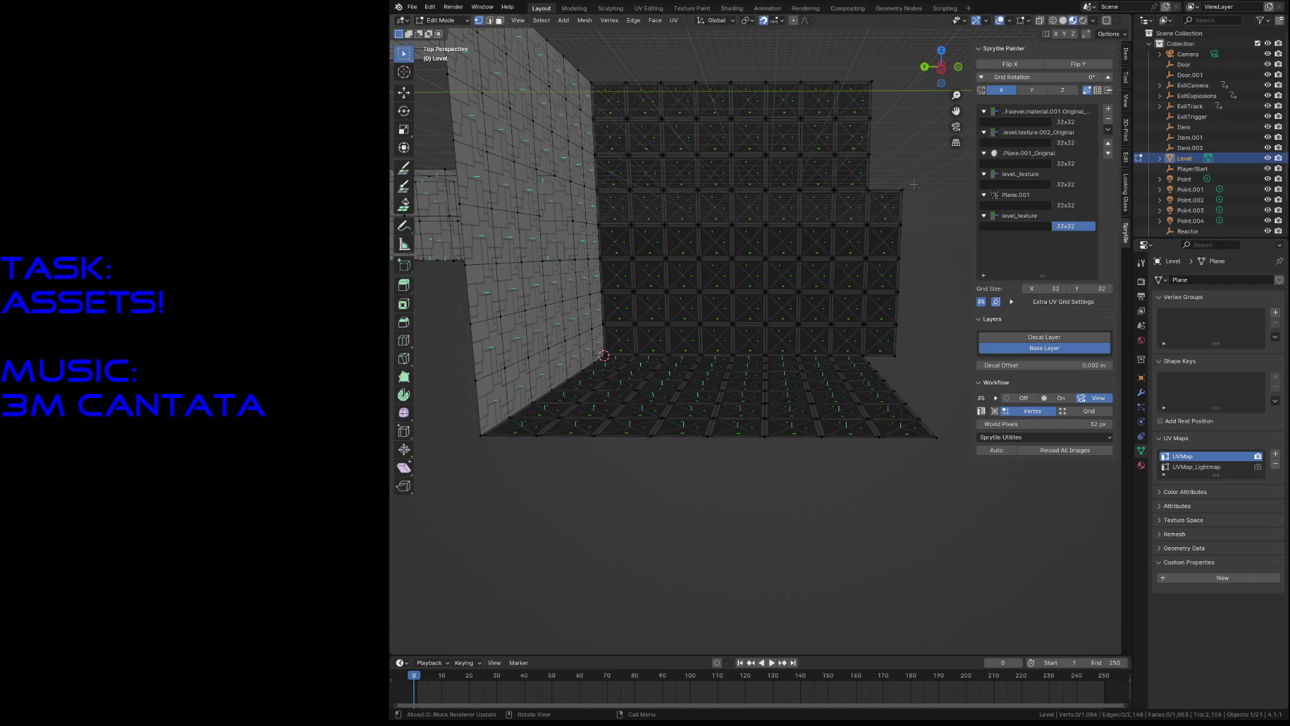
Step: Delete the rightmost column of wall faces on the new wall
drag(885, 338, 886, 338)
key(3)
drag(912, 177, 877, 359)
key(x)
click(877, 356)
Step: Snap the 3D cursor to the right corner vertex
key(1)
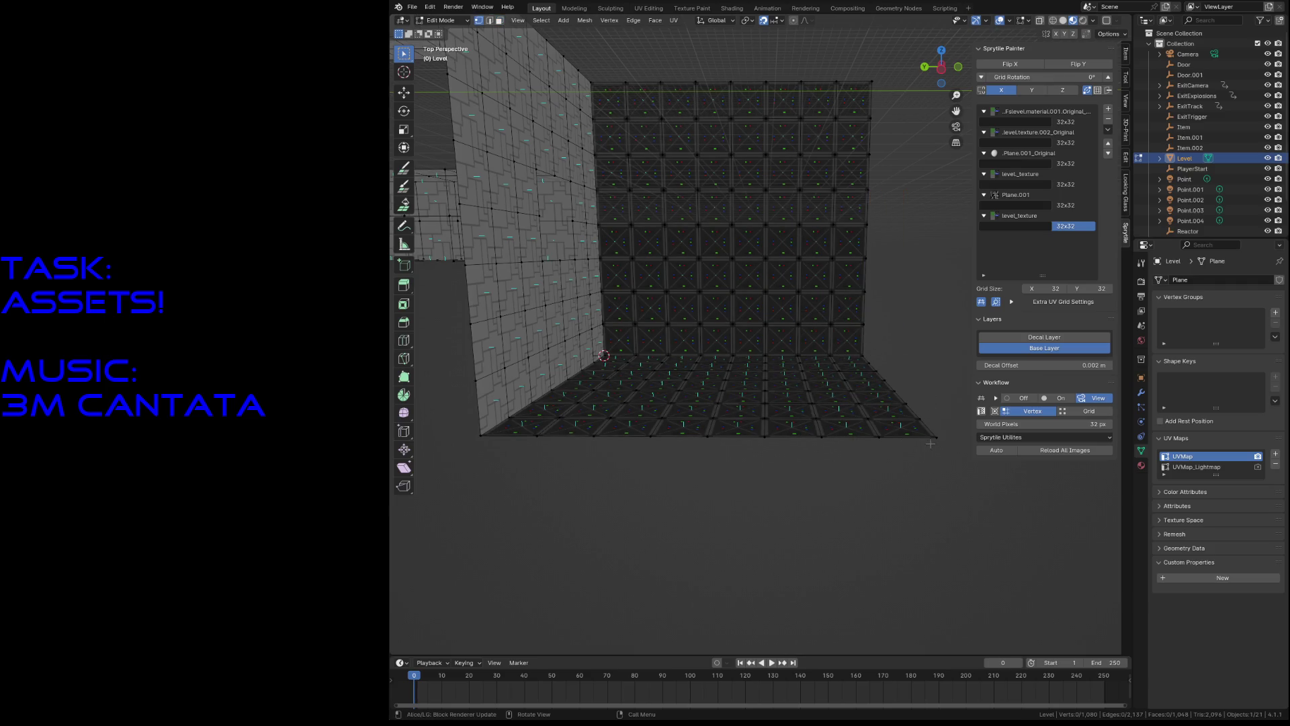
key(shift+s)
click(925, 507)
Step: Paint dark tiles along the floor edge and back wall of the new room
click(404, 168)
key(shift+grave)
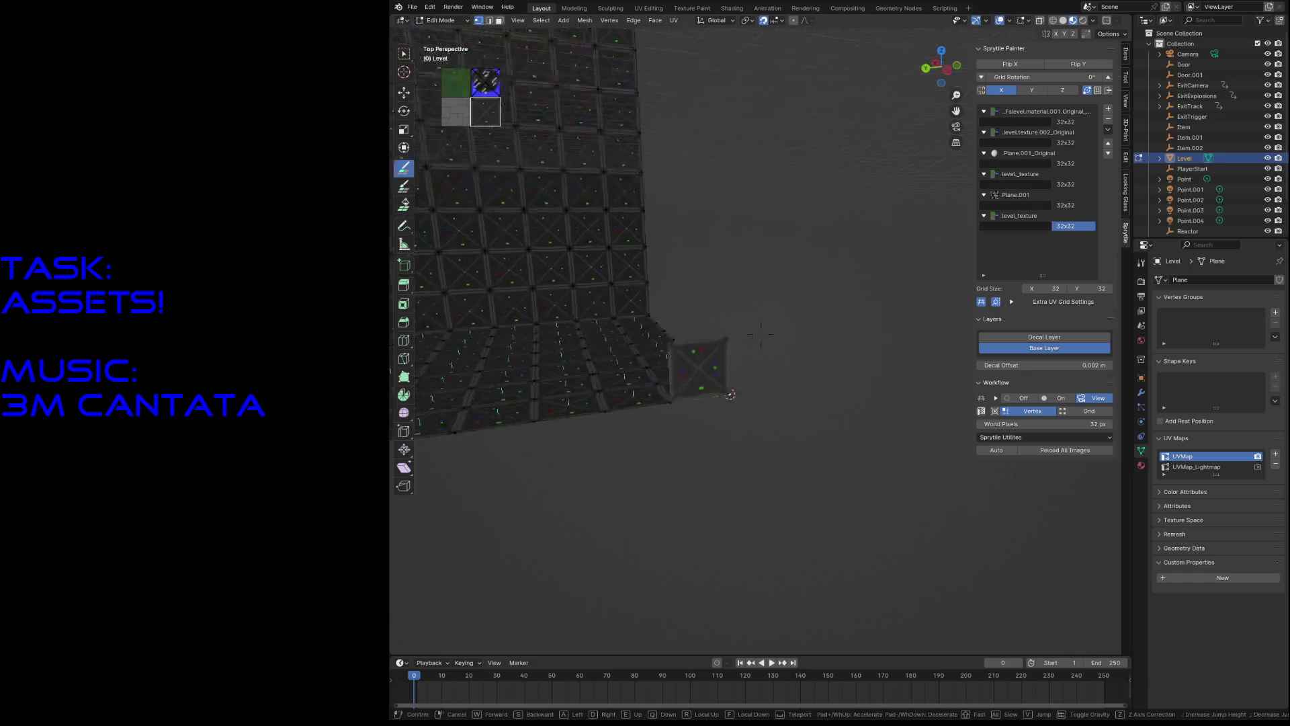
key(s)
click(817, 369)
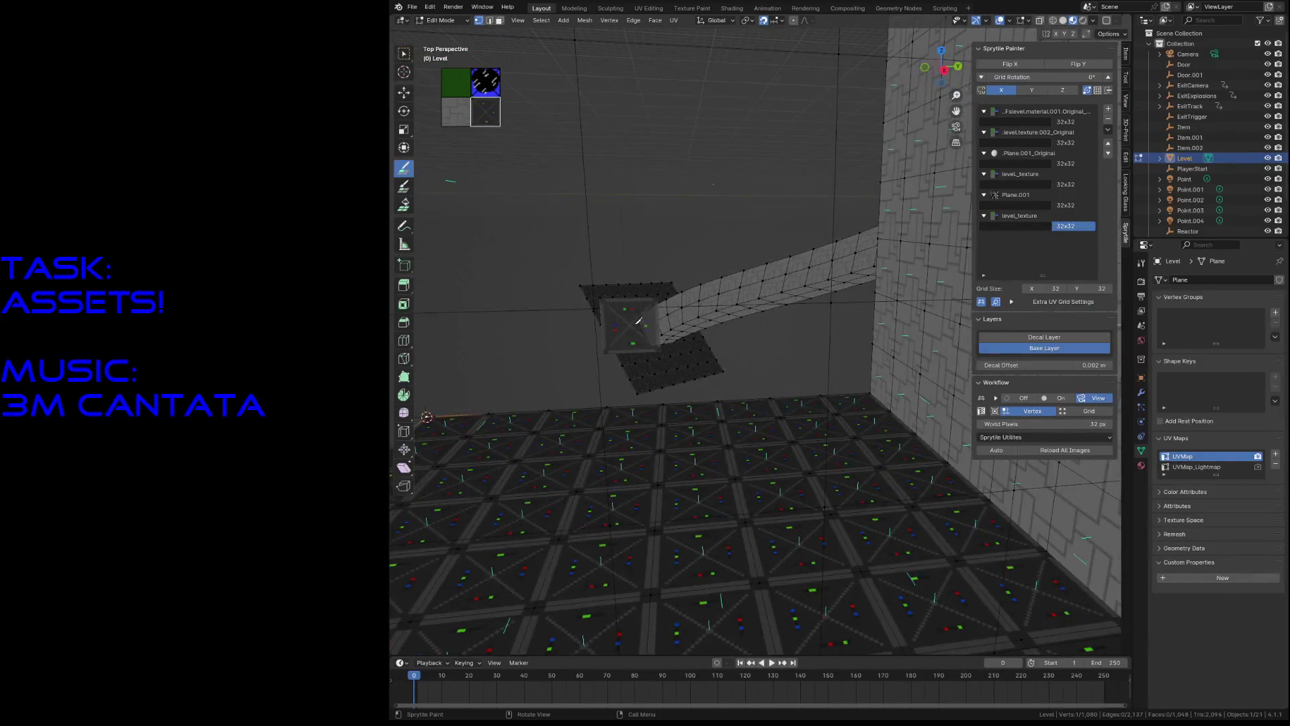
mouse_move(817, 369)
mouse_down()
mouse_move(424, 389)
mouse_move(571, 322)
mouse_move(511, 336)
mouse_up()
Step: Paint dark tiles along the new room's top row, left edge and lower floor cells
key(shift+grave)
click(762, 334)
mouse_move(894, 211)
mouse_down()
mouse_move(571, 205)
mouse_move(489, 342)
mouse_up()
drag(540, 267, 554, 361)
mouse_move(657, 281)
mouse_down()
mouse_move(703, 401)
mouse_move(683, 541)
mouse_move(925, 545)
mouse_move(901, 295)
mouse_move(732, 363)
mouse_move(812, 312)
mouse_up()
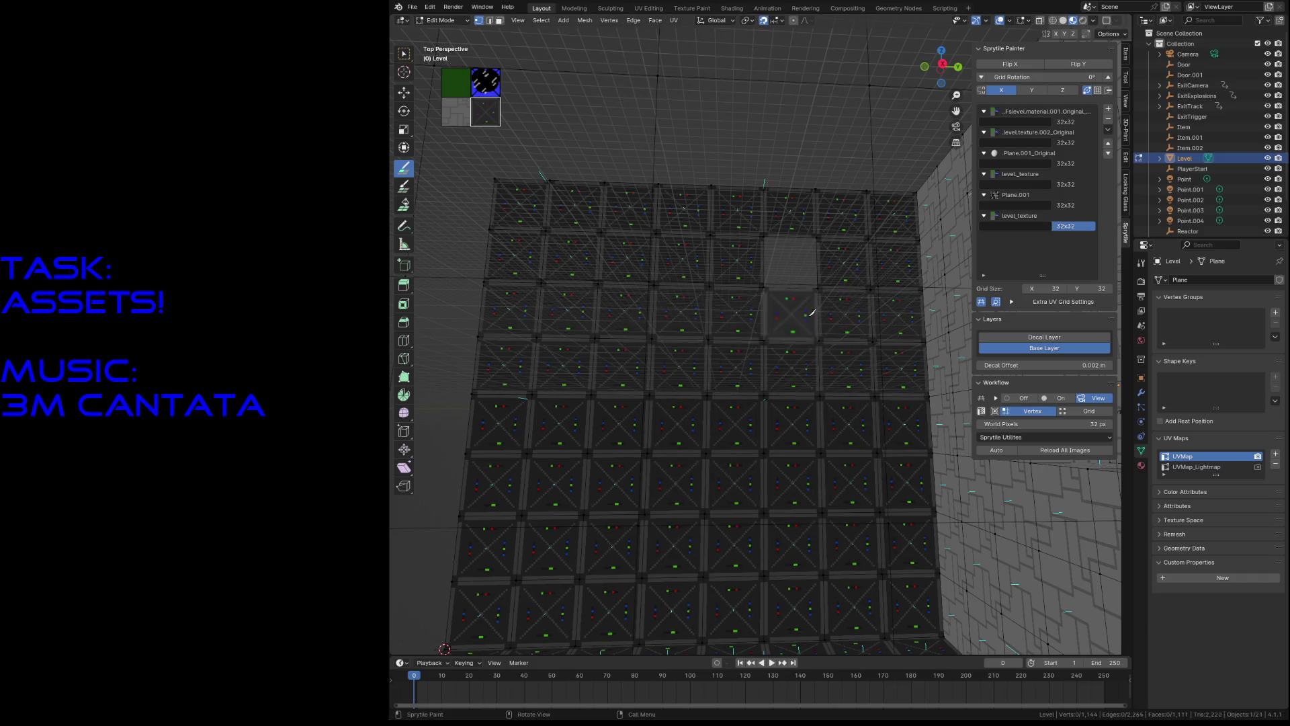
Step: Move in close to the tiled wall and snap the 3D cursor to its top-left corner vertex
middle_drag(768, 338, 736, 202)
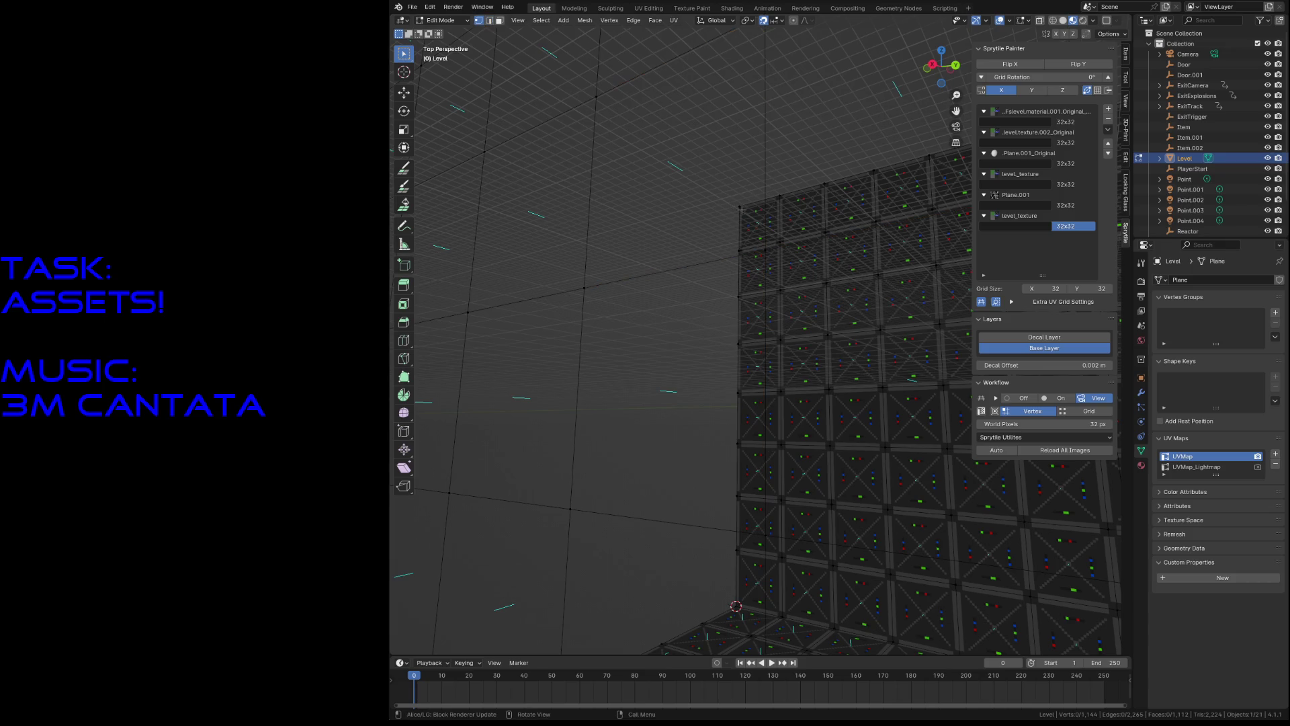
click(748, 217)
key(shift+s)
click(766, 277)
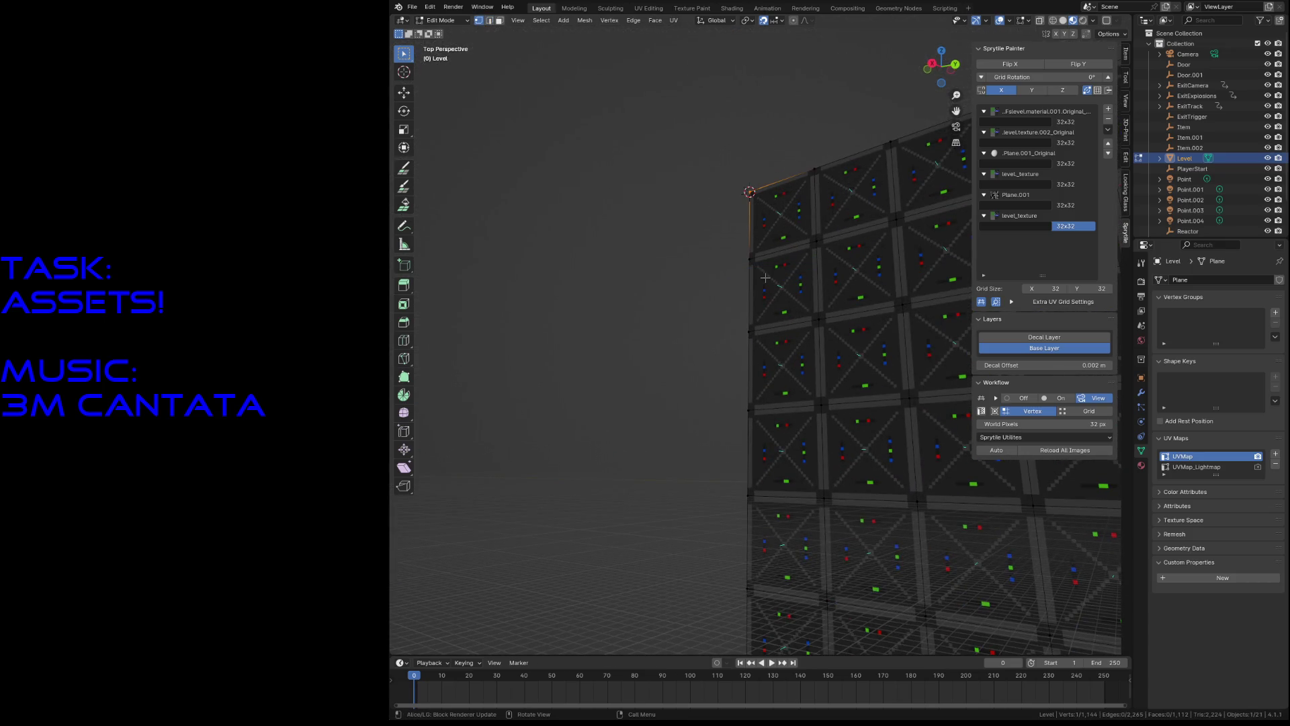
Step: Back away to see the whole room, then paint rows of wall tiles along the top and lower wall
click(404, 168)
key(shift+grave)
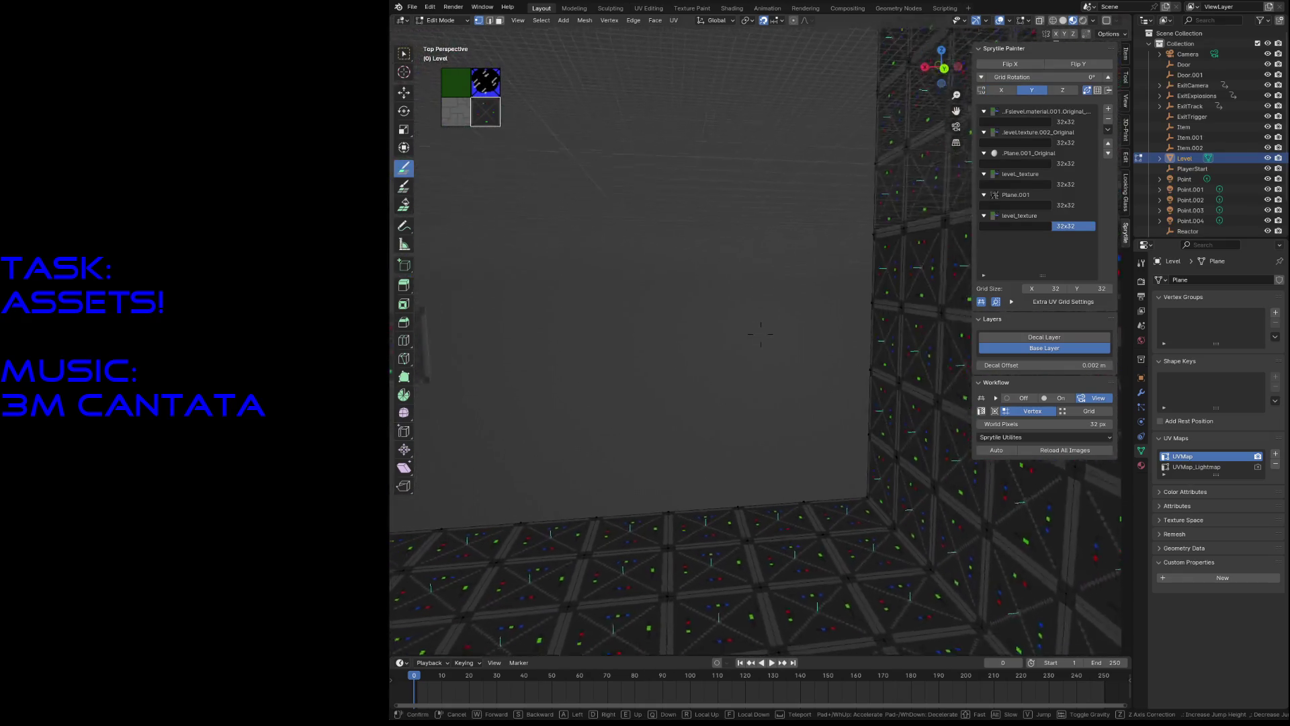
key(s)
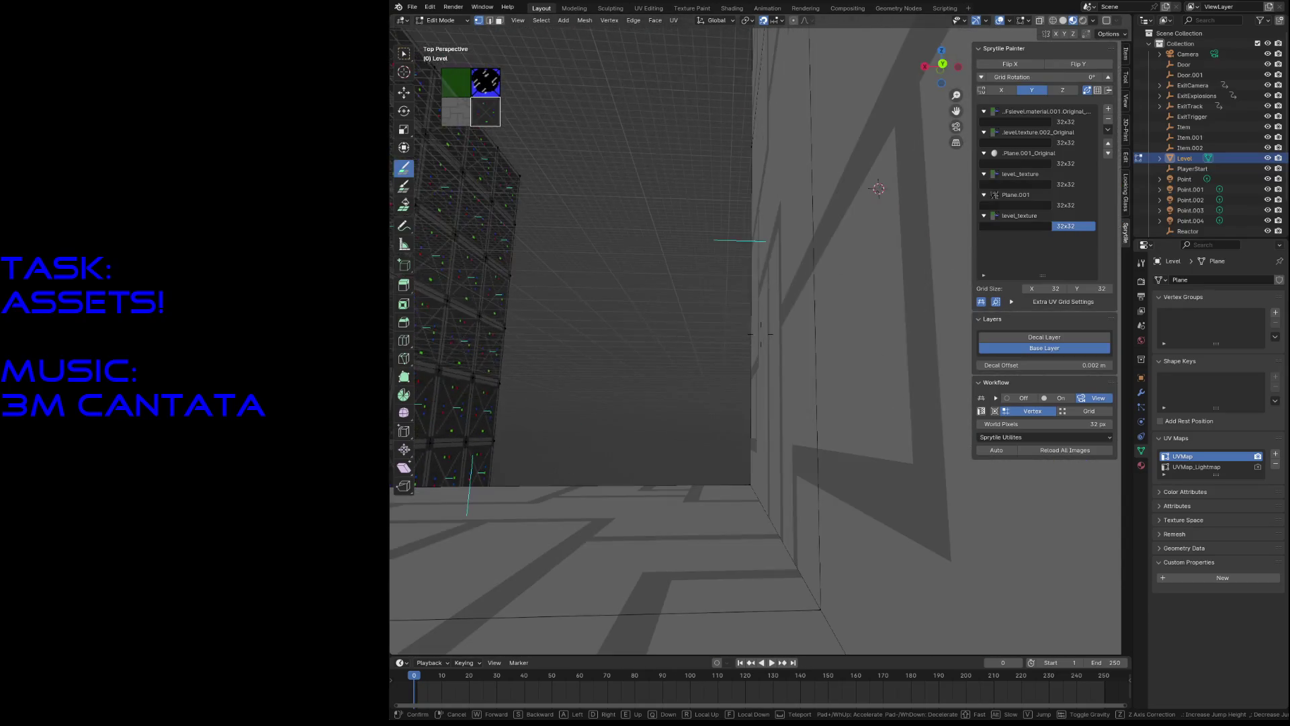
click(751, 334)
mouse_move(500, 173)
mouse_down()
mouse_move(845, 167)
mouse_move(917, 259)
mouse_move(477, 266)
mouse_move(732, 323)
mouse_move(930, 396)
mouse_move(471, 437)
mouse_move(854, 504)
mouse_move(878, 533)
mouse_move(521, 457)
mouse_up()
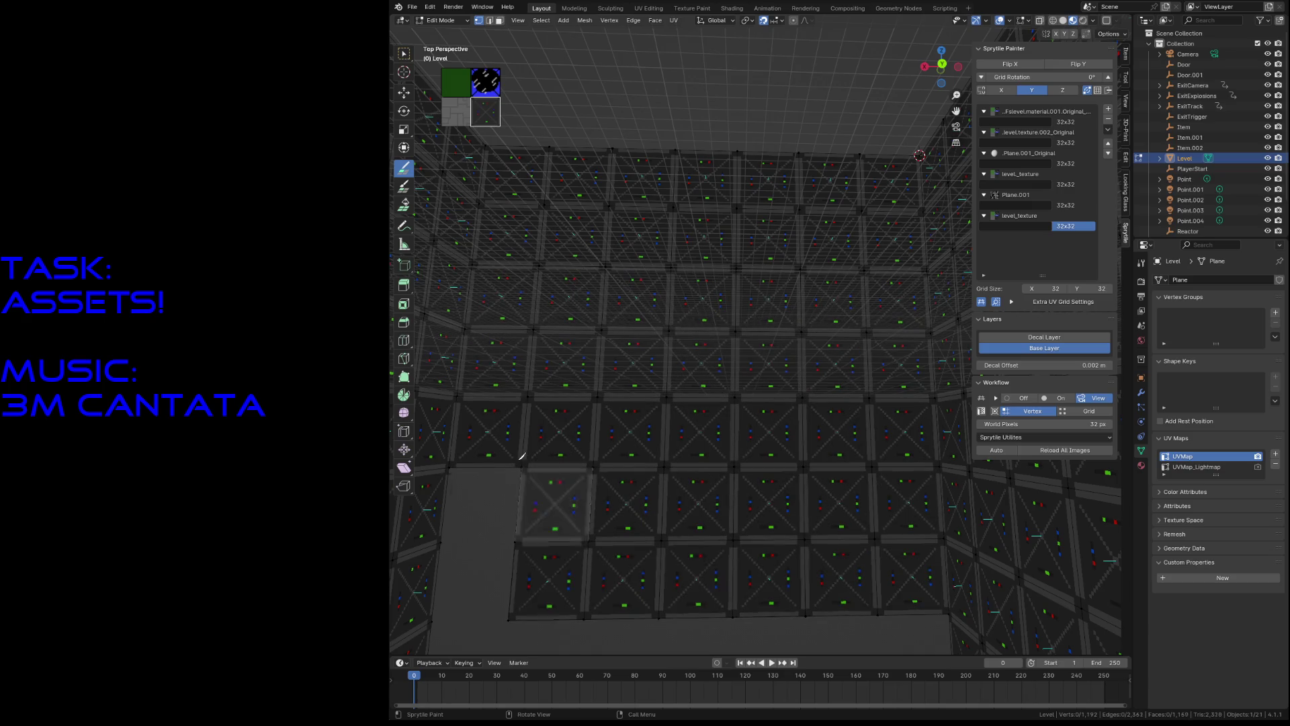
middle_drag(714, 591, 513, 527)
drag(513, 527, 893, 515)
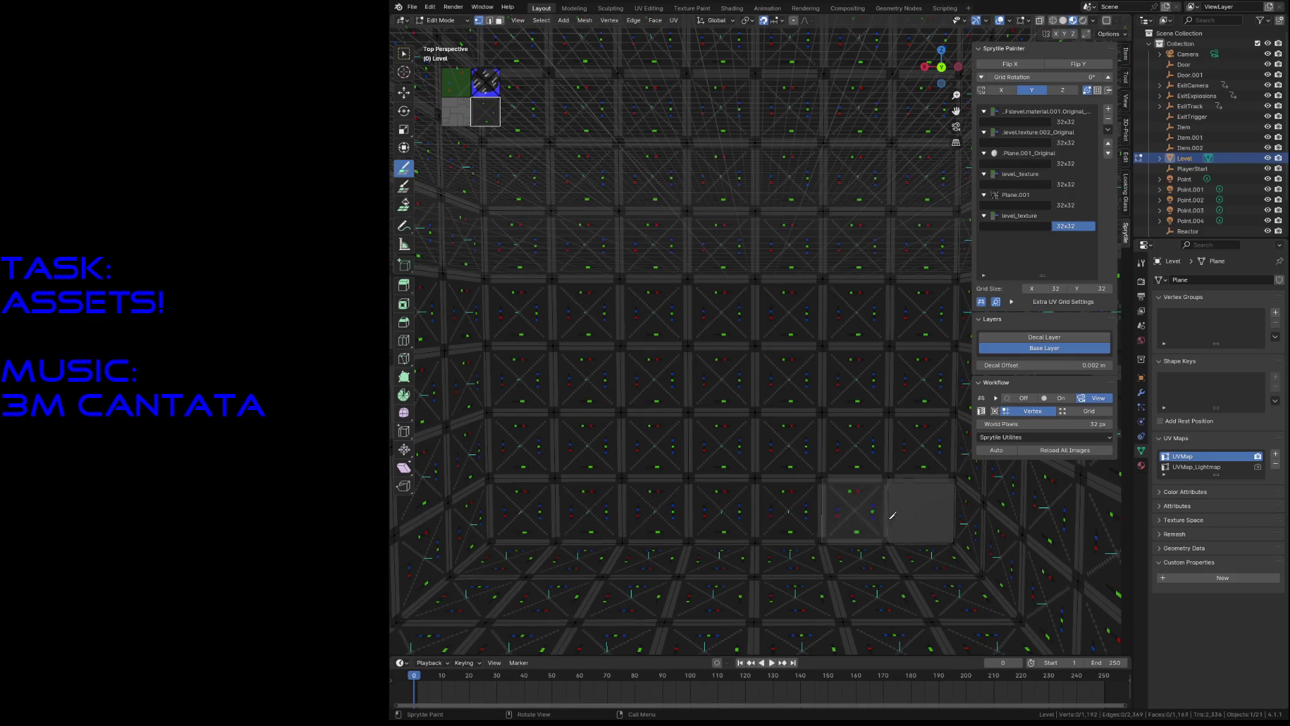
Step: Paint dark tiles along the wall's bottom edge, across the grey wall and over the upper wall
key(shift+grave)
key(w)
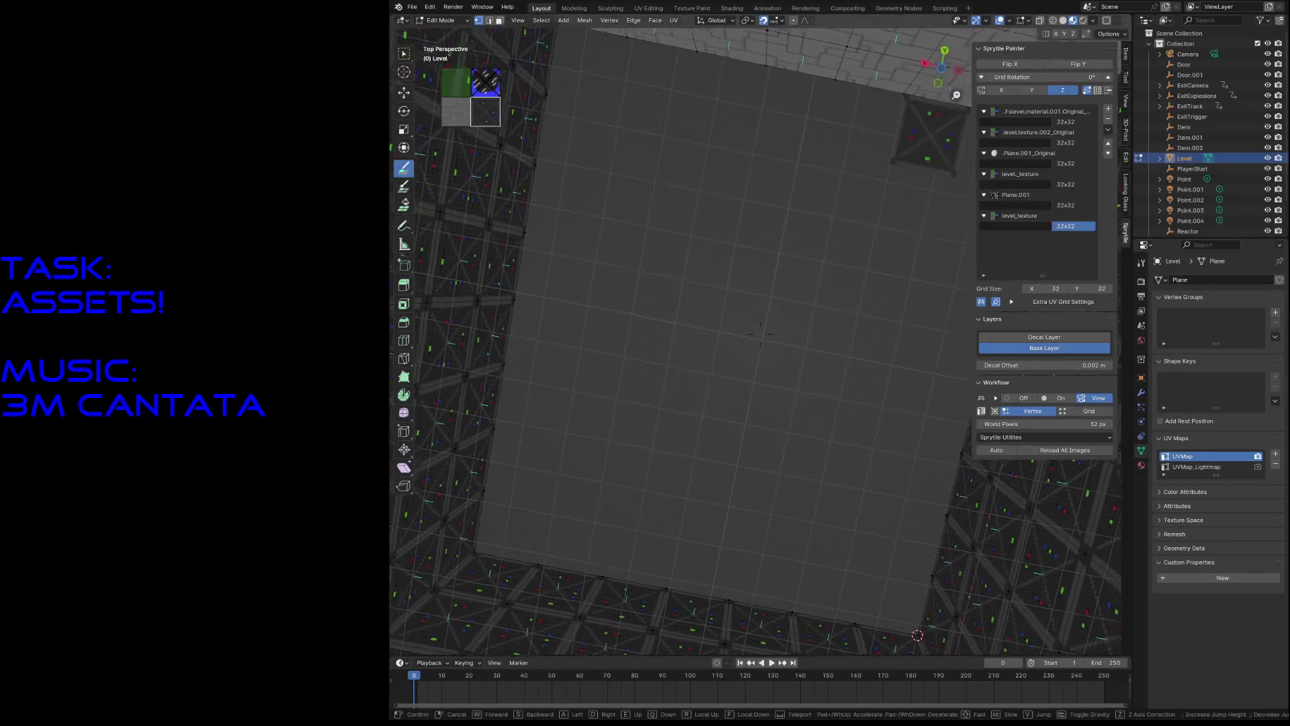
key(s)
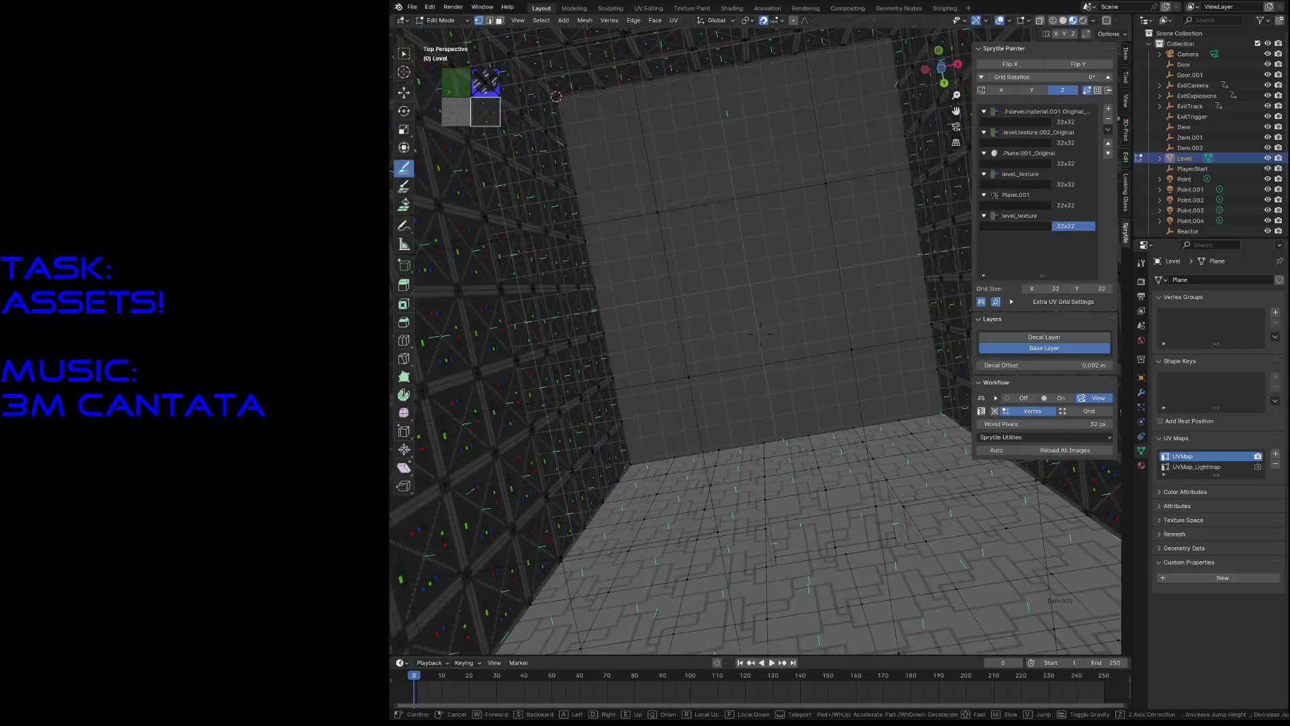
click(761, 334)
drag(609, 474, 953, 436)
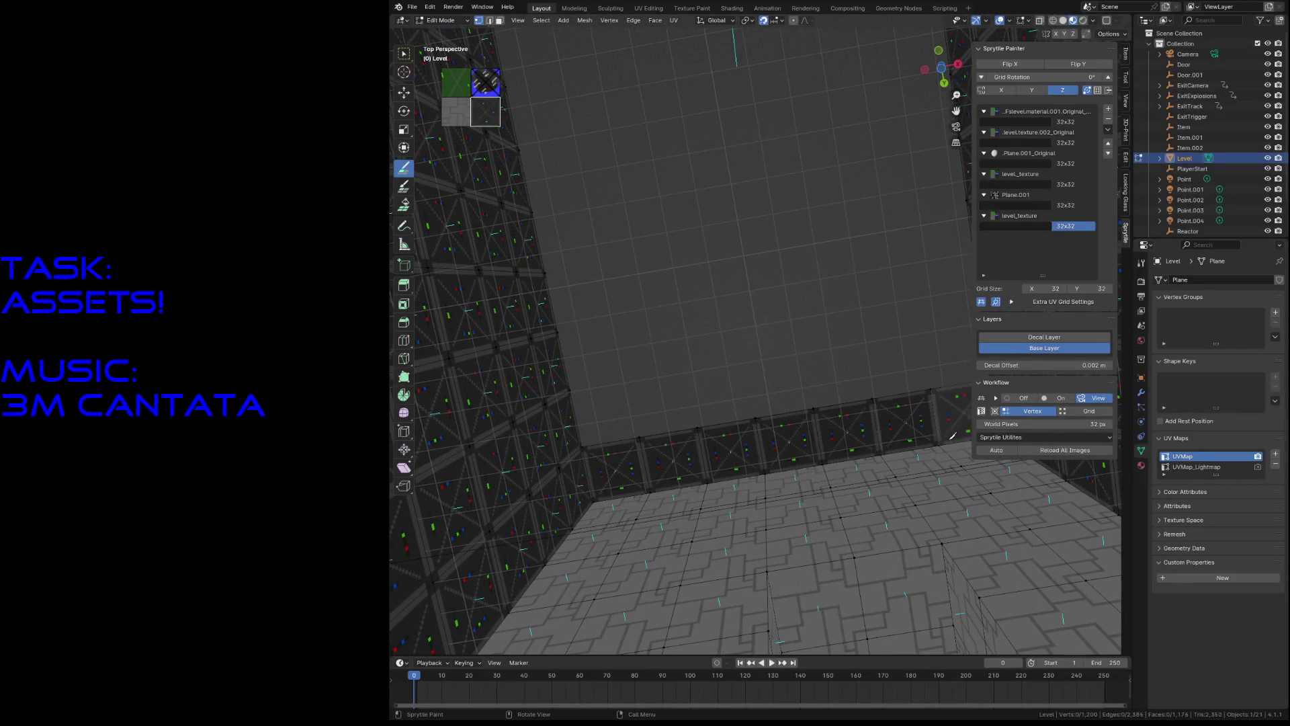
mouse_move(973, 352)
mouse_down()
mouse_move(948, 209)
mouse_move(645, 296)
mouse_move(571, 222)
mouse_move(632, 256)
mouse_move(716, 336)
mouse_move(792, 372)
mouse_up()
mouse_move(901, 293)
mouse_down()
mouse_move(780, 60)
mouse_move(546, 111)
mouse_up()
mouse_move(803, 293)
middle_down()
mouse_move(773, 242)
mouse_move(803, 293)
middle_up()
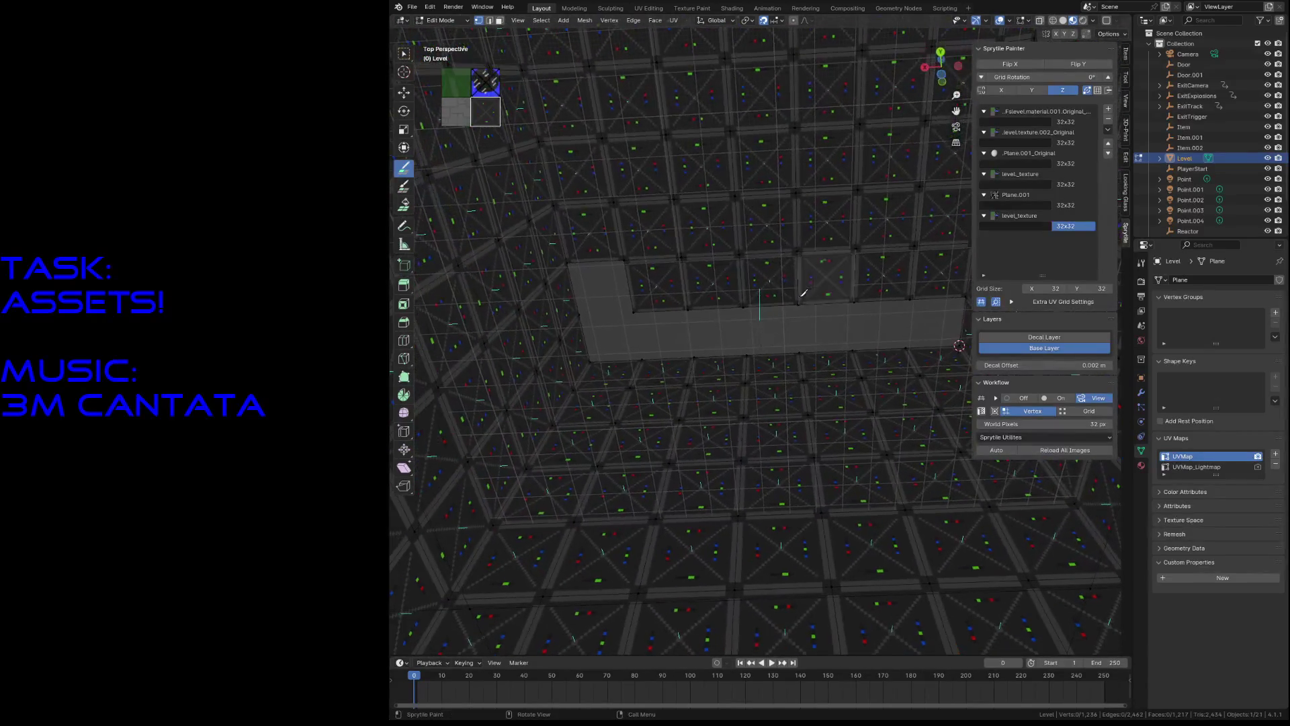
Step: Fly into the dark-tiled room and out past the tower, then return the Level mesh to Object Mode
key(shift+grave)
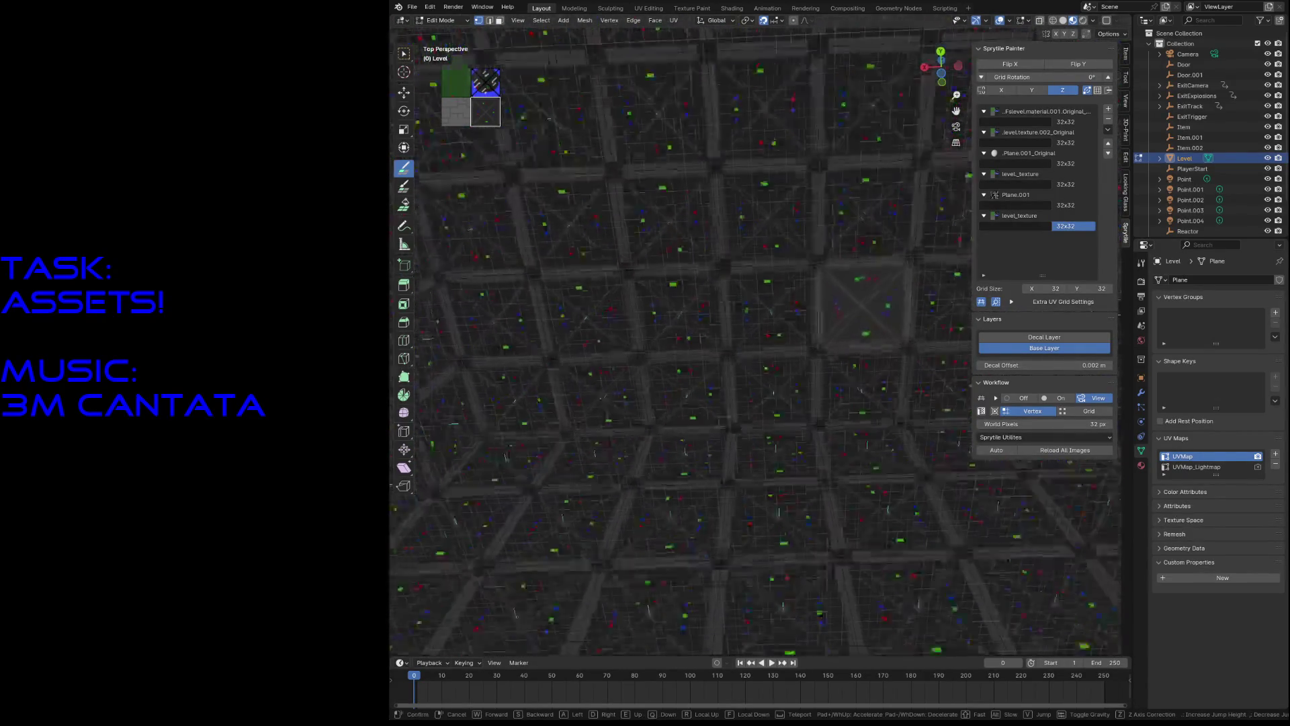
key(s)
key(w)
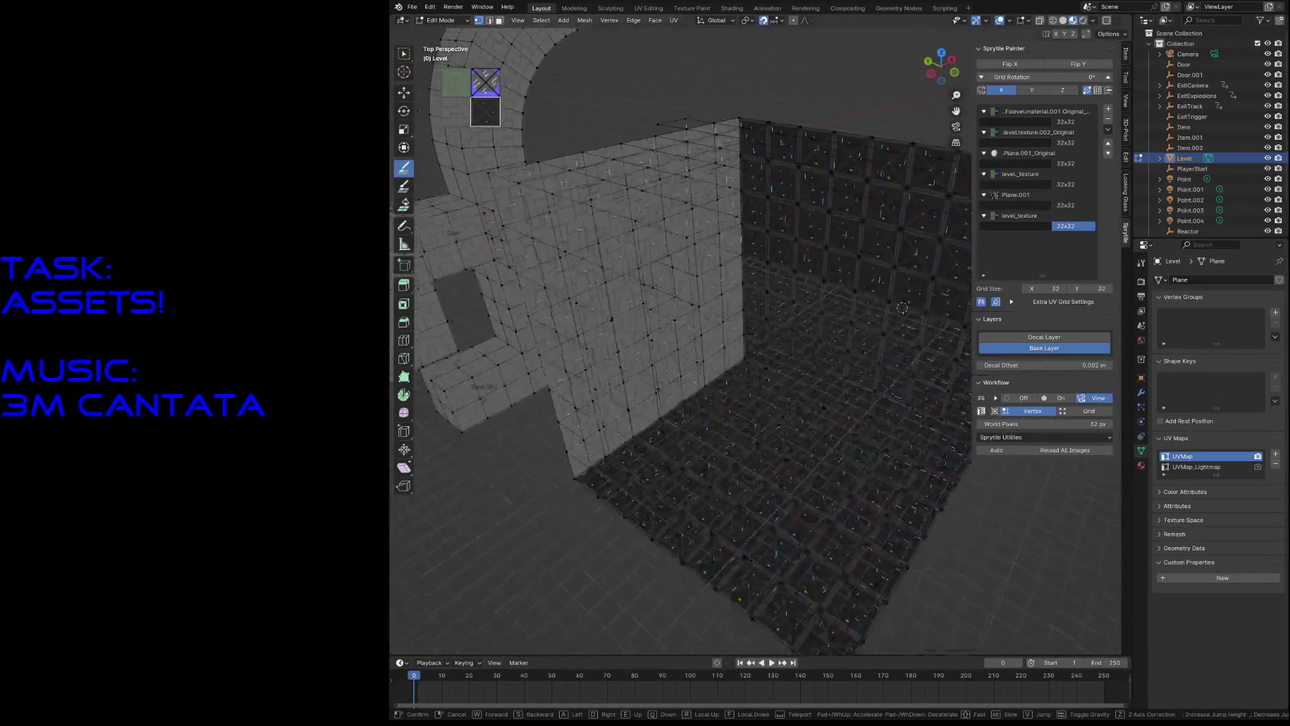
key(s)
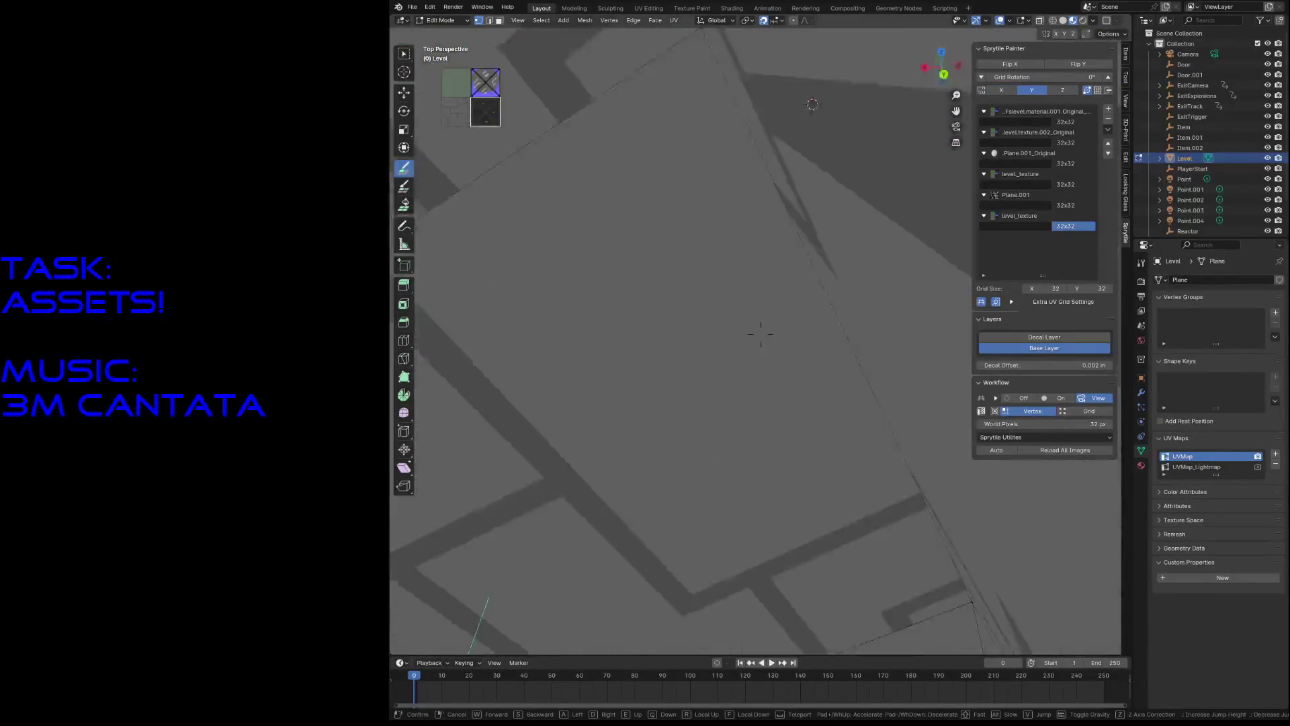
key(w)
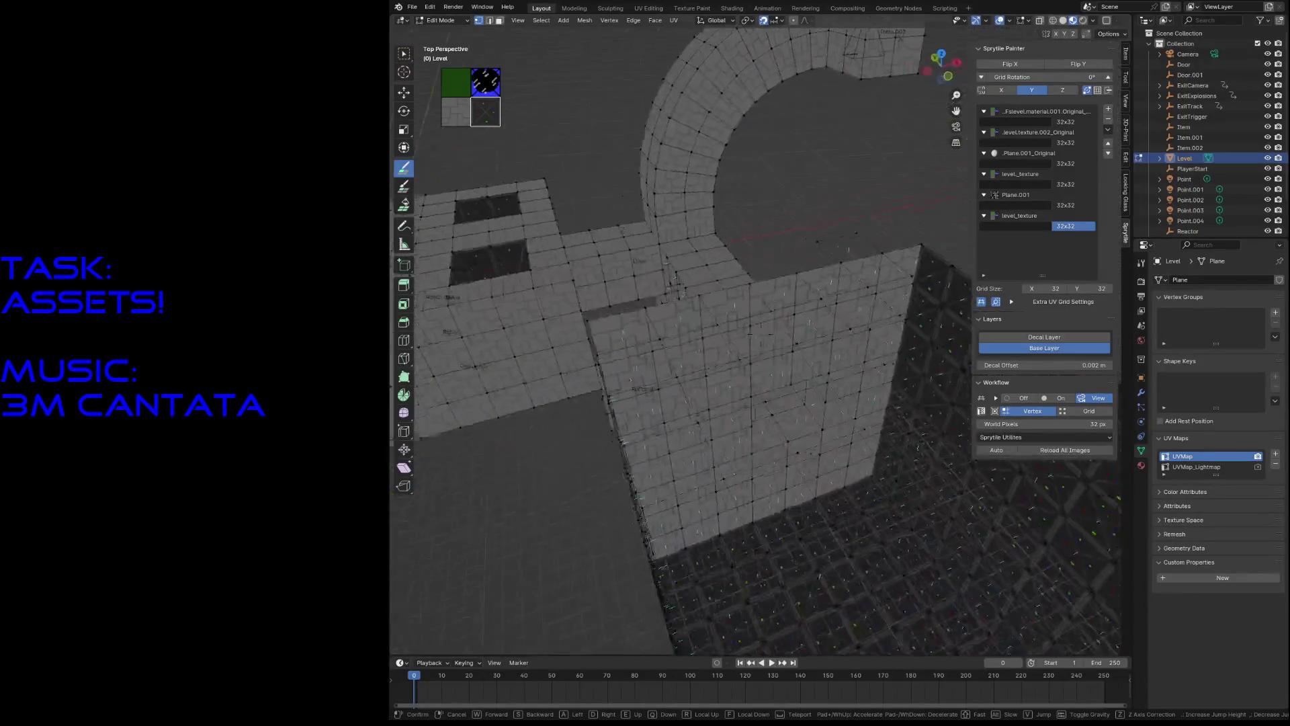
key(w)
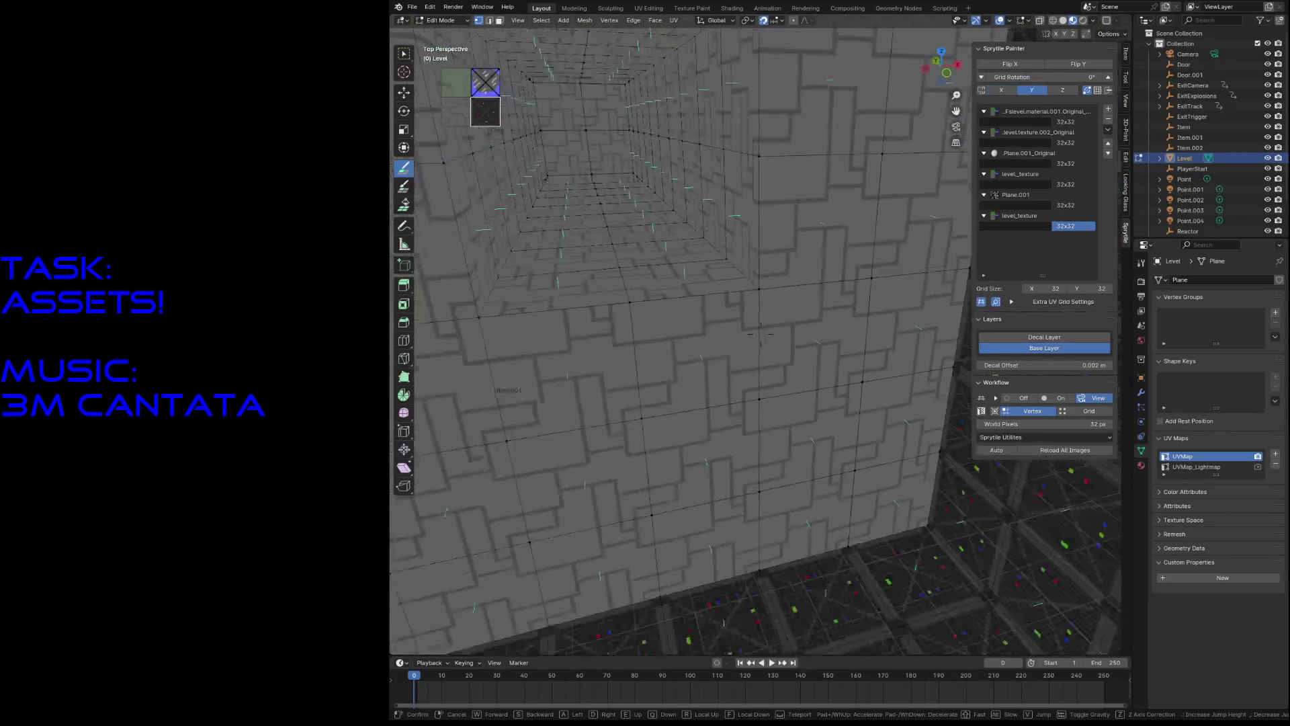
click(871, 342)
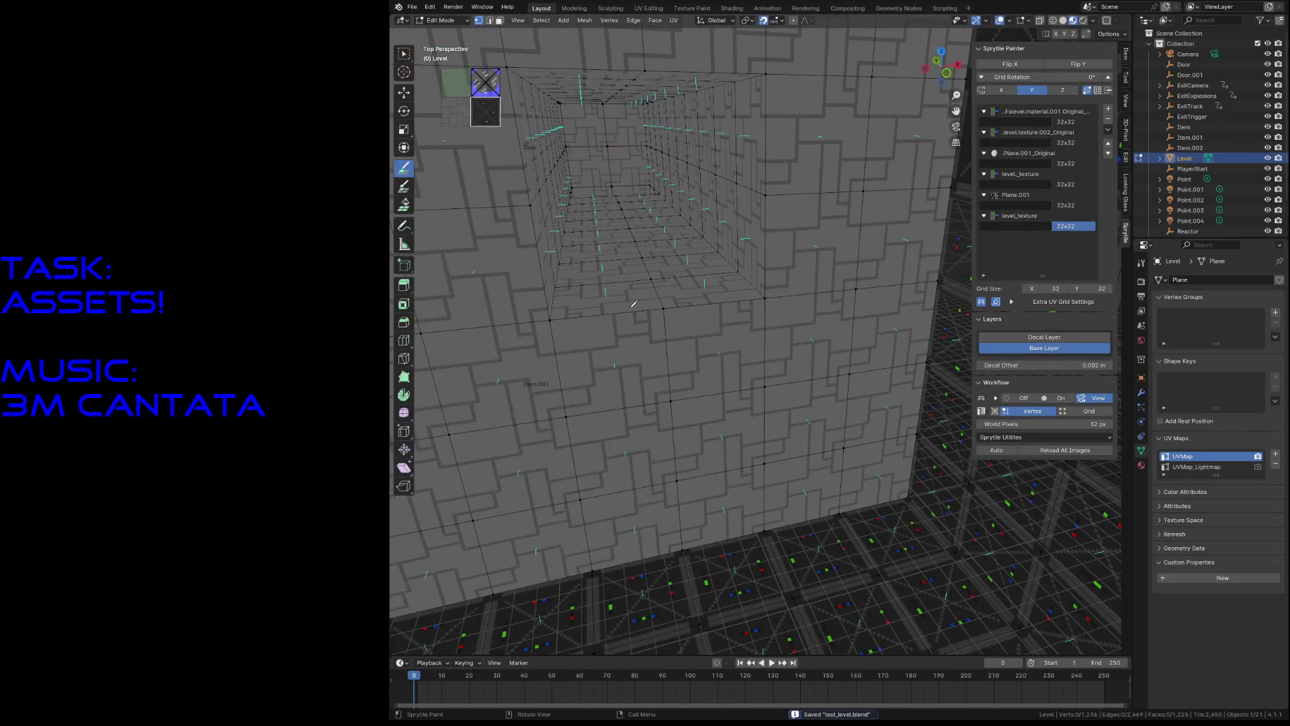
key(Tab)
key(shift+grave)
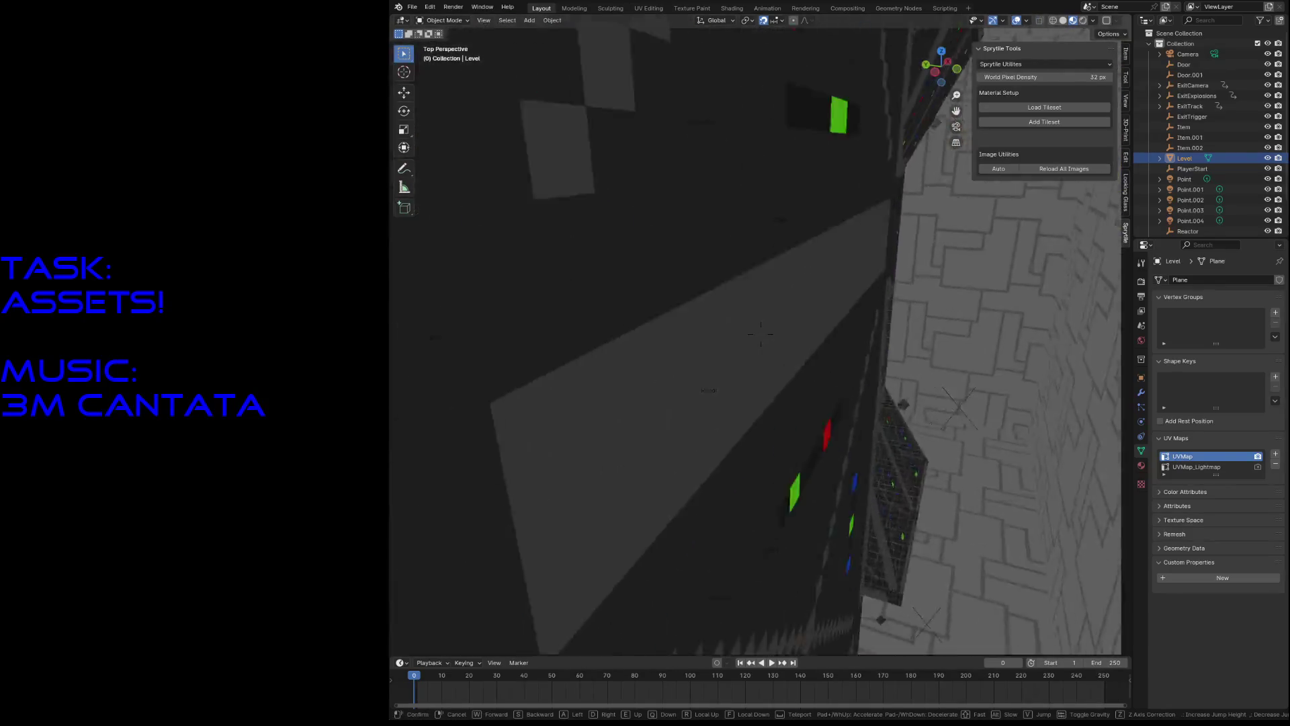
Step: Save test_level.blend and switch the viewport to Material Preview shading
click(630, 311)
key(ctrl+s)
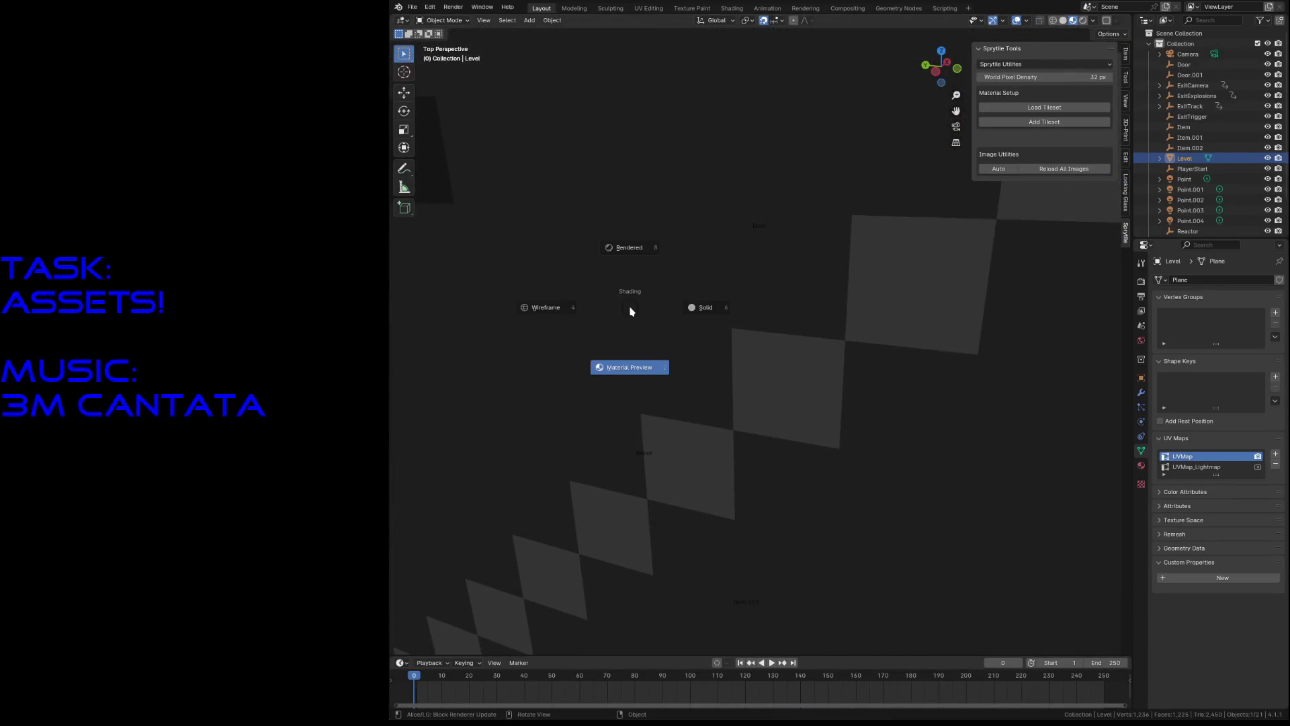
click(623, 369)
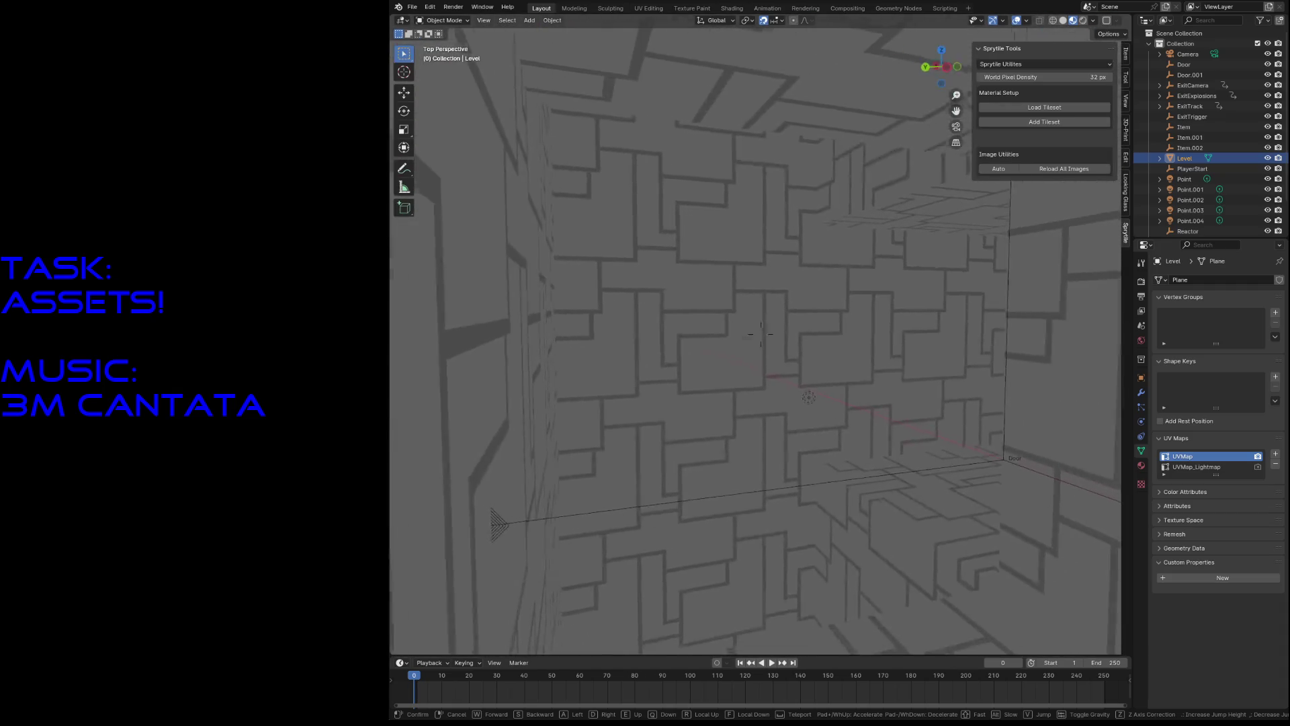
Step: Duplicate the Point.001 light as Point.005, place it inside the dark room, and save
click(713, 364)
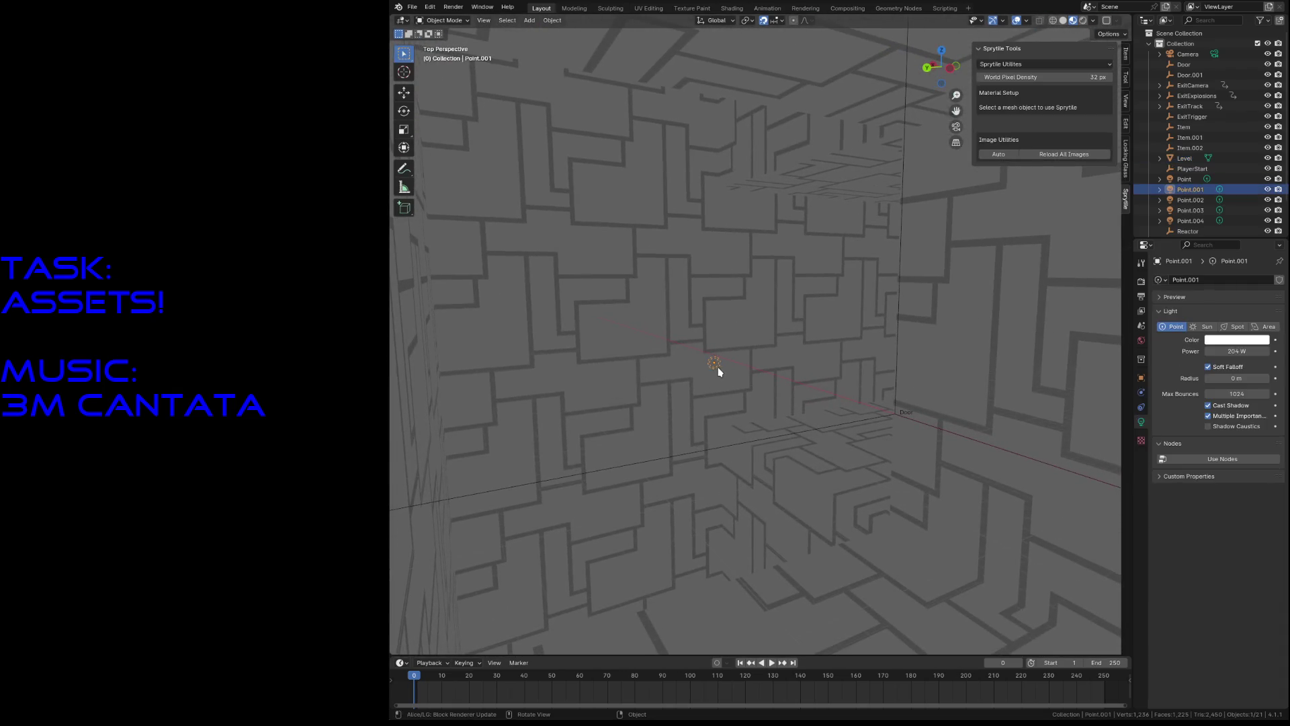
key(shift+grave)
click(717, 369)
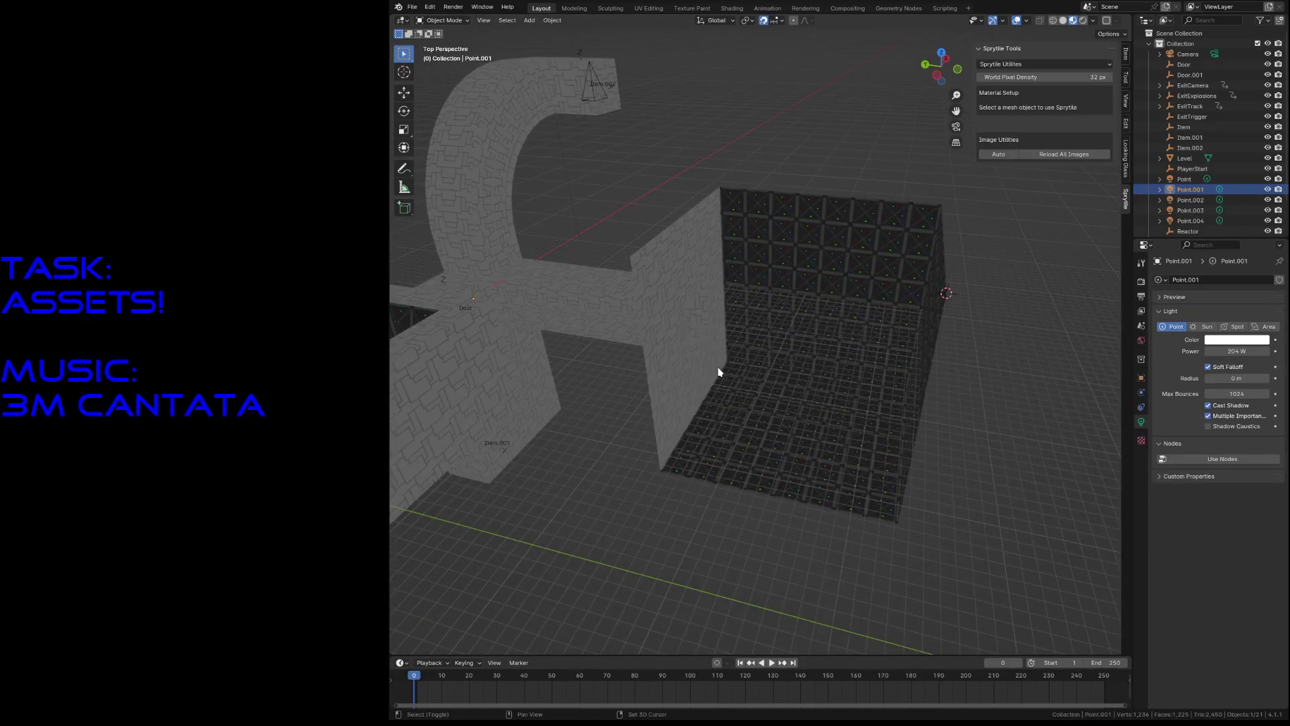
key(shift+d)
right_click(718, 372)
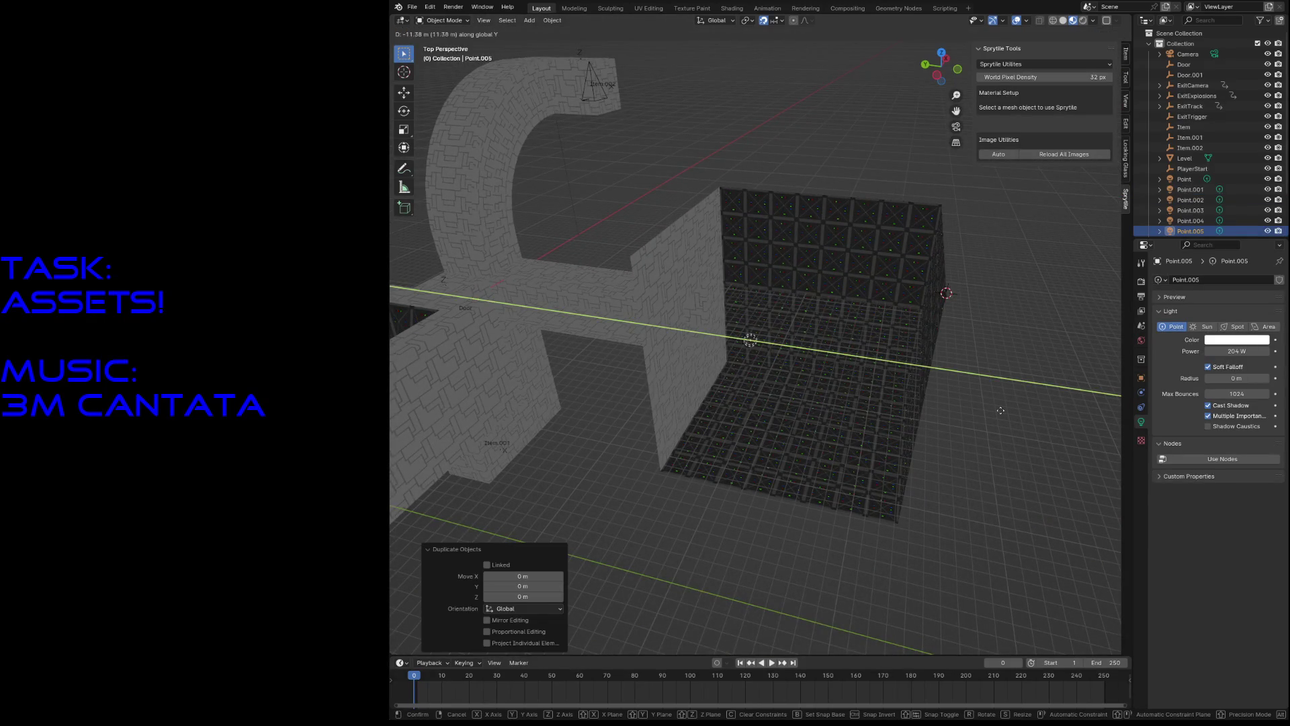
click(805, 350)
key(ctrl+s)
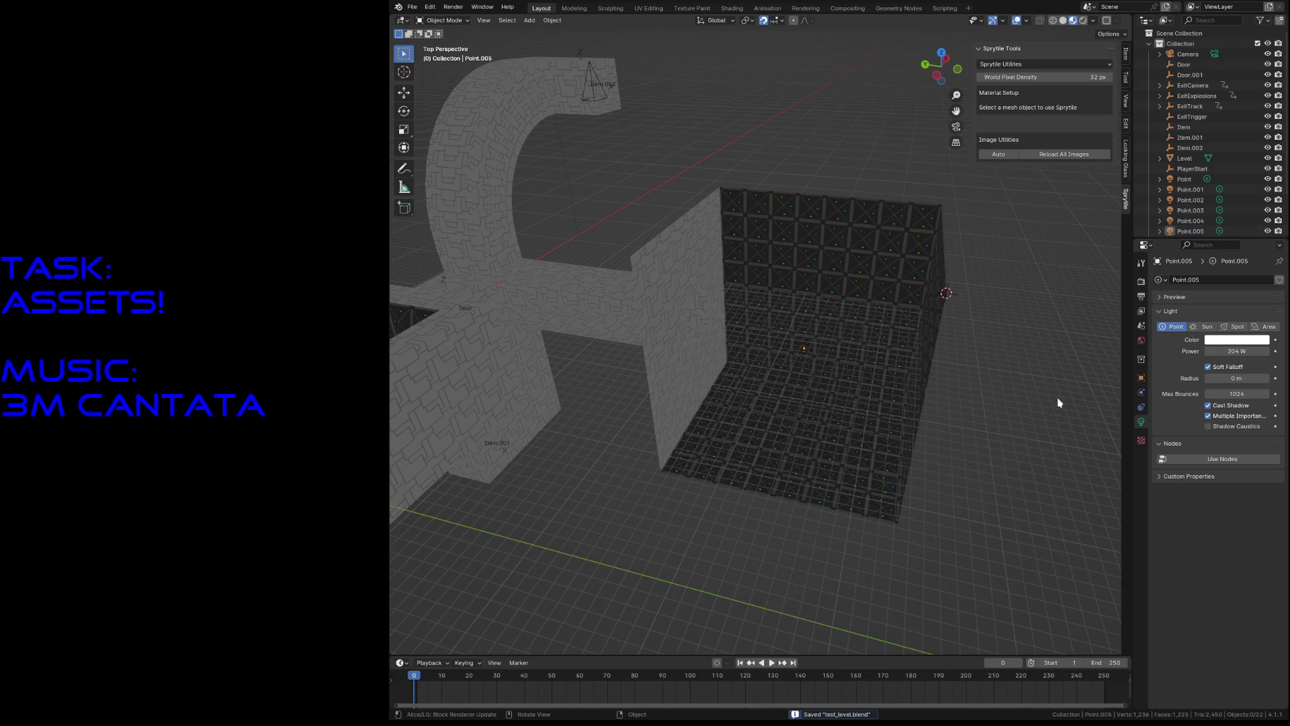
click(901, 366)
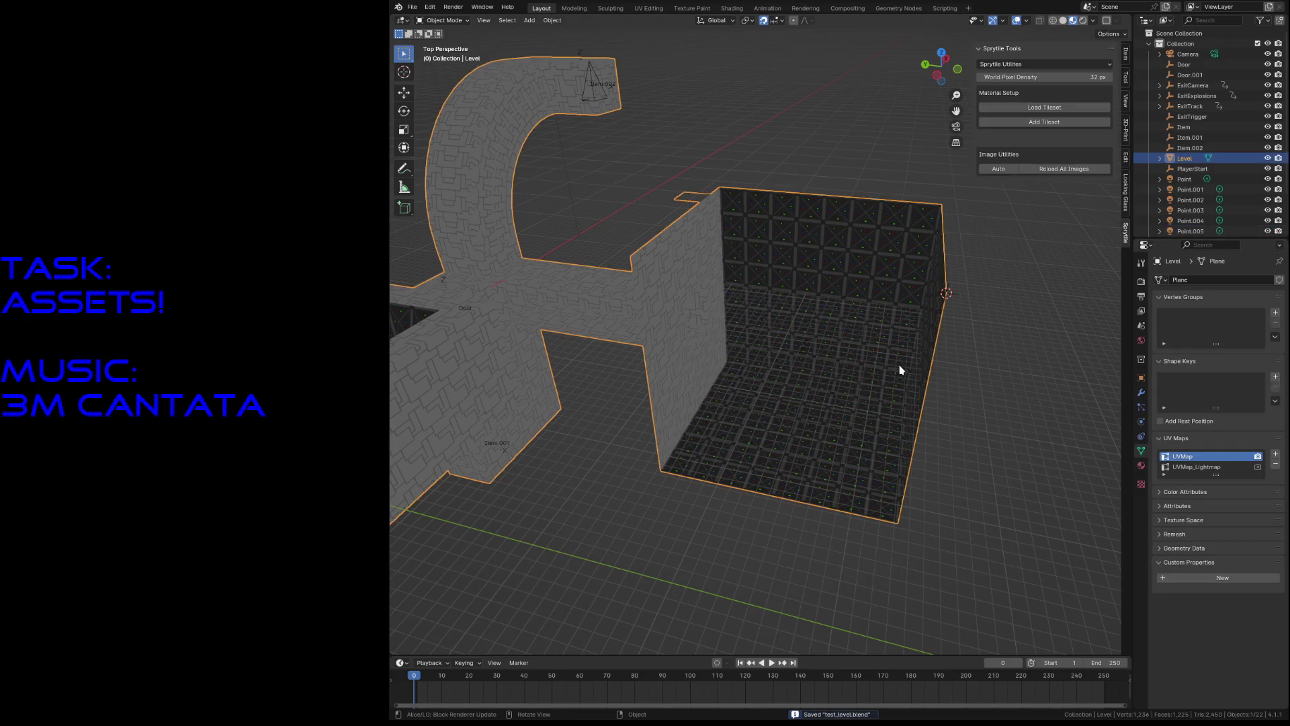
Step: Select all faces of the Level mesh, assign the Plane.001 material slot, and return to Object Mode
key(Tab)
key(a)
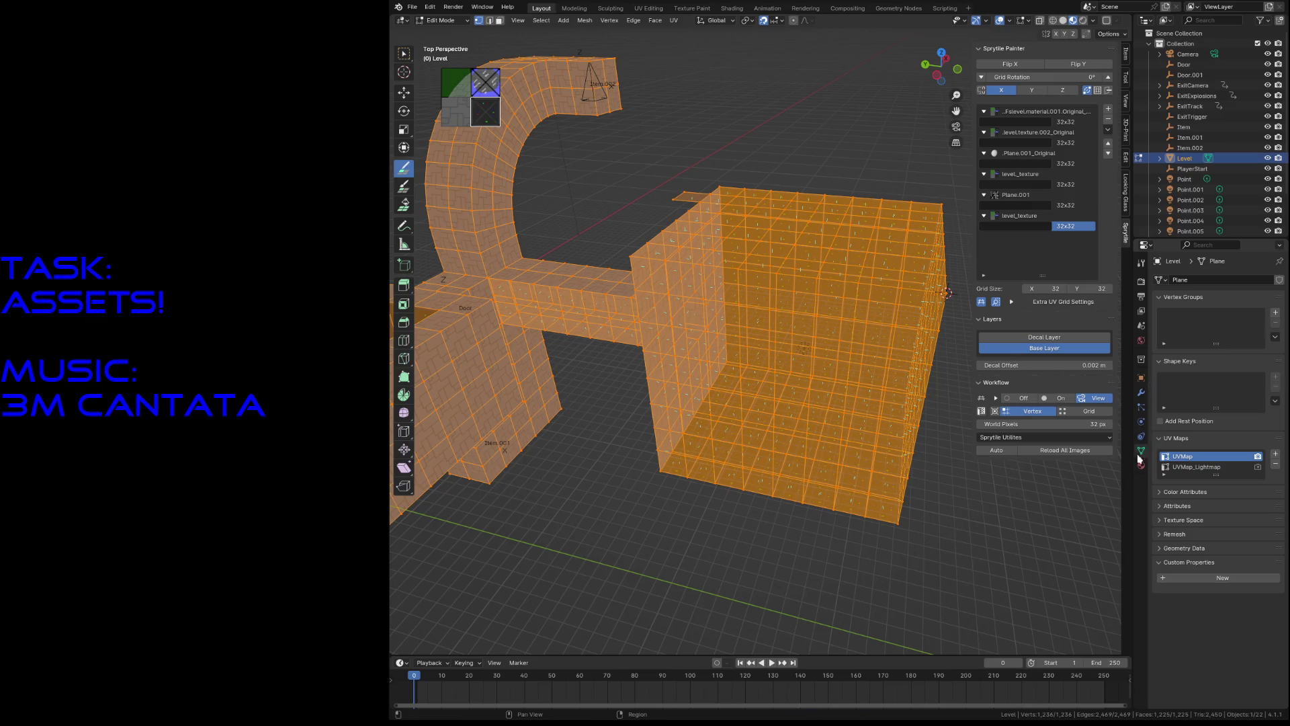
click(1142, 465)
click(1185, 282)
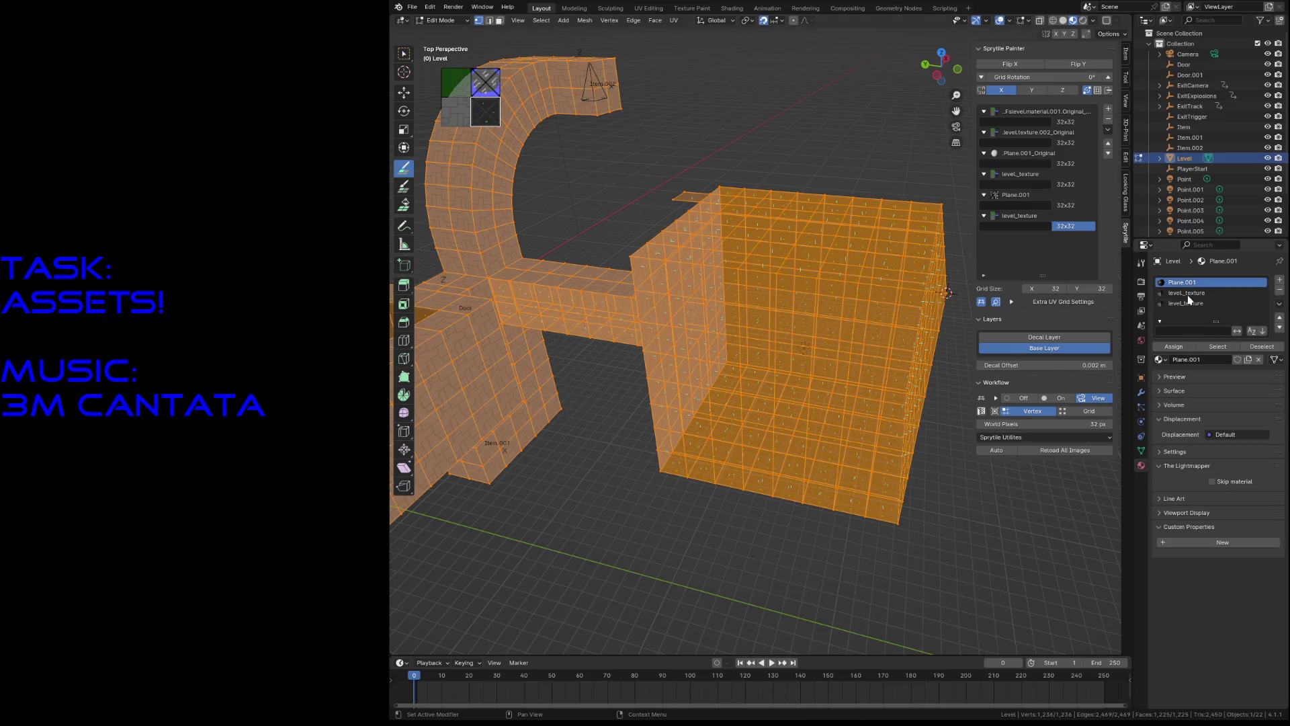
click(1174, 347)
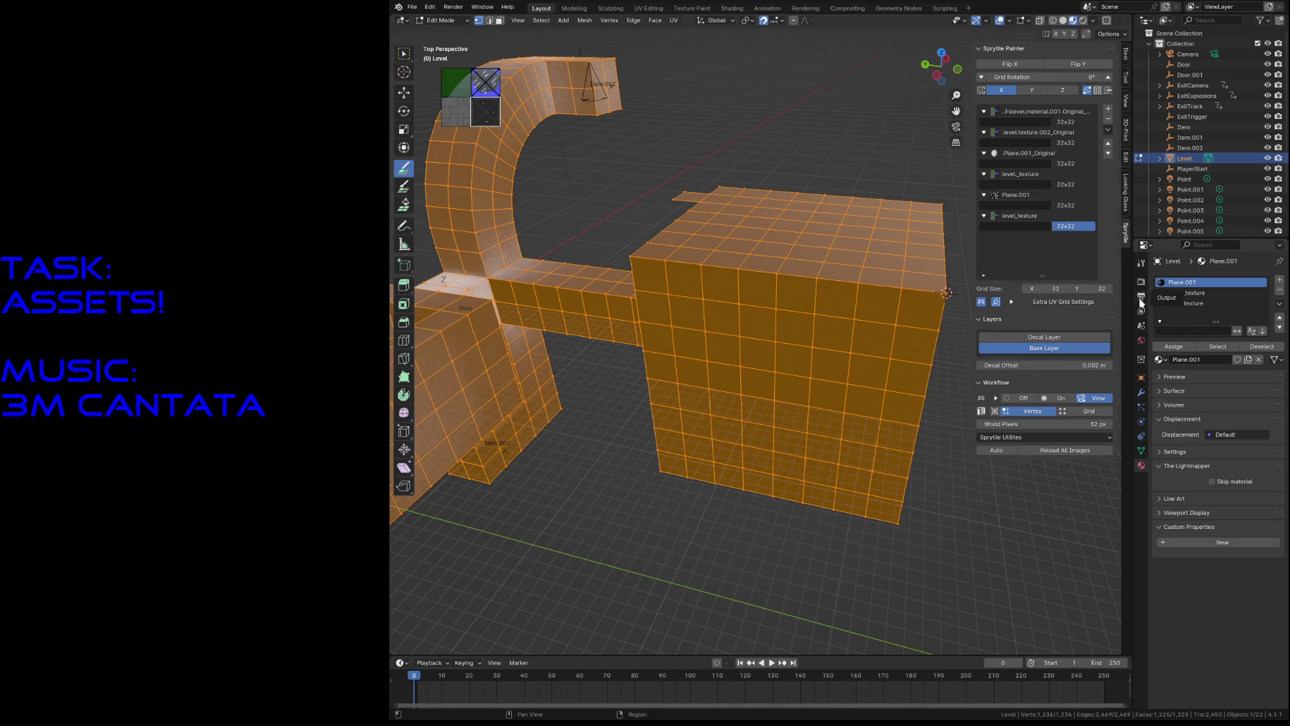
key(Tab)
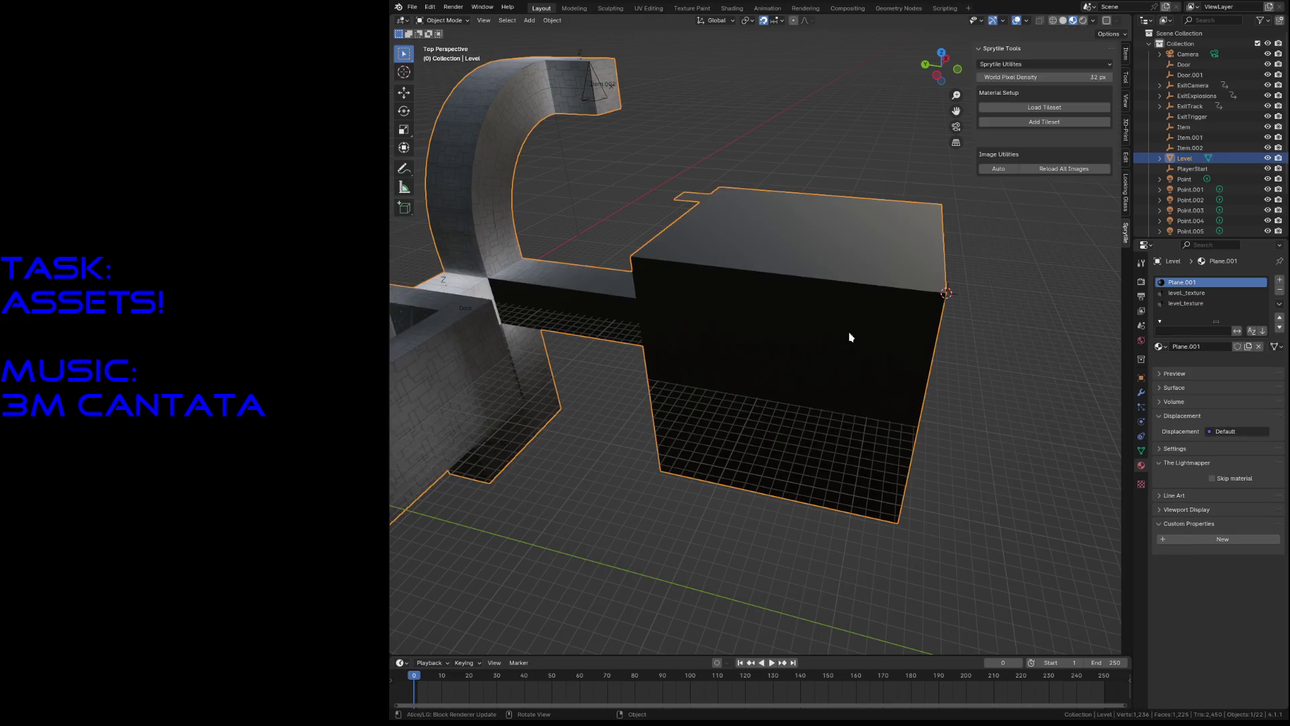
Step: Browse the Scene, World and Render properties down to the Lightmapper bake settings, then deselect the level
click(1141, 326)
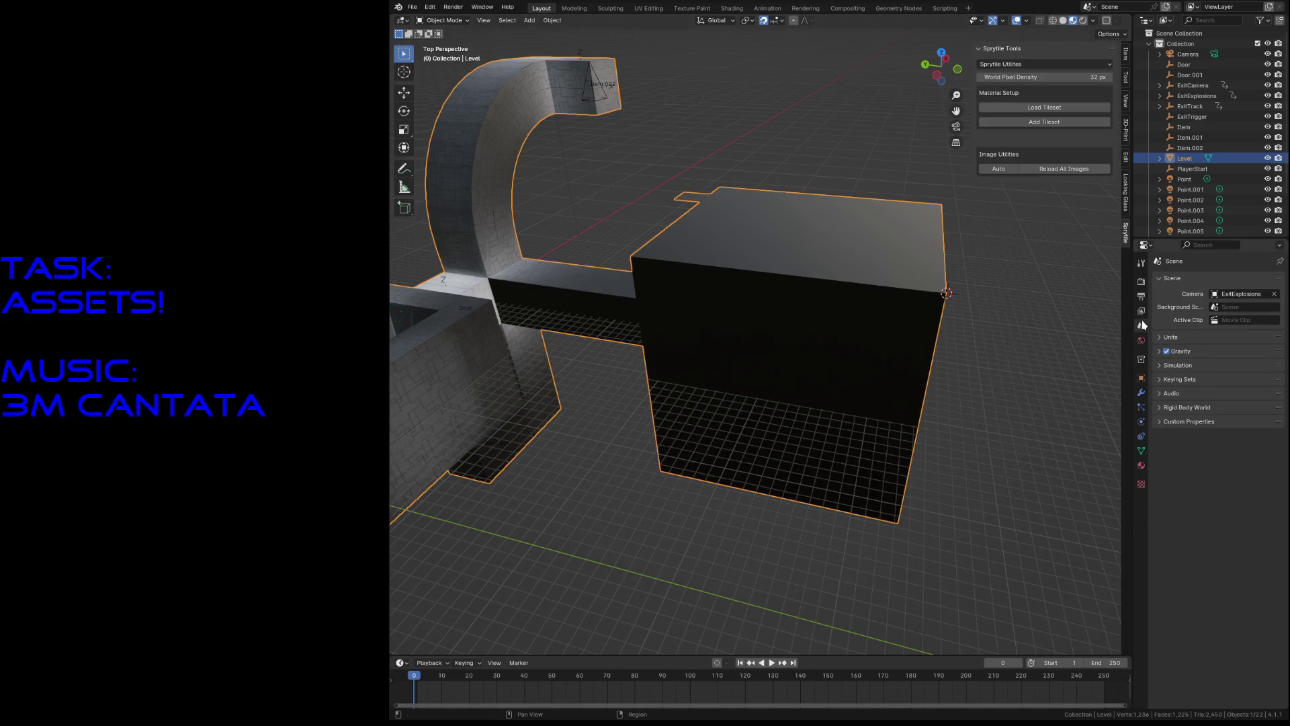
click(1141, 339)
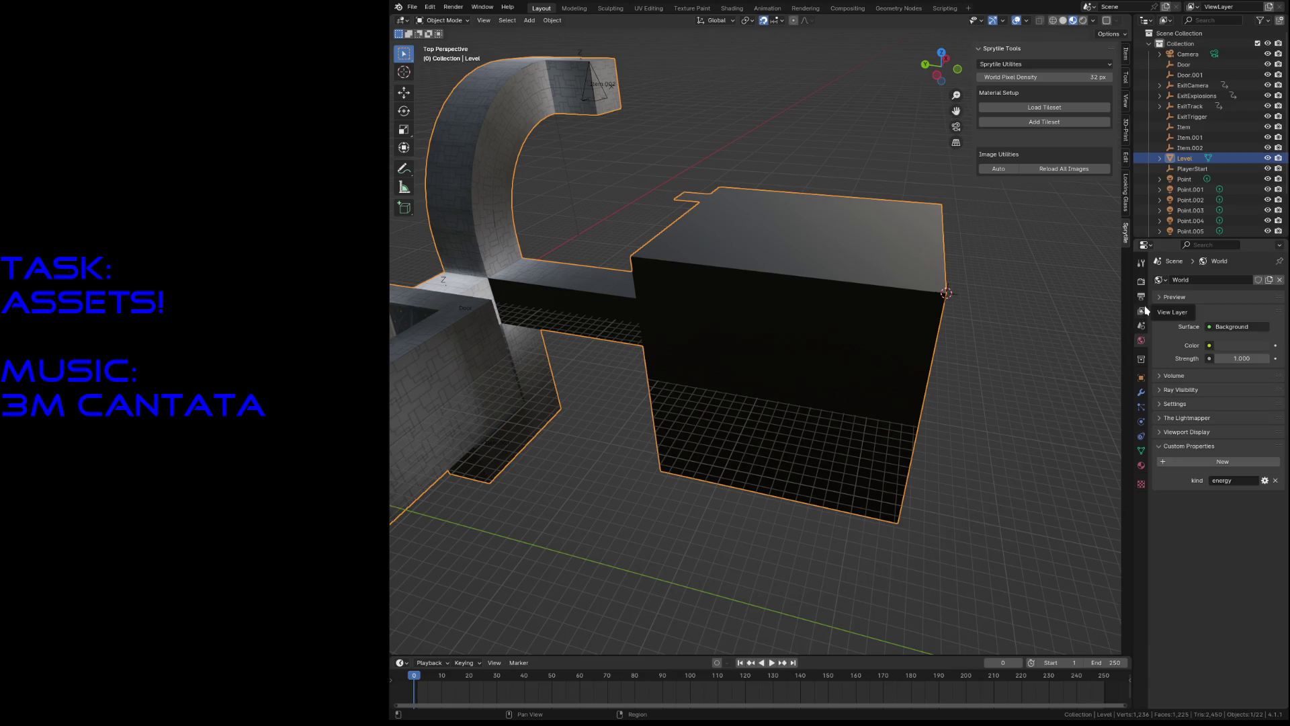
click(1141, 281)
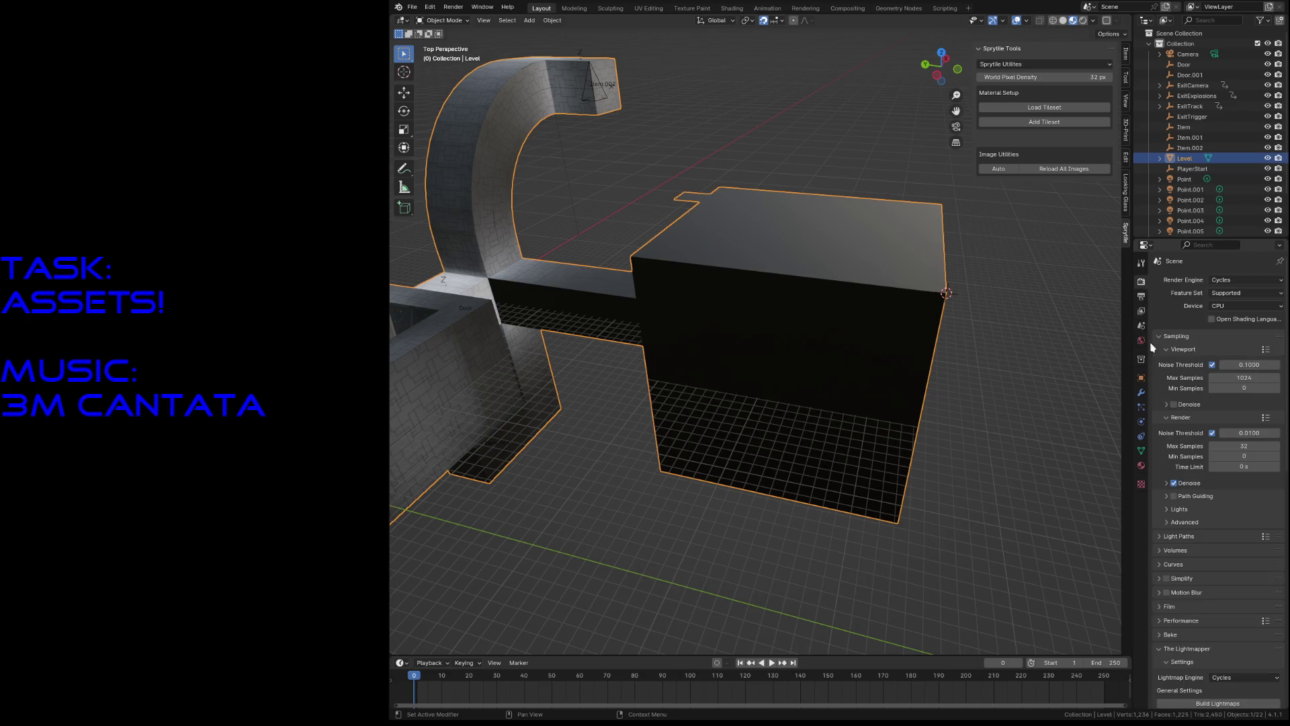
scroll(1240, 496, down, 3)
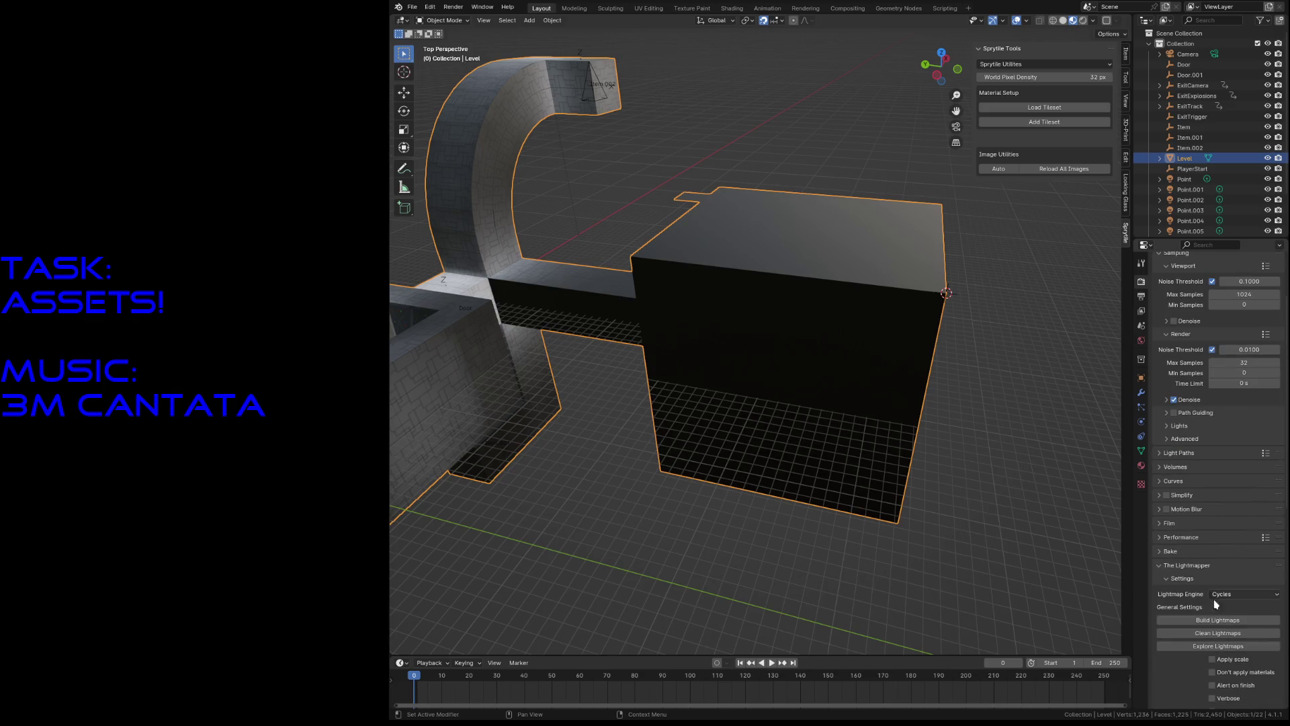
click(939, 420)
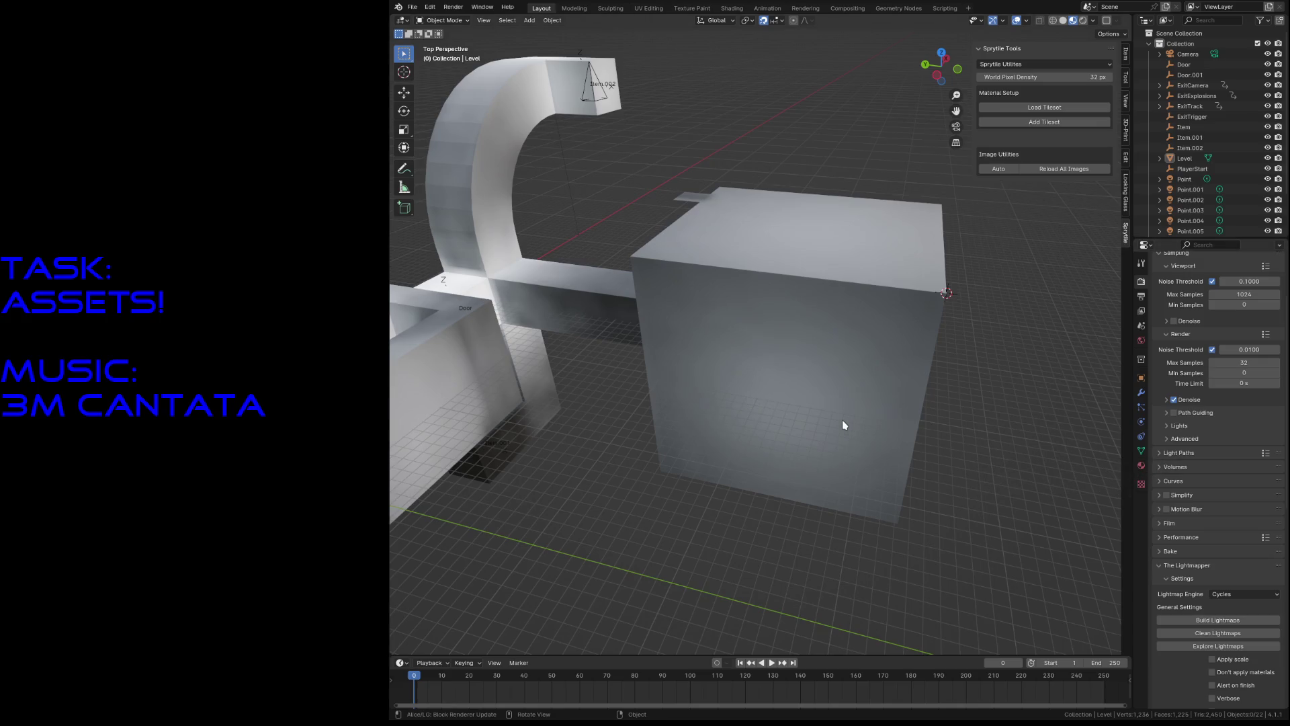
Step: Replace the RGB node with a level_texture.png image texture feeding the Multiply node's Color2
click(730, 9)
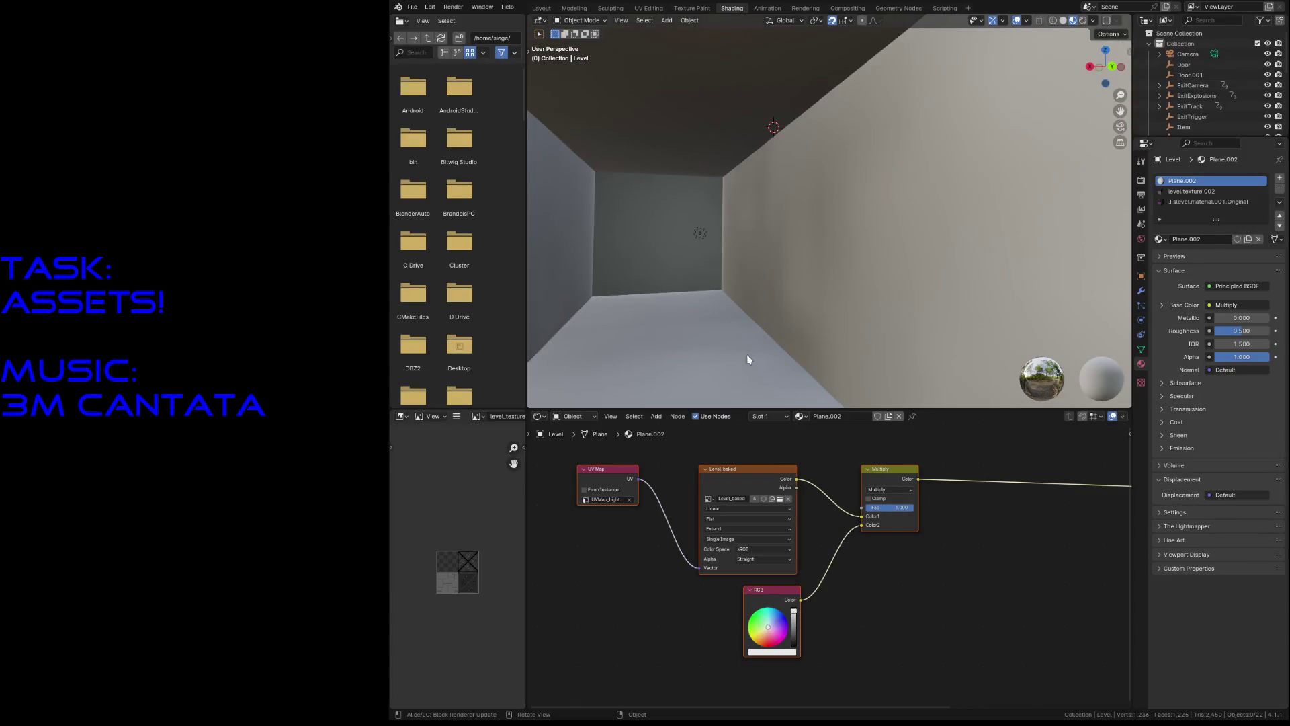
click(776, 587)
key(x)
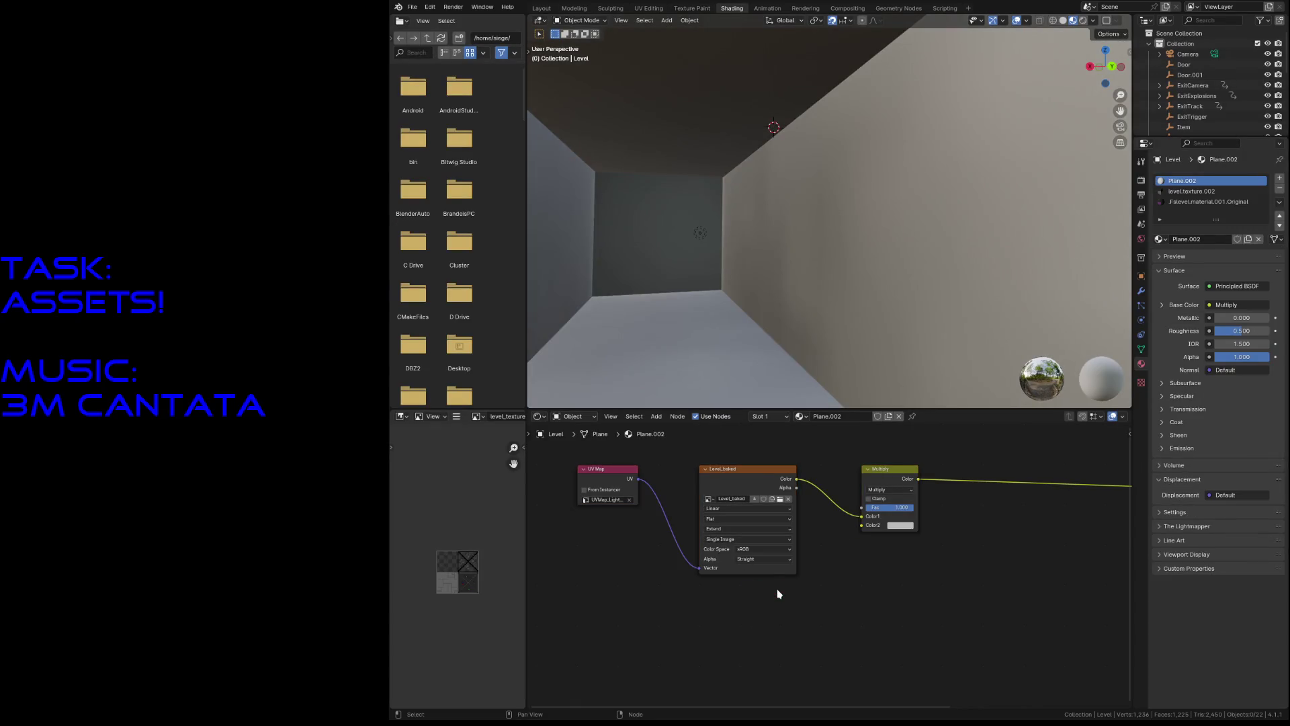
key(shift+a)
mouse_move(778, 593)
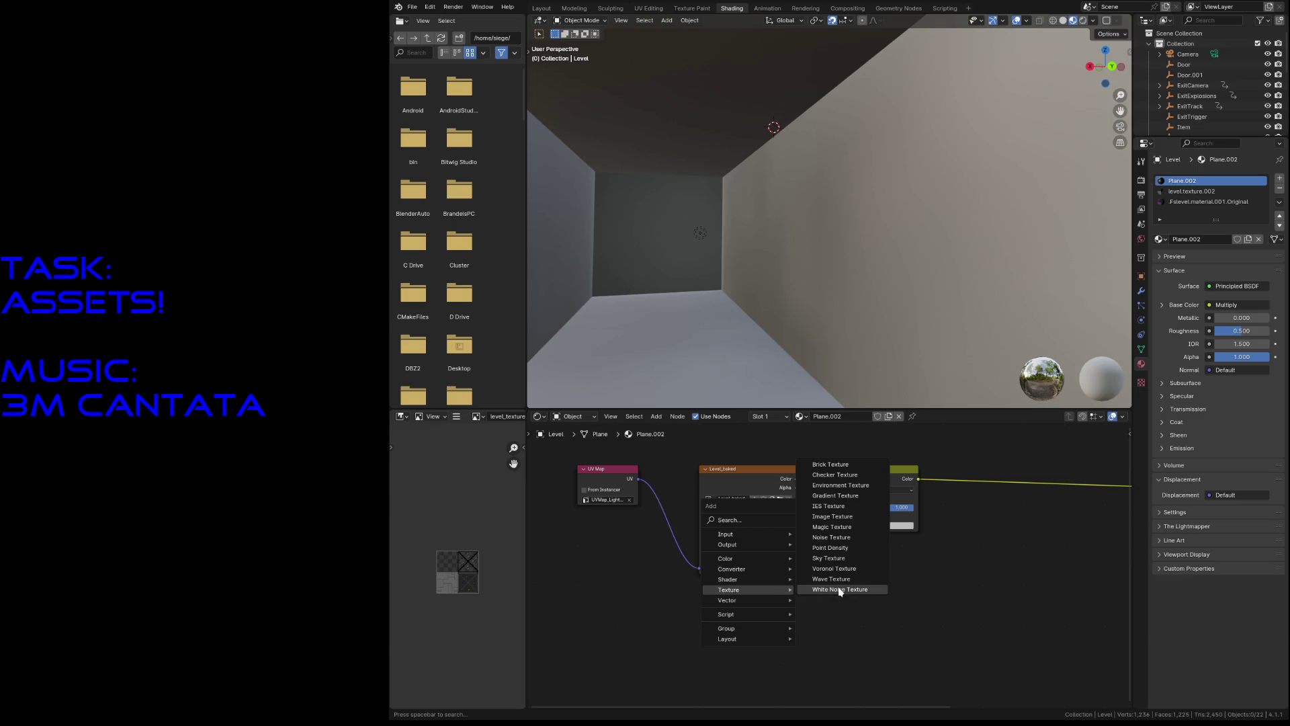
click(833, 516)
click(693, 594)
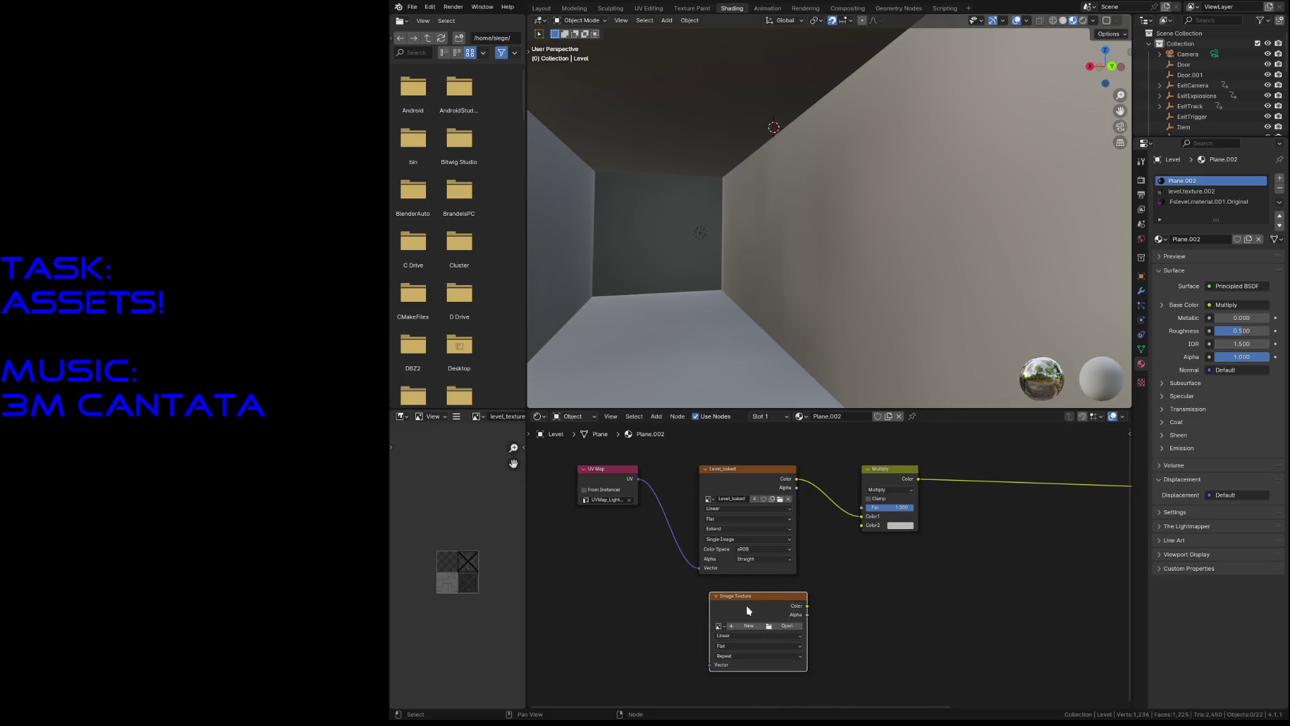
click(717, 626)
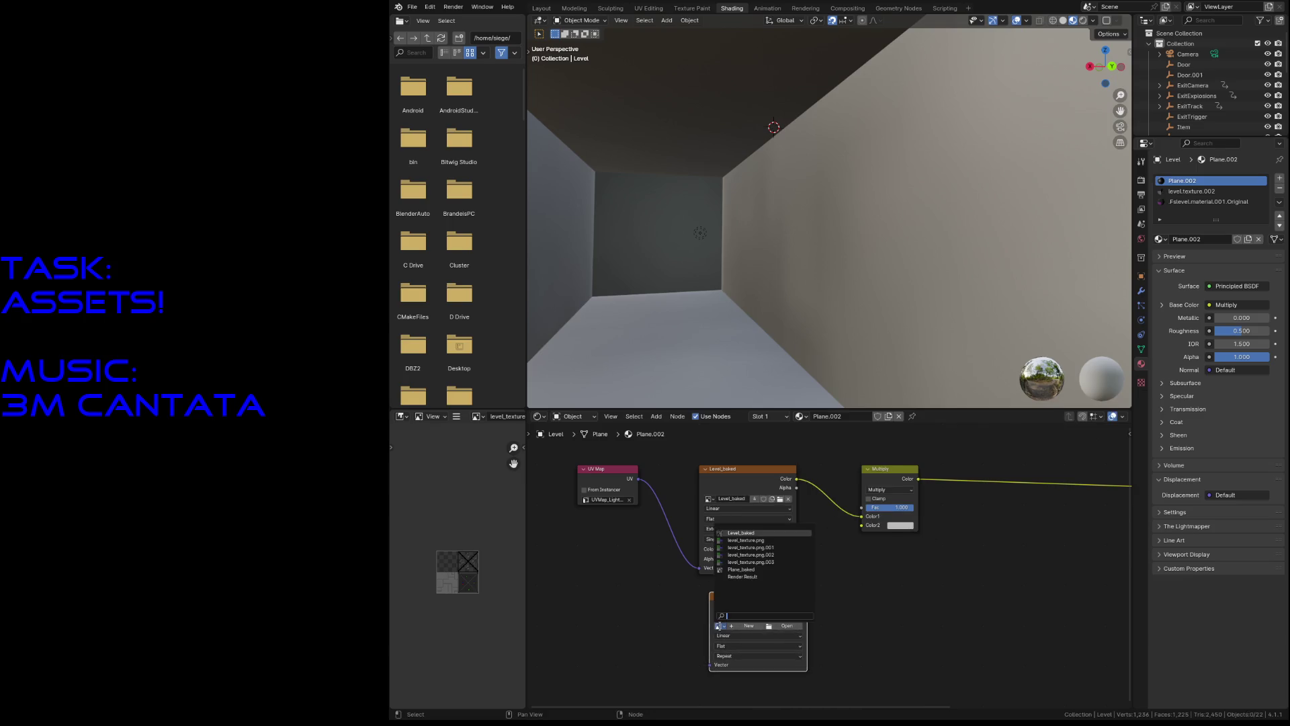
click(746, 540)
drag(804, 604, 862, 525)
Step: Save, fly through the level to check the baked lighting, save again and enter Edit Mode
key(ctrl+s)
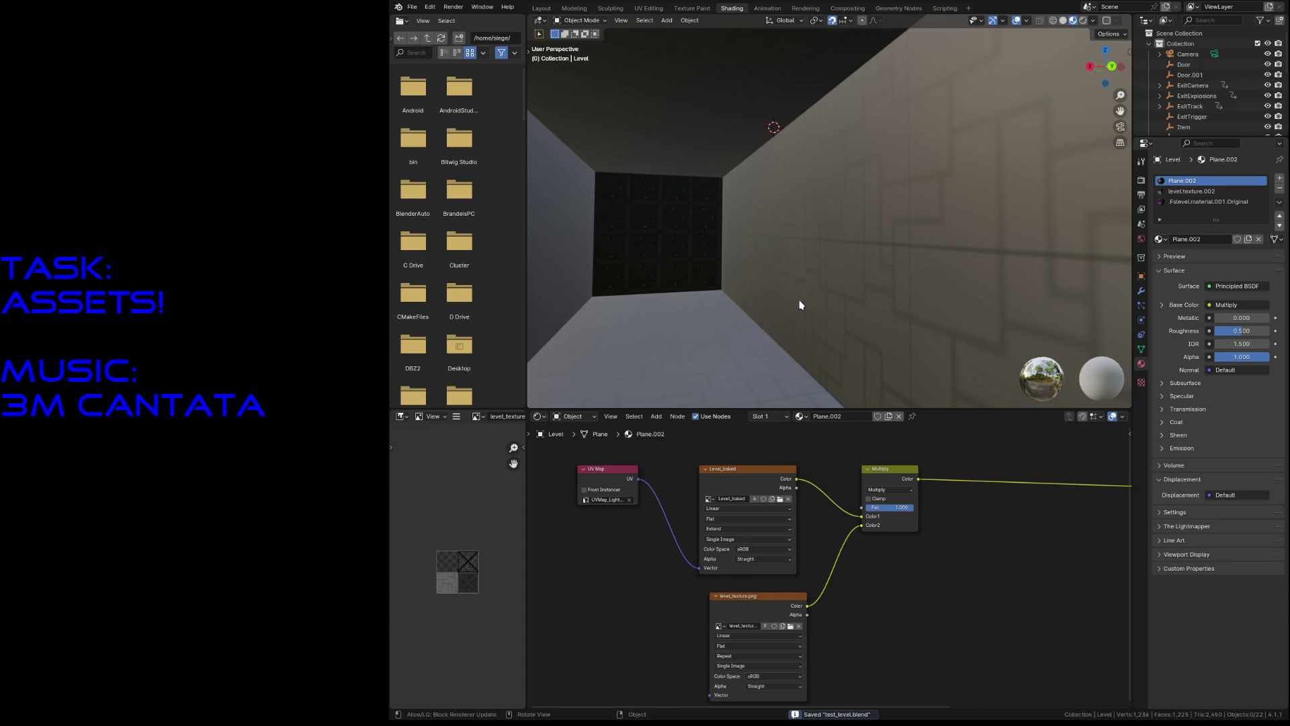
key(shift+grave)
key(w)
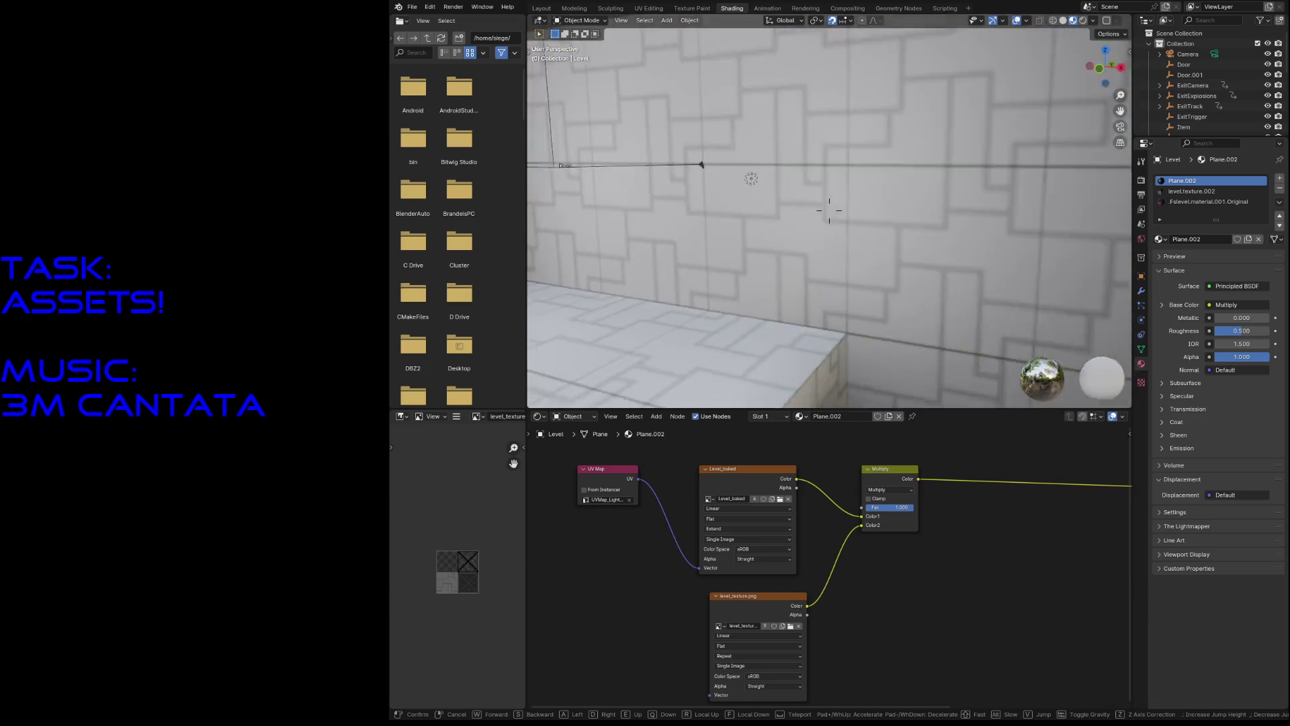
key(w)
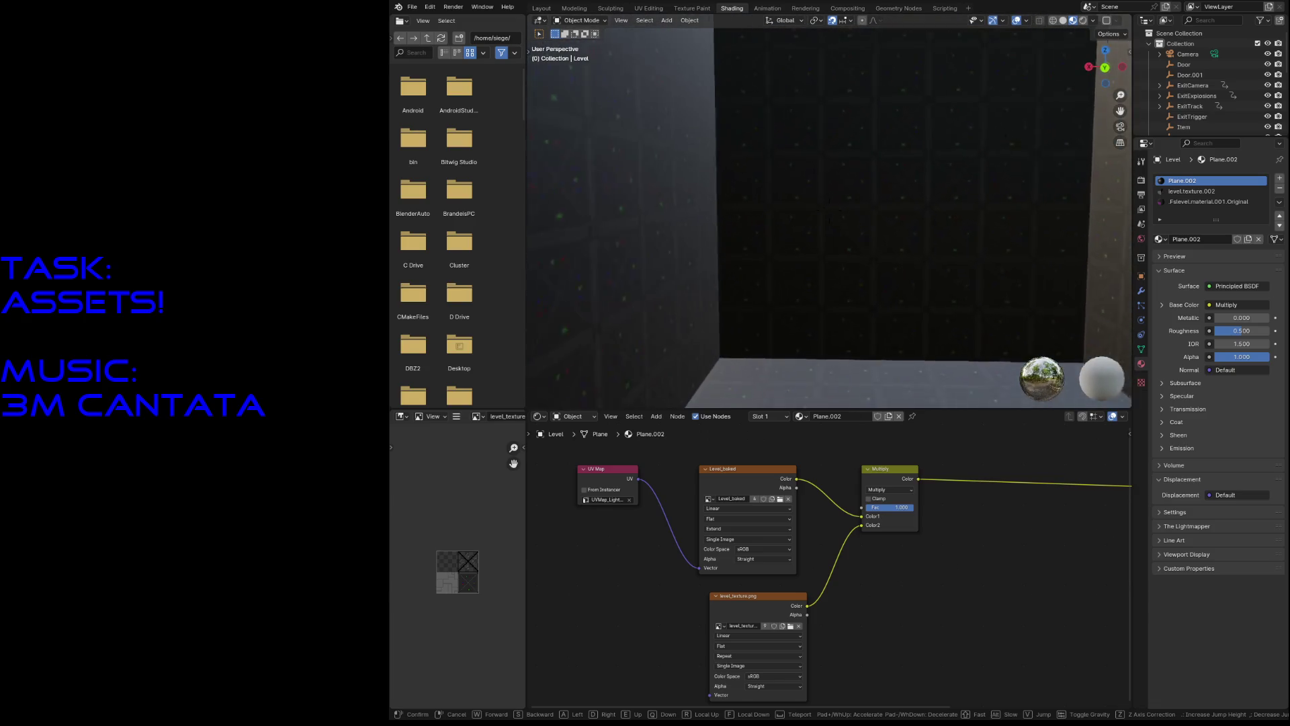
click(796, 303)
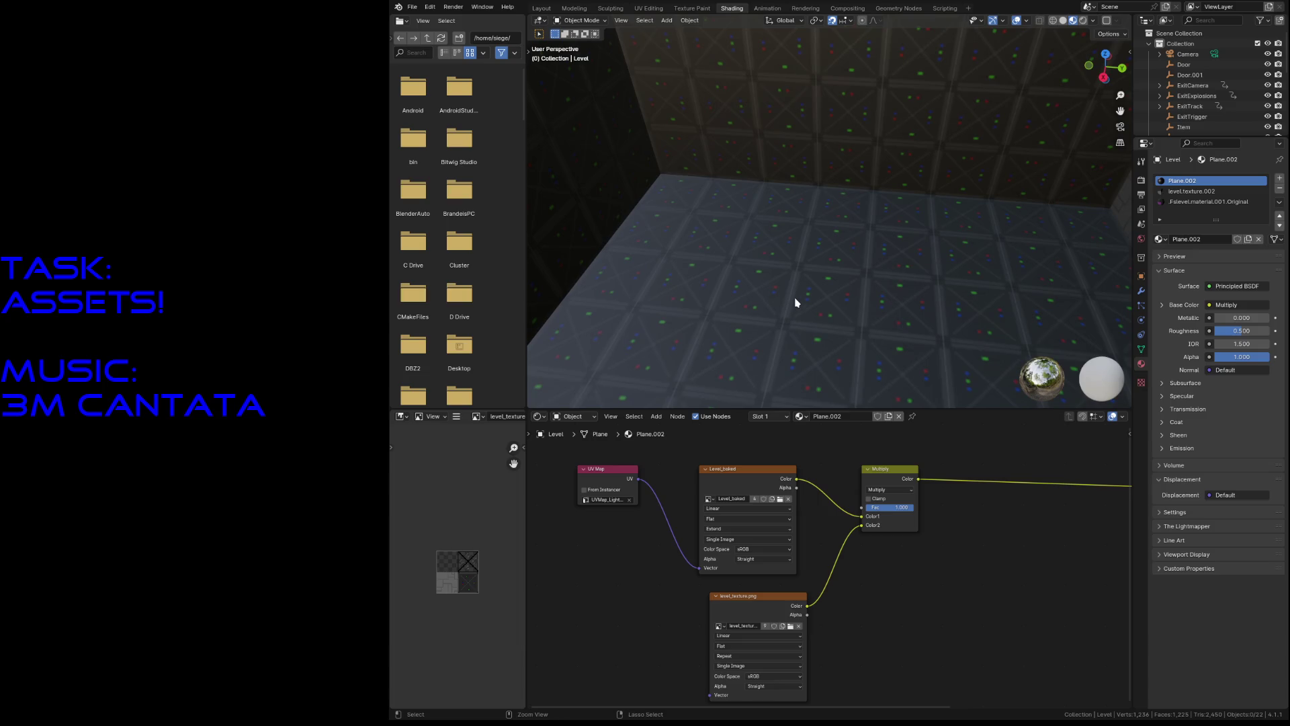
key(ctrl+s)
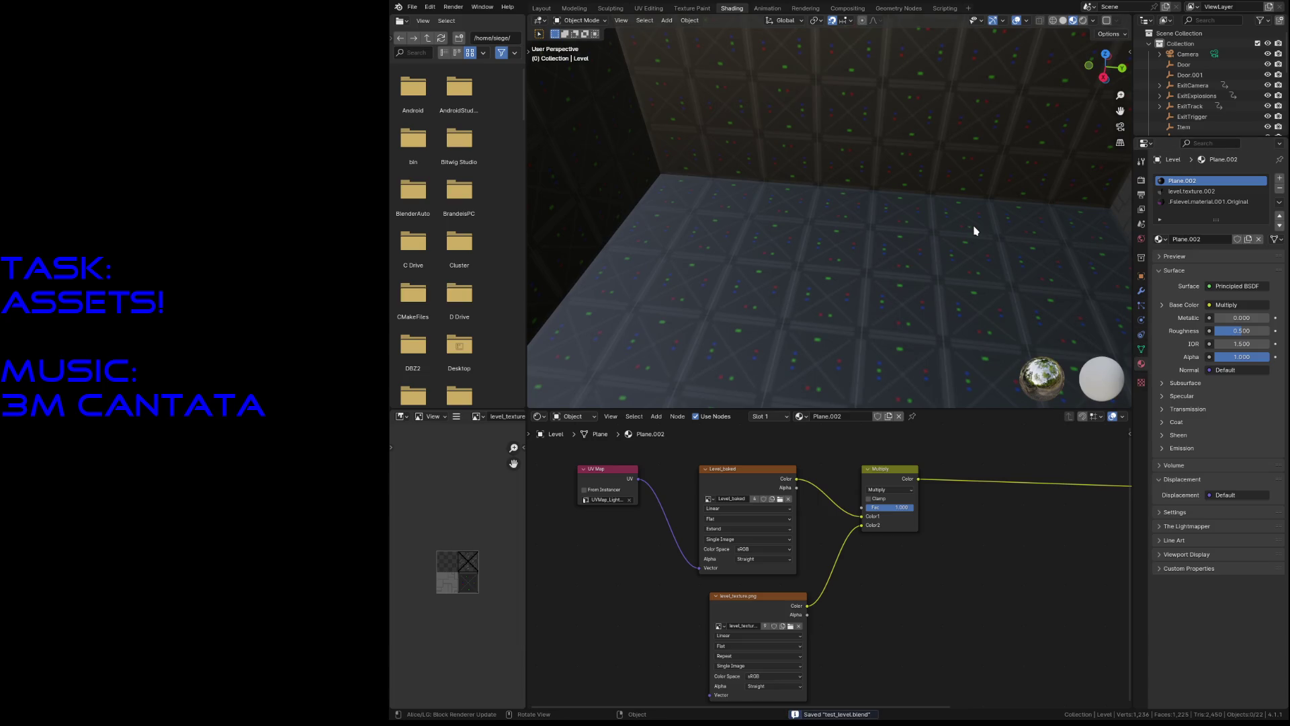
key(Tab)
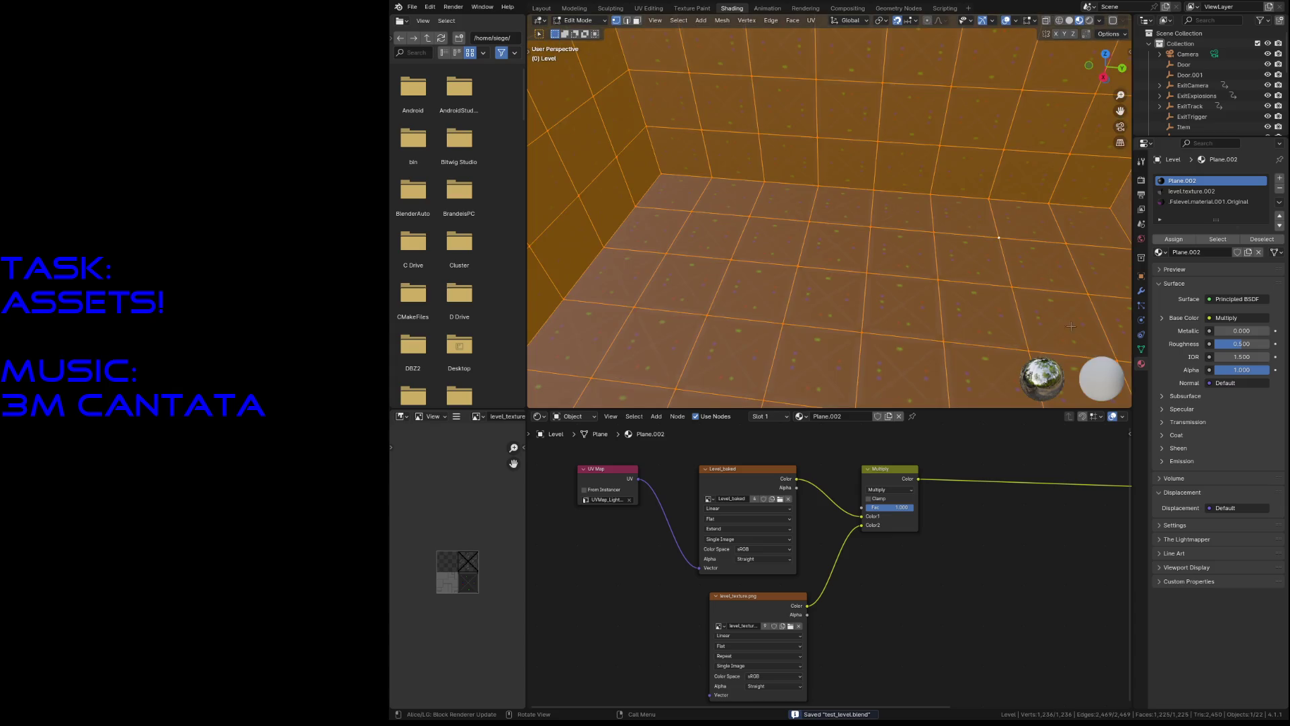
Step: Assign level.texture.002 to the whole mesh, rename that material level_texture, and save
click(1204, 193)
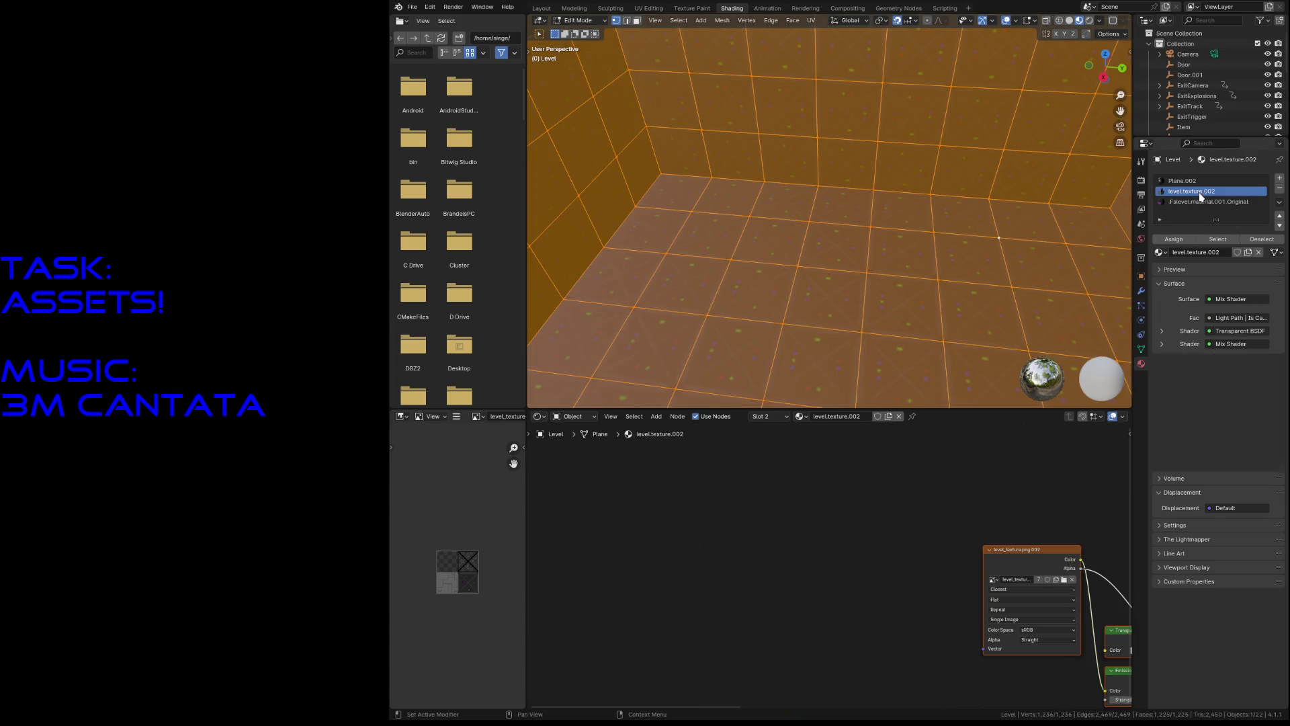
click(1173, 240)
double_click(1193, 252)
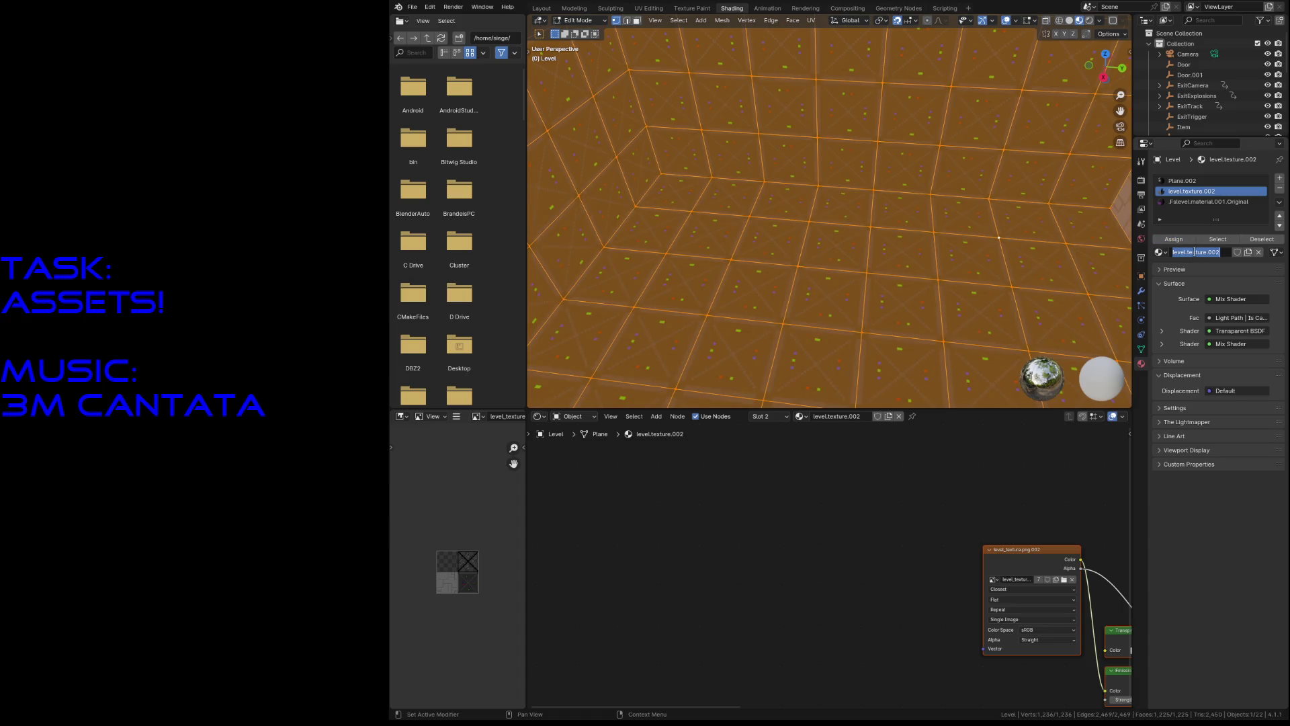
text(level_)
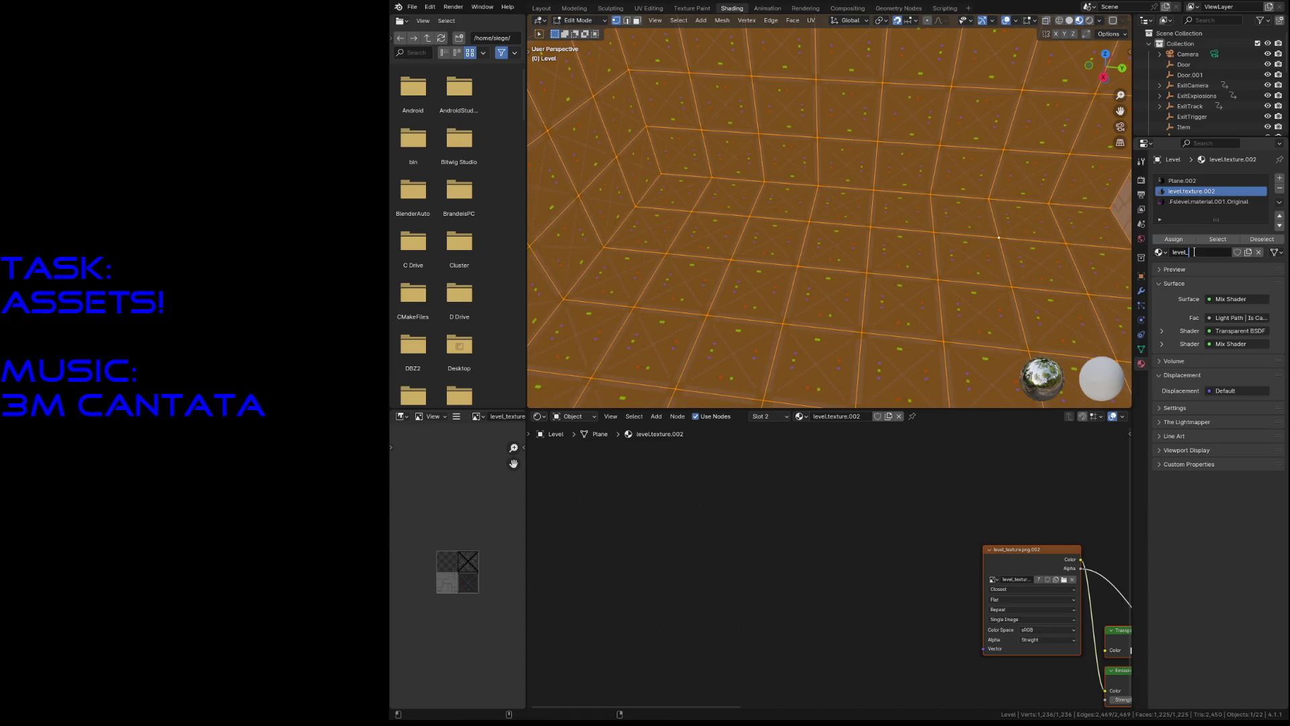
text(texture)
key(Return)
key(ctrl+s)
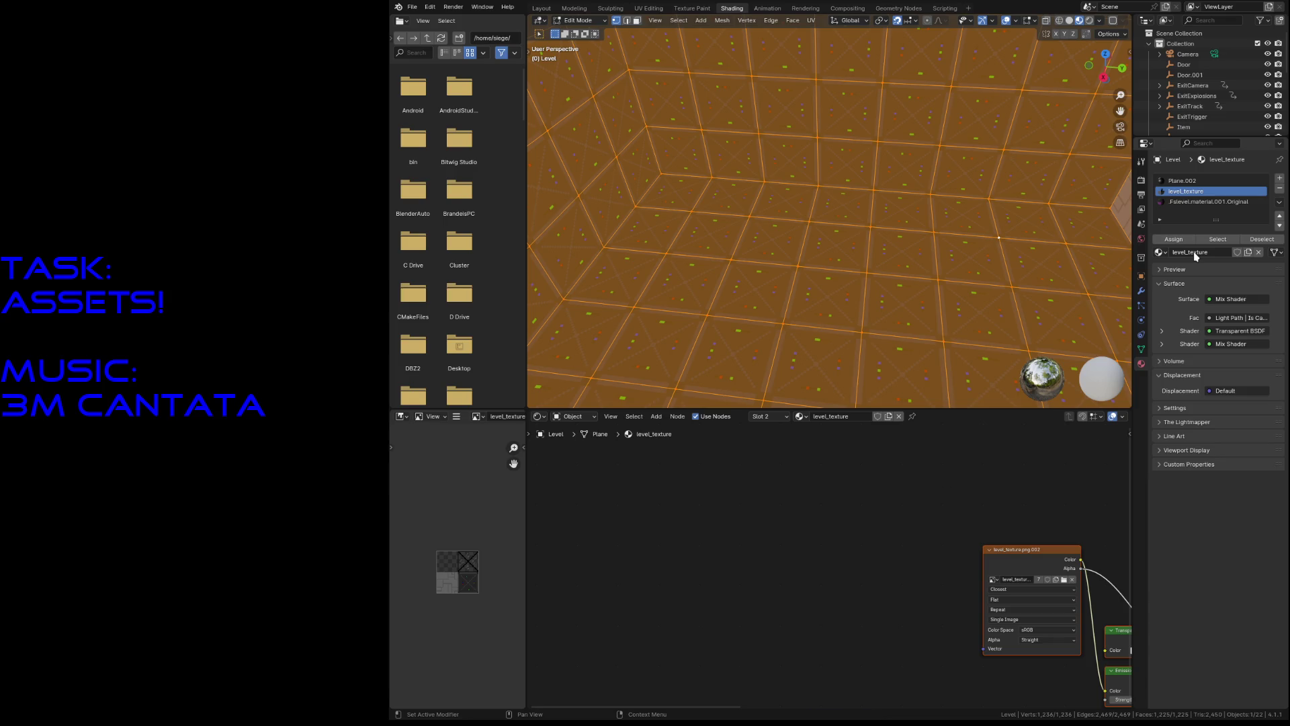
click(989, 199)
key(ctrl+s)
Step: In the Layout workspace, delete the protruding face near the textured plane using Select Box, then save
click(941, 246)
click(541, 8)
key(shift+grave)
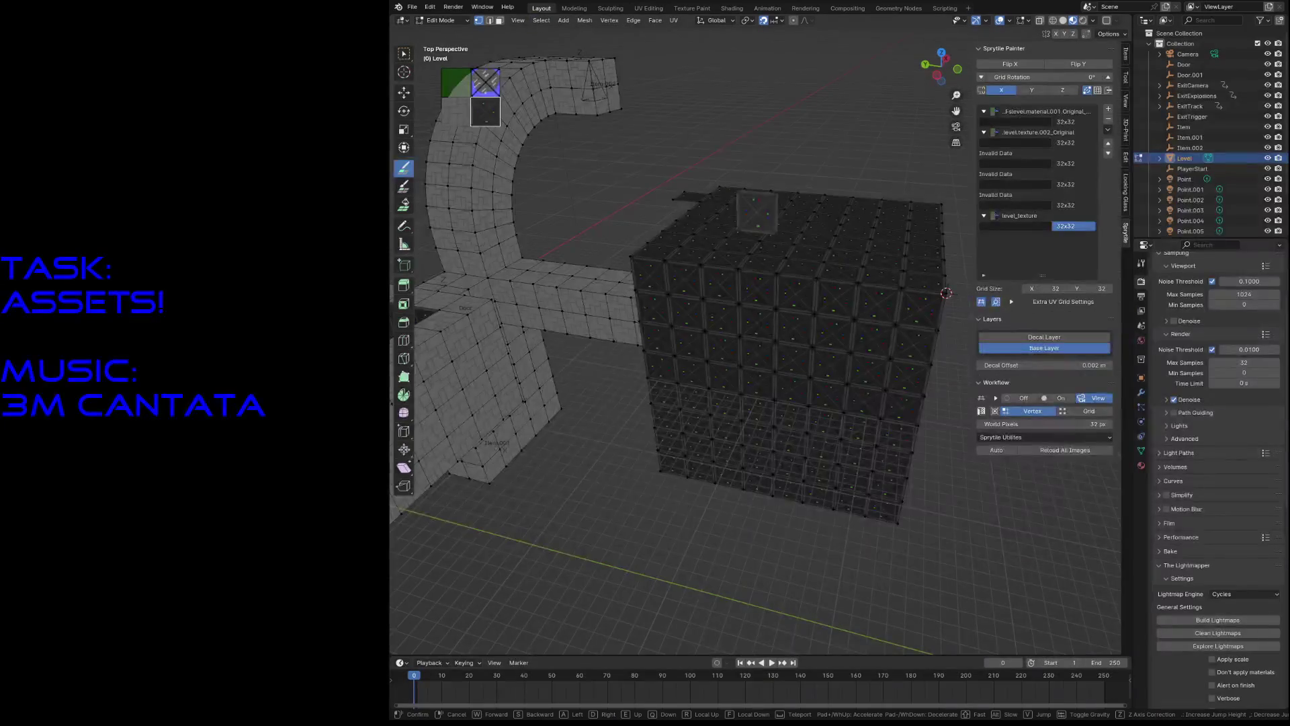
key(w)
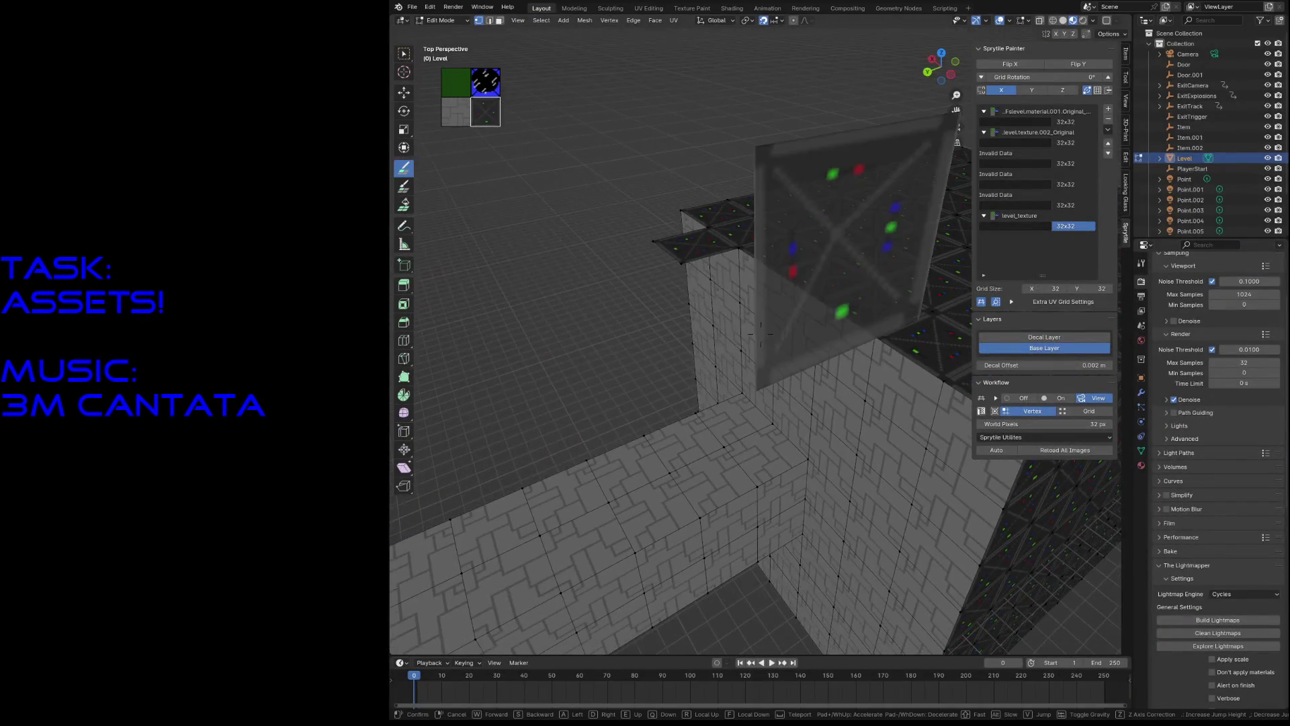
click(894, 289)
click(396, 53)
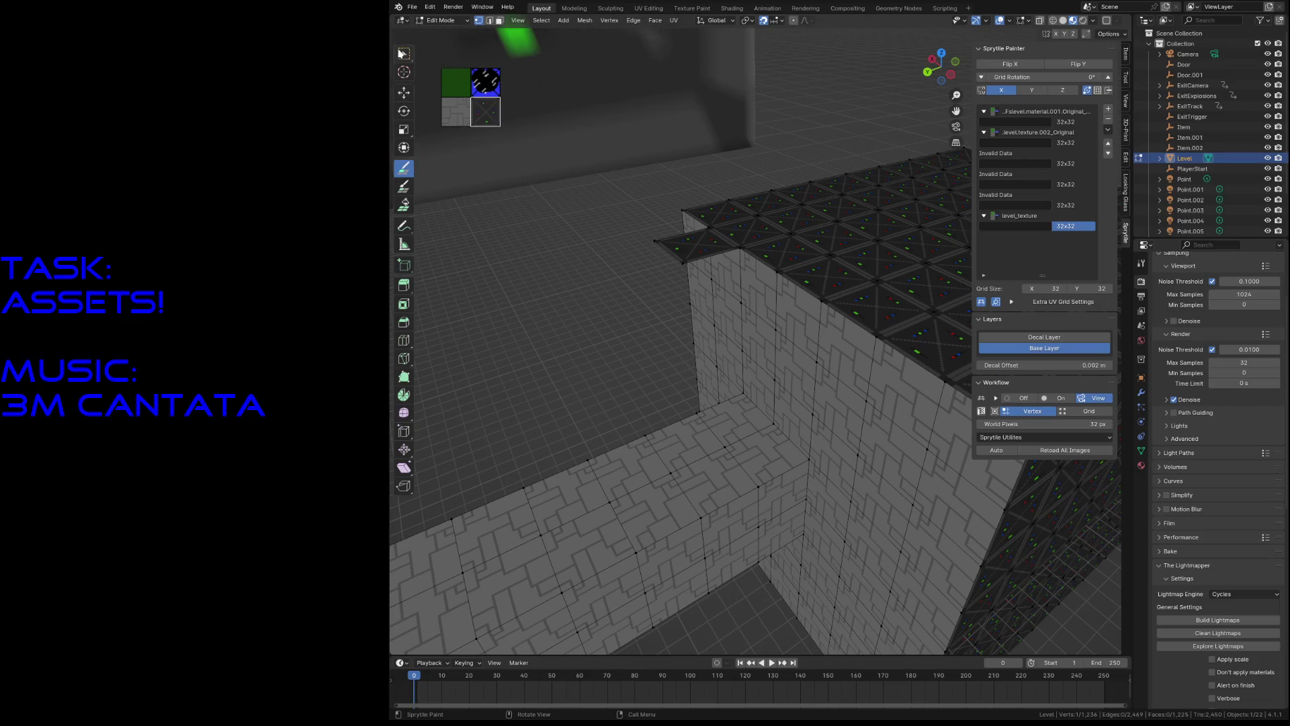
click(677, 233)
key(x)
click(683, 240)
key(ctrl+s)
Step: Fly around the level and down the corridor to inspect the dark-tiled cube room
key(shift+grave)
key(s)
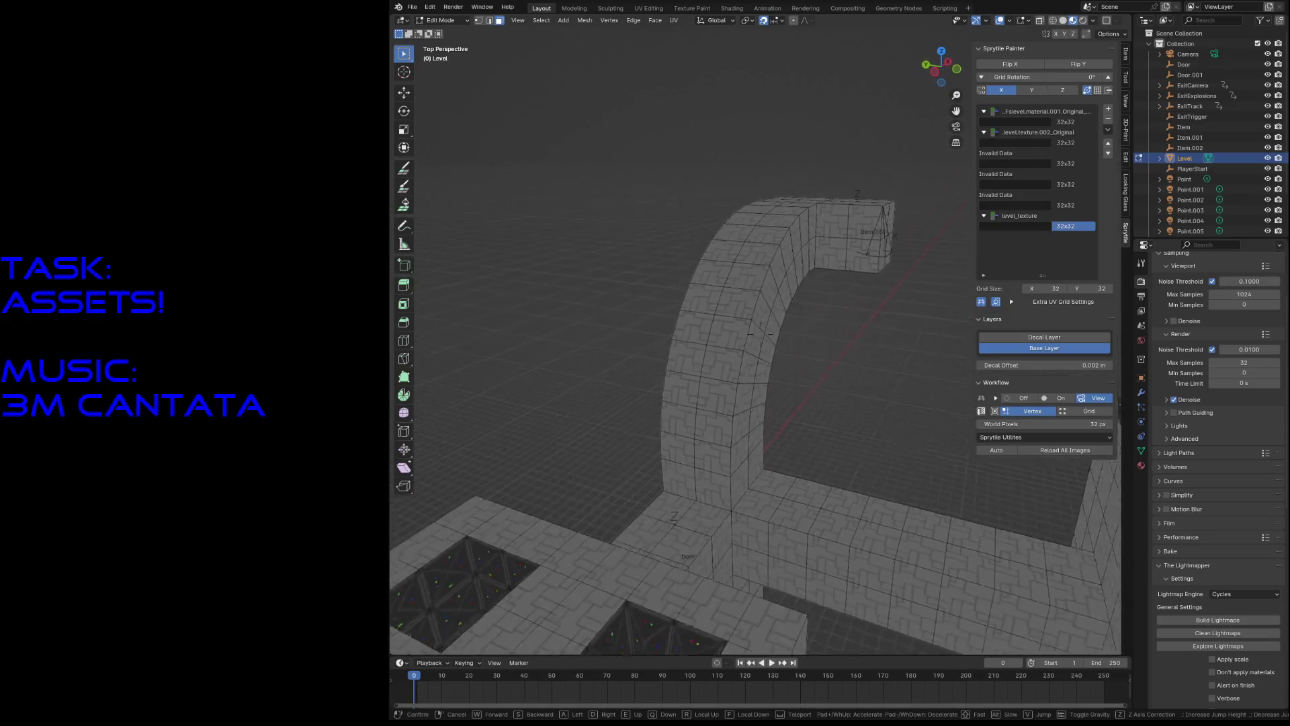
key(w)
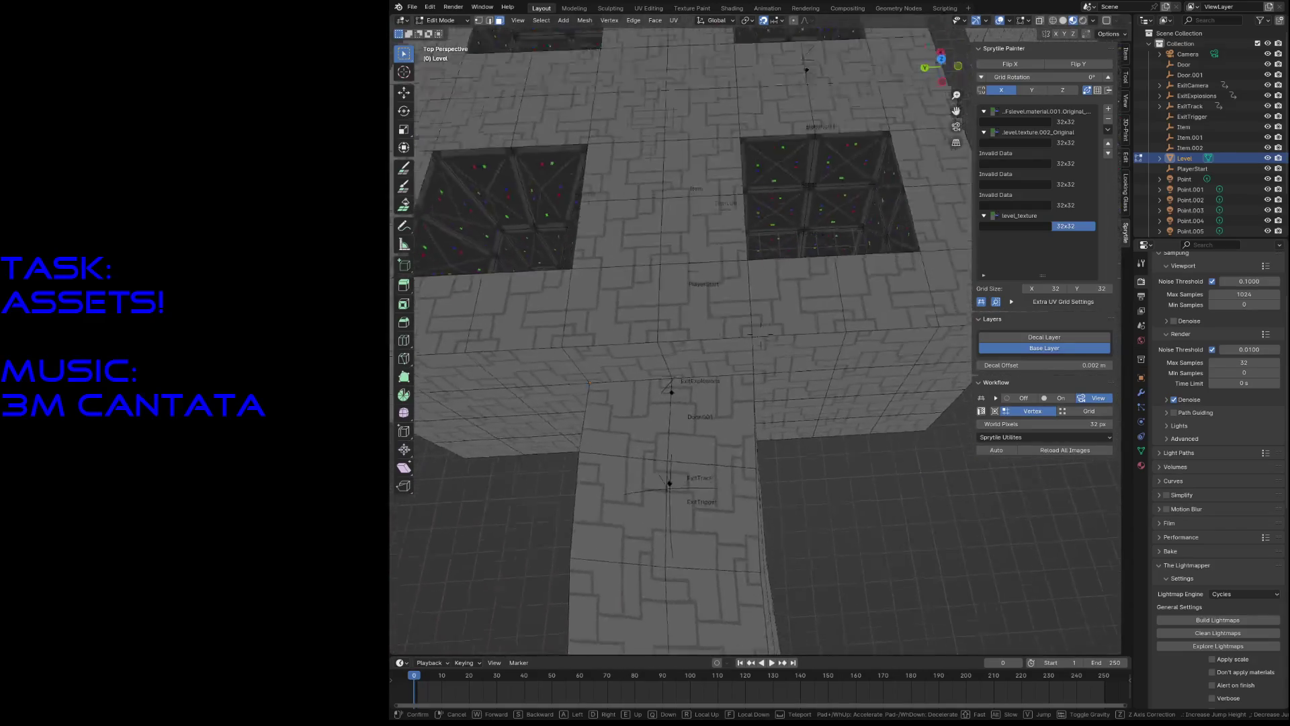
key(s)
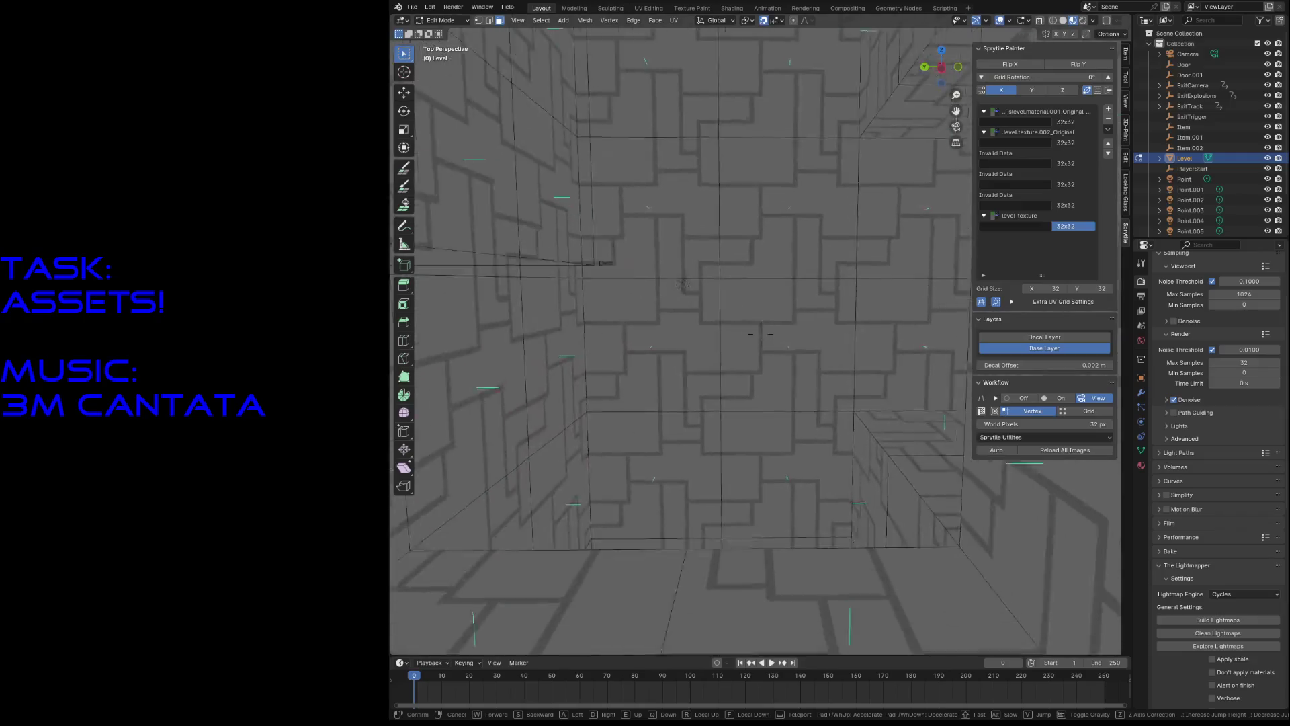
key(w)
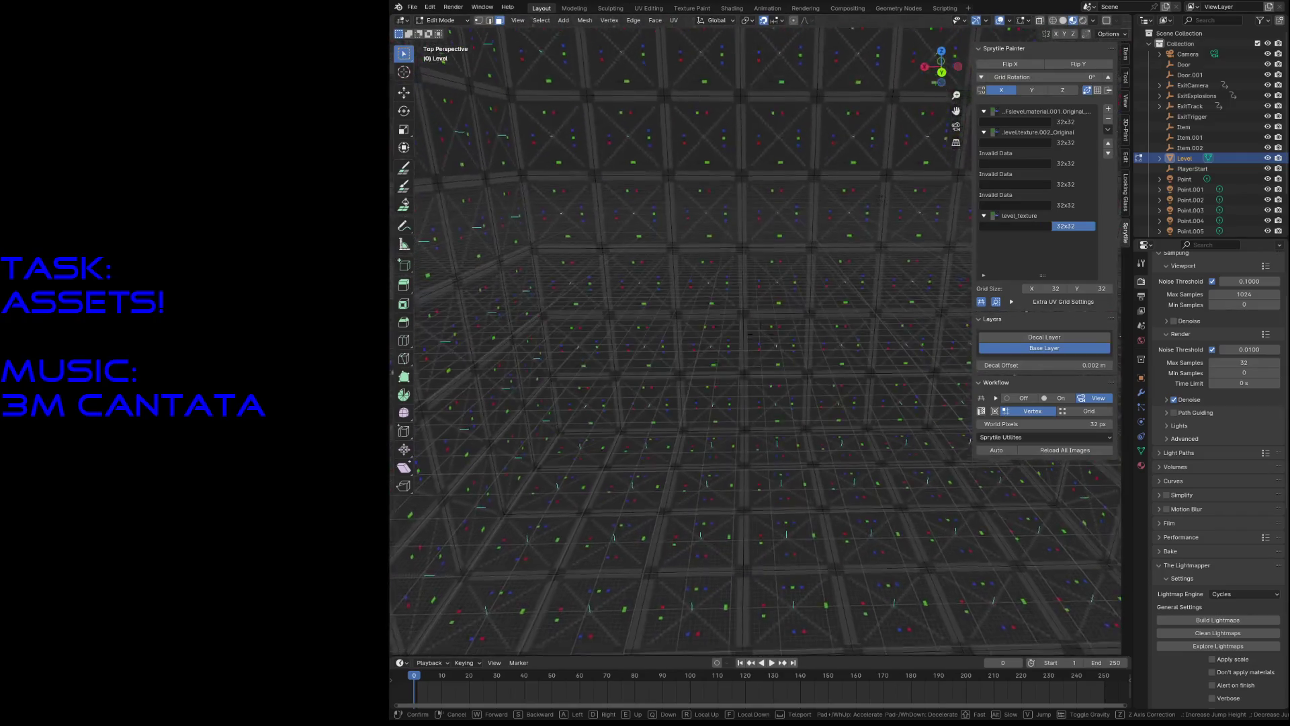
click(706, 184)
key(grave)
click(741, 124)
key(s)
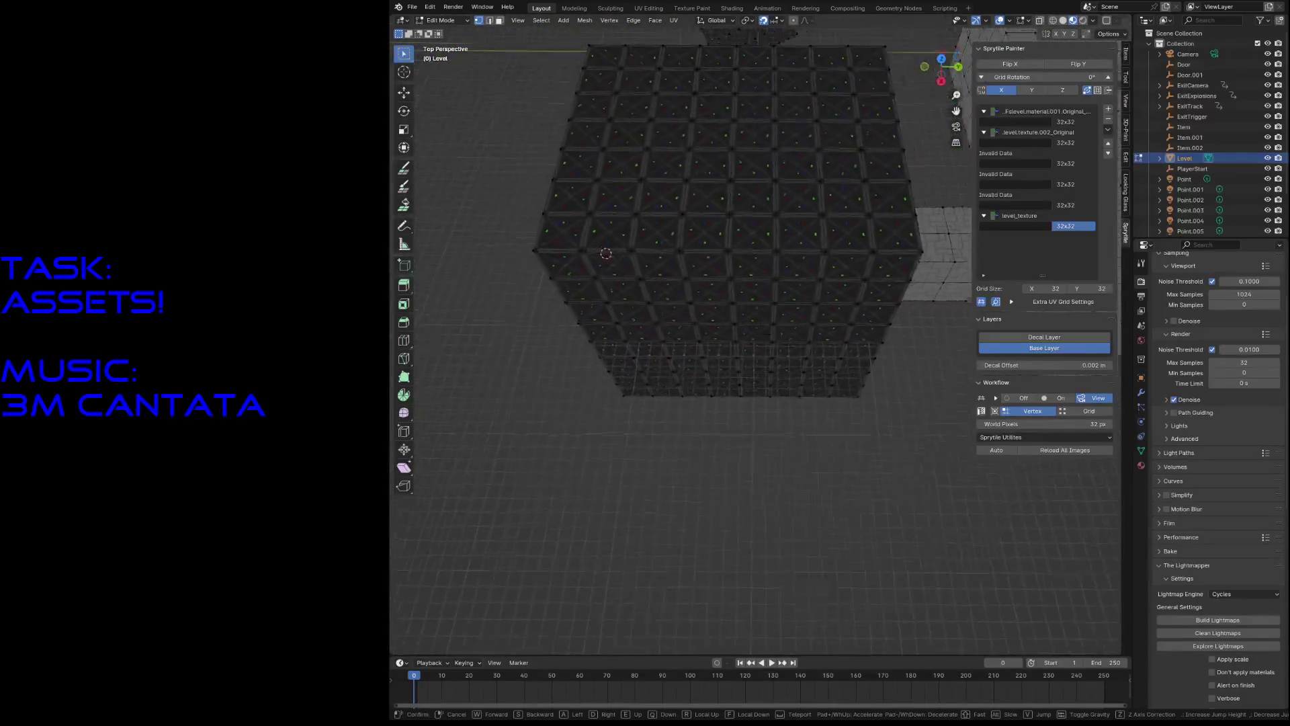
click(748, 244)
key(shift+a)
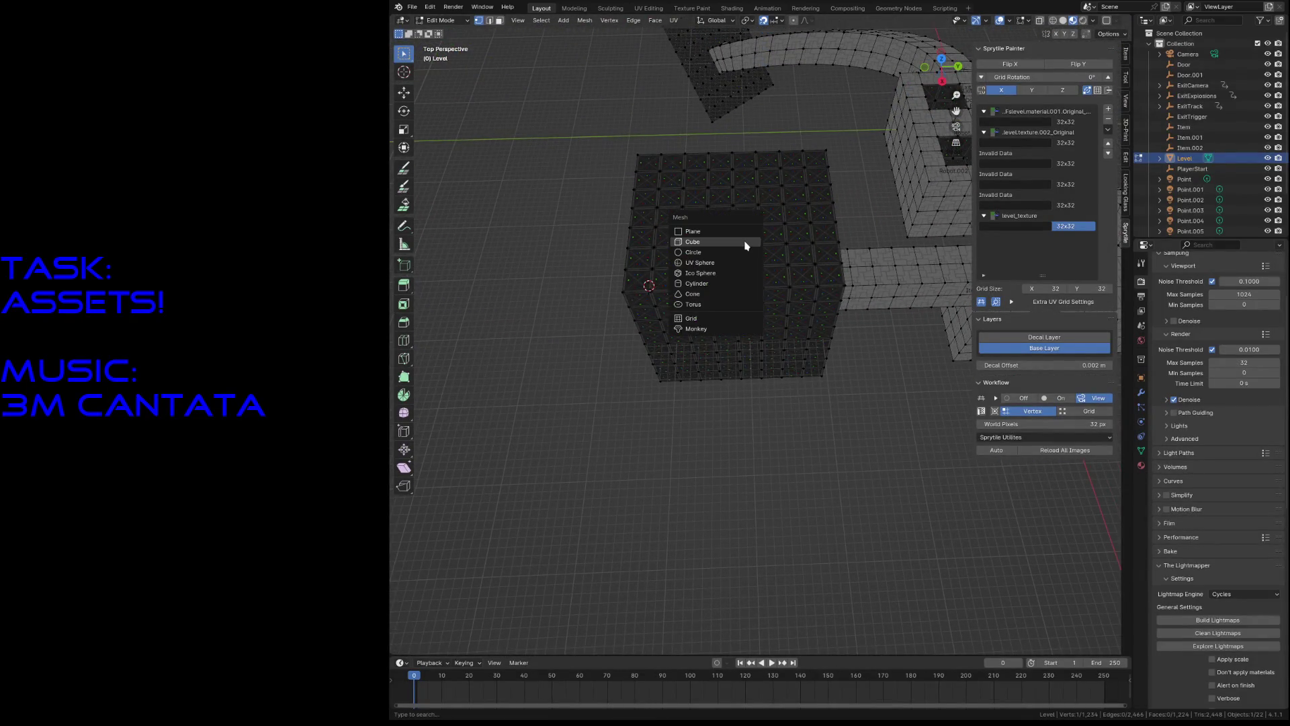
Step: Cancel the Add menu, return to Object Mode with the robot active, and pull back over the level
key(Escape)
key(ctrl+z)
key(shift+grave)
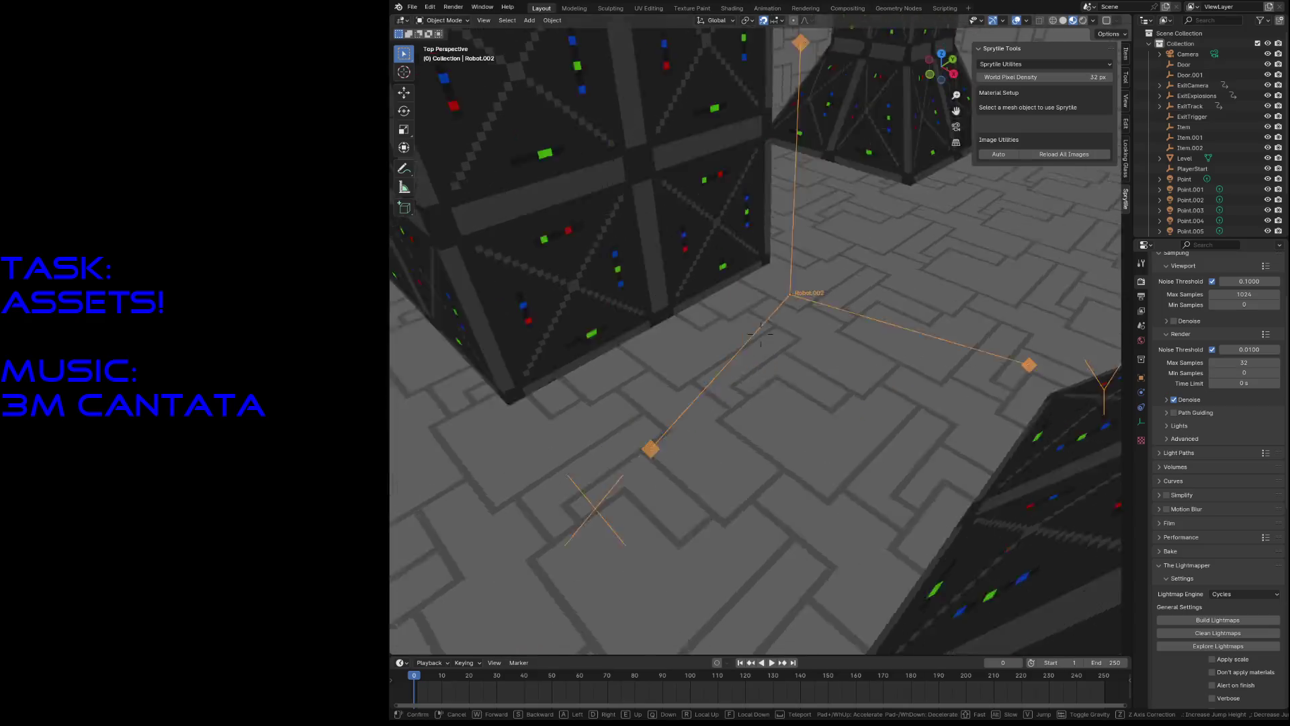
key(s)
click(740, 376)
Step: Duplicate the robot as Robot.003 and move it 1.875 m in X and 4.6875 m in Z into the dark room
key(shift+d)
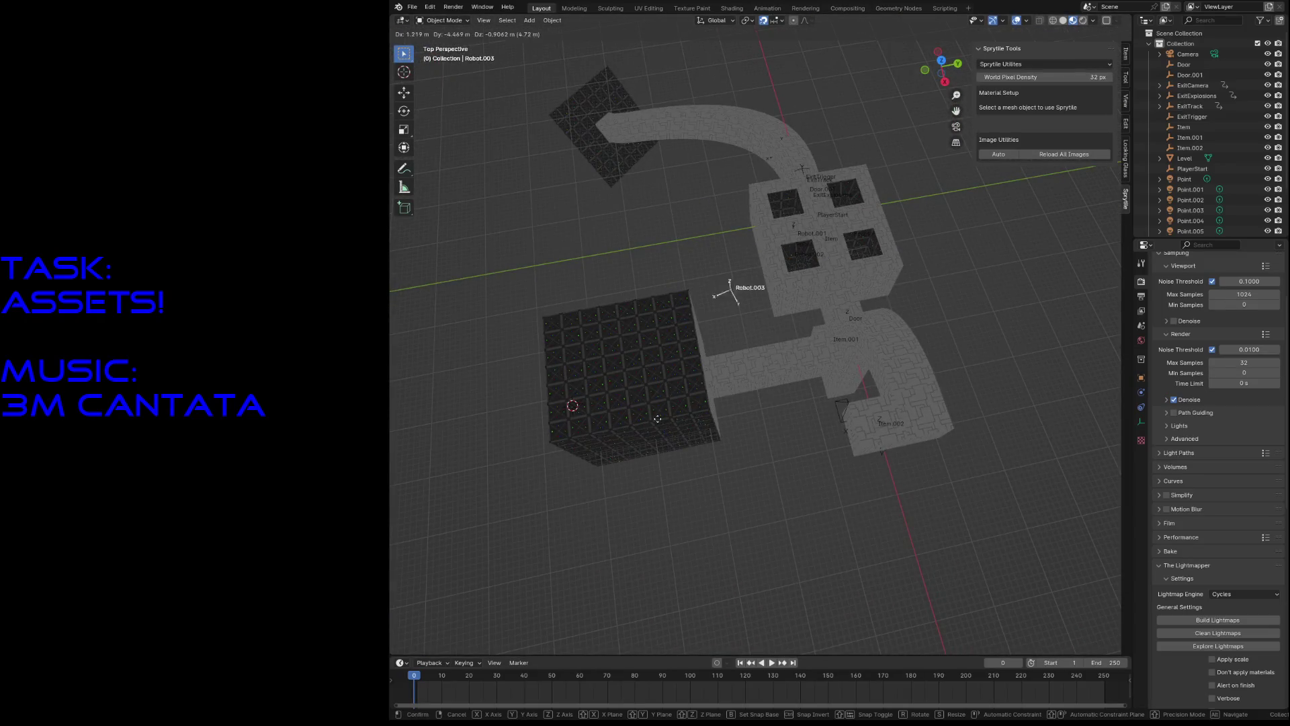
click(580, 507)
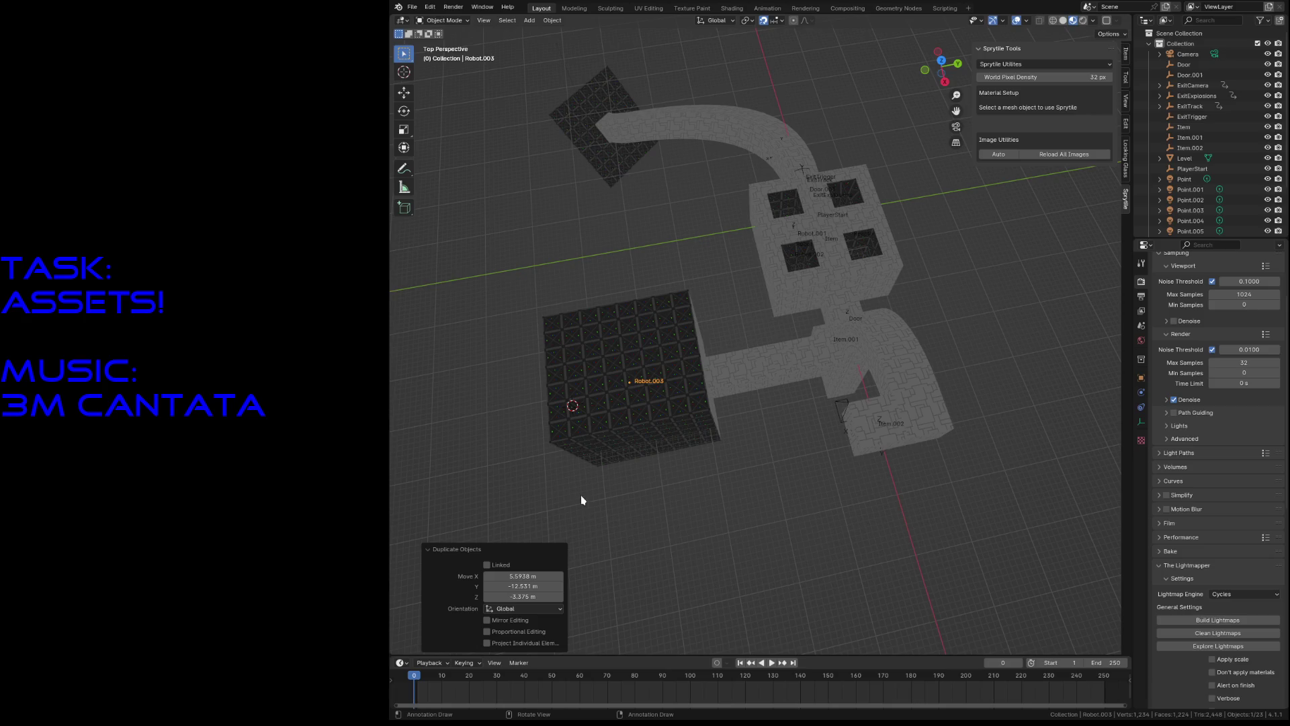
key(KP_Decimal)
key(KP_1)
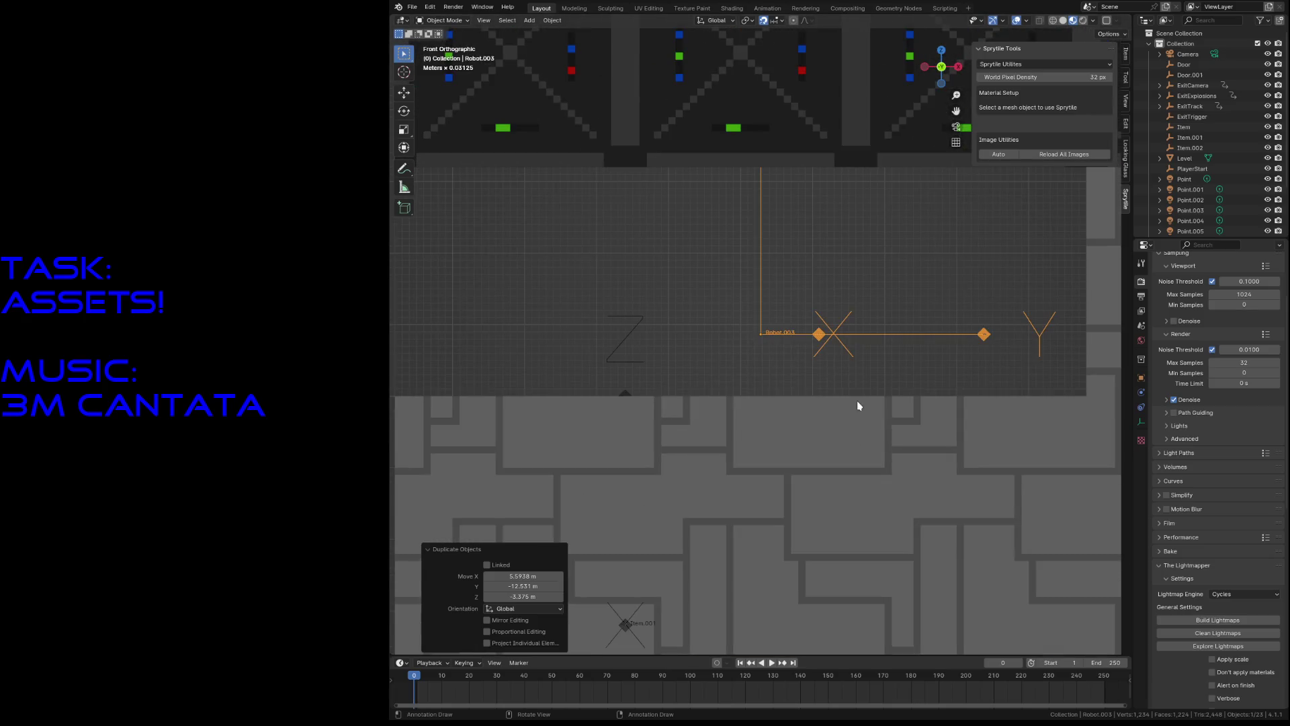
scroll(839, 444, down, 5)
key(g)
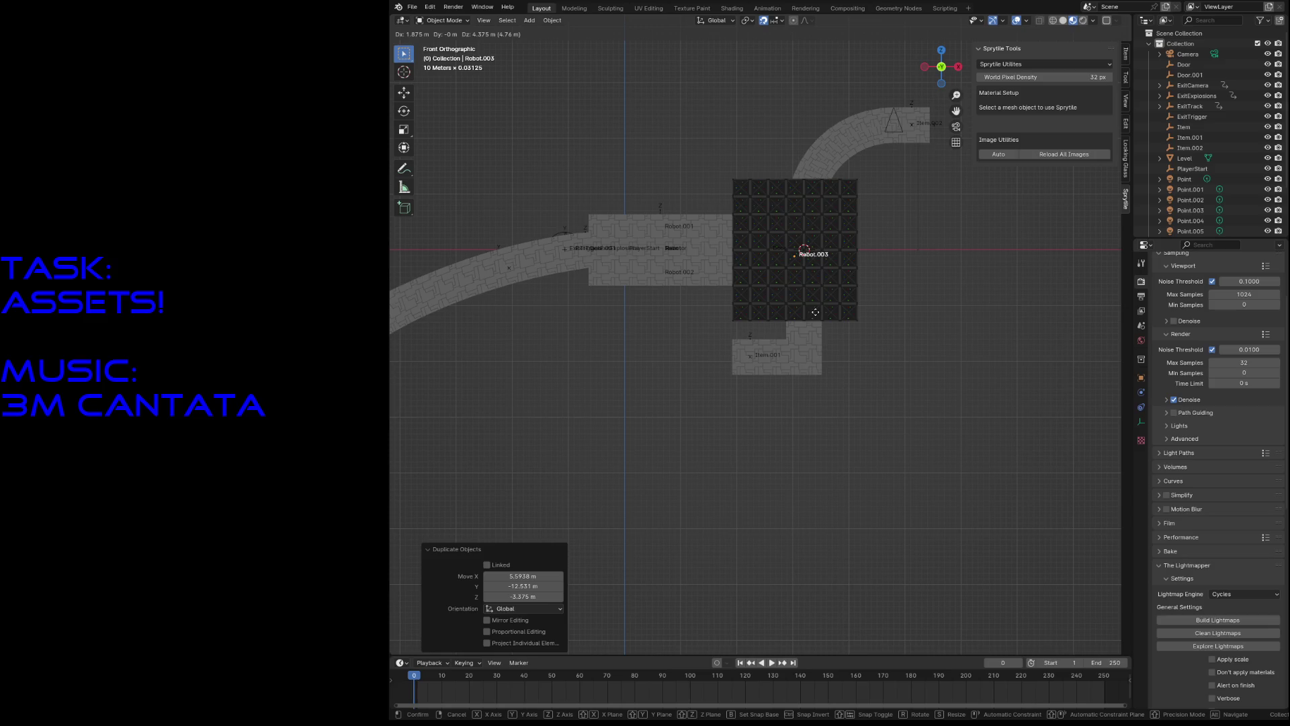
click(815, 311)
Step: Fly toward Robot.003 to check its placement inside the dark-tiled room
key(shift+grave)
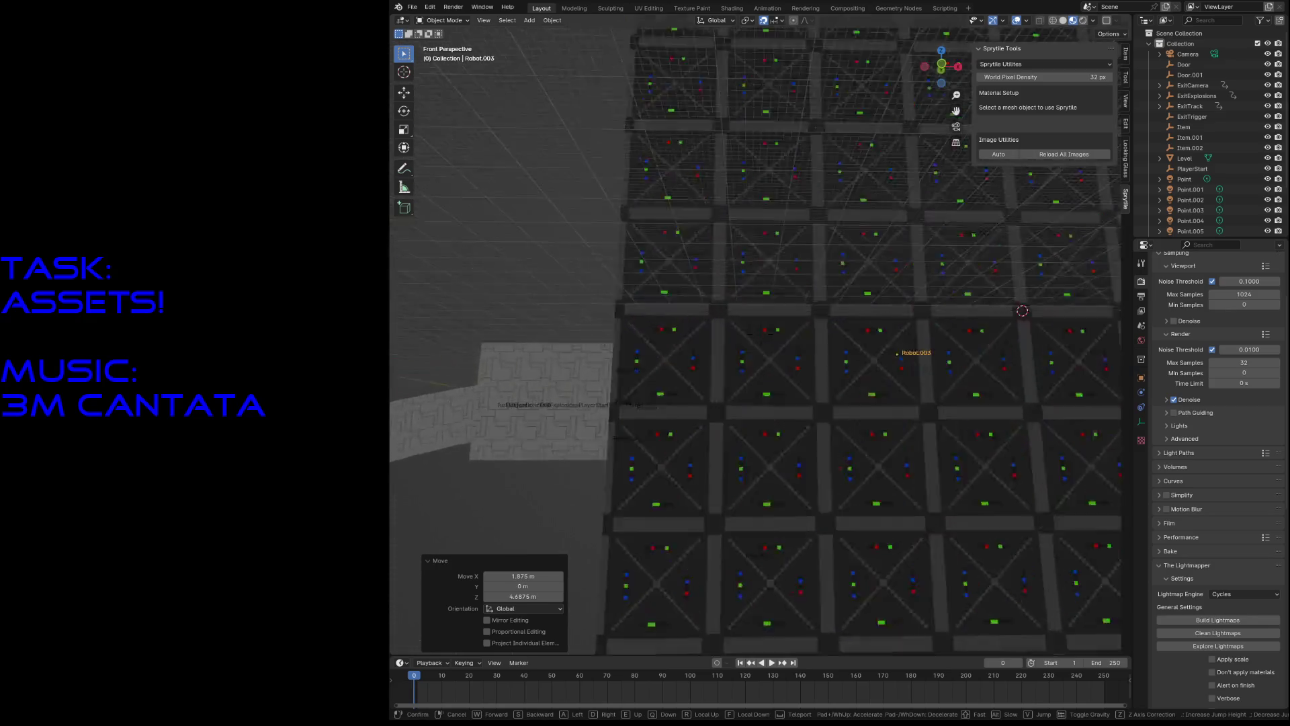
key(w)
click(815, 311)
scroll(1195, 601, down, 3)
scroll(1196, 600, down, 10)
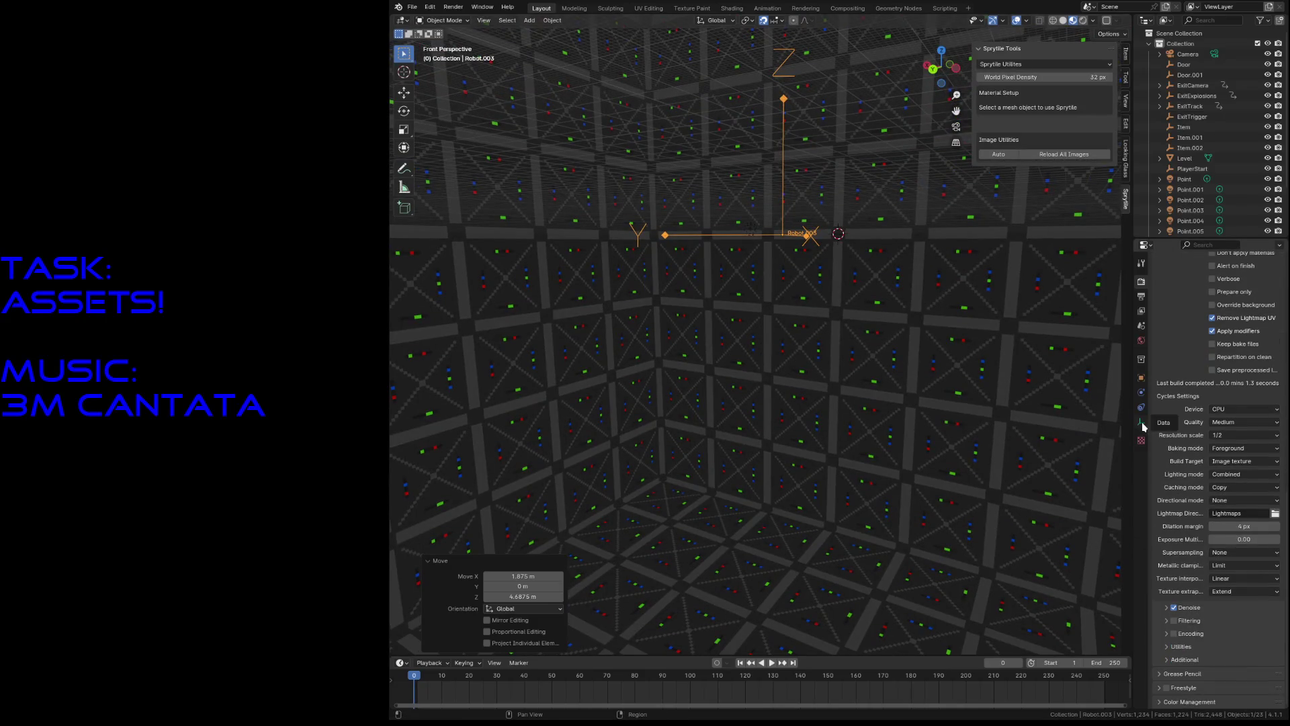
Step: Change Robot.003's robot_desc from rocket to boss (robot_boss.cfg), save, and view the File export formats
click(1141, 377)
click(1246, 633)
drag(1244, 633, 1231, 630)
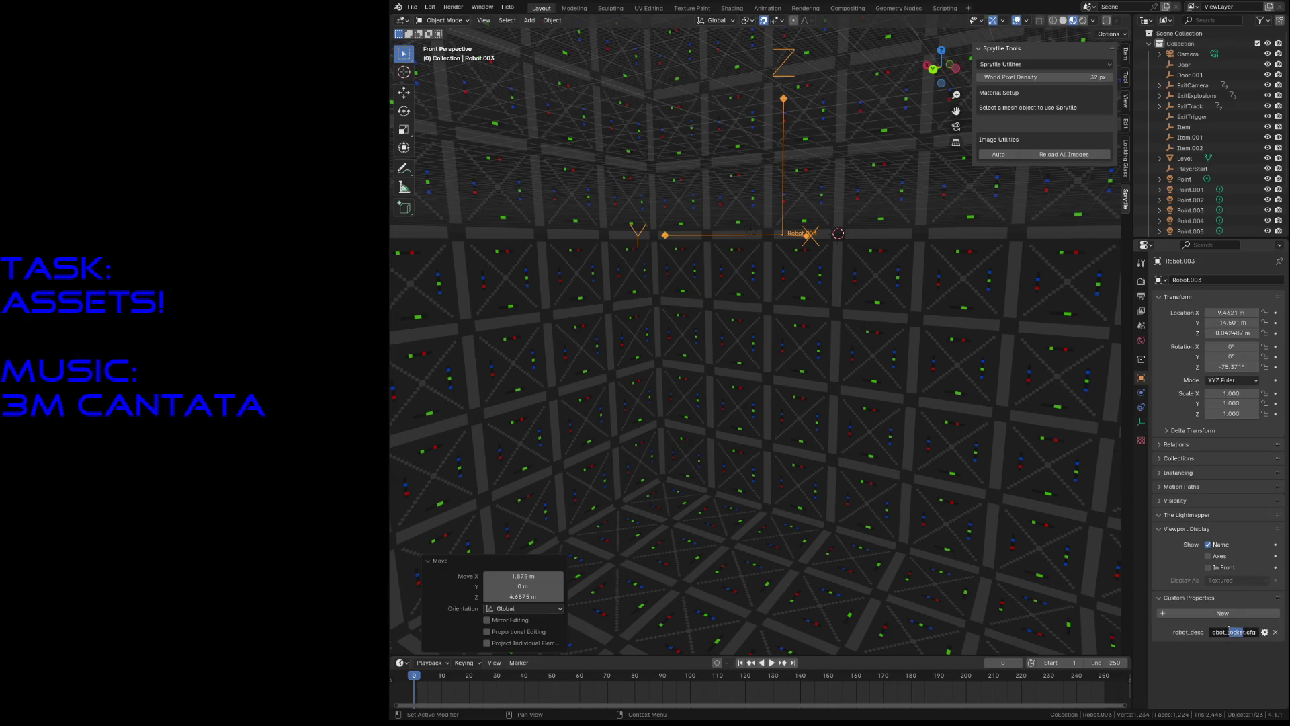
text(boss)
key(Return)
key(ctrl+s)
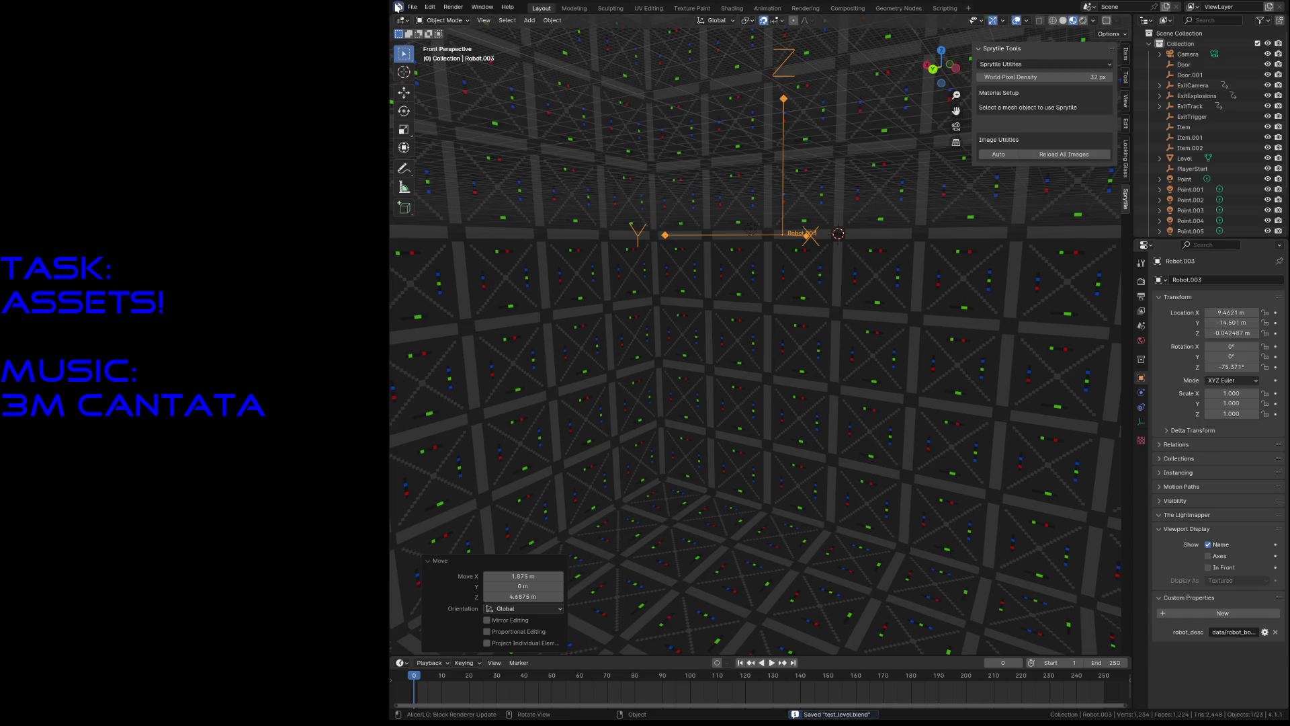
click(411, 6)
mouse_move(428, 166)
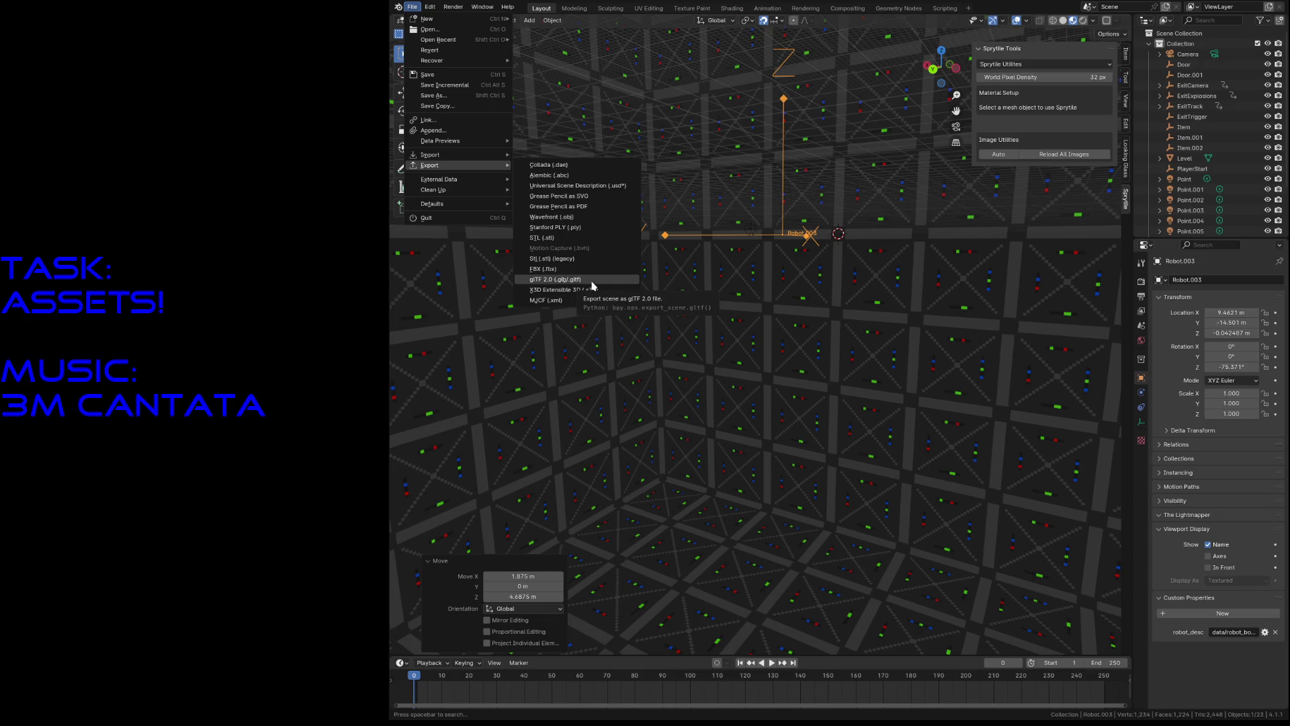
Step: Close the export list without exporting anything and save test_level.blend
click(411, 6)
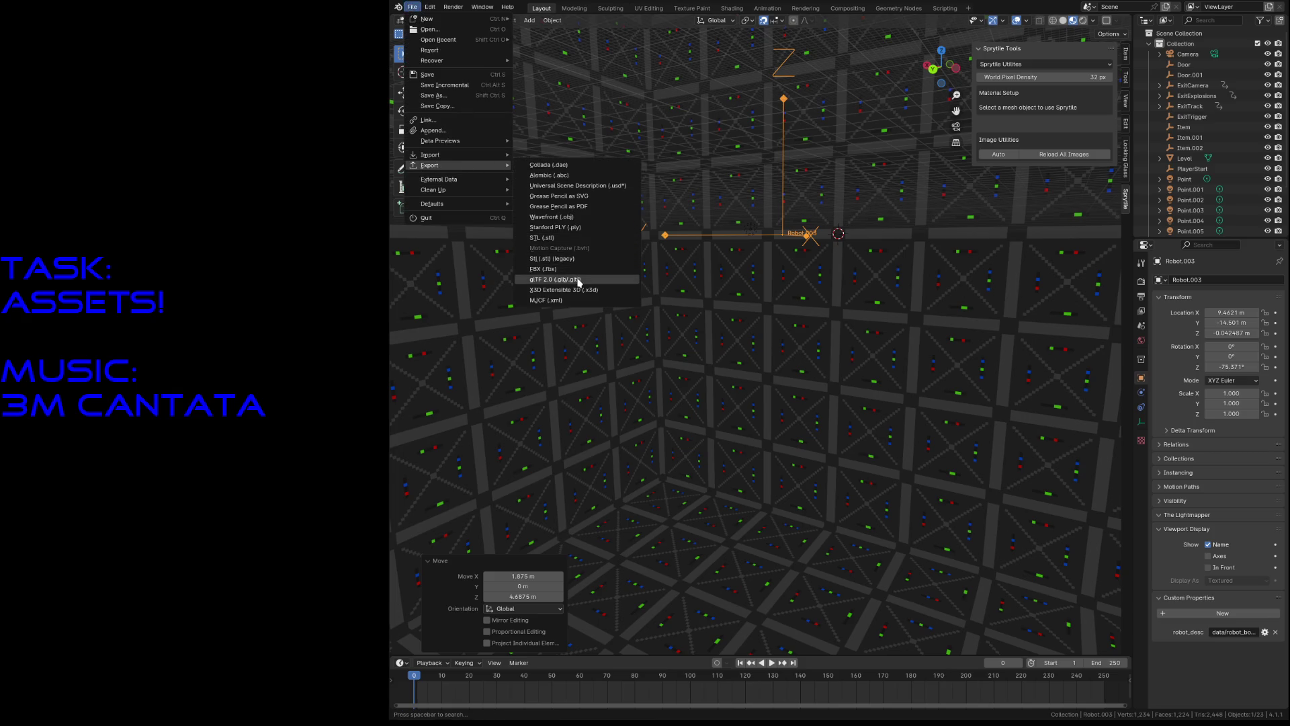
click(576, 281)
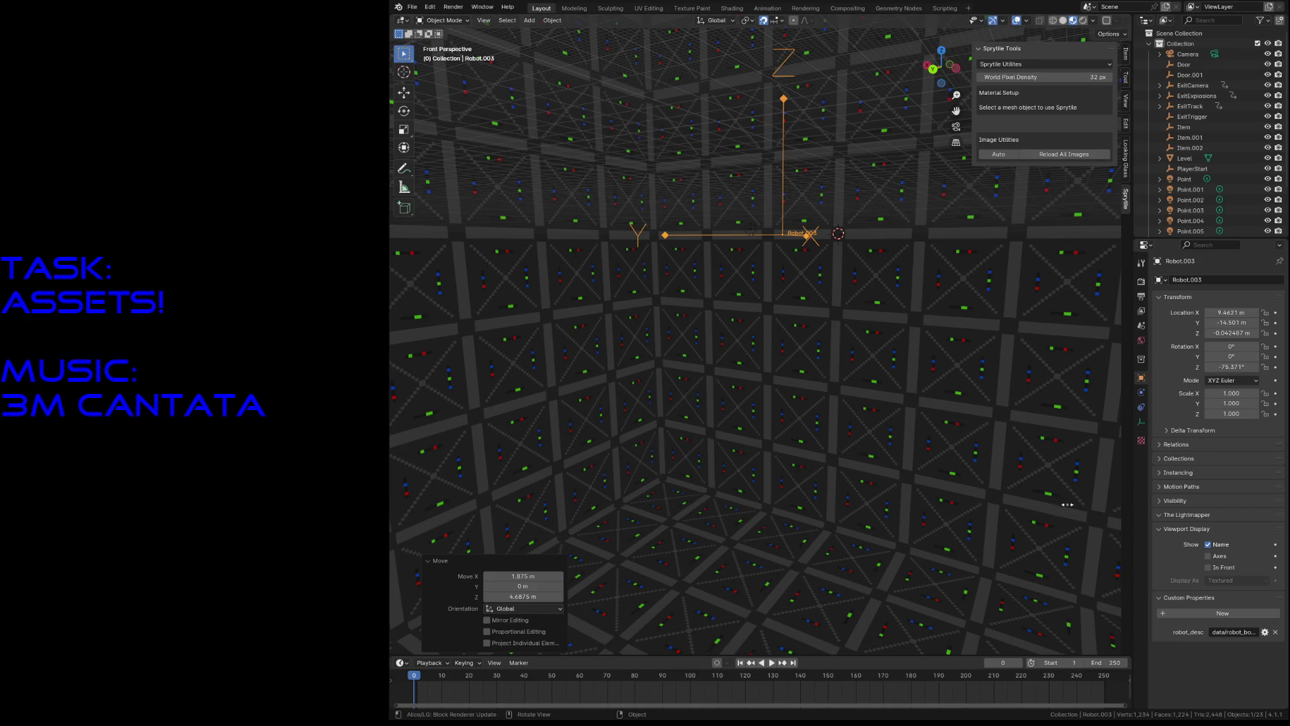
key(ctrl+s)
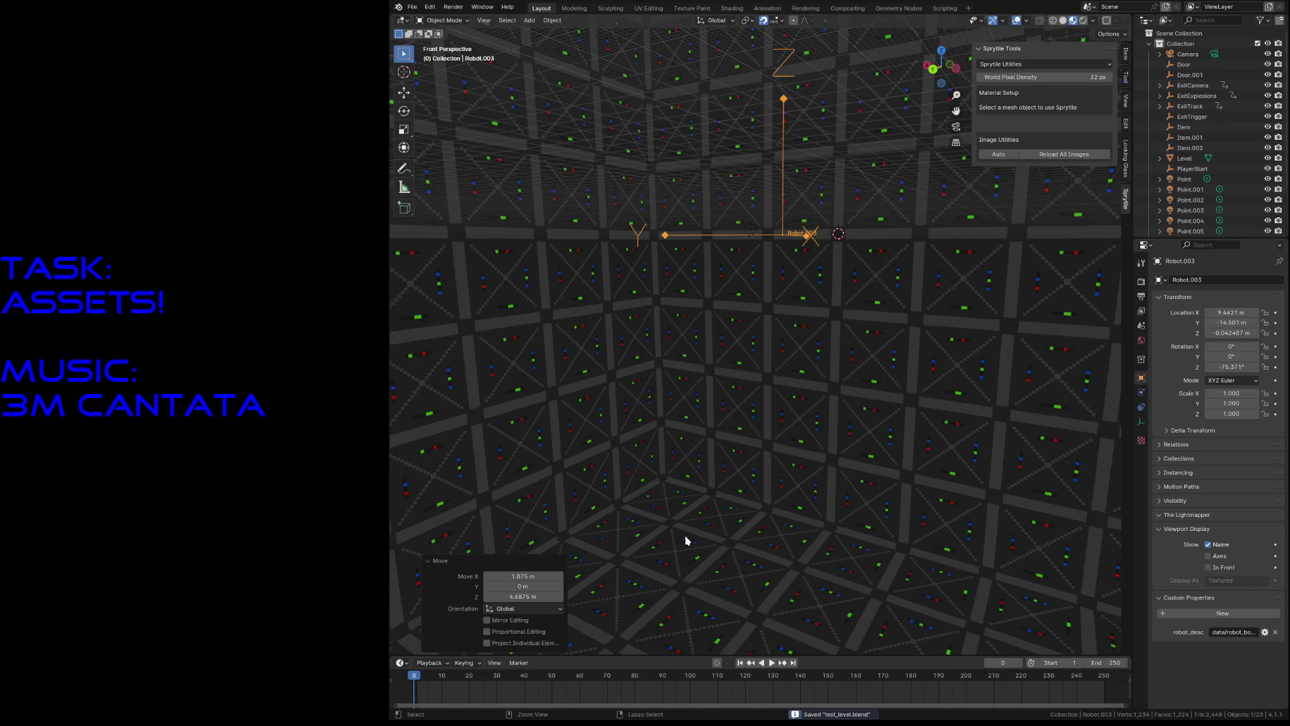
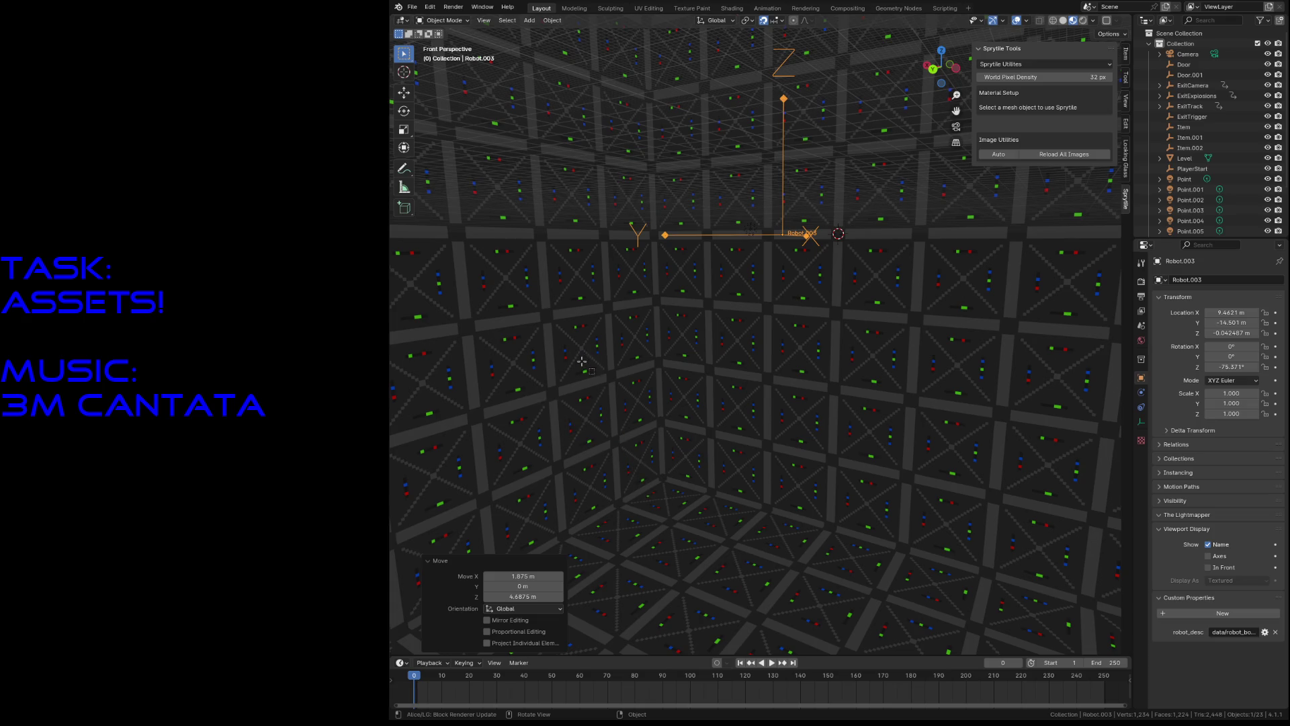
Step: Select the Level mesh and enter Edit Mode in the UV Editing workspace
click(651, 114)
scroll(742, 299, down, 8)
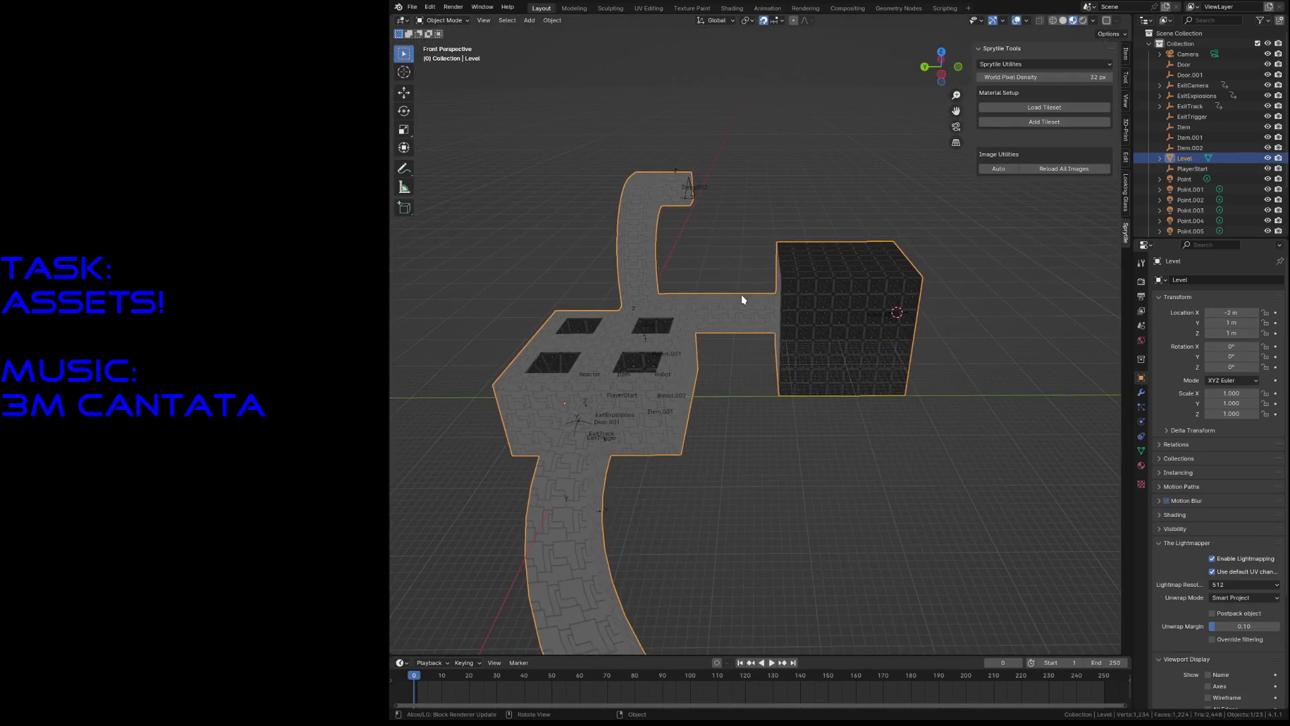
key(Tab)
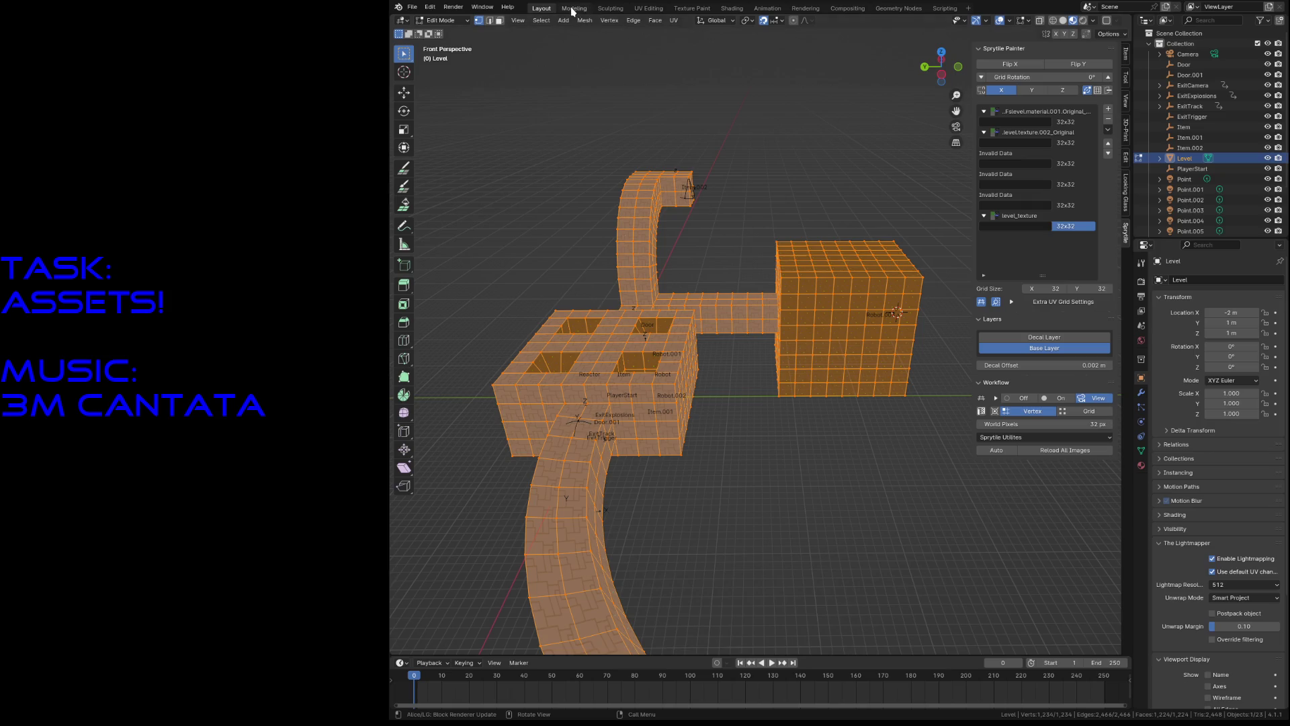
click(645, 9)
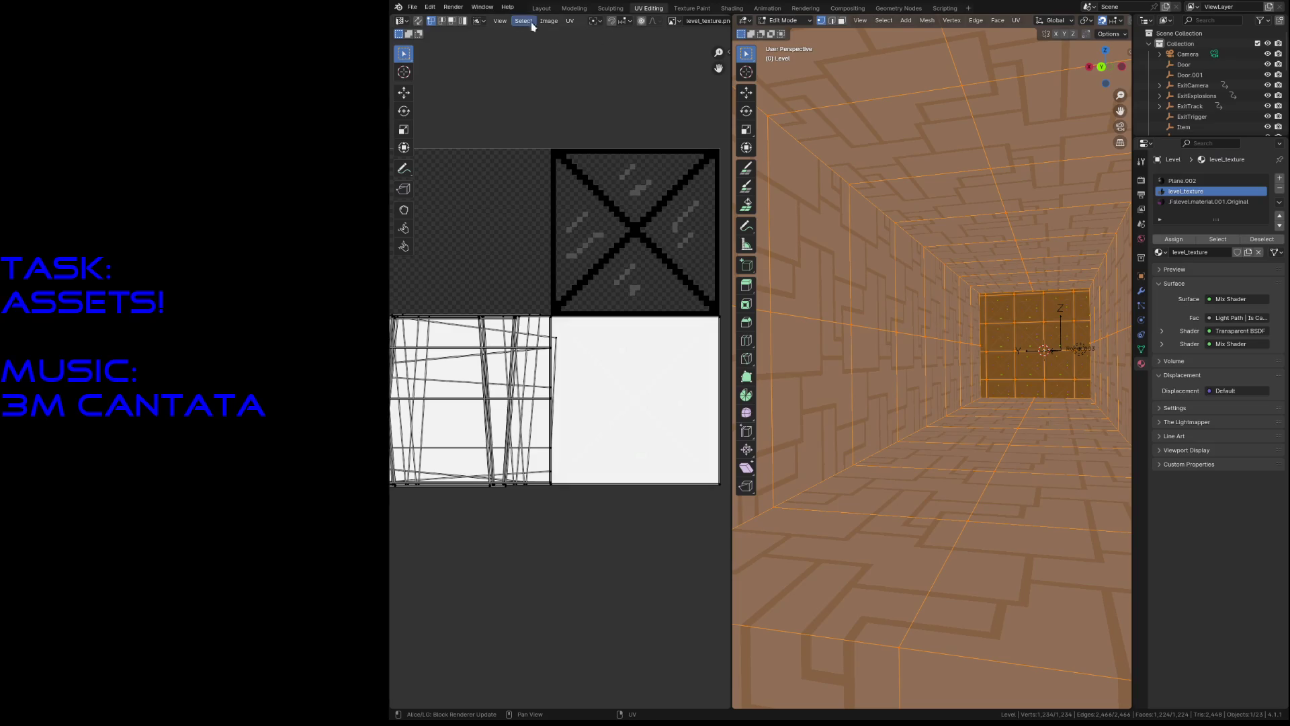
Step: Display the Level_baked image under the mesh's UVMap_Lightmap layout
click(566, 20)
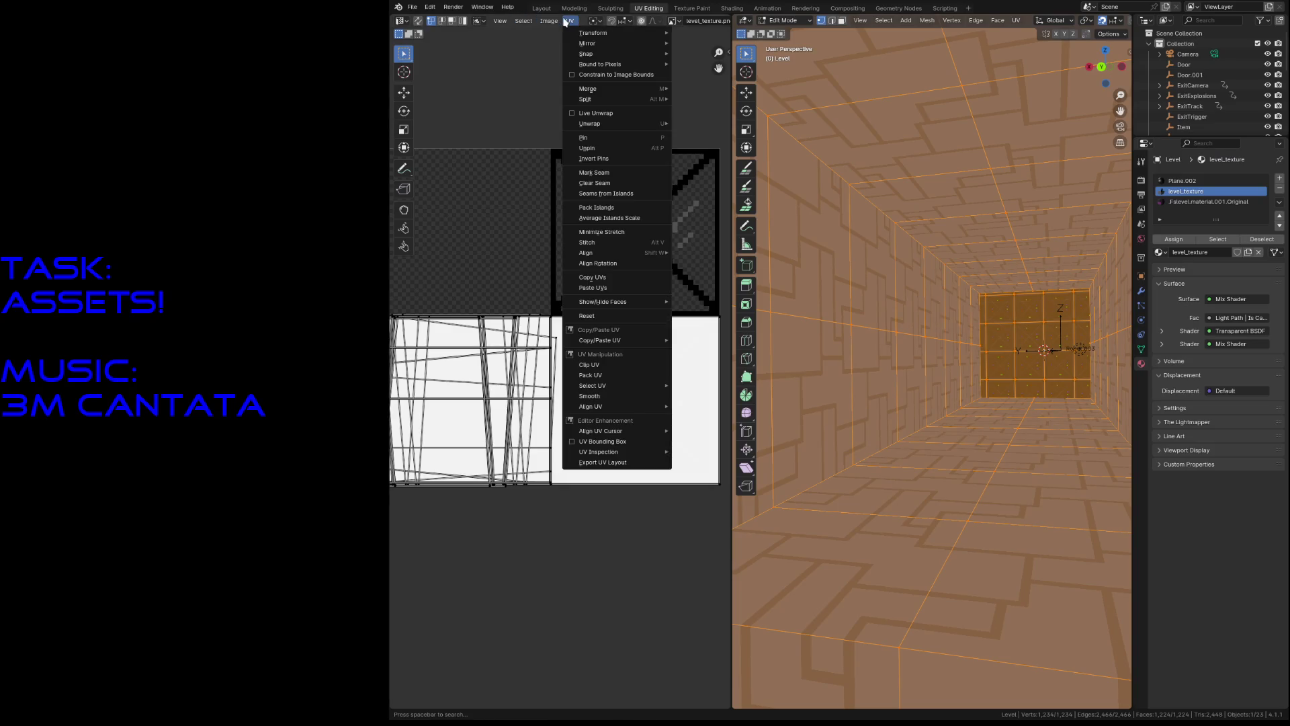
click(672, 21)
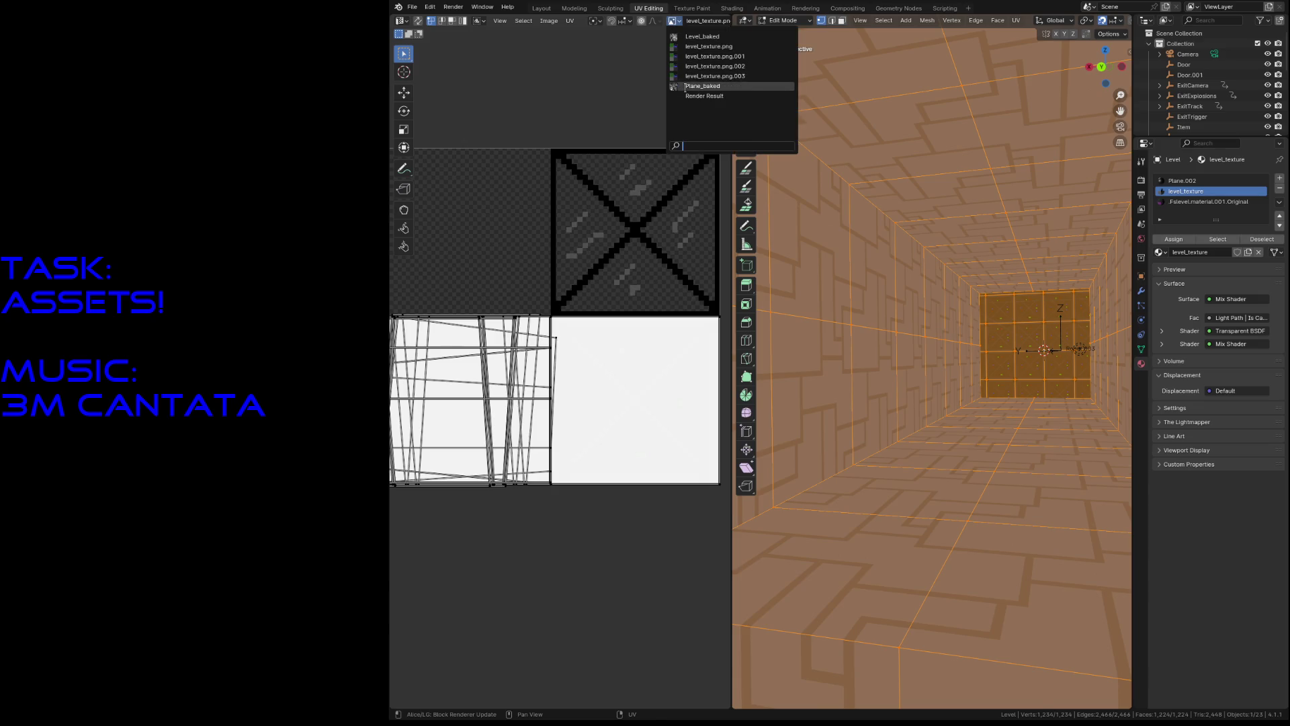
click(702, 36)
scroll(620, 204, down, 3)
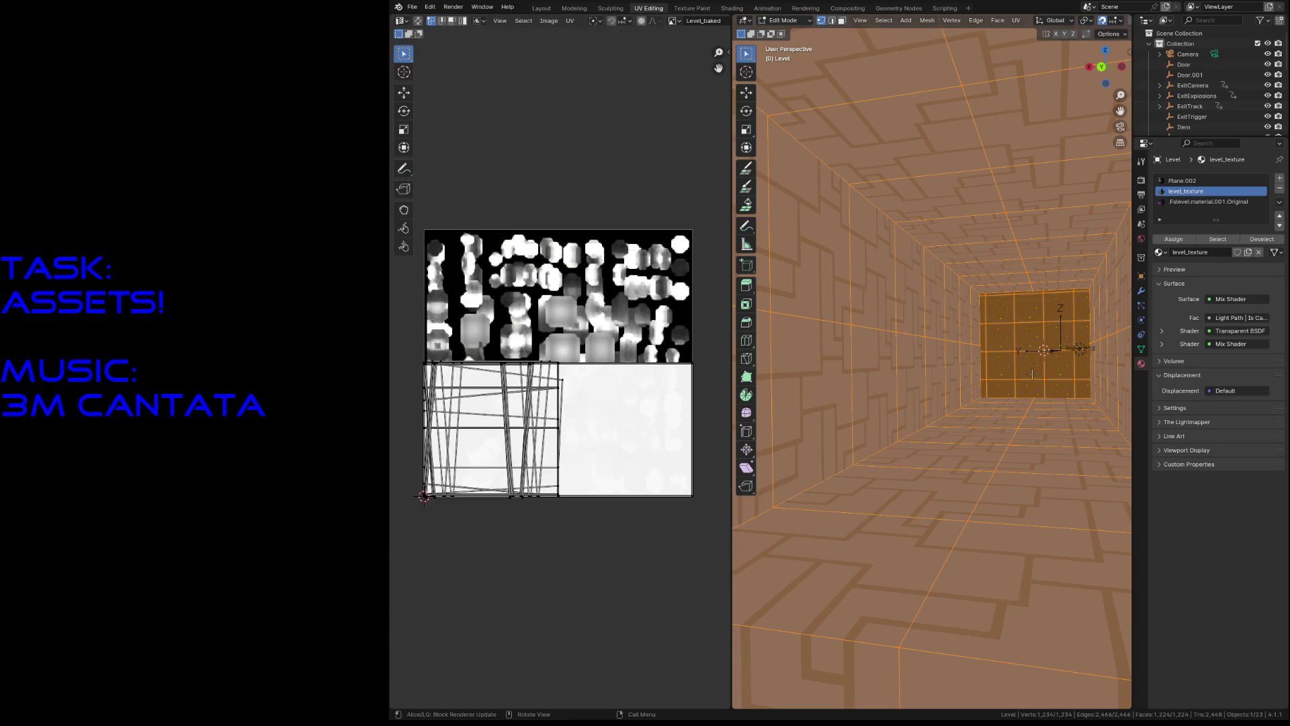
click(1141, 349)
click(1197, 365)
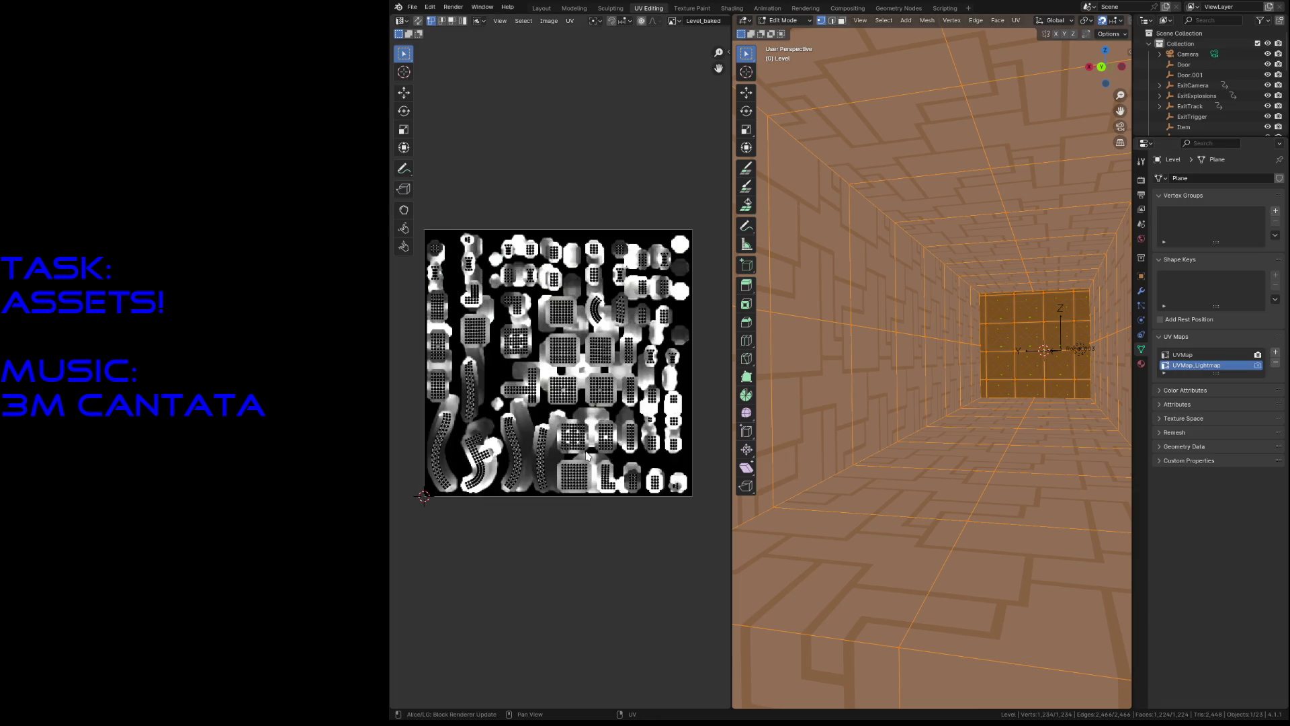
Step: Zoom around the Level_baked lightmap, then bring up the World settings with Background strength 1.000
scroll(586, 456, up, 3)
scroll(608, 553, up, 1)
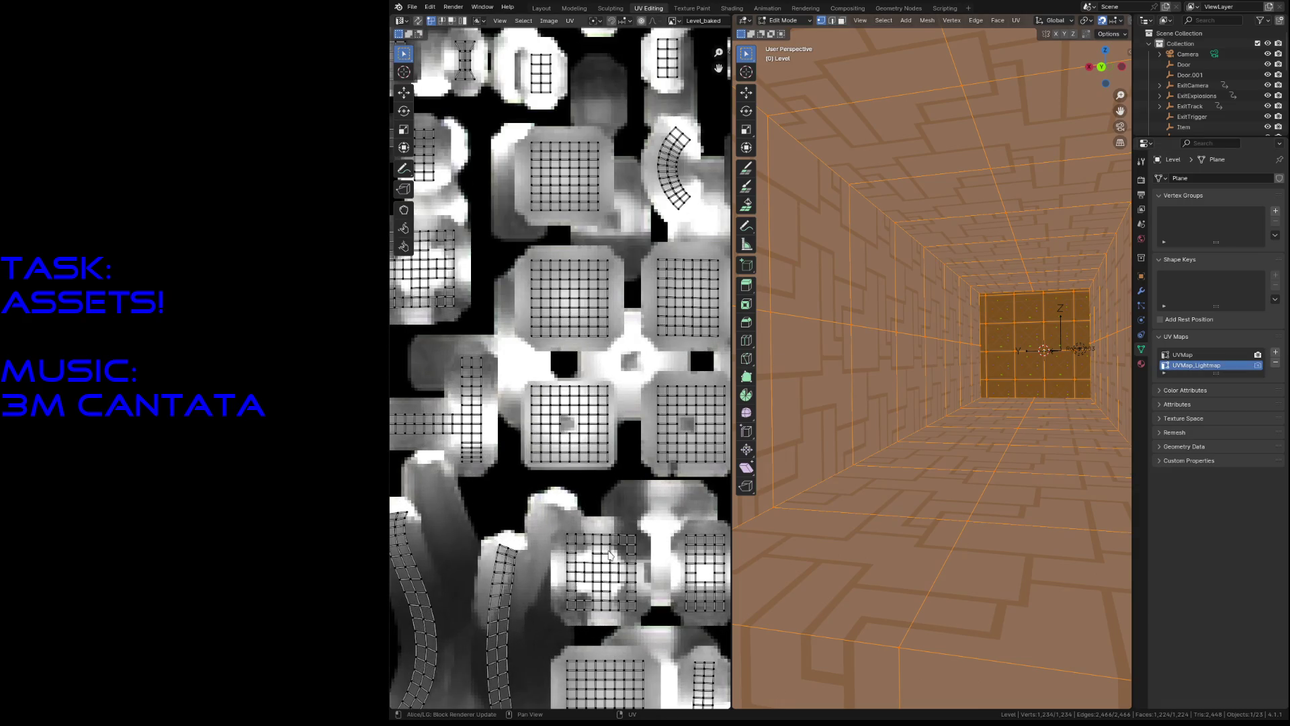
scroll(609, 554, down, 2)
scroll(609, 551, down, 1)
scroll(622, 309, up, 1)
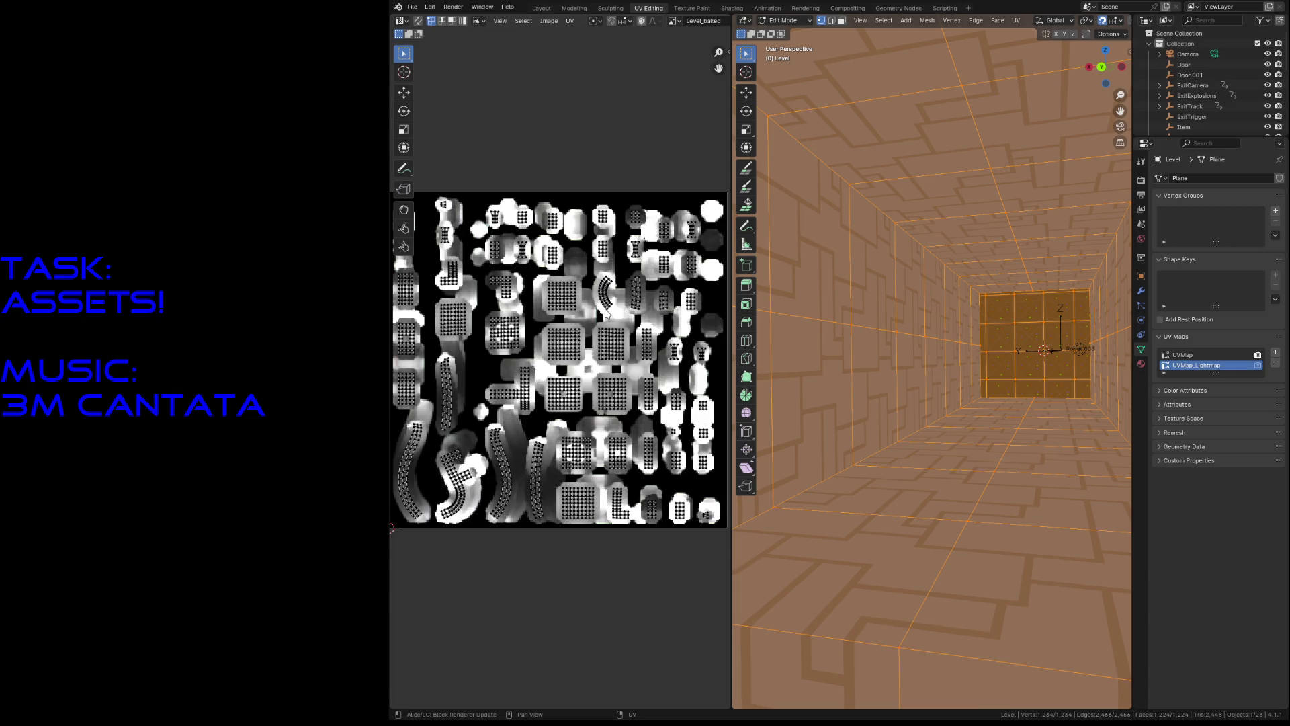
click(1142, 240)
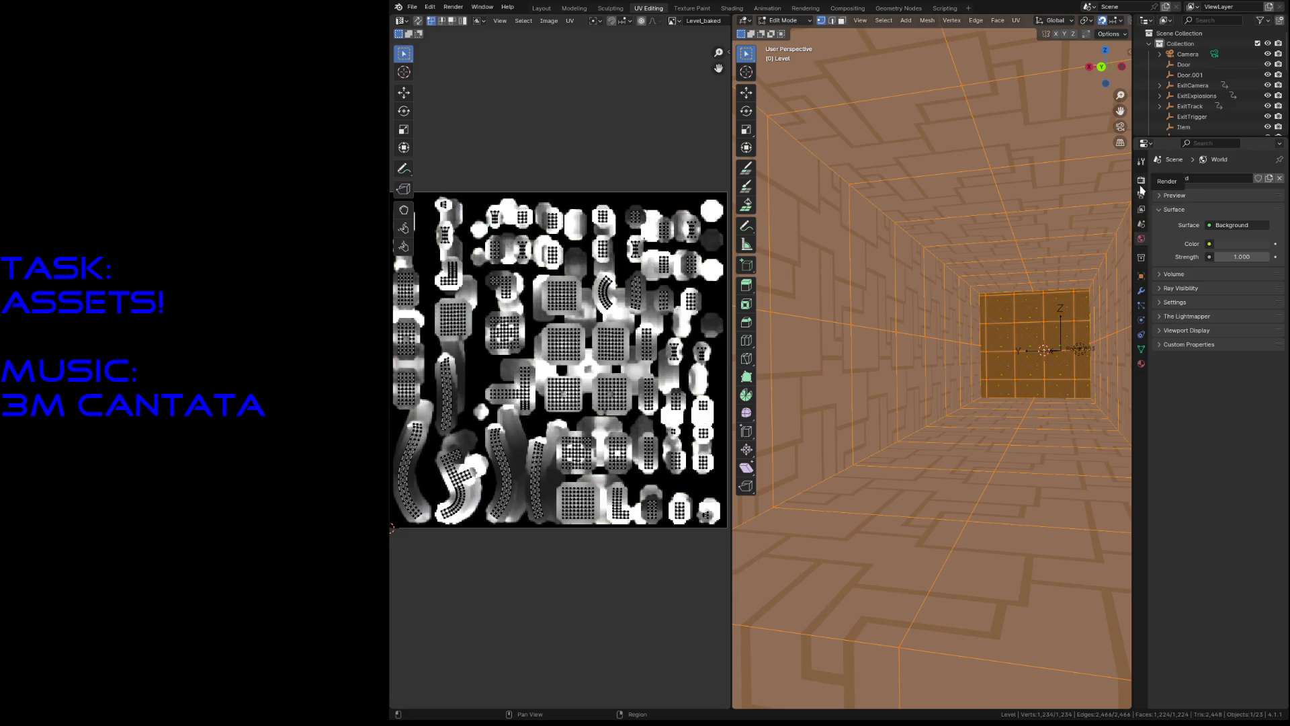
Step: Review The Lightmapper render settings, checking the resolution scale and build target options
click(1141, 190)
scroll(1239, 498, down, 10)
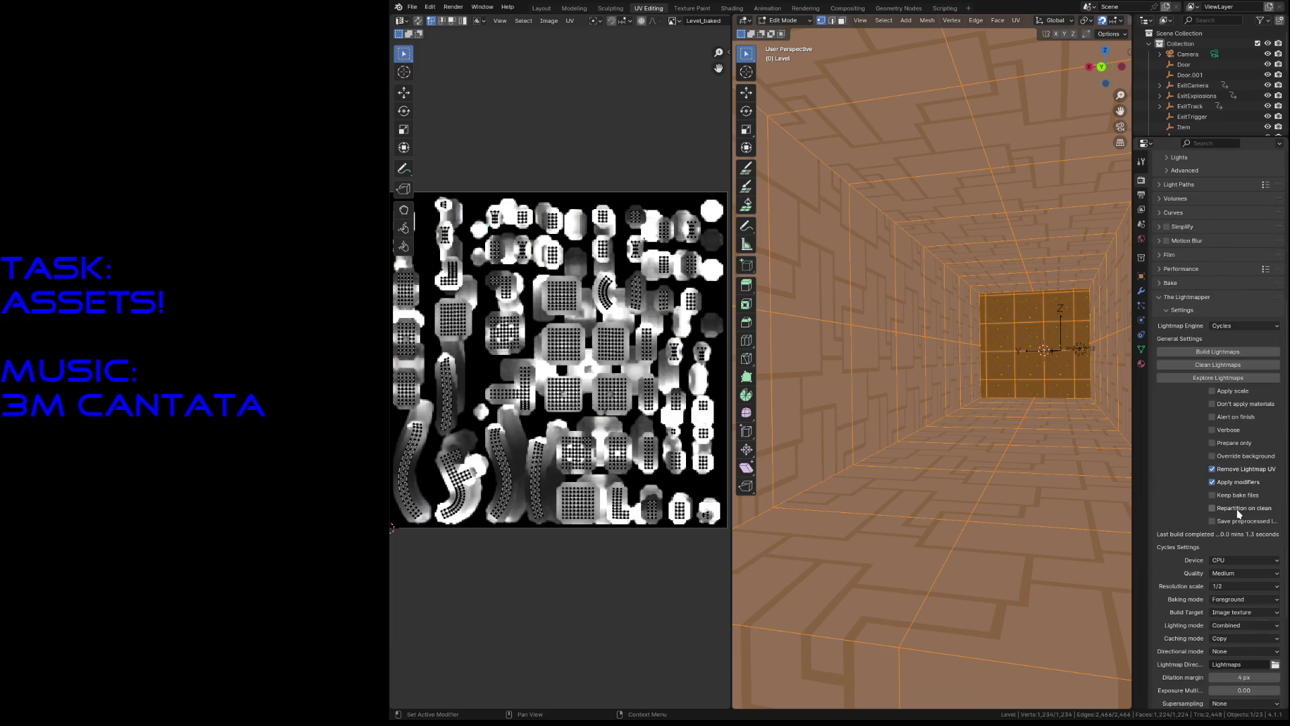
scroll(1237, 510, down, 2)
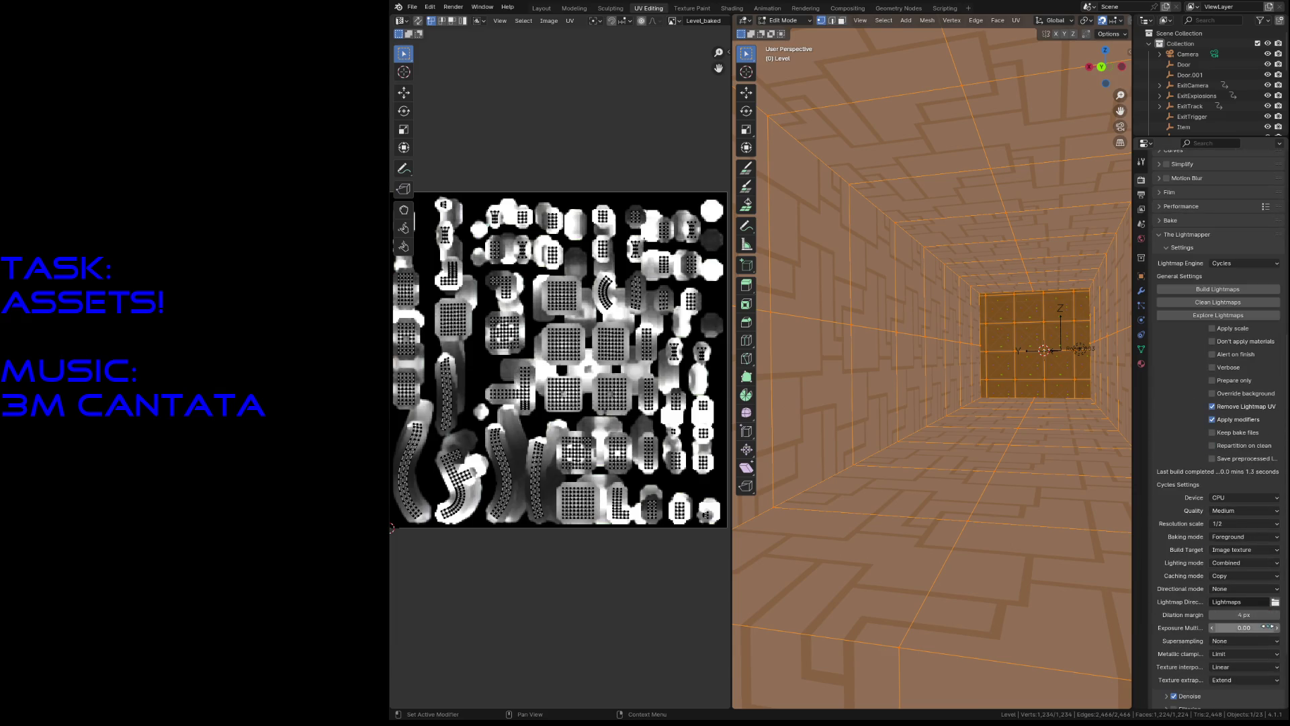
scroll(1267, 627, down, 3)
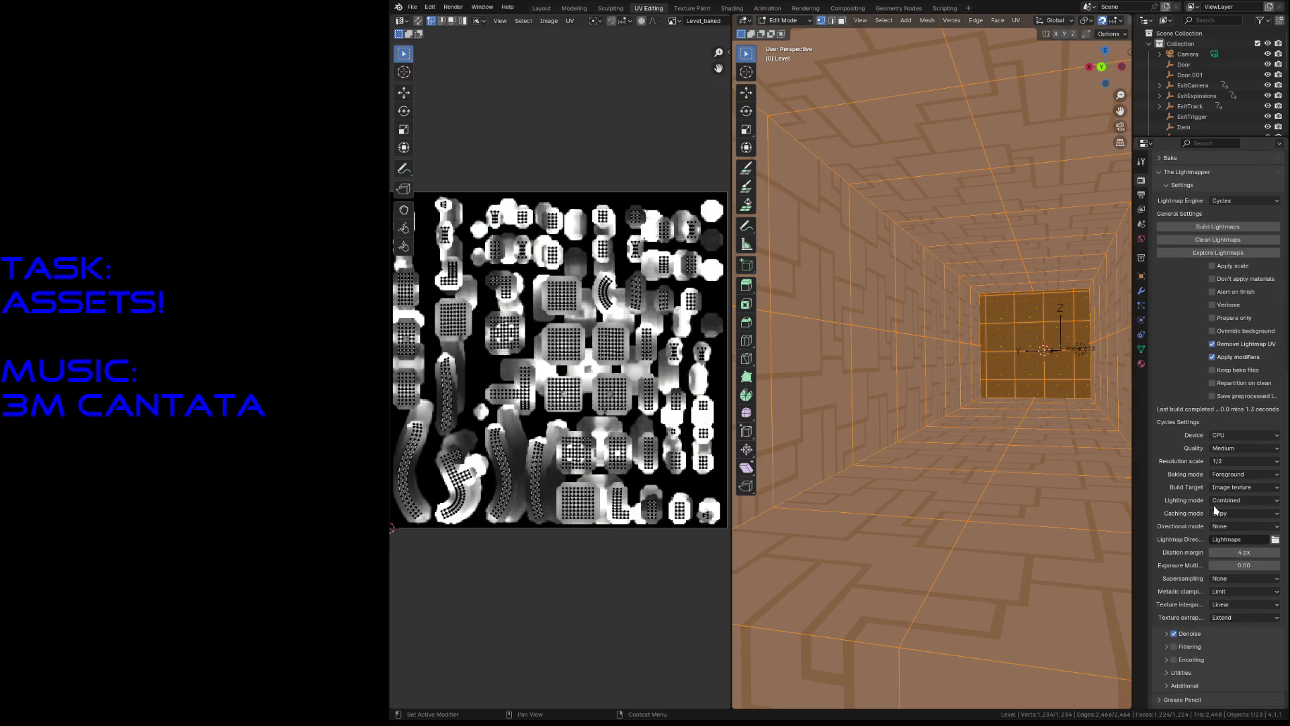
scroll(1173, 304, down, 1)
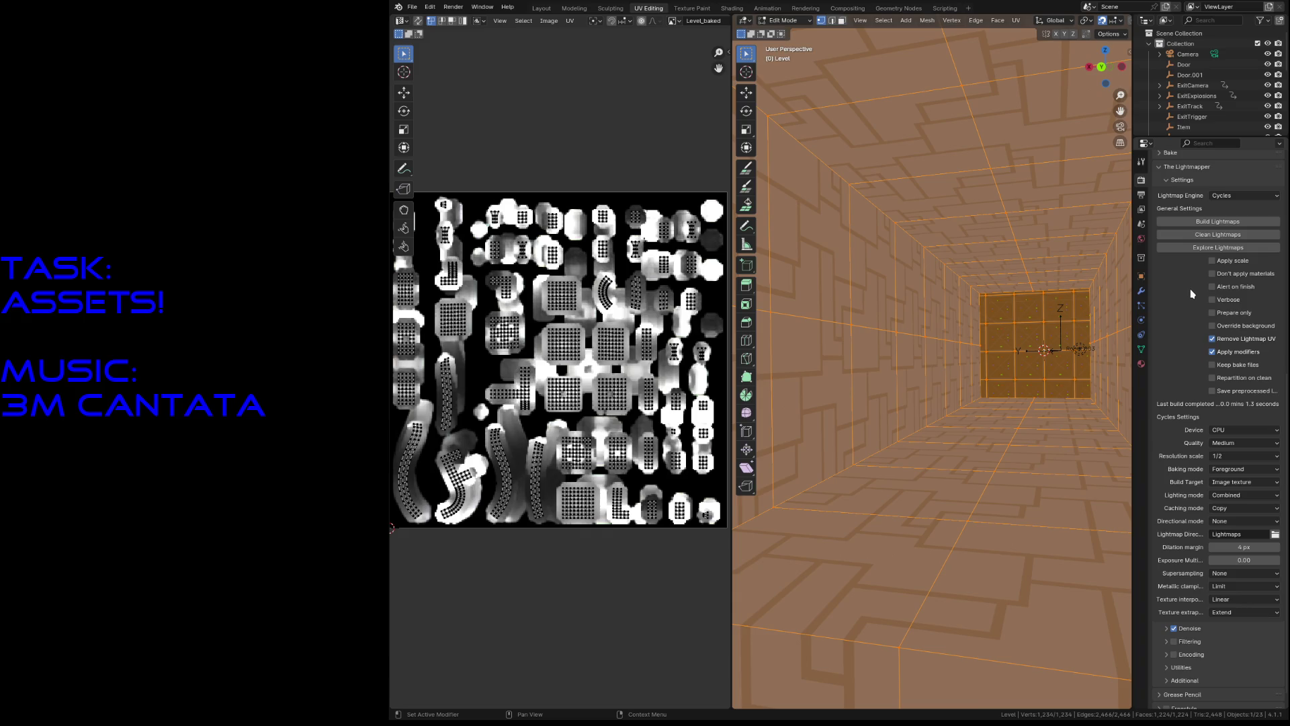
click(1219, 457)
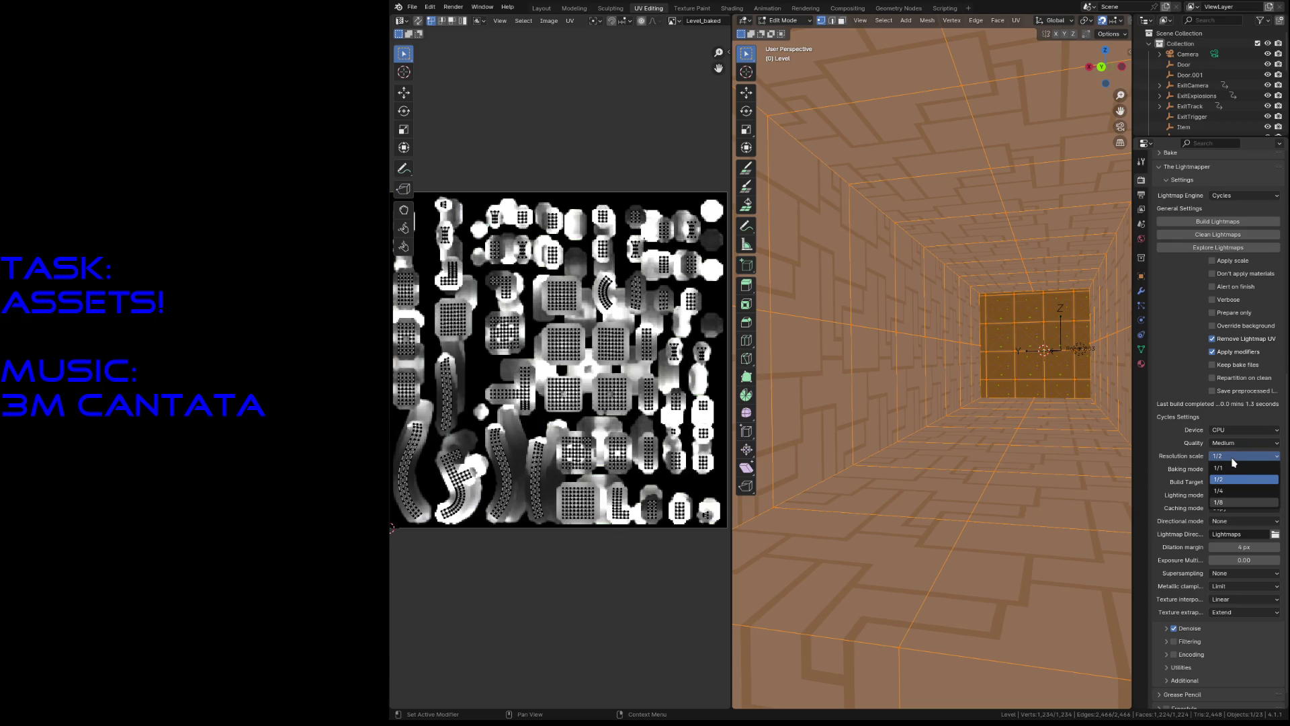
scroll(1187, 375, up, 5)
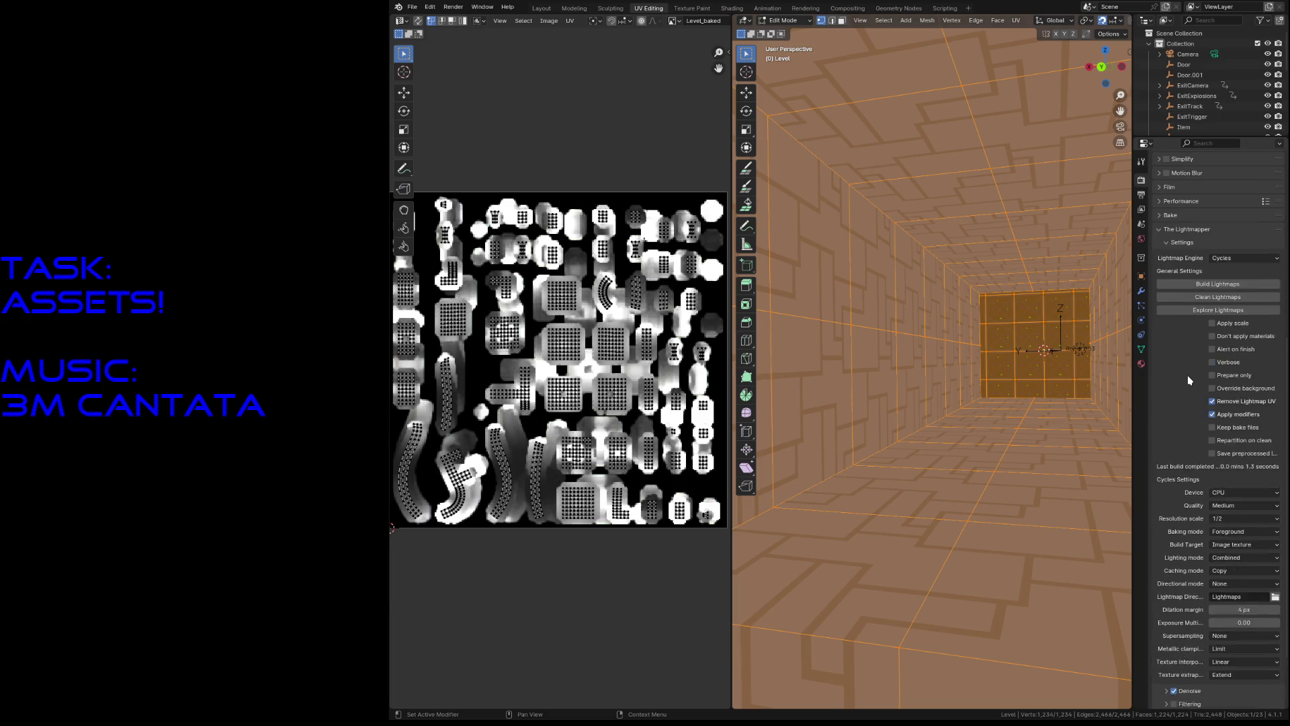
scroll(1187, 377, down, 5)
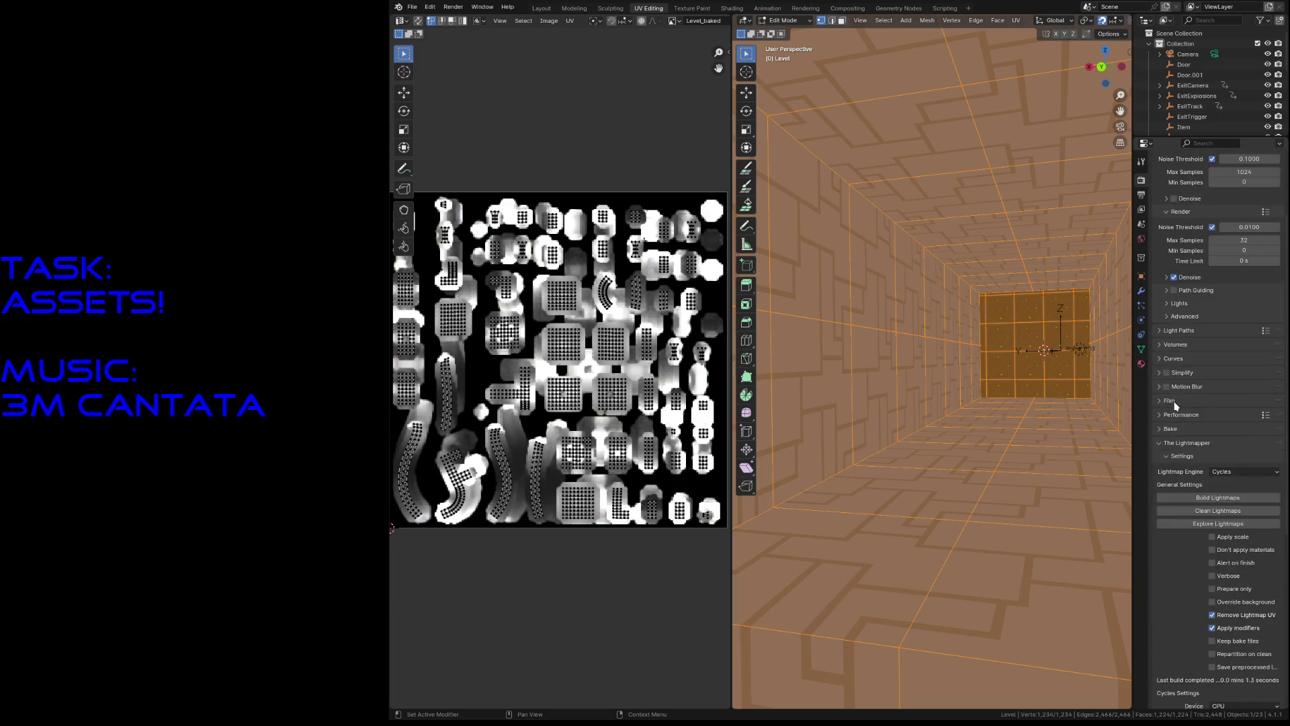
scroll(1175, 421, down, 2)
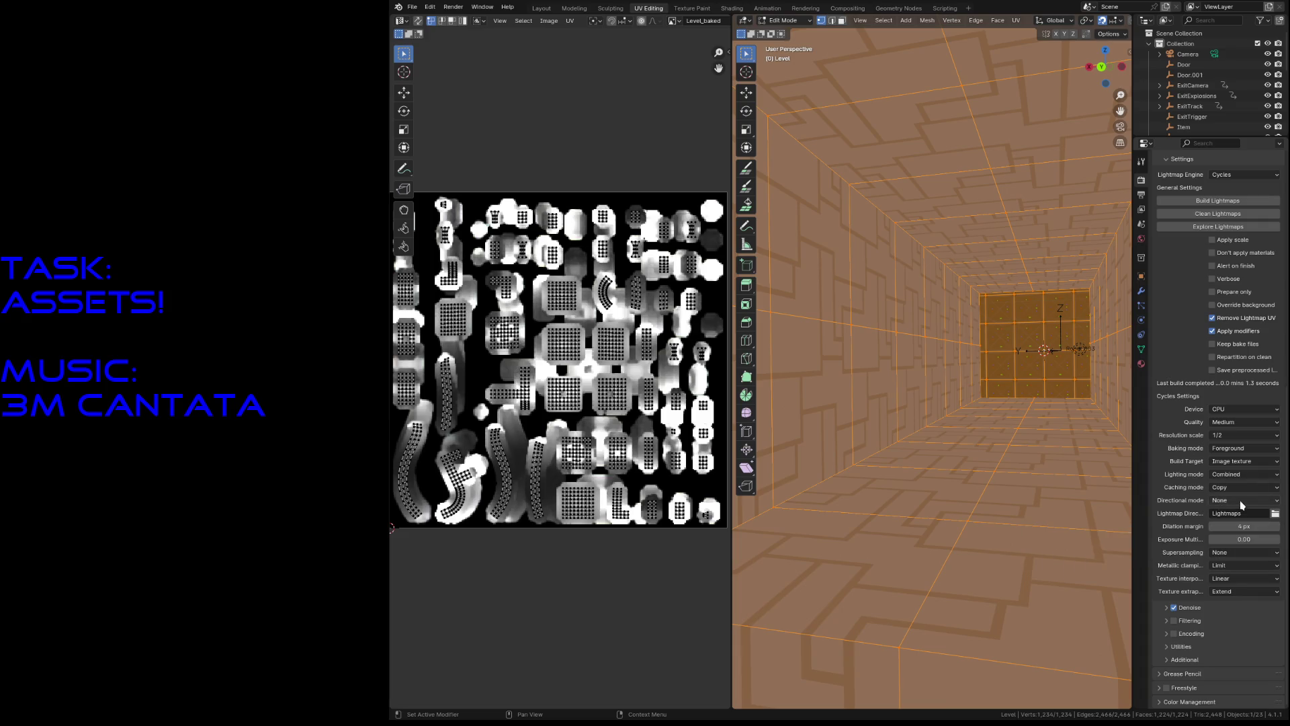
click(1240, 463)
Step: Set the Utilities lightmap resolution to 512 and save test_level.blend
click(1171, 661)
click(1167, 646)
scroll(1175, 642, down, 5)
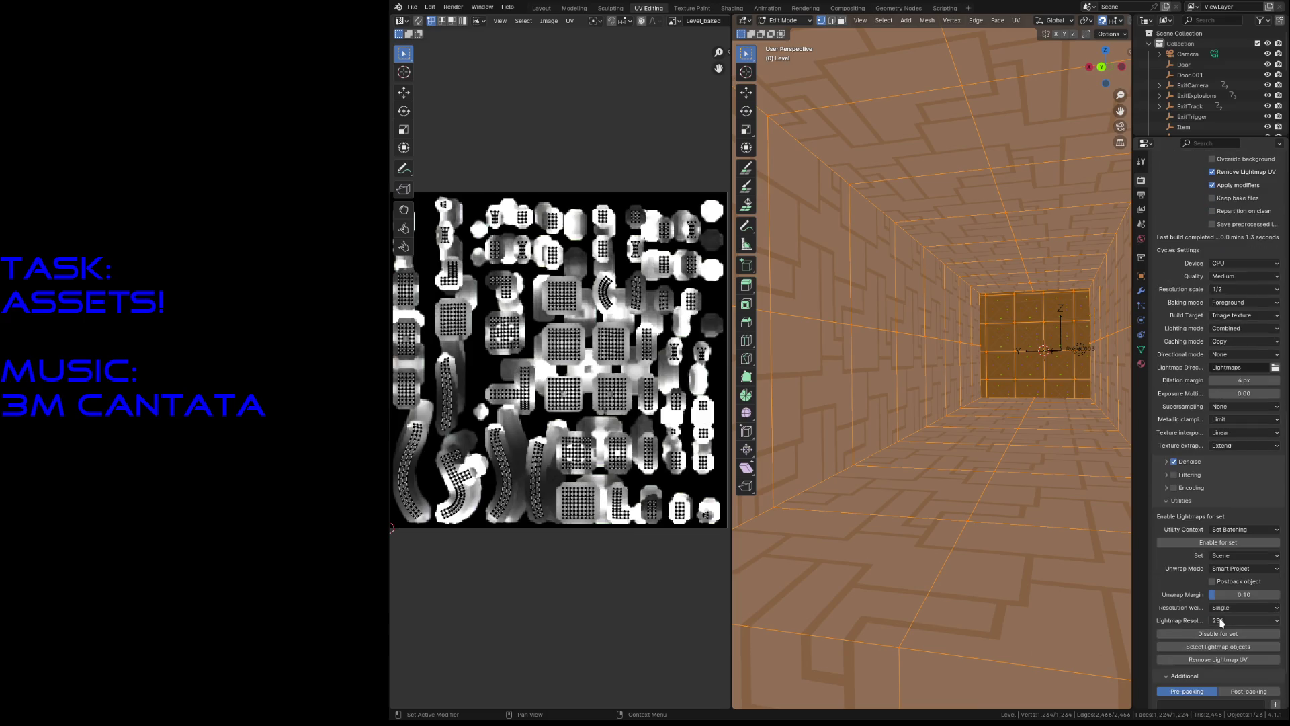
click(1222, 623)
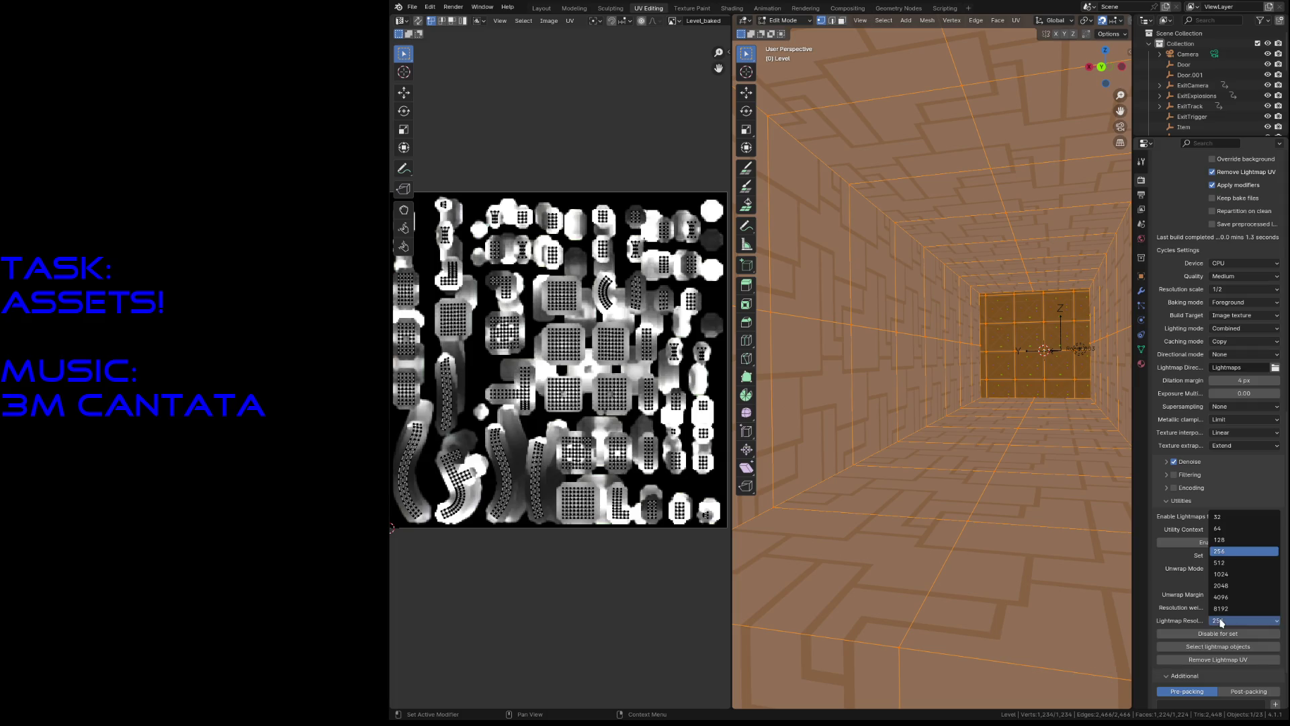
click(1222, 564)
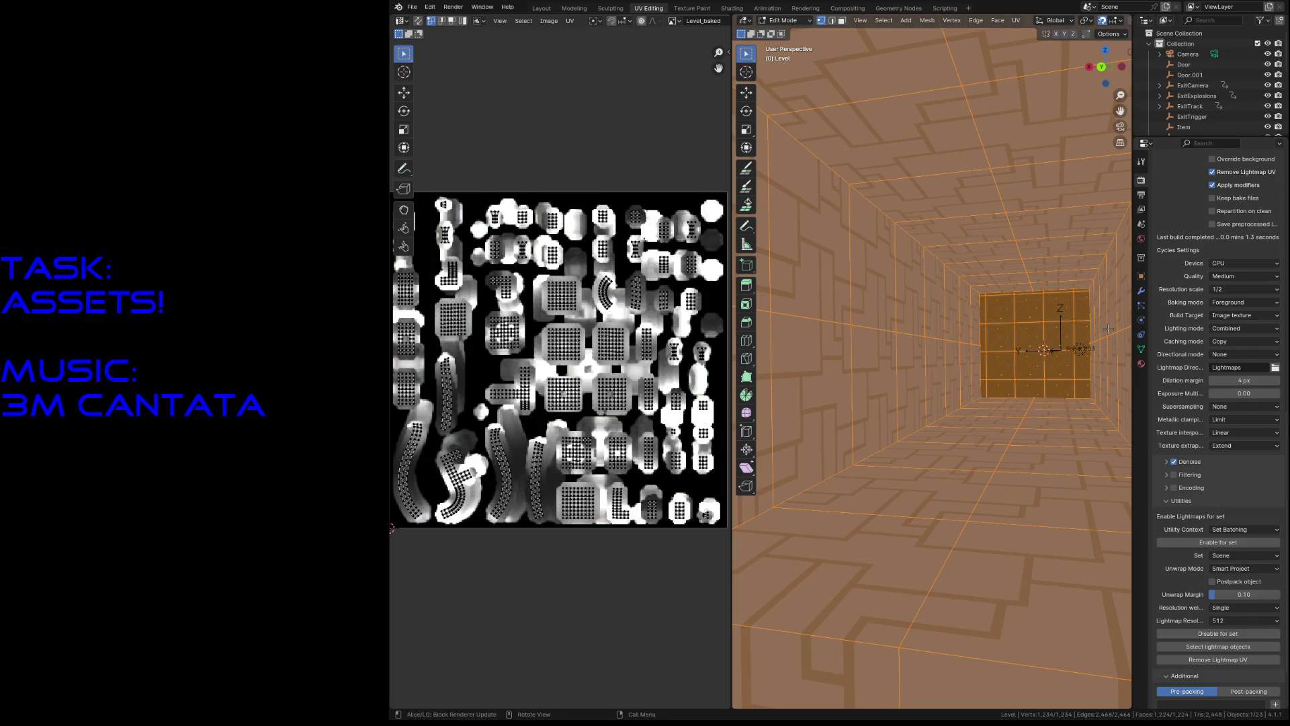
key(ctrl+s)
scroll(1191, 285, up, 6)
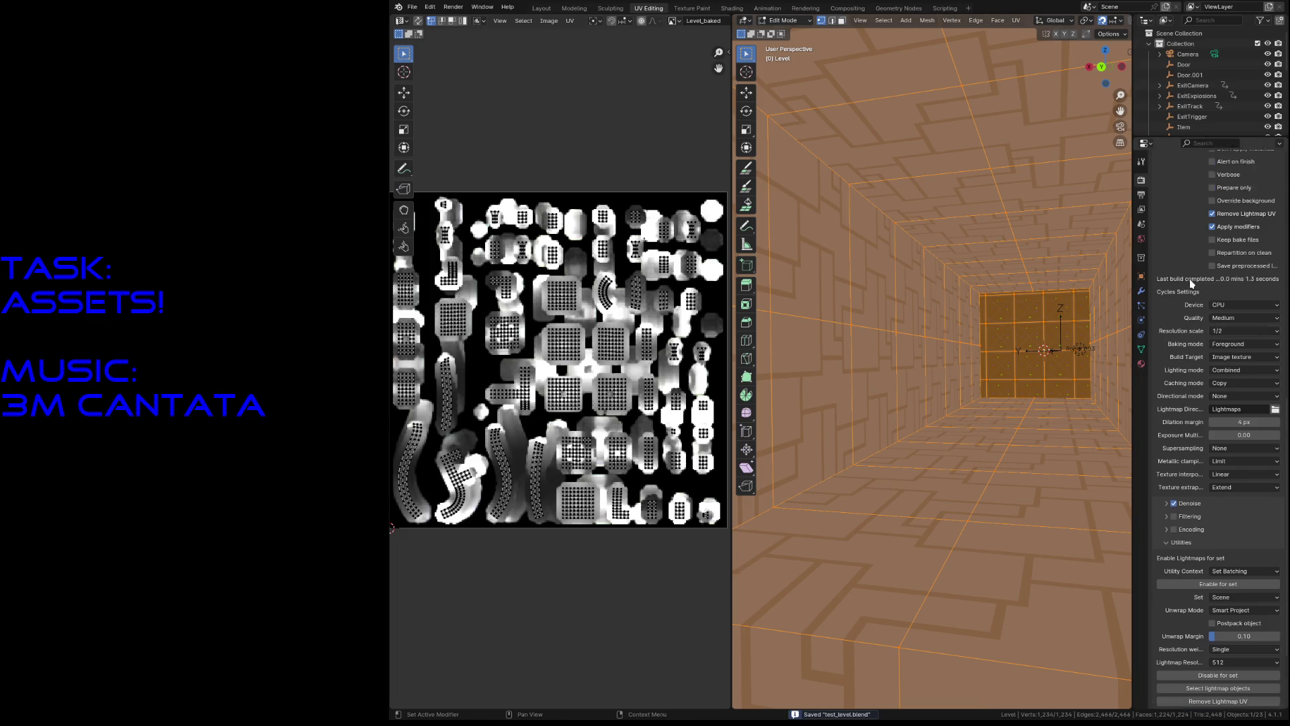
scroll(1191, 284, up, 4)
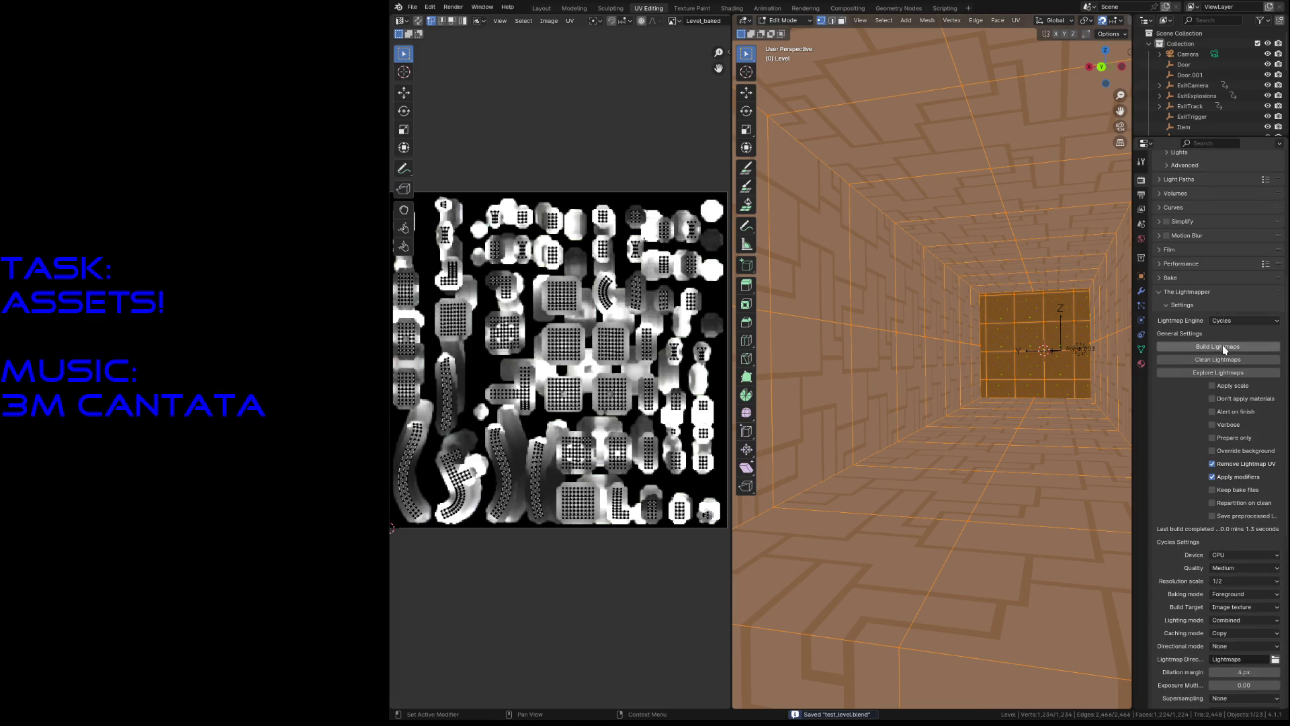
Step: Assign the Plane.002 material to the level's selected faces and save test_level.blend
click(1141, 239)
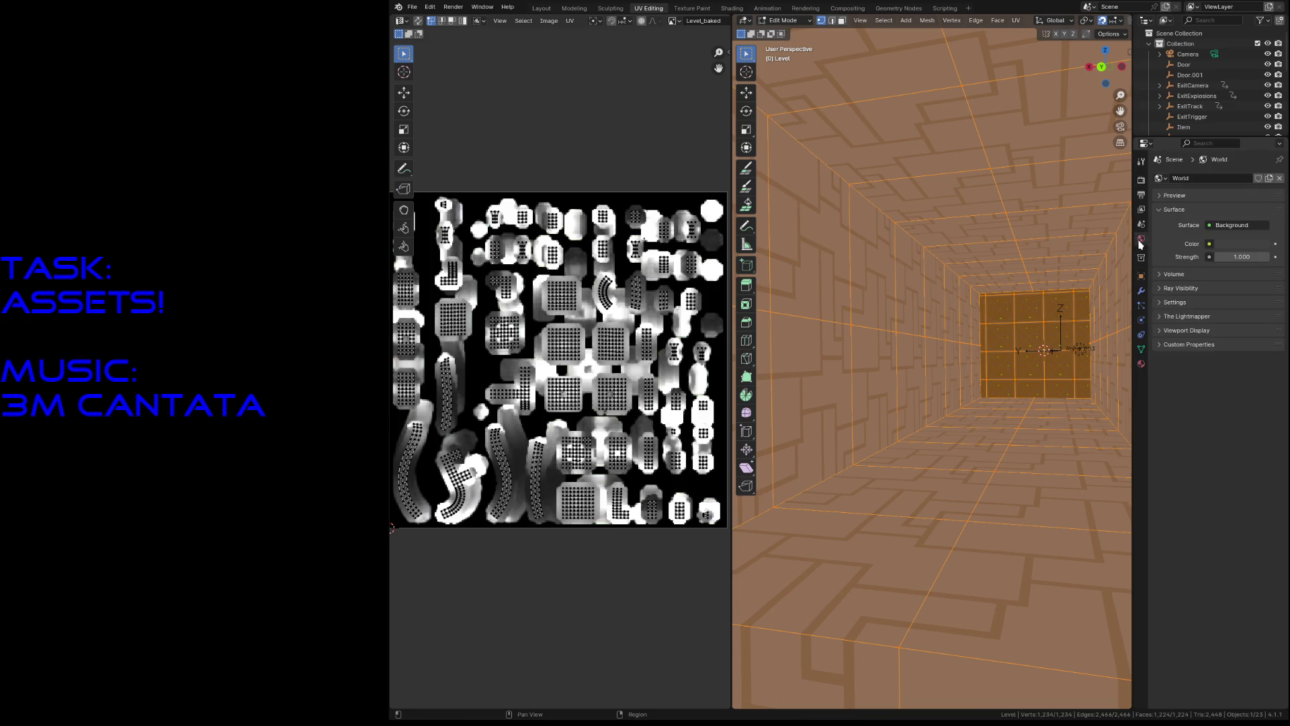
click(1141, 363)
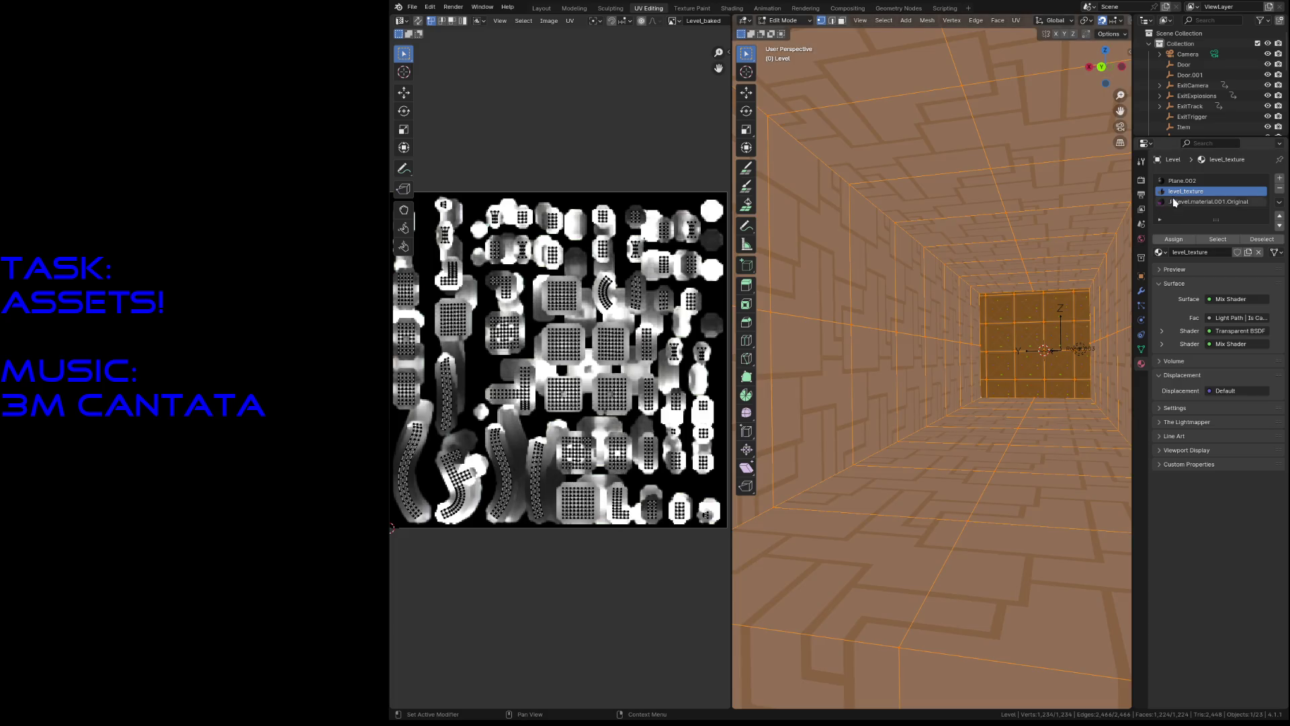
click(1183, 181)
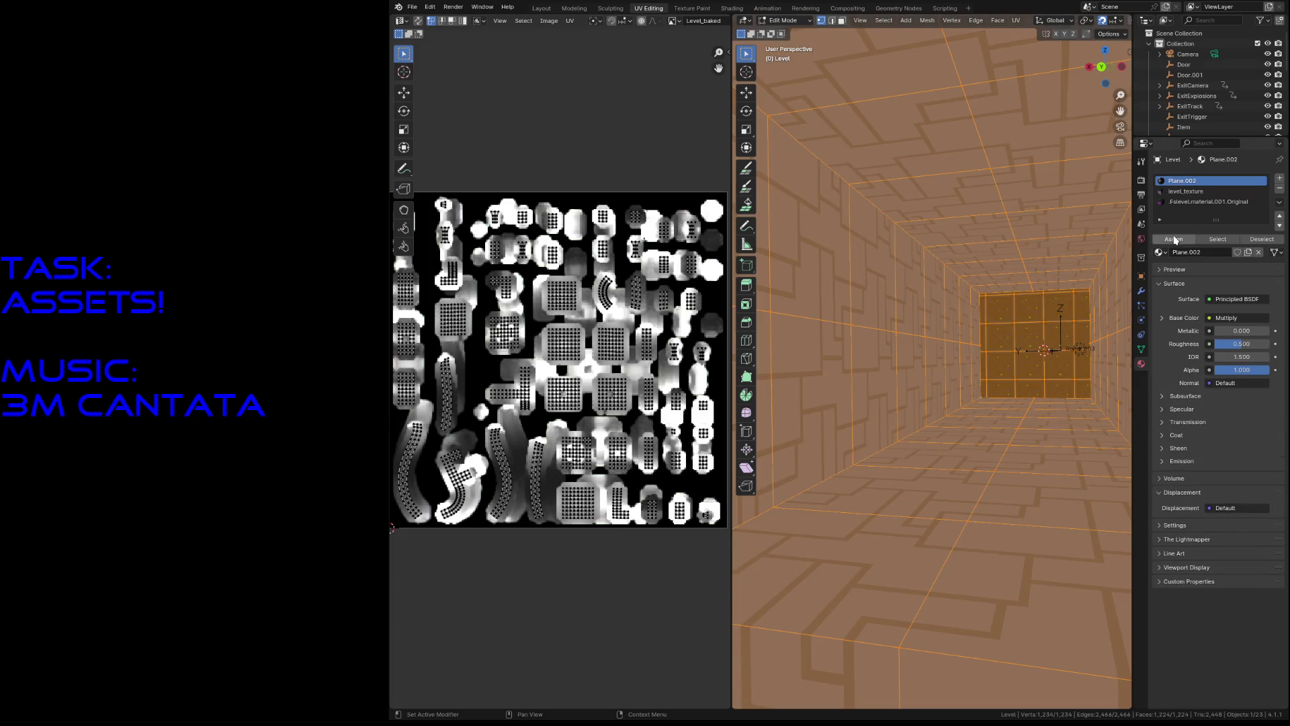
click(1173, 240)
key(ctrl+s)
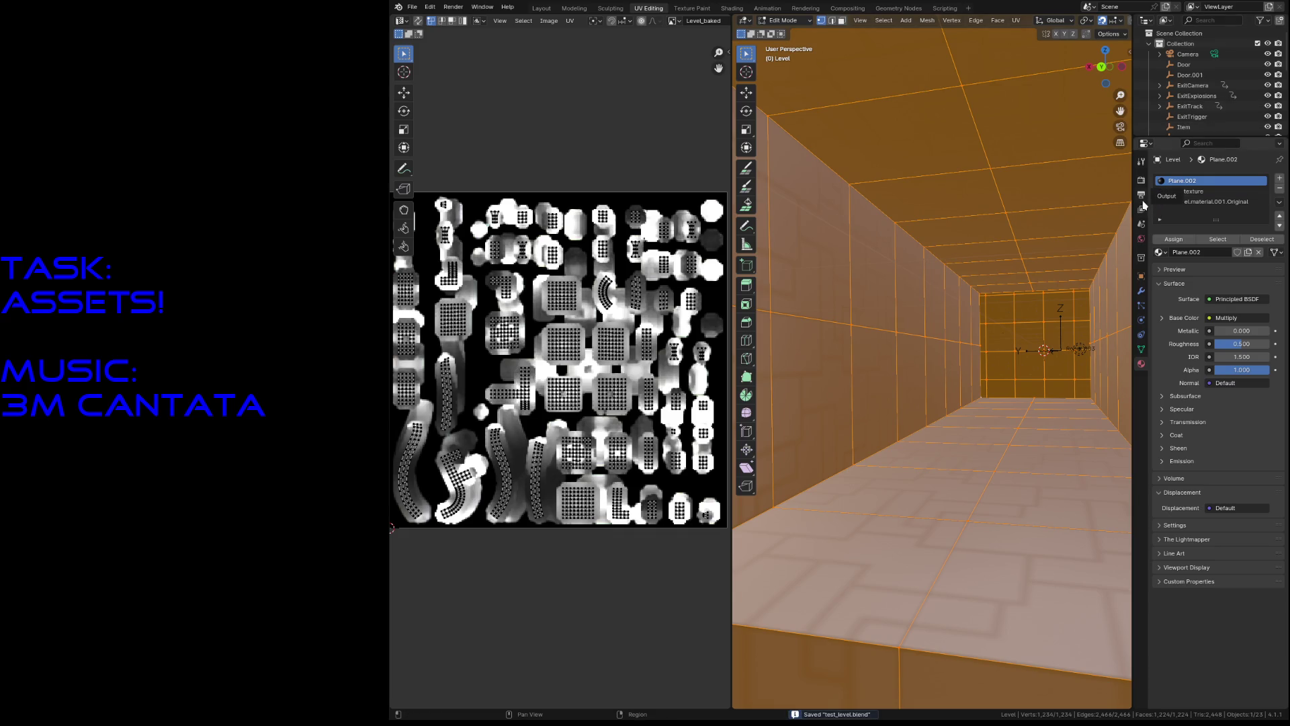
Step: Show the Render properties and return the level mesh to Object Mode
click(1141, 180)
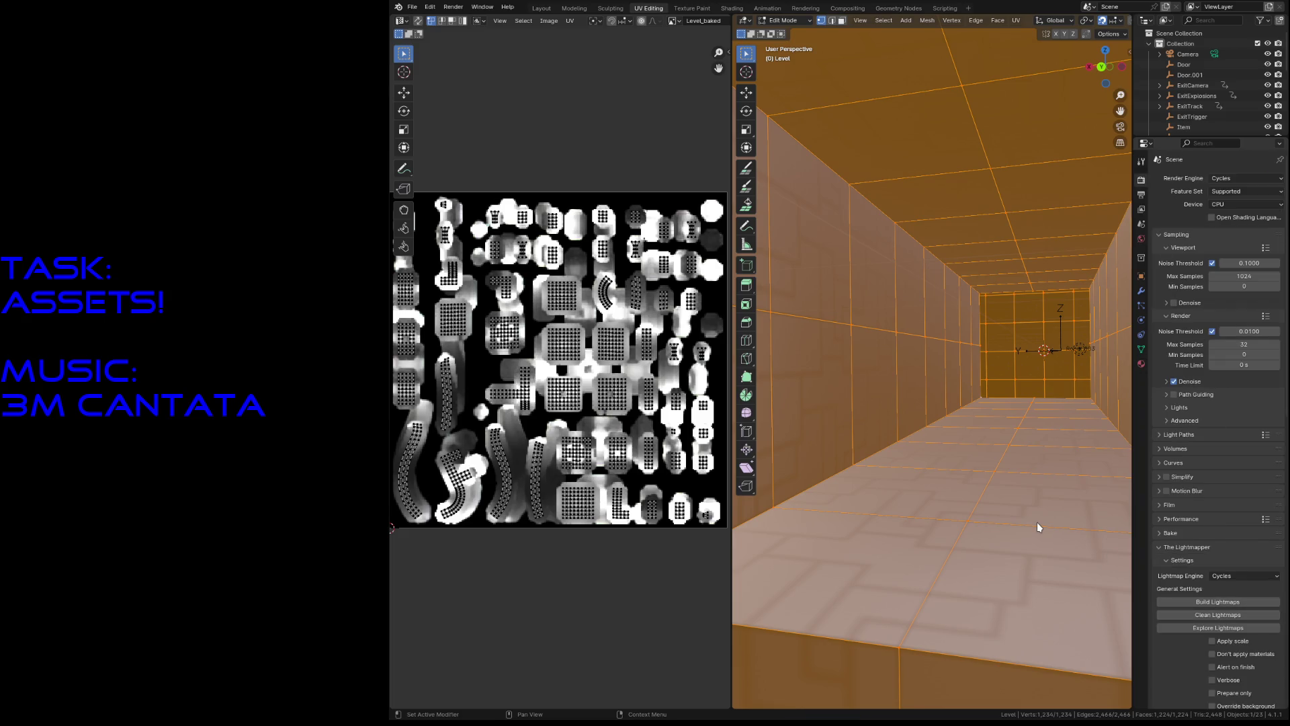
key(Tab)
scroll(604, 308, up, 3)
scroll(604, 309, down, 3)
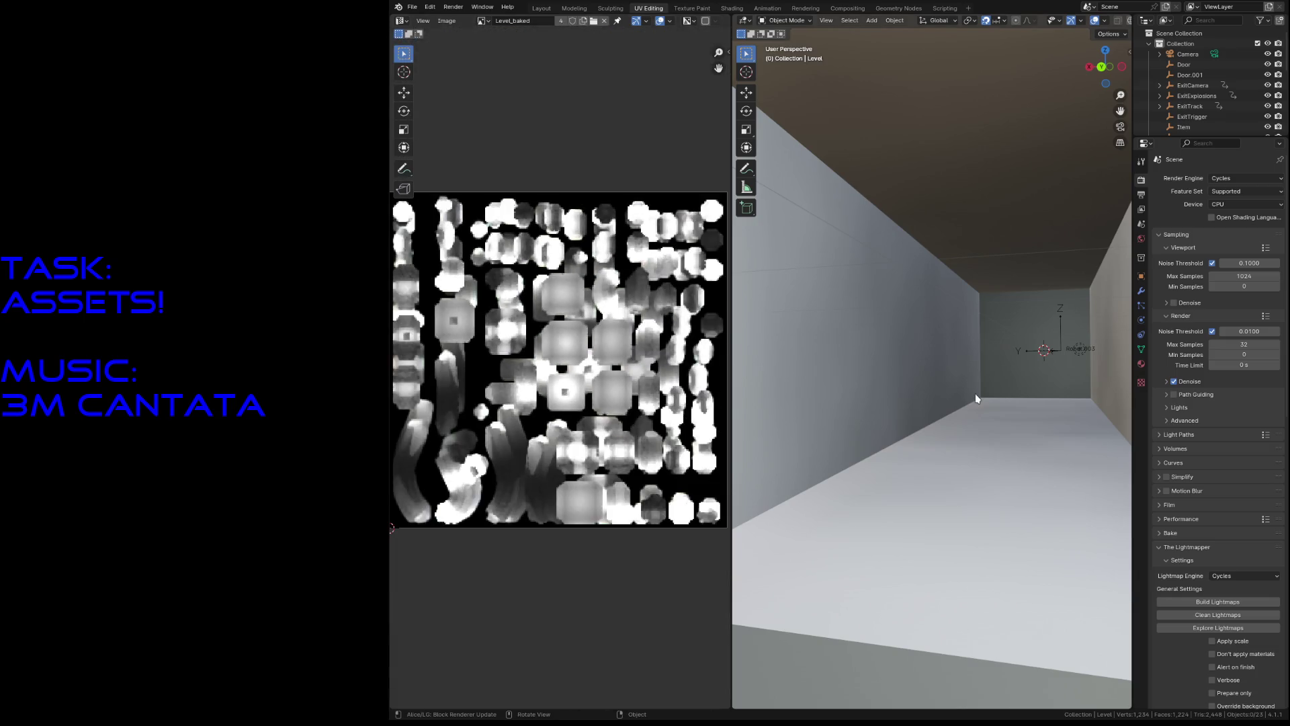
Step: Fly through the baked level past Robot.003, end at an overview, and save test_level.blend
key(shift+grave)
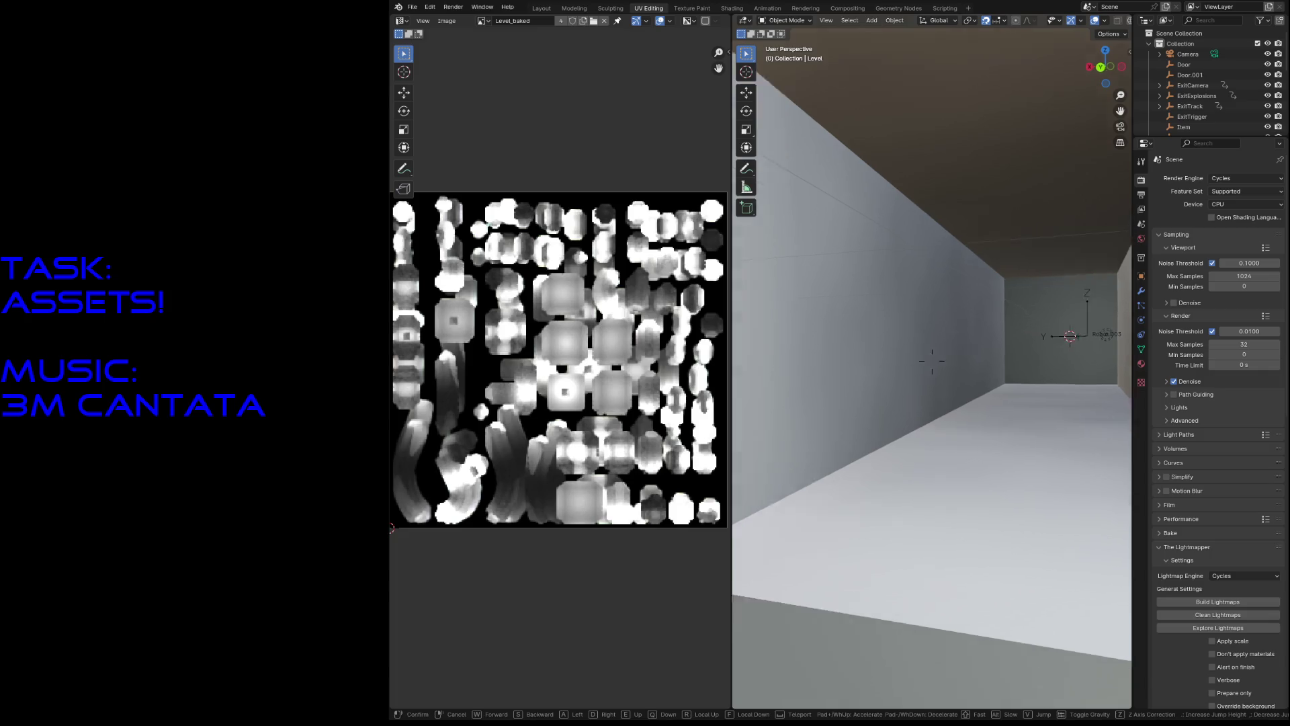
key(s)
key(w)
key(s)
key(w)
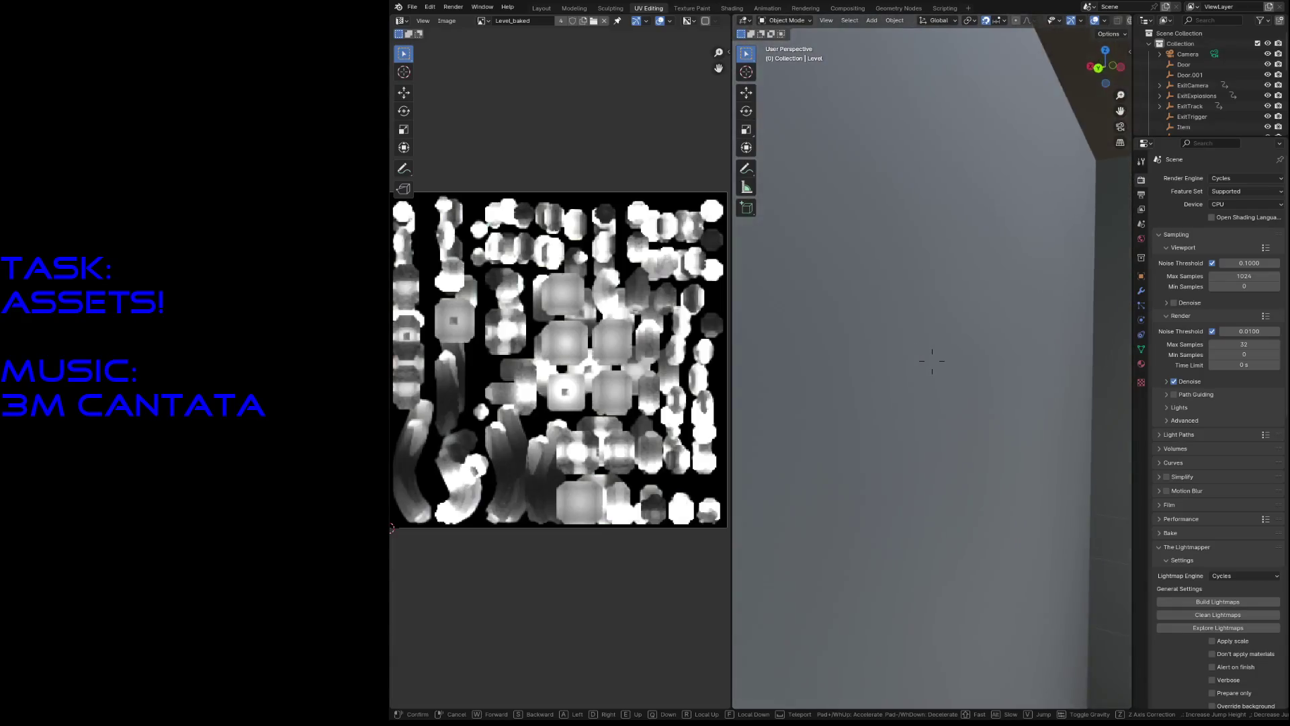
key(s)
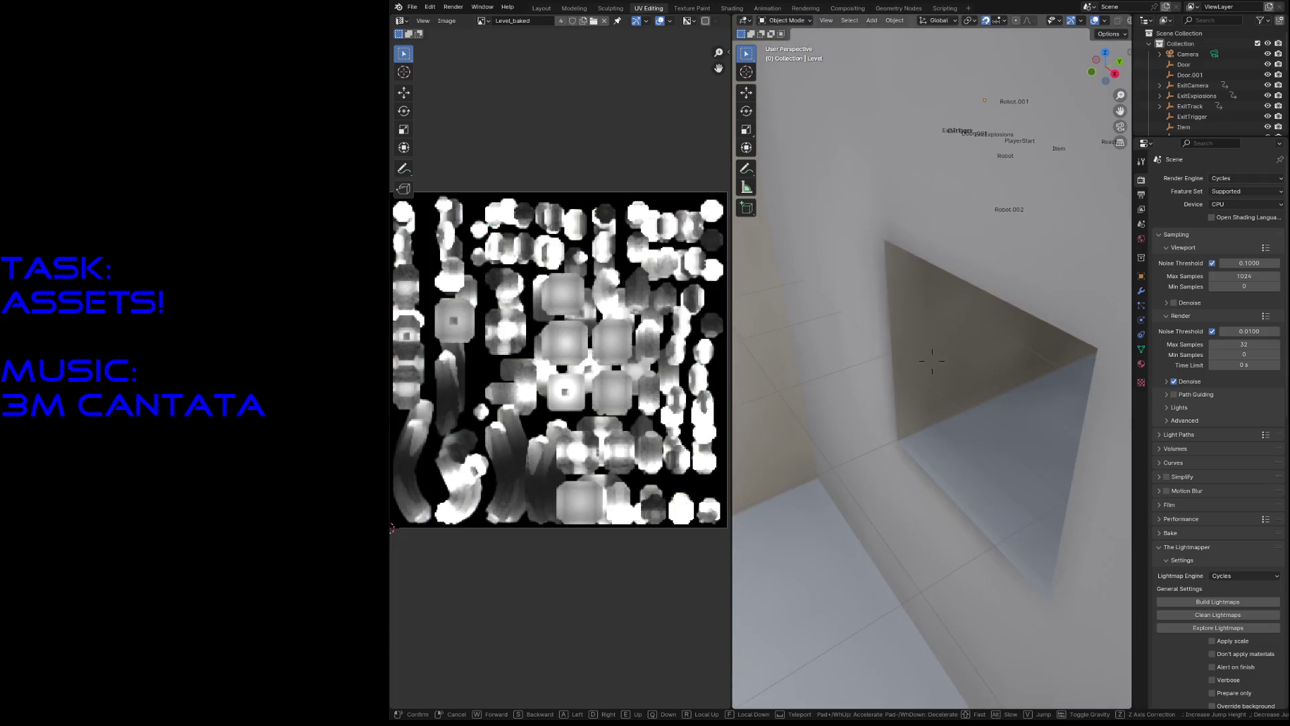
key(s)
click(1043, 372)
key(ctrl+s)
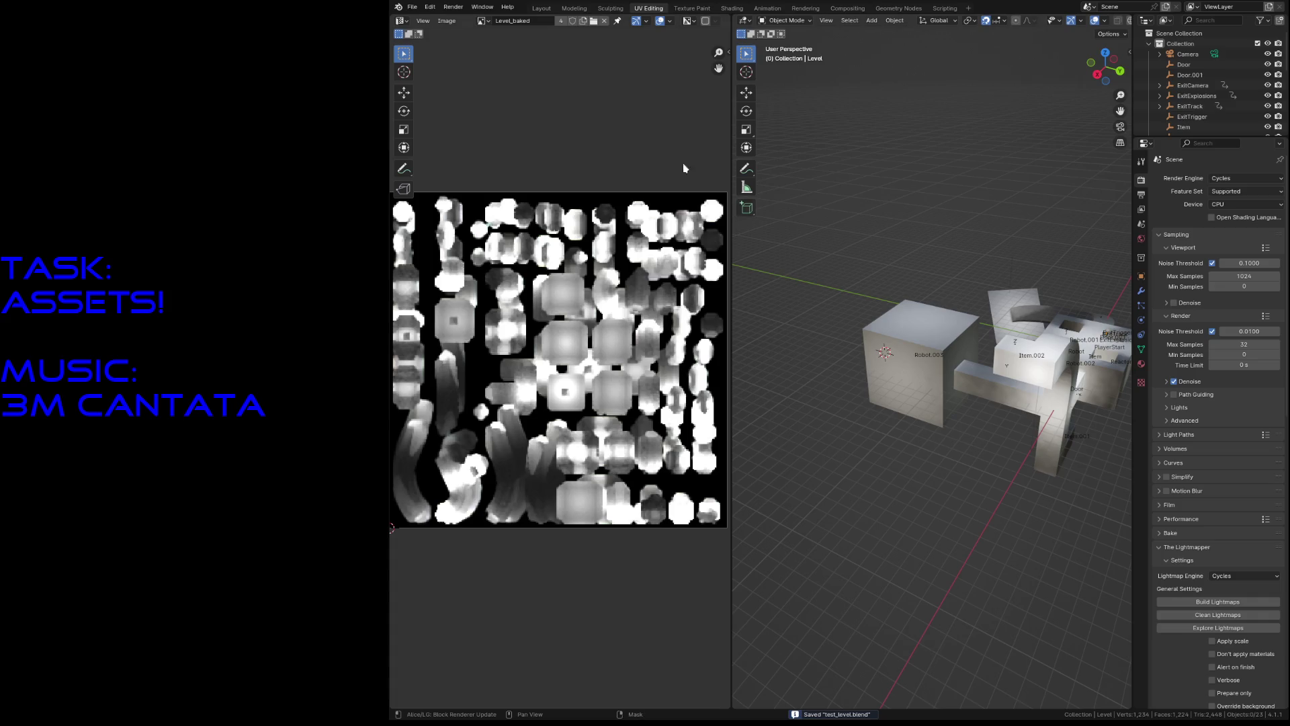
Step: Leave the baked image unchanged in the UV editor and save test_level.blend again
click(485, 25)
click(444, 22)
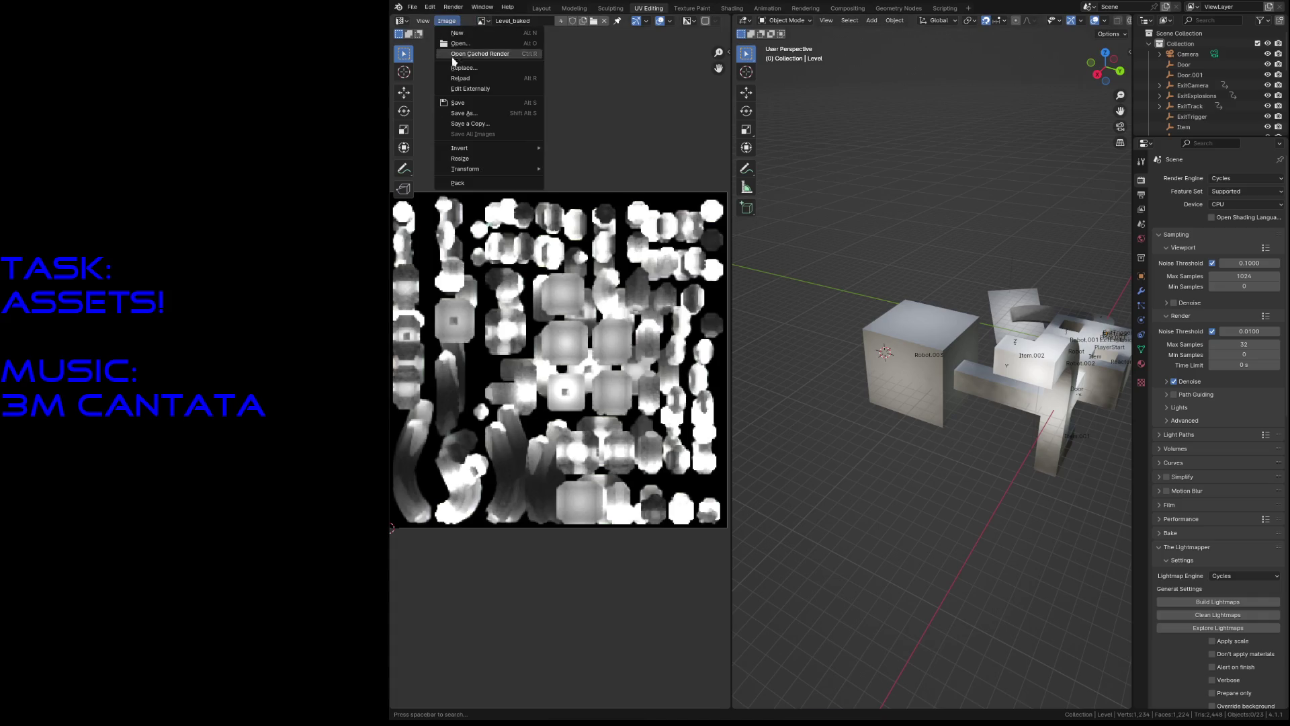
click(459, 115)
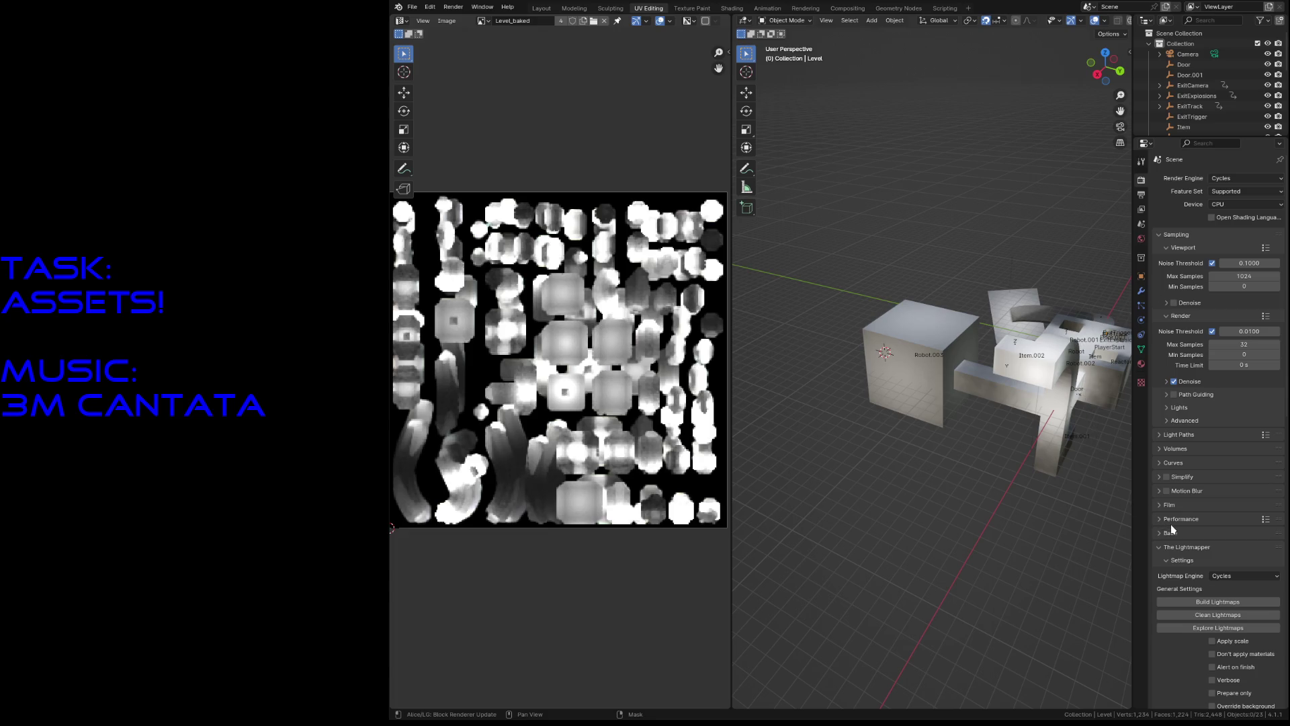
key(ctrl+s)
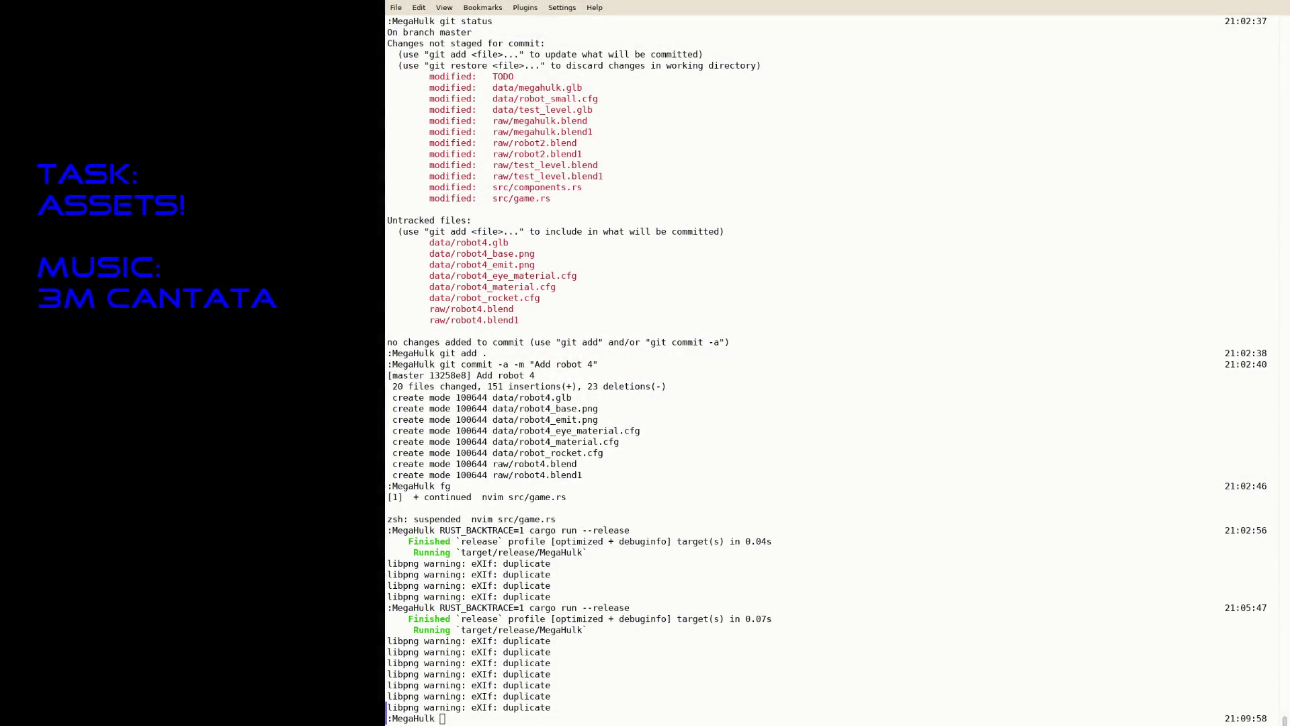
Step: Resume the suspended nvim with fg and open a new tab saved as data/robot_boss.cfg
click(760, 514)
text(fg)
key(Return)
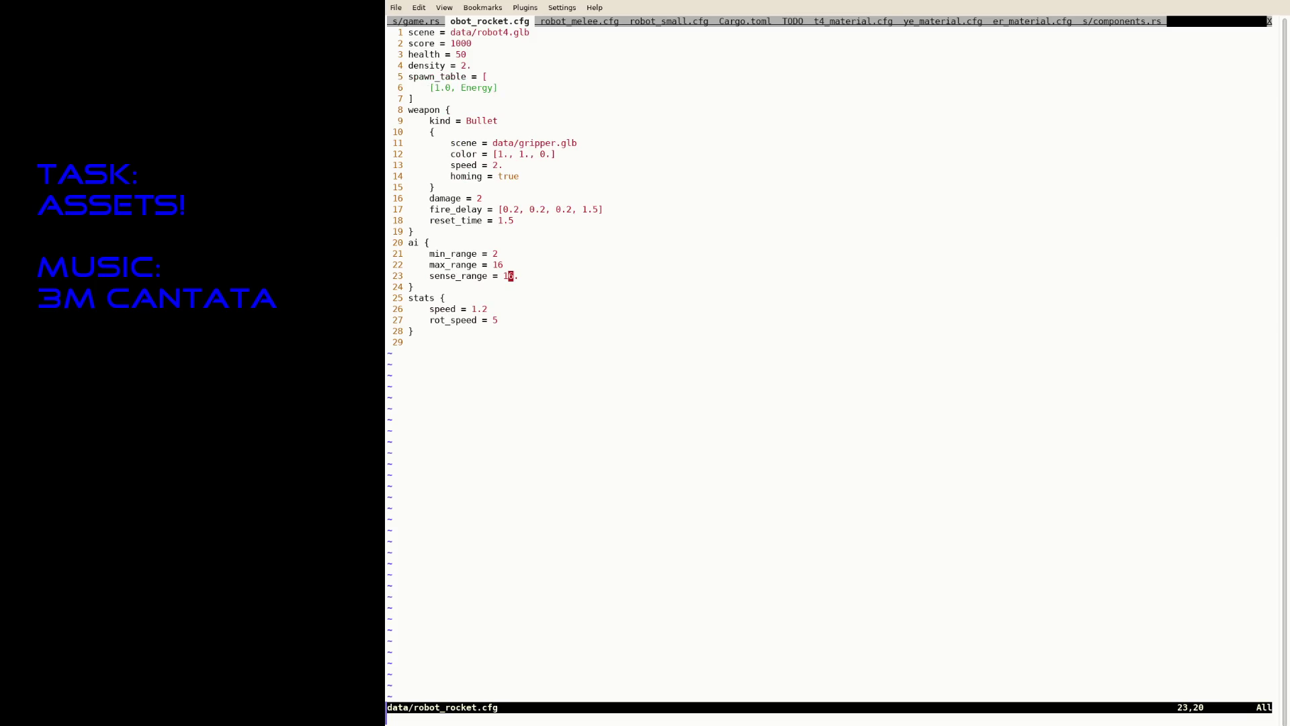
text(:tabe saveas)
text( data/)
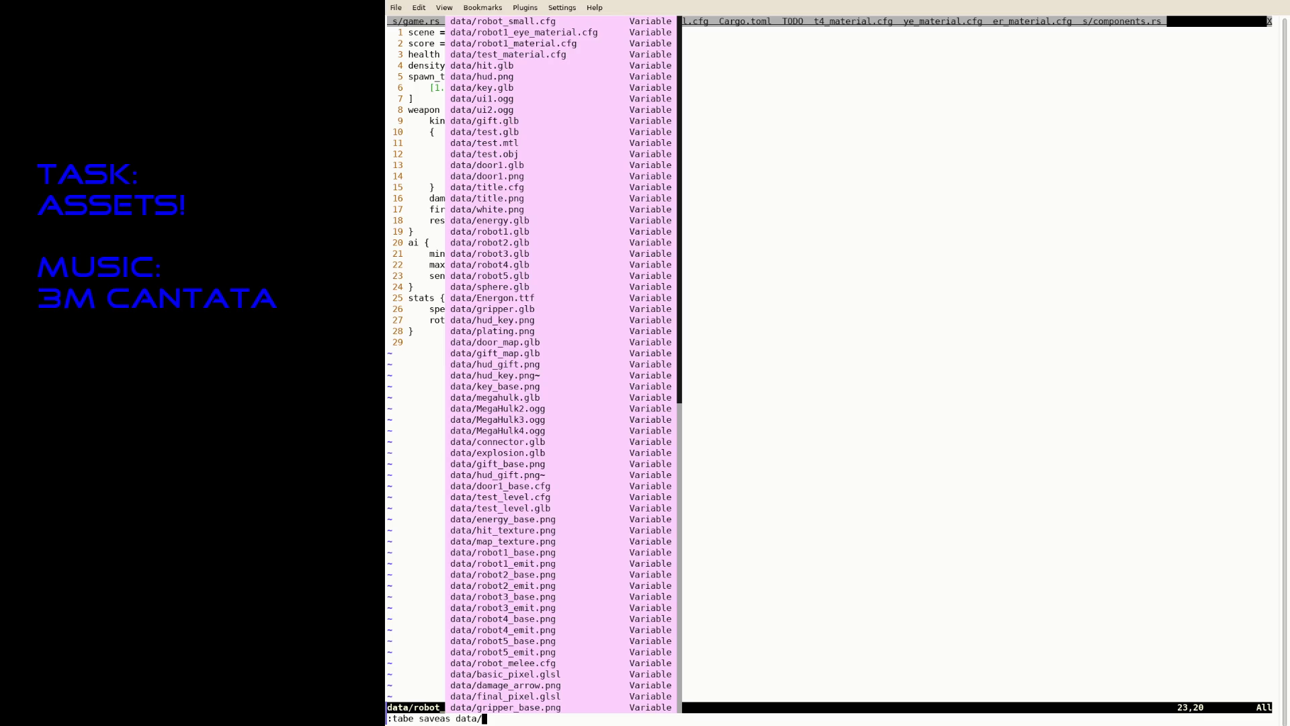
text(robot_)
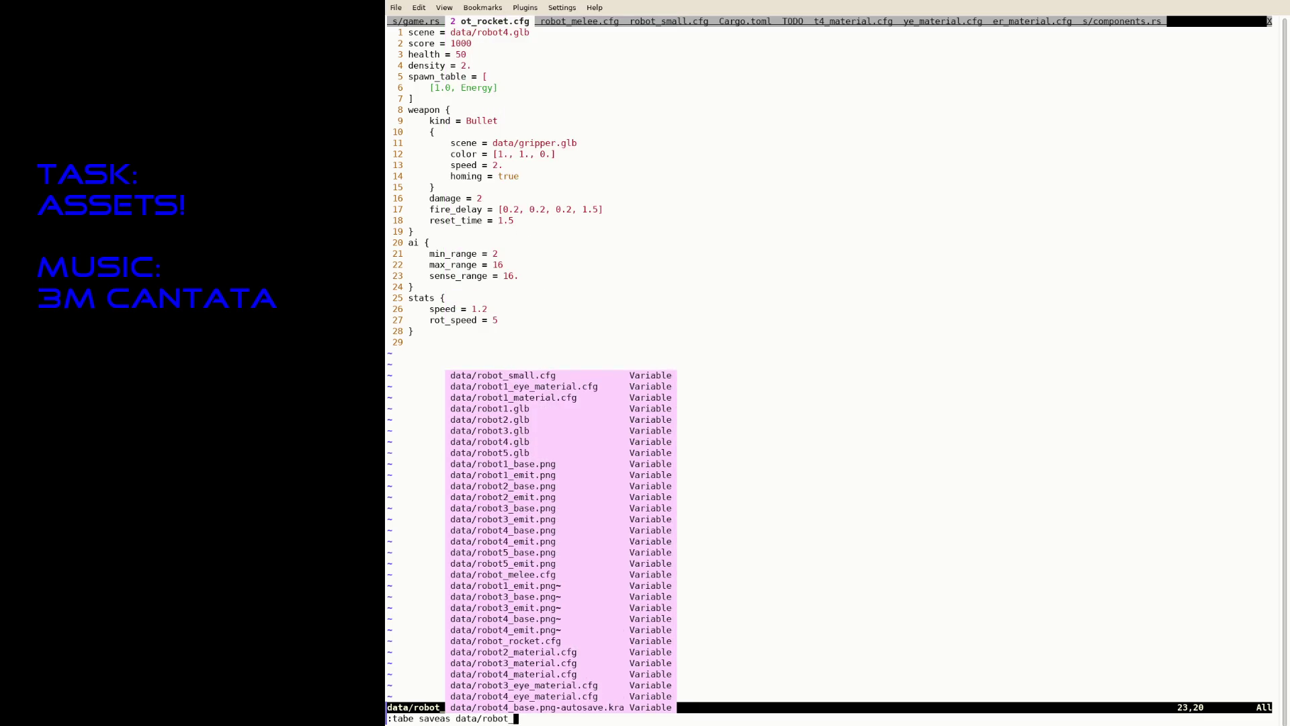
text(boss.cfg)
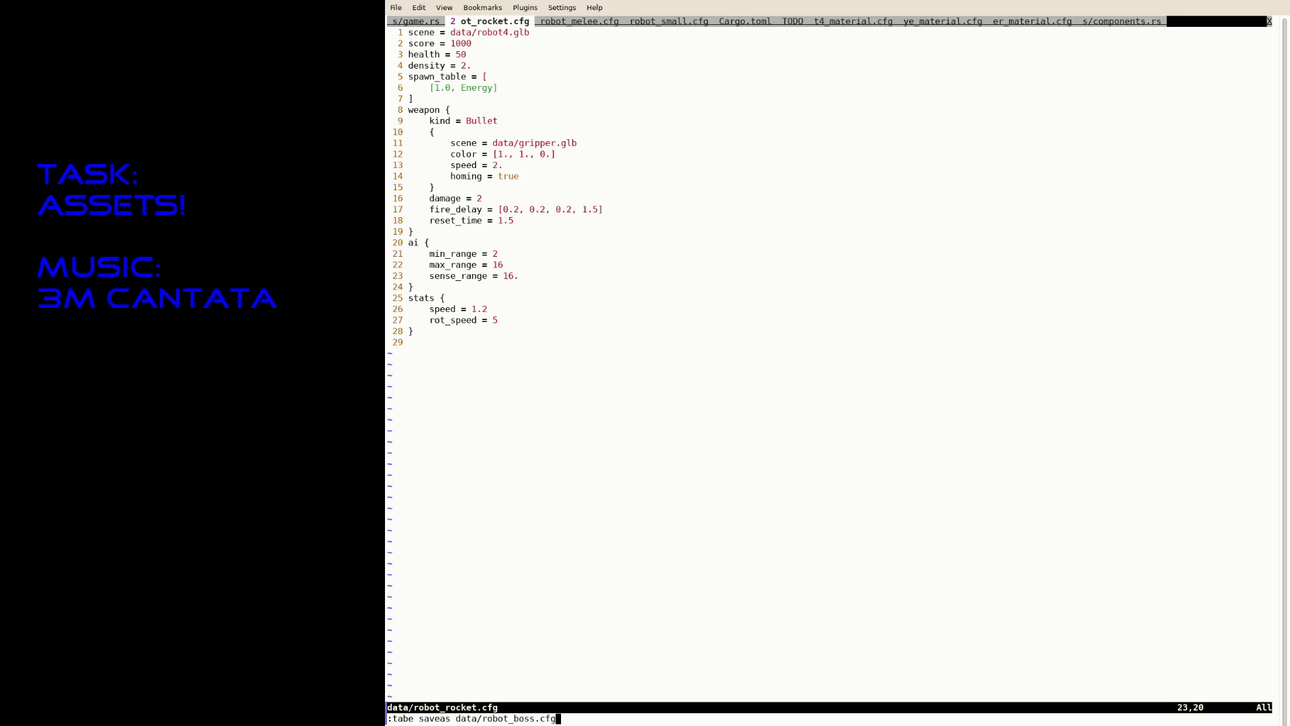
key(Return)
Step: Copy all of robot_rocket.cfg into the new robot_boss.cfg tab
text(:tabp)
key(Return)
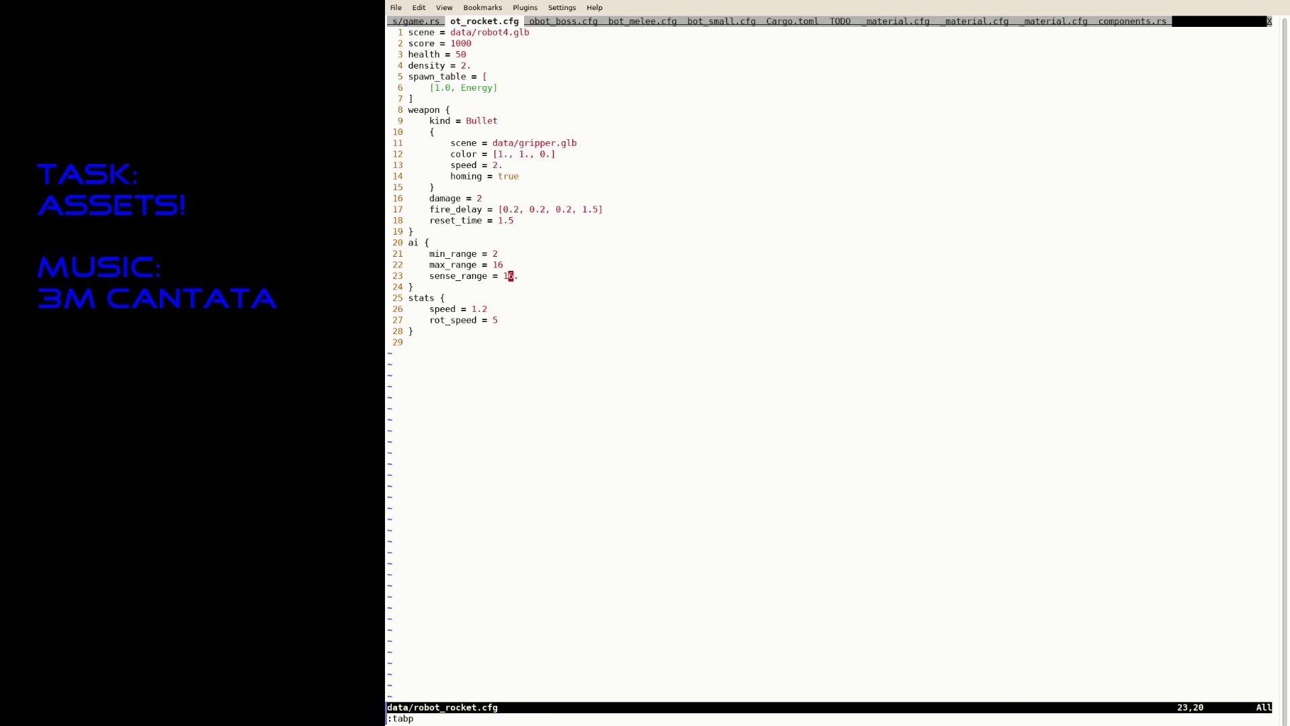
key(G)
key(shift+v)
key(g)
key(g)
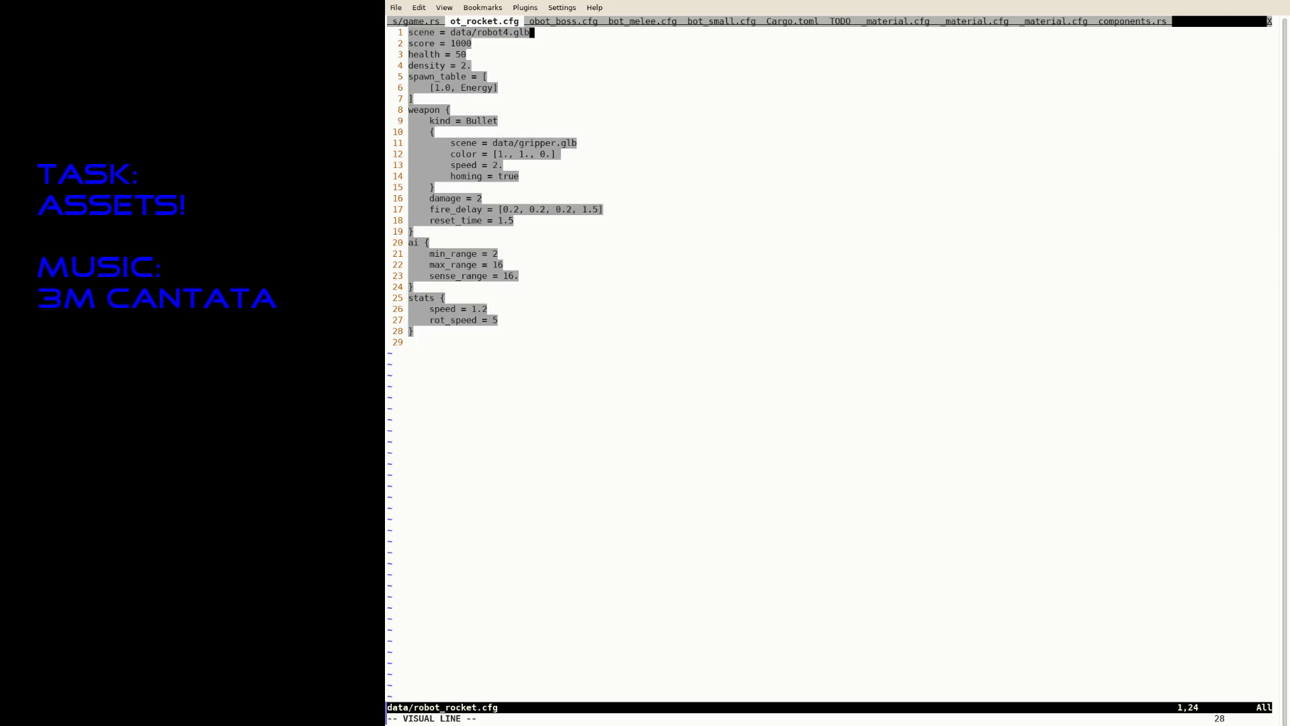
text(y:tabn)
key(Return)
key(P)
Step: Change the scene path from robot4 to robot5 and save as data/robot_boss.cfg
key(g)
key(g)
key(i)
key(ctrl+Right)
key(ctrl+Right)
key(ctrl+Right)
key(ctrl+Right)
key(ctrl+Right)
key(Escape)
text(:w)
key(Return)
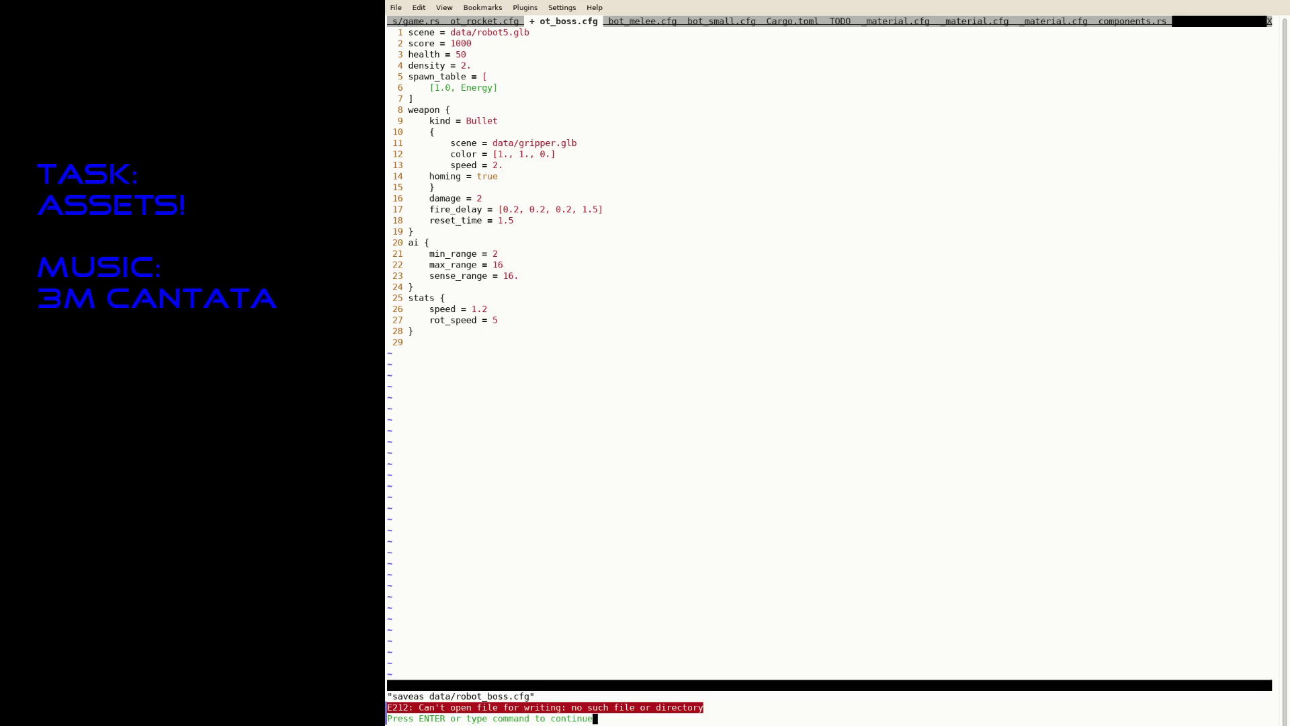
key(Return)
text(:w)
key(Return)
key(Return)
text(:saveas data/robot_boss.cfg)
key(Return)
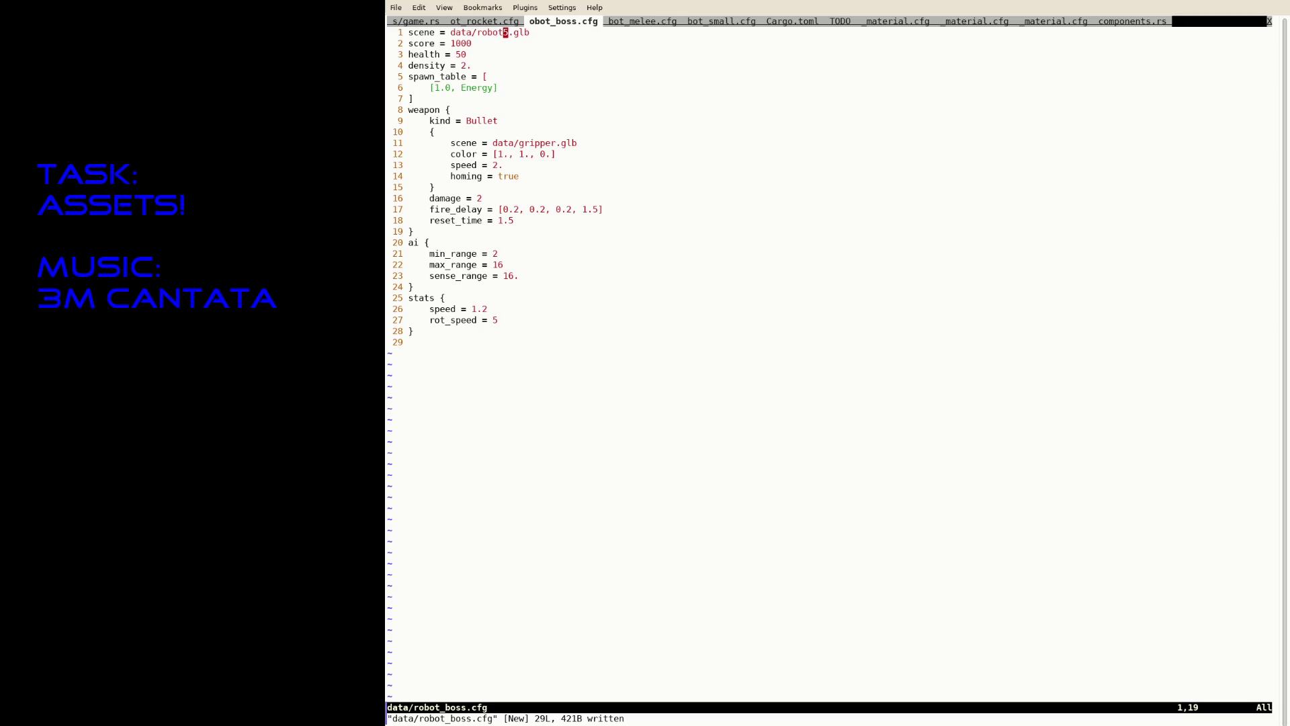
Step: Step through the neighbouring tabs and return to robot_boss.cfg
text(:tabn)
key(Return)
key(g)
key(shift+t)
Step: Move through the tabs to the robot4 base material config
key(g)
key(t)
key(g)
key(t)
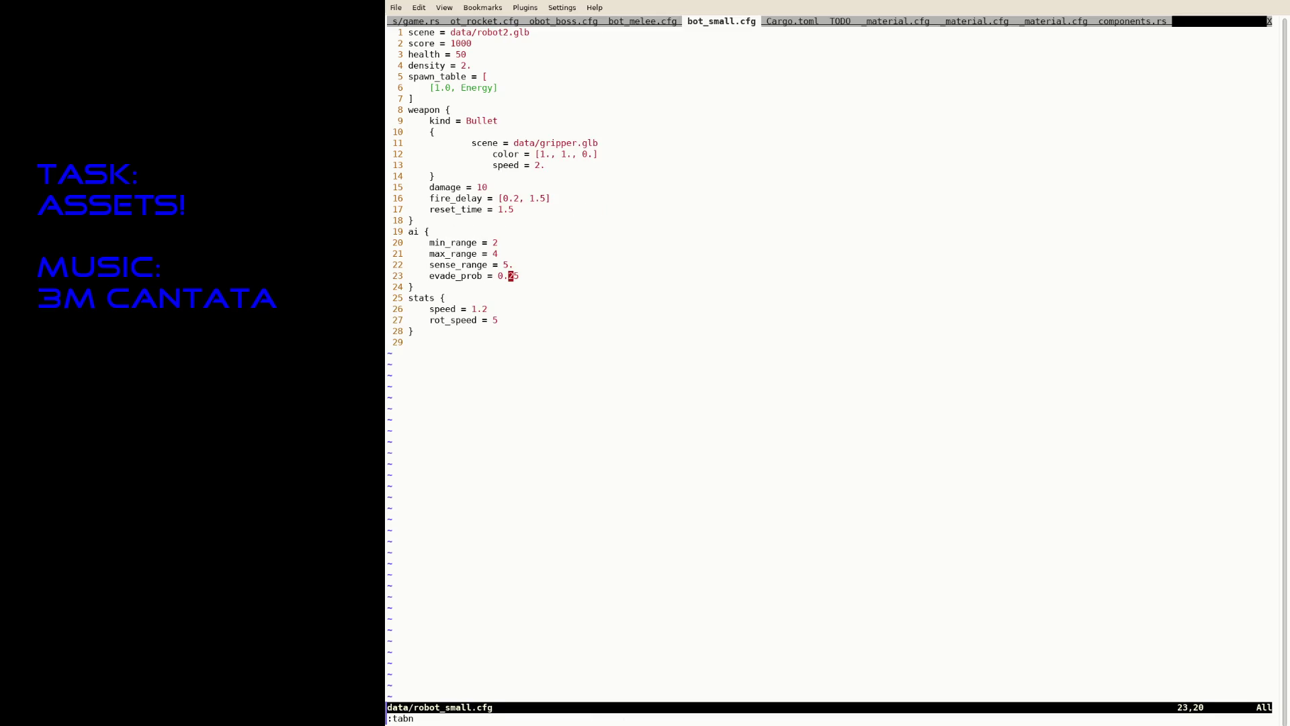
key(g)
key(t)
Step: Save it as data/robot5_base_material.cfg with robot5 texture paths
text(gtgt)
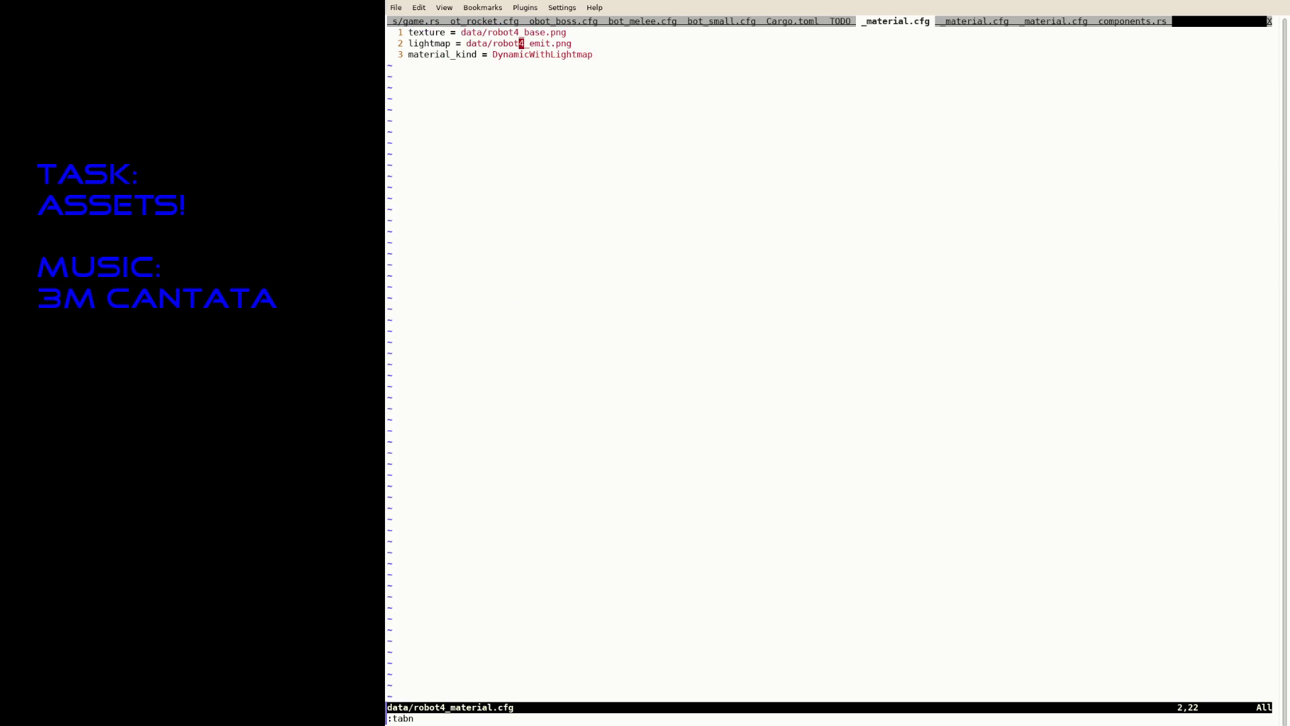
text(:sava)
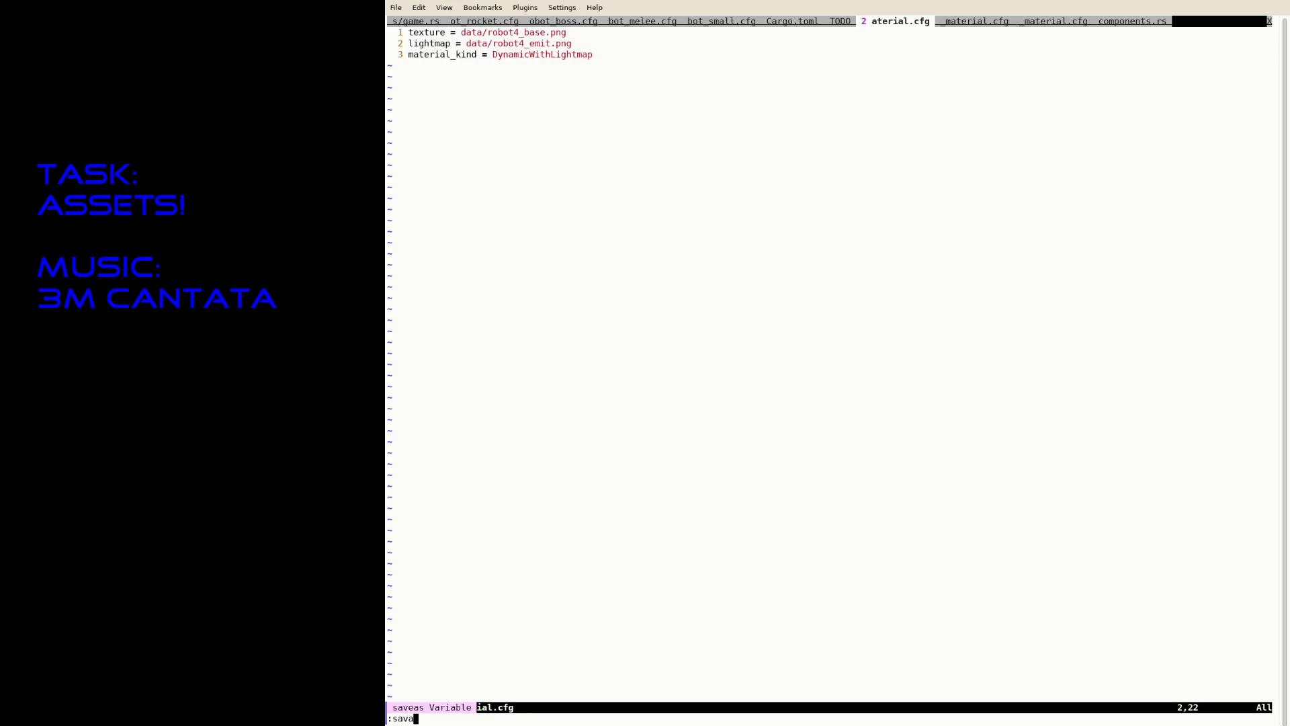
key(BackSpace)
text(eas data/)
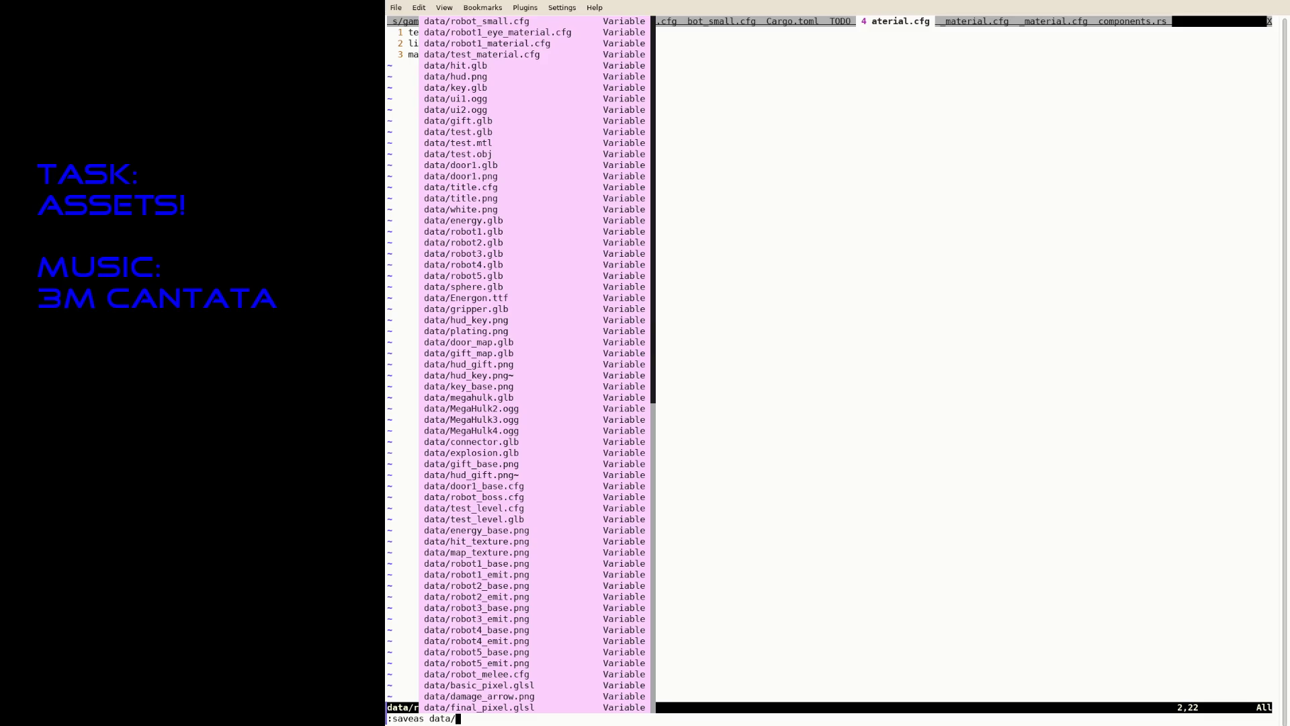
text(robot)
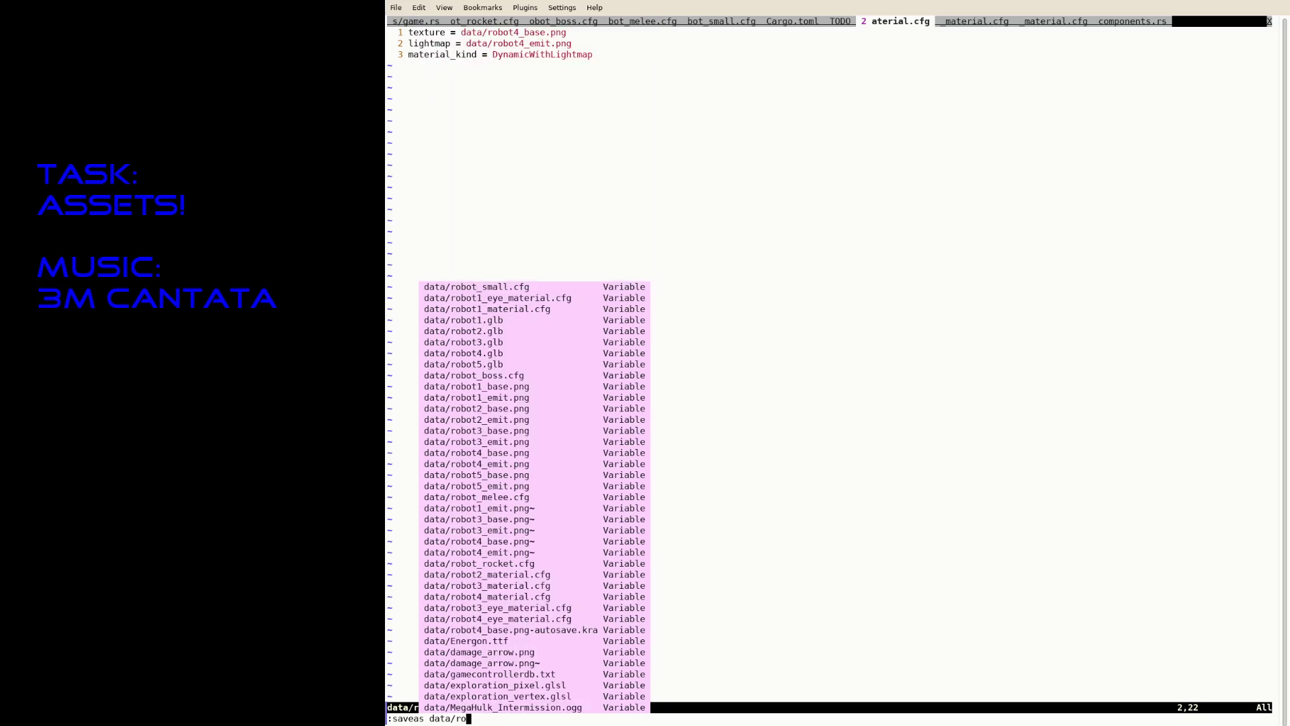
text(5_)
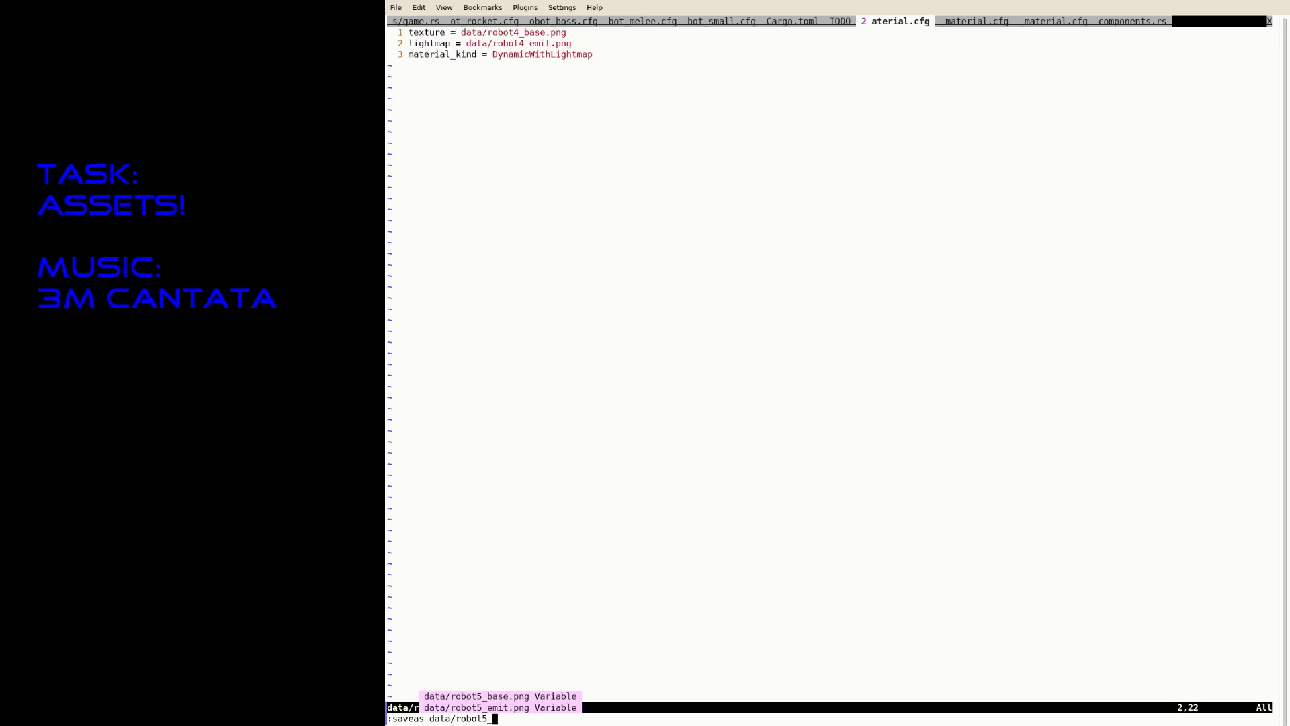
text(base_material.cfg)
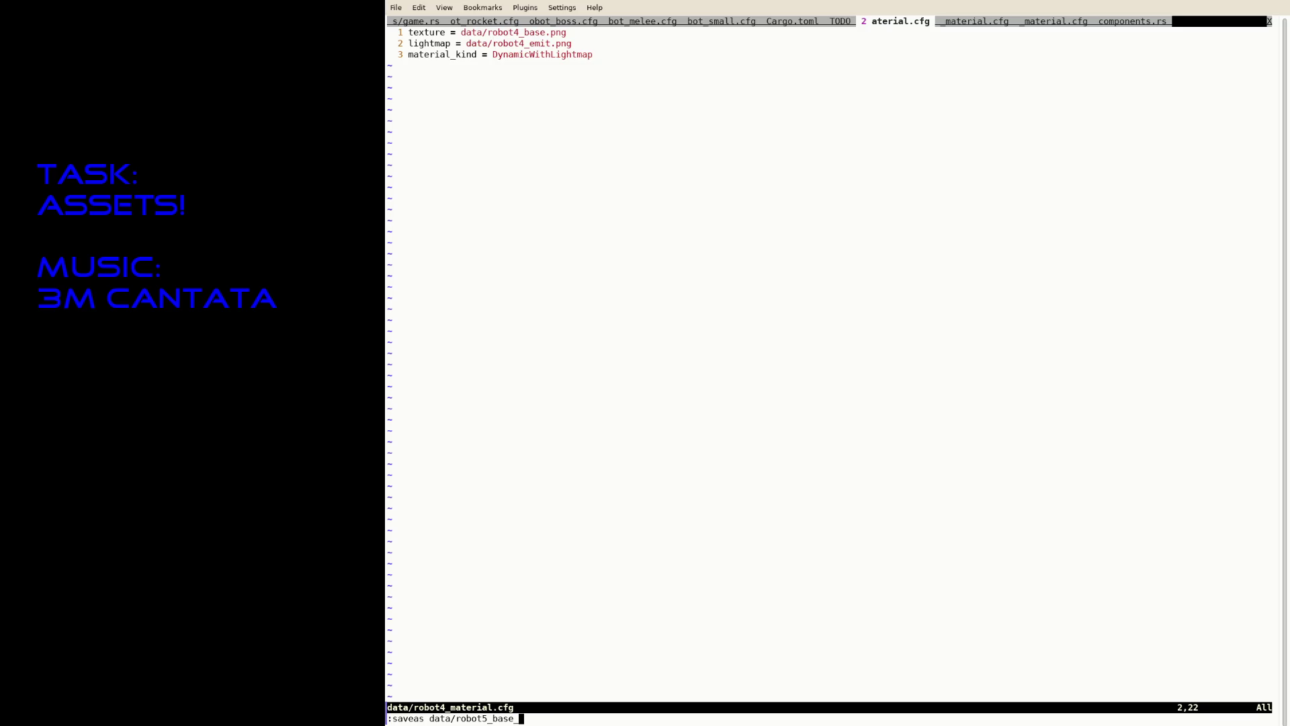
key(Return)
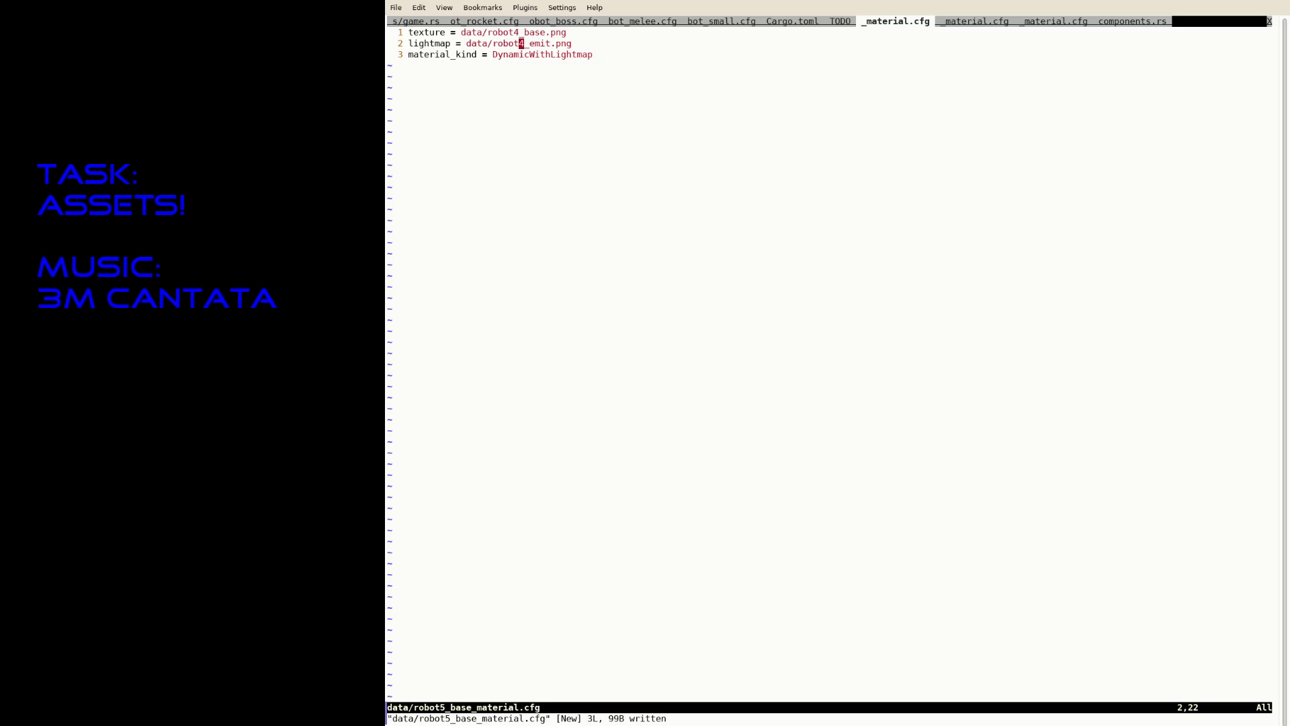
text(r5khs5)
key(Escape)
text(:w)
key(Return)
Step: Save the eye material as data/robot5_eye_material.cfg with robot5 texture and lightmap paths
text(:tabn)
key(Return)
text(:saveas data/robot5_eye_material.cfg)
key(Return)
key(k)
key(i)
click(546, 33)
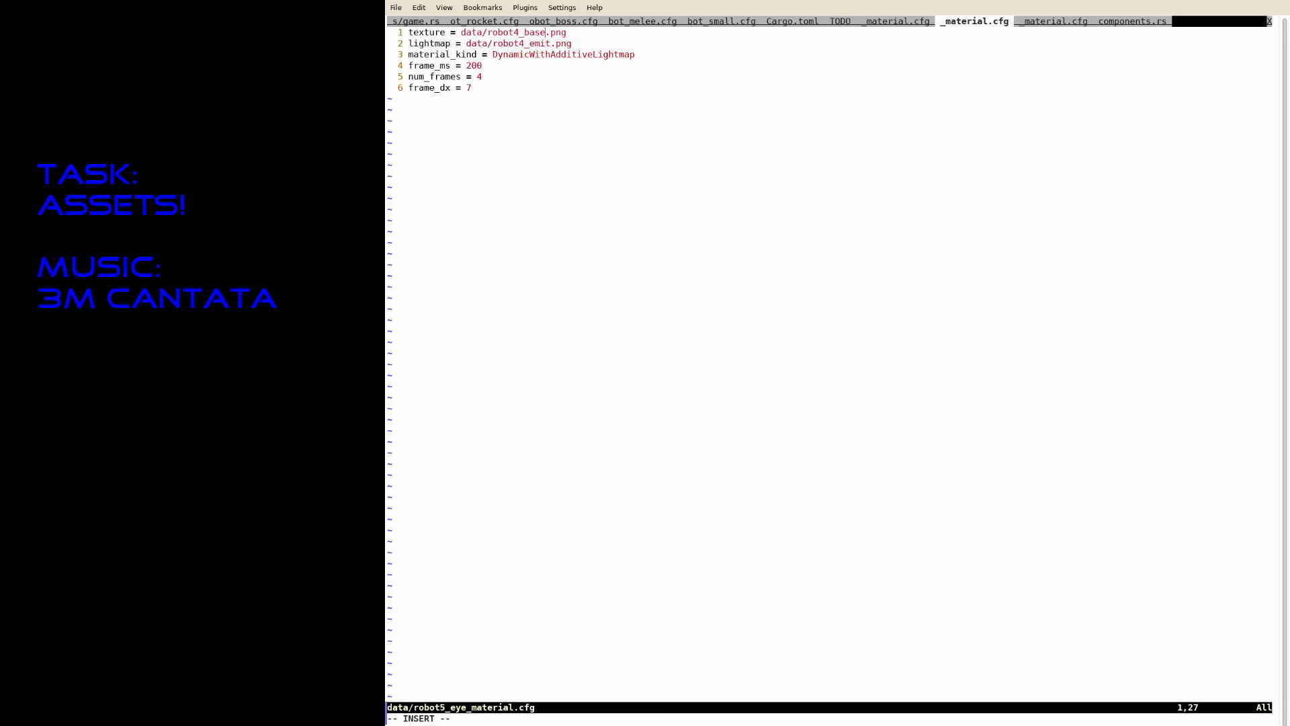
key(BackSpace)
text(5)
key(Down)
key(Delete)
text(5)
key(Escape)
text(:w)
key(Return)
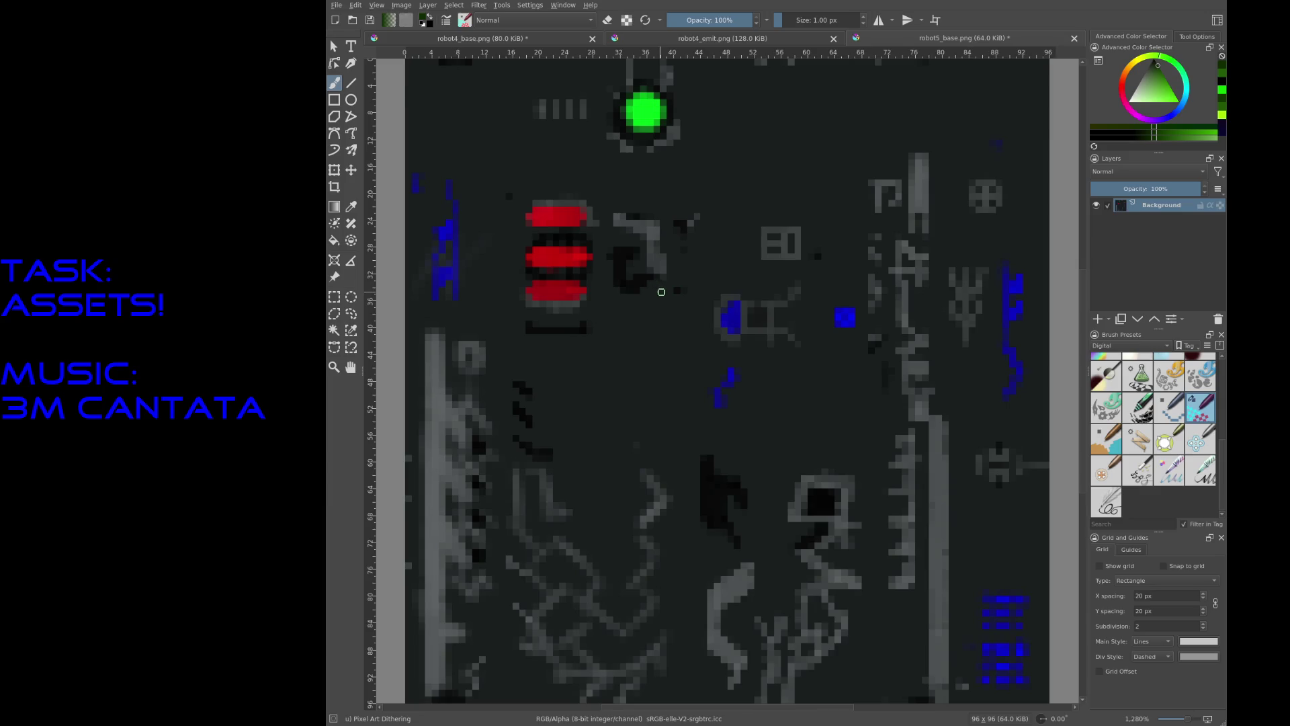
Step: Zoom in on the green light of robot5_base.png in Krita
ctrl+scroll(661, 291, down, 3)
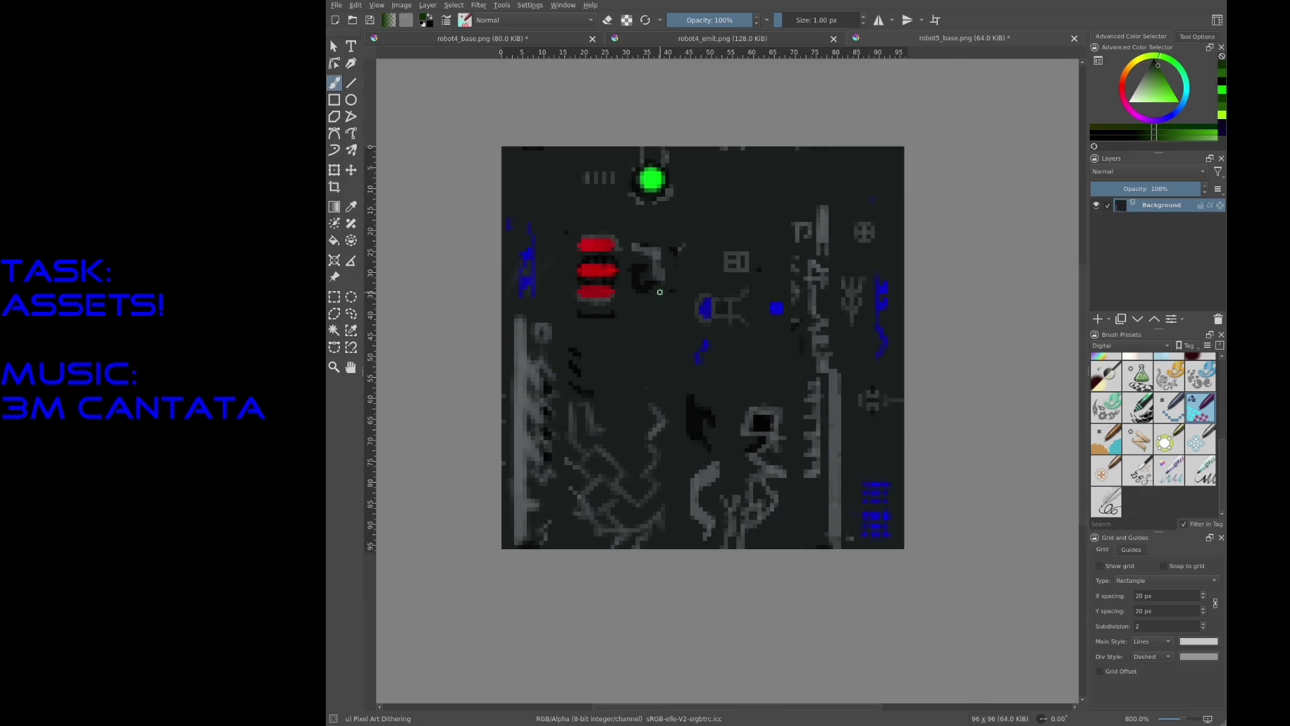
ctrl+scroll(645, 123, up, 4)
ctrl+scroll(661, 221, up, 3)
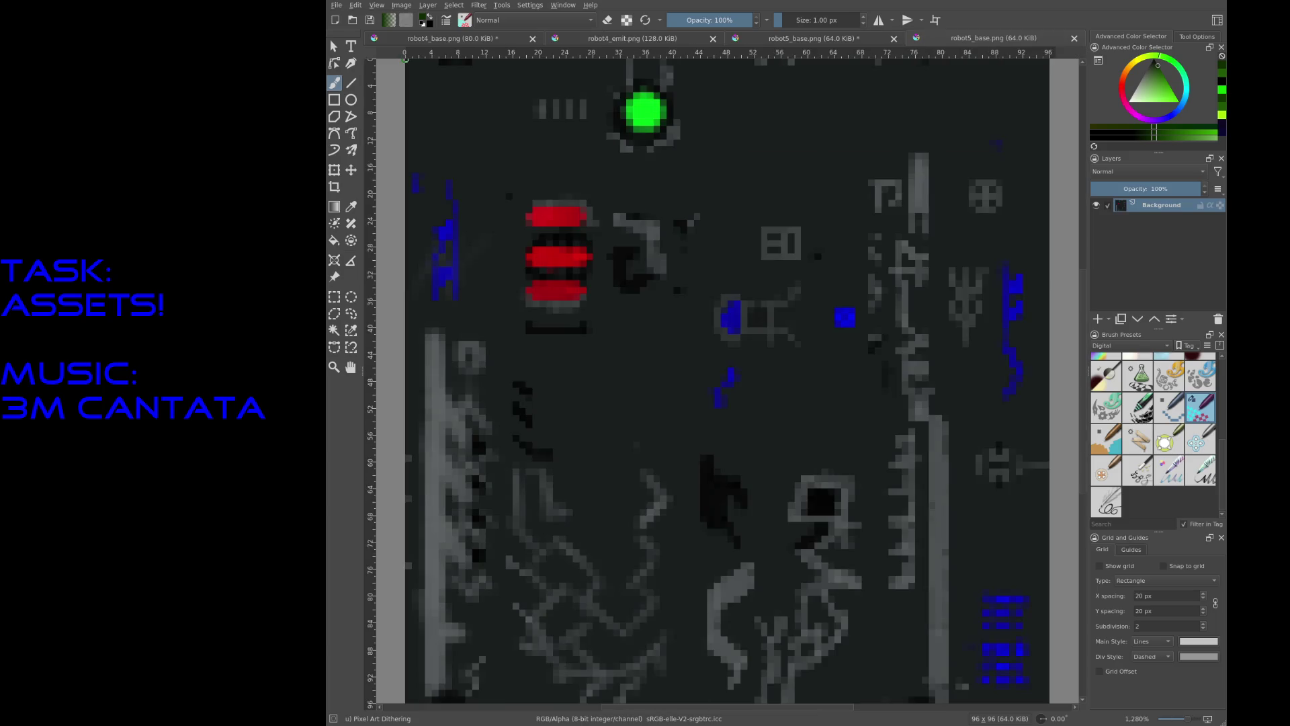
middle_drag(686, 106, 660, 274)
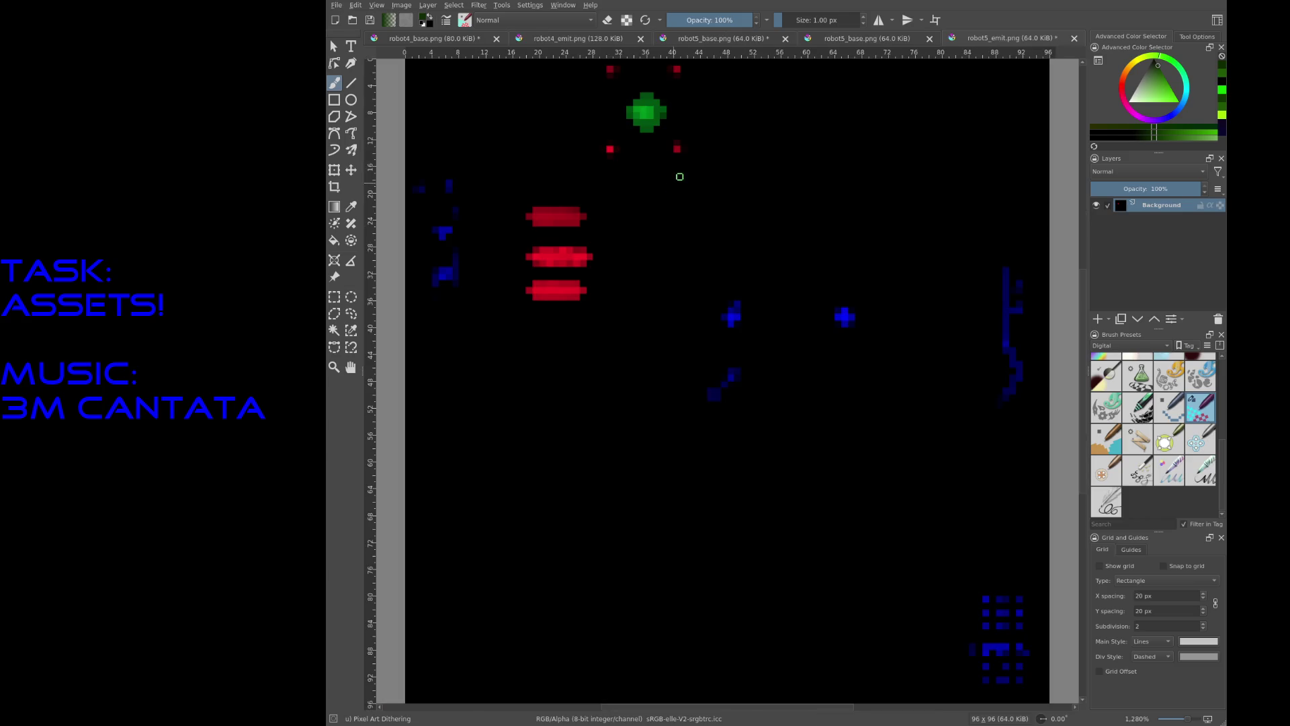
middle_drag(680, 175, 663, 297)
ctrl+scroll(662, 297, up, 2)
ctrl+scroll(662, 294, up, 2)
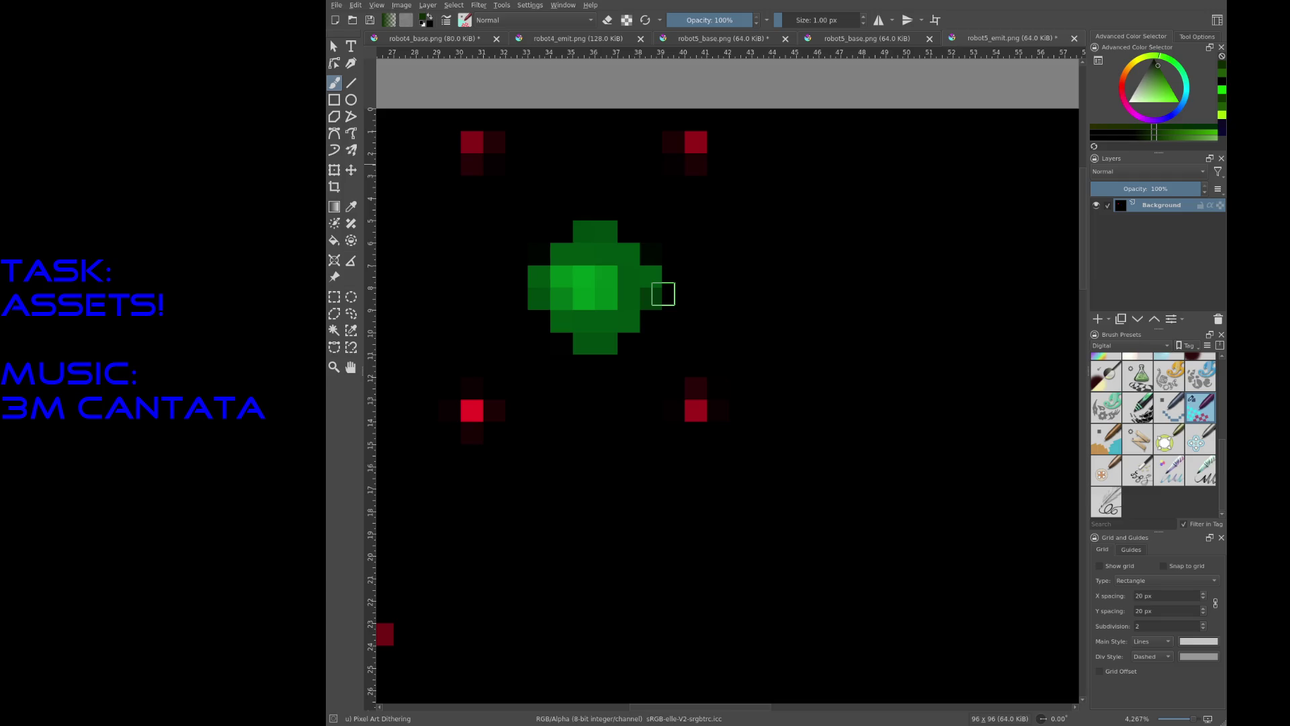
ctrl+scroll(663, 293, down, 4)
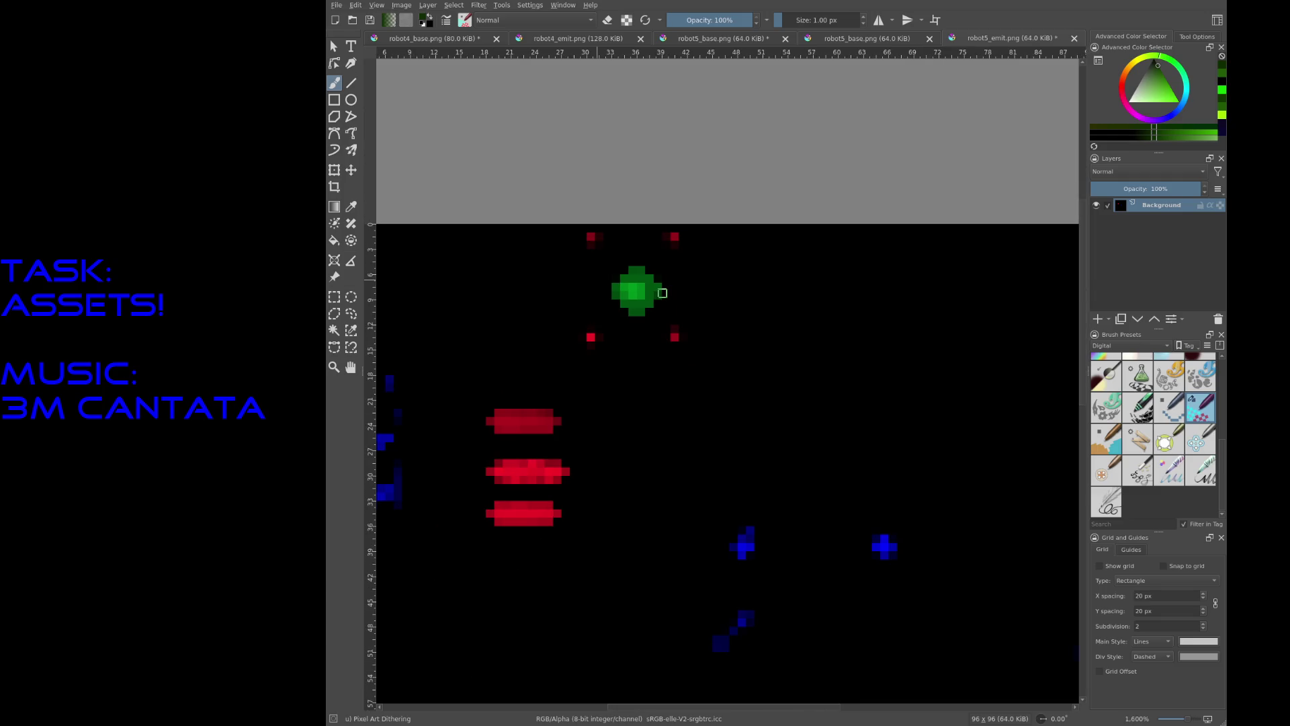
ctrl+scroll(663, 293, up, 4)
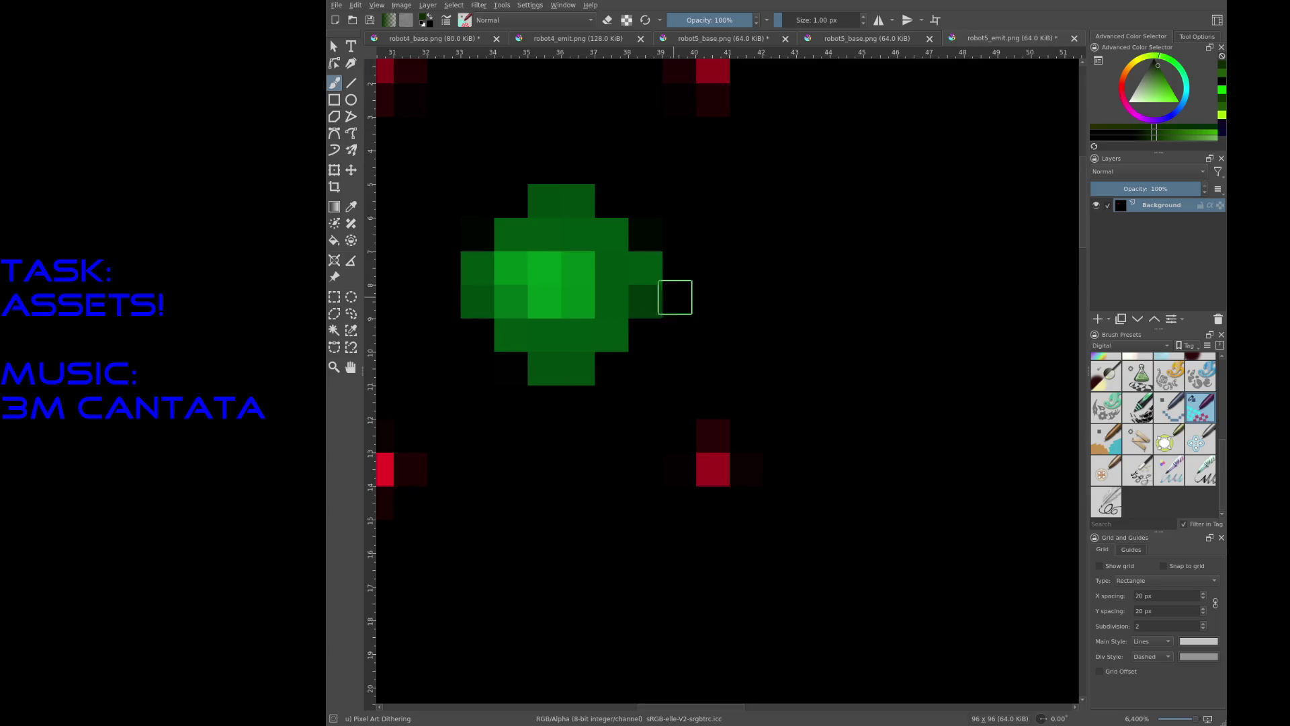
ctrl+scroll(675, 297, down, 2)
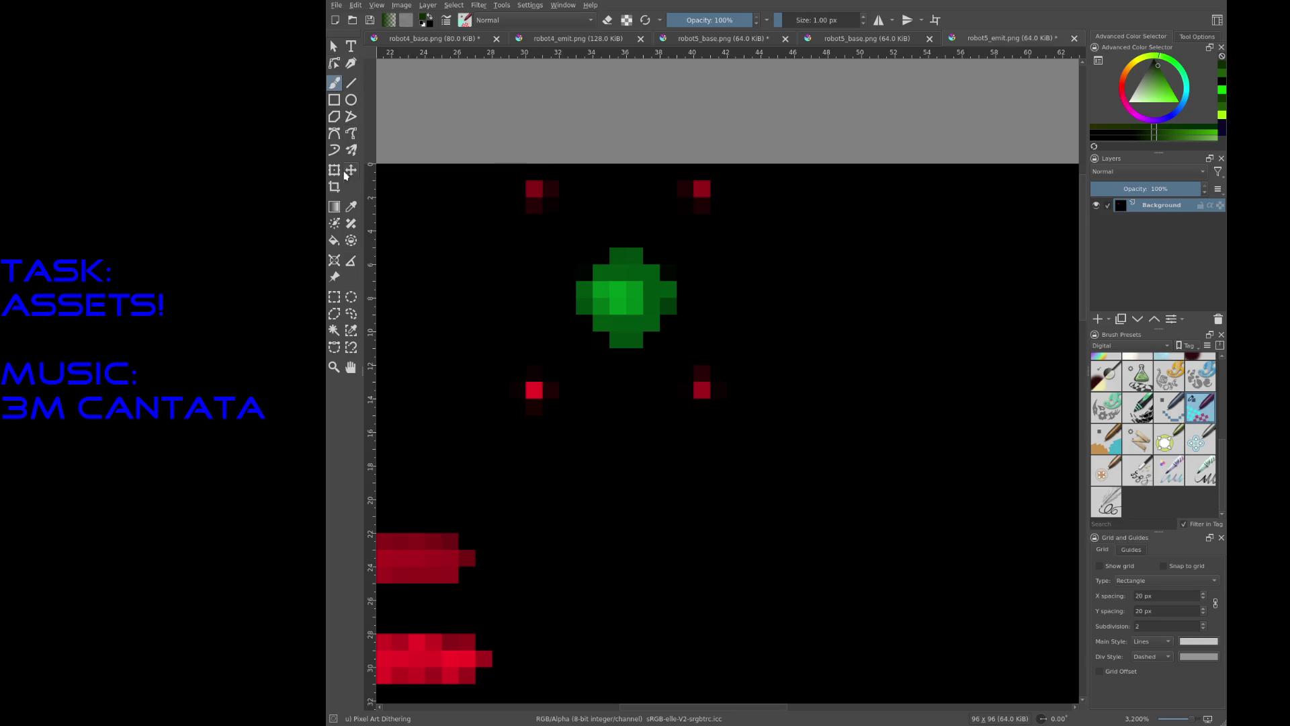
click(334, 297)
mouse_move(544, 197)
mouse_down()
mouse_move(578, 263)
mouse_move(695, 382)
mouse_up()
Step: Copy the selected gem to a new layer and place the copy right of the original
click(720, 429)
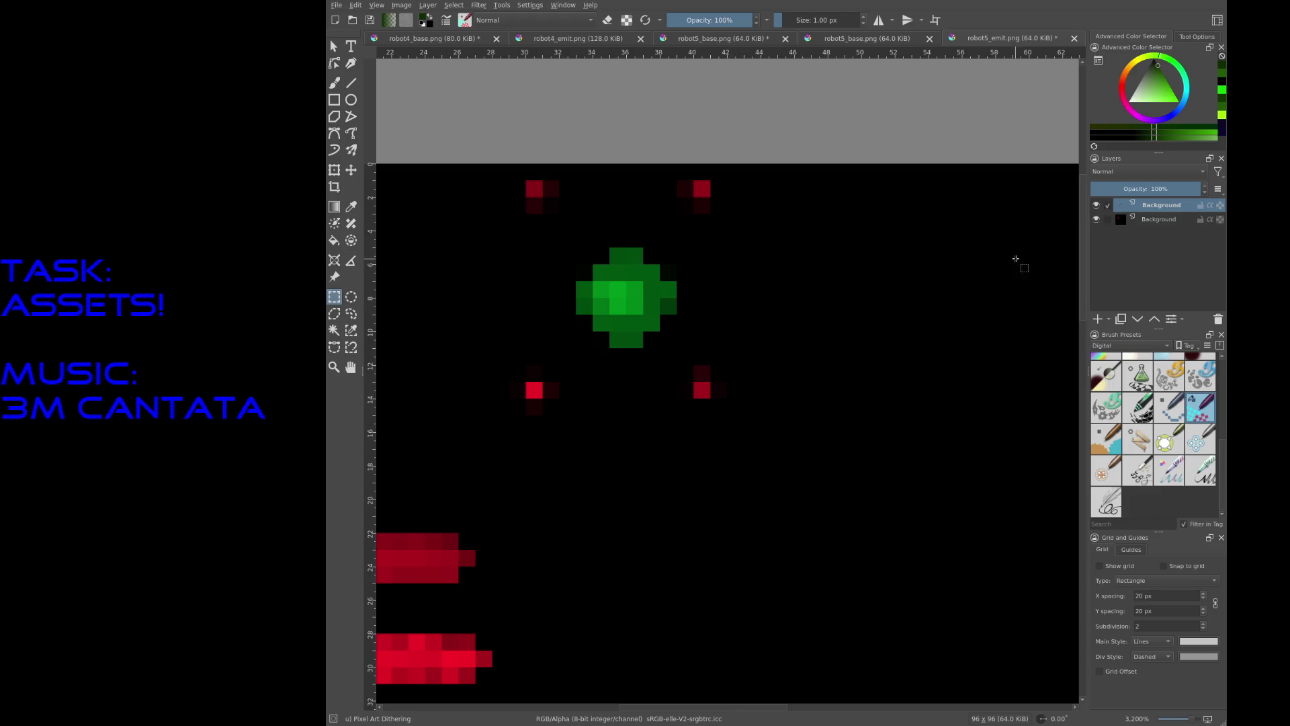
key(t)
drag(633, 301, 780, 300)
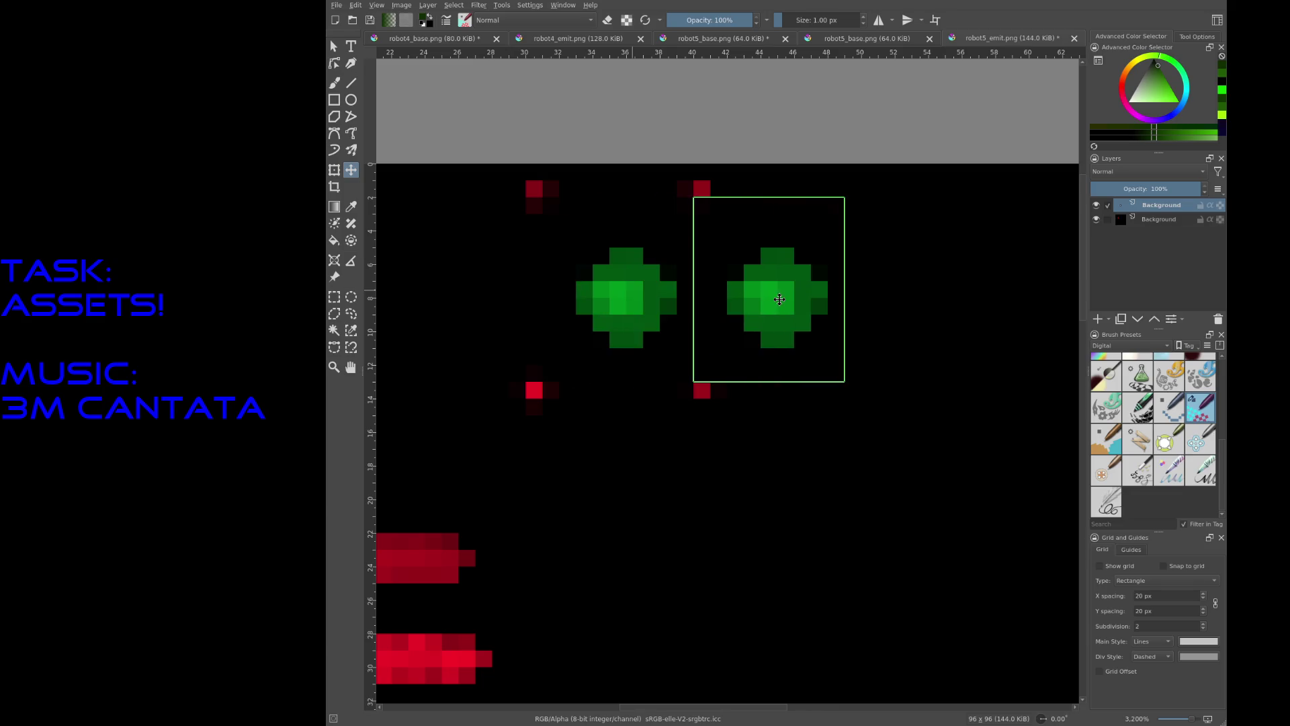
mouse_move(779, 300)
mouse_down()
mouse_move(637, 461)
mouse_move(619, 461)
mouse_move(619, 478)
mouse_move(806, 318)
mouse_move(780, 300)
mouse_up()
middle_drag(836, 280, 711, 279)
Step: Duplicate the gem layer twice with Ctrl+J, placing the third and fourth gems along the row
key(ctrl+j)
mouse_move(498, 284)
mouse_down()
mouse_move(725, 325)
mouse_move(799, 280)
mouse_up()
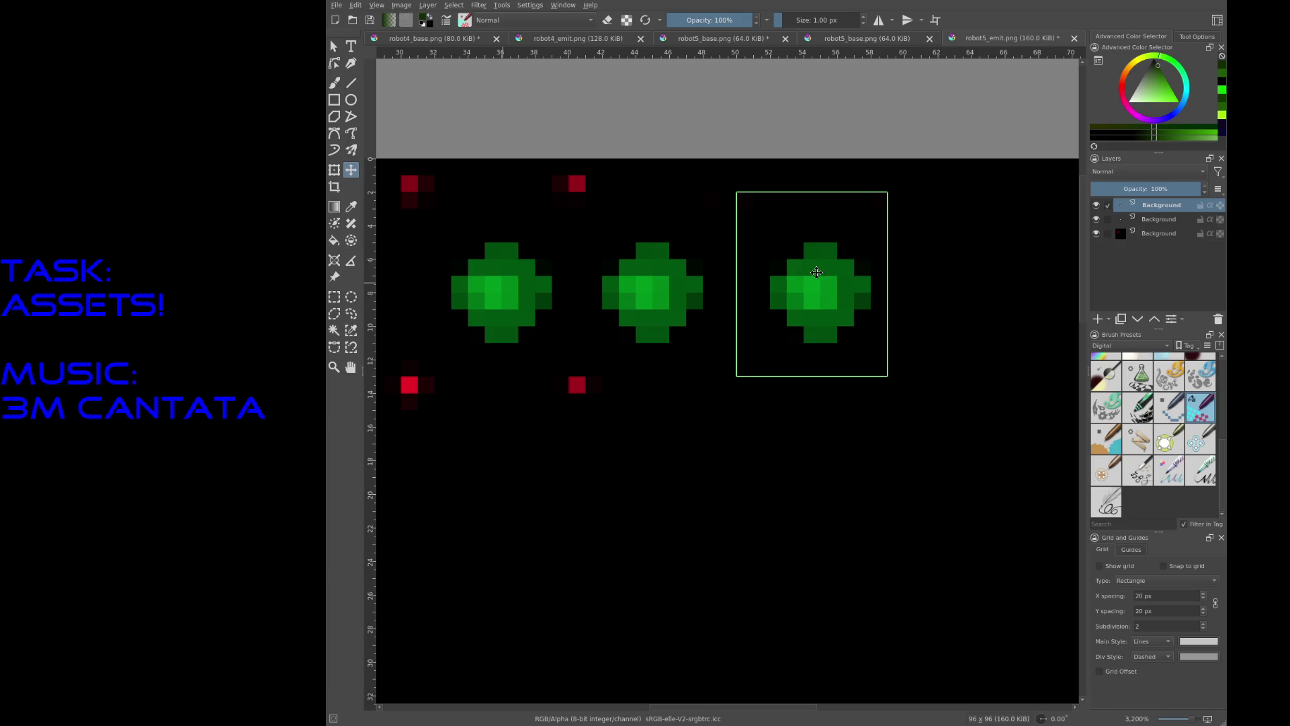
middle_drag(883, 387, 695, 404)
scroll(695, 403, down, 3)
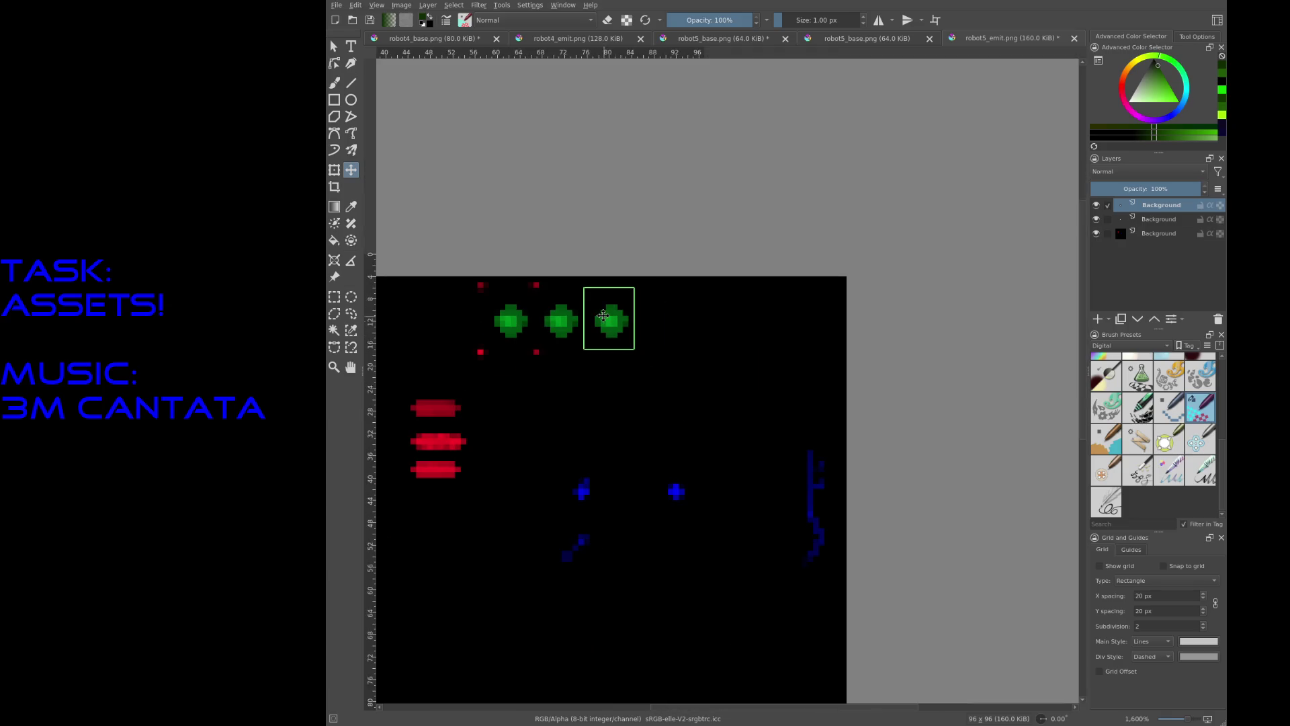
scroll(583, 291, up, 1)
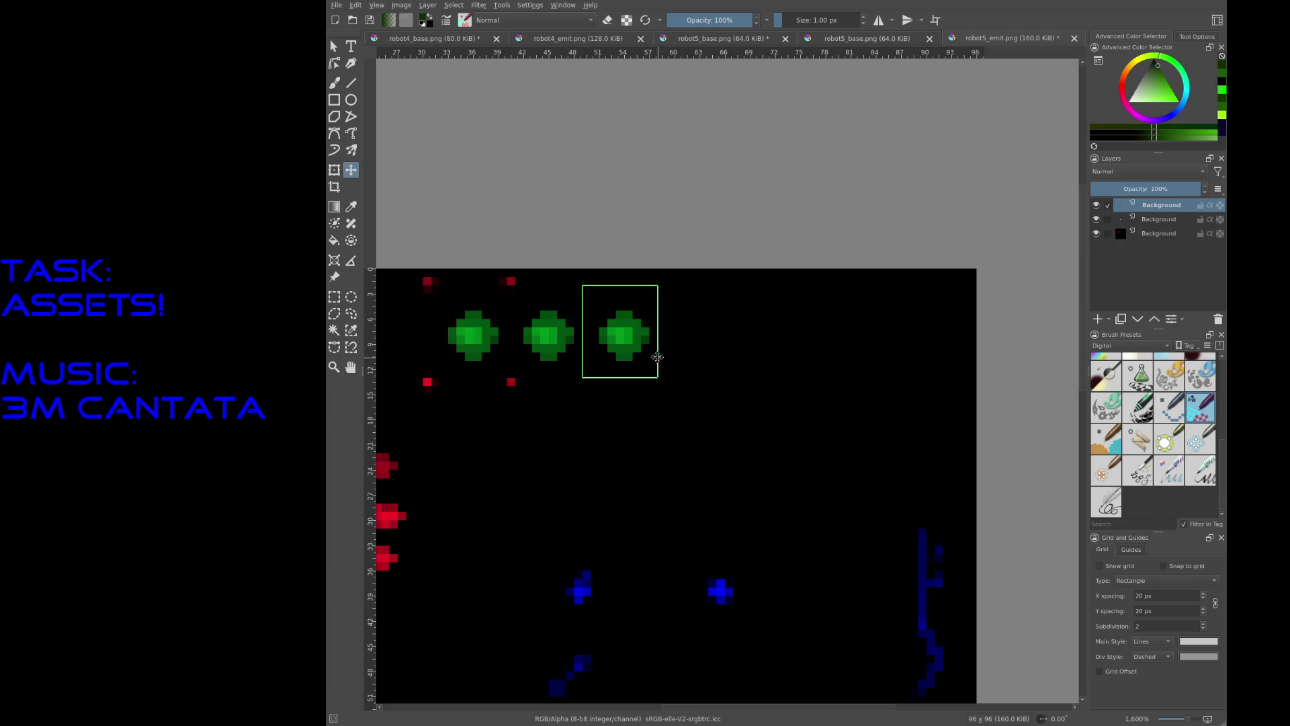
key(ctrl+j)
mouse_move(500, 330)
mouse_down()
mouse_move(510, 341)
mouse_move(721, 336)
mouse_move(701, 324)
mouse_up()
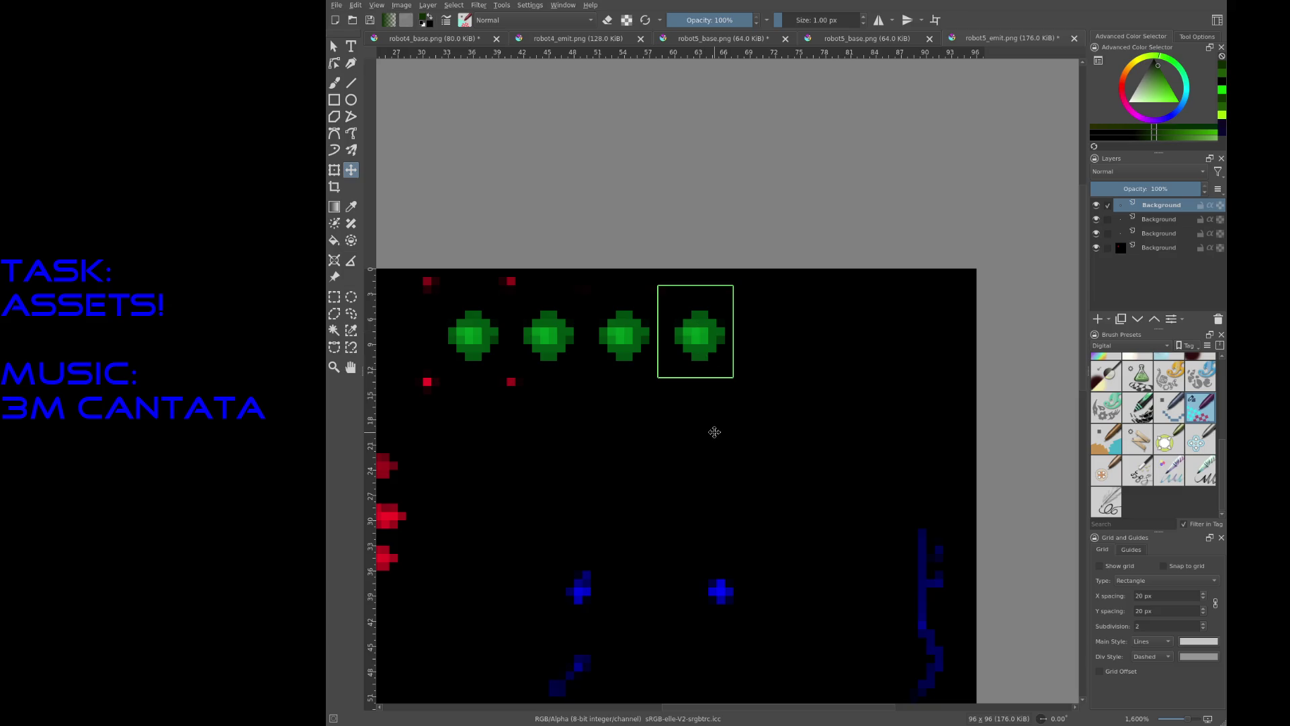
ctrl+scroll(472, 329, up, 3)
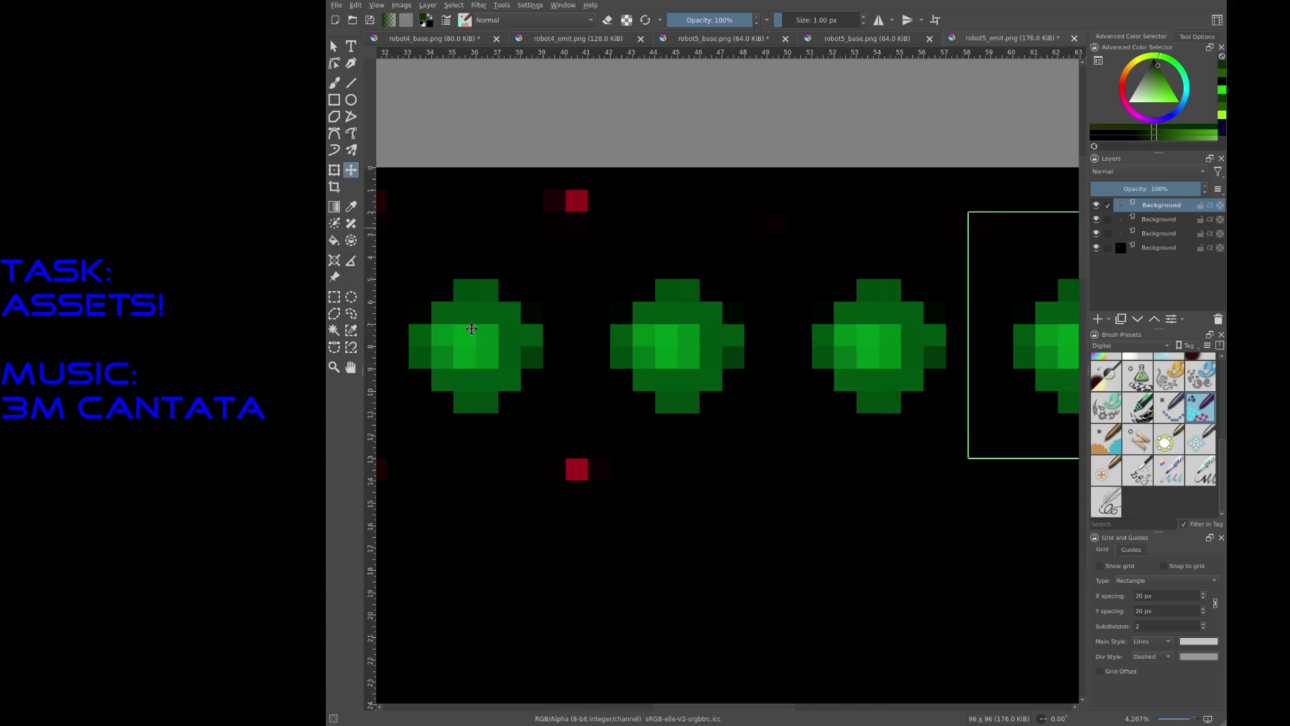
Step: Merge the gem layers down into a single layer
key(ctrl+e)
key(ctrl+e)
key(ctrl+e)
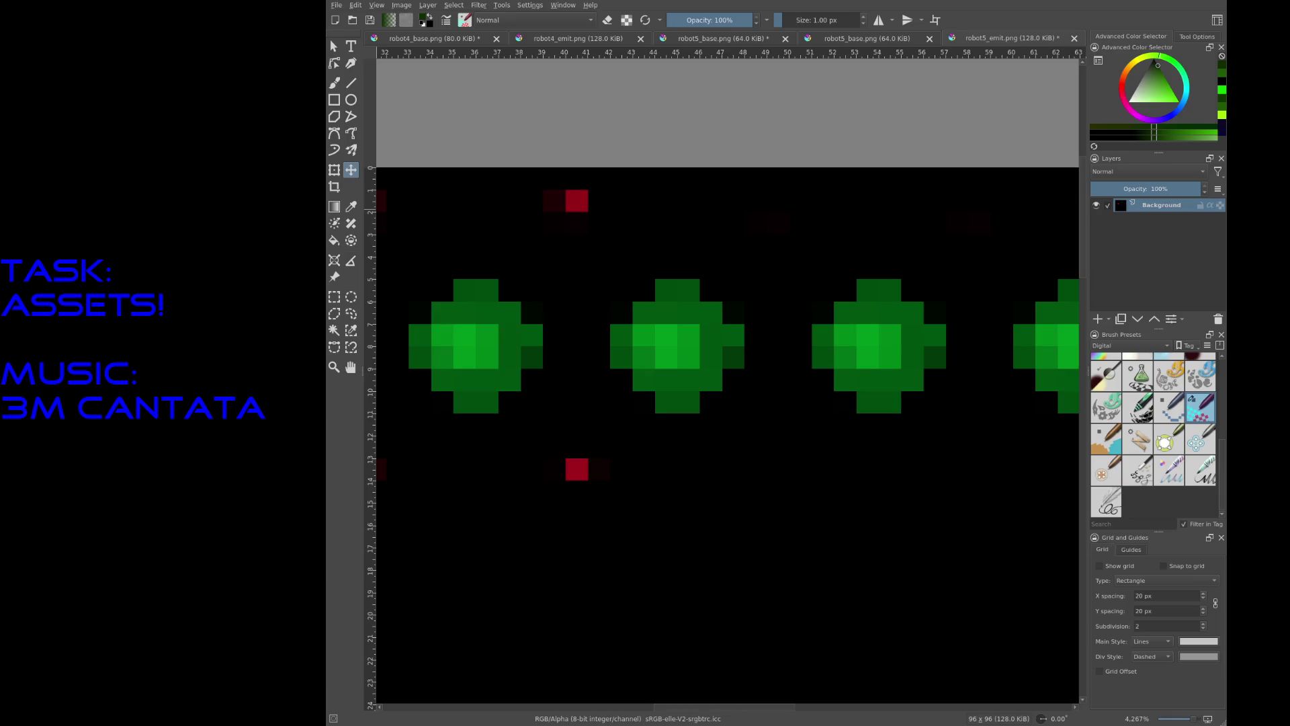
ctrl+scroll(537, 253, down, 4)
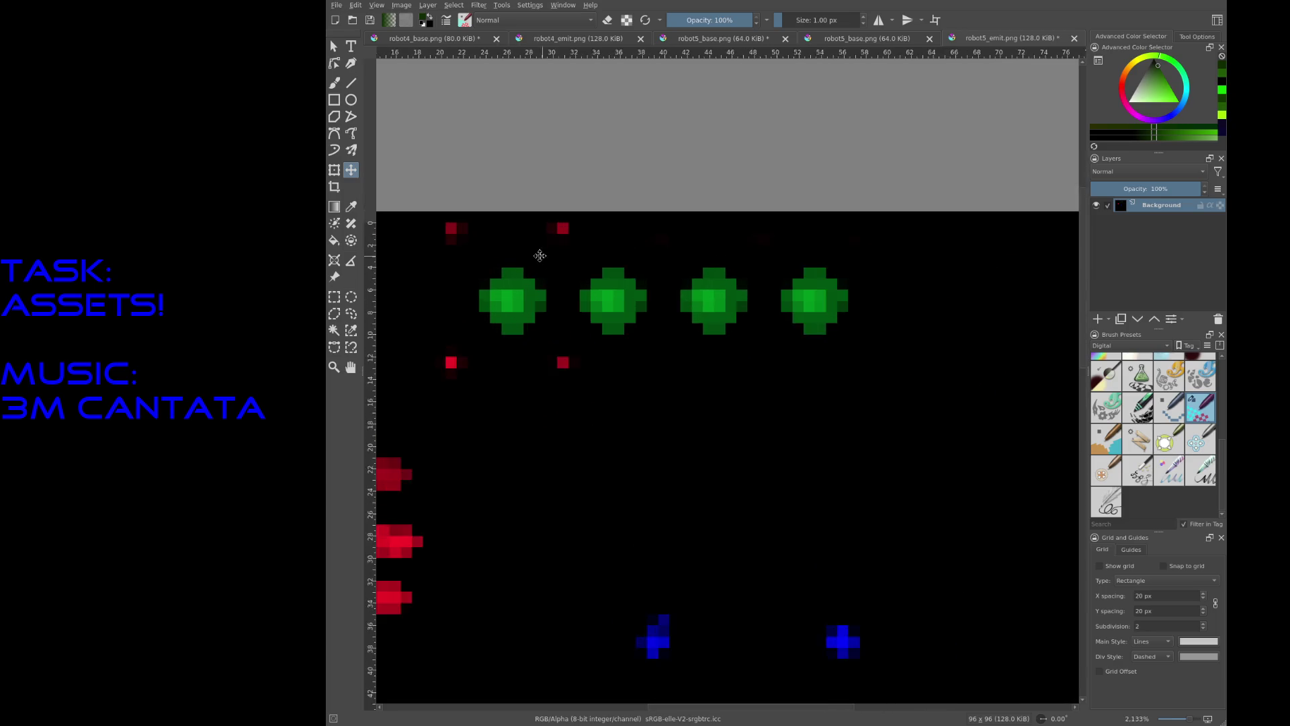
ctrl+scroll(538, 254, up, 3)
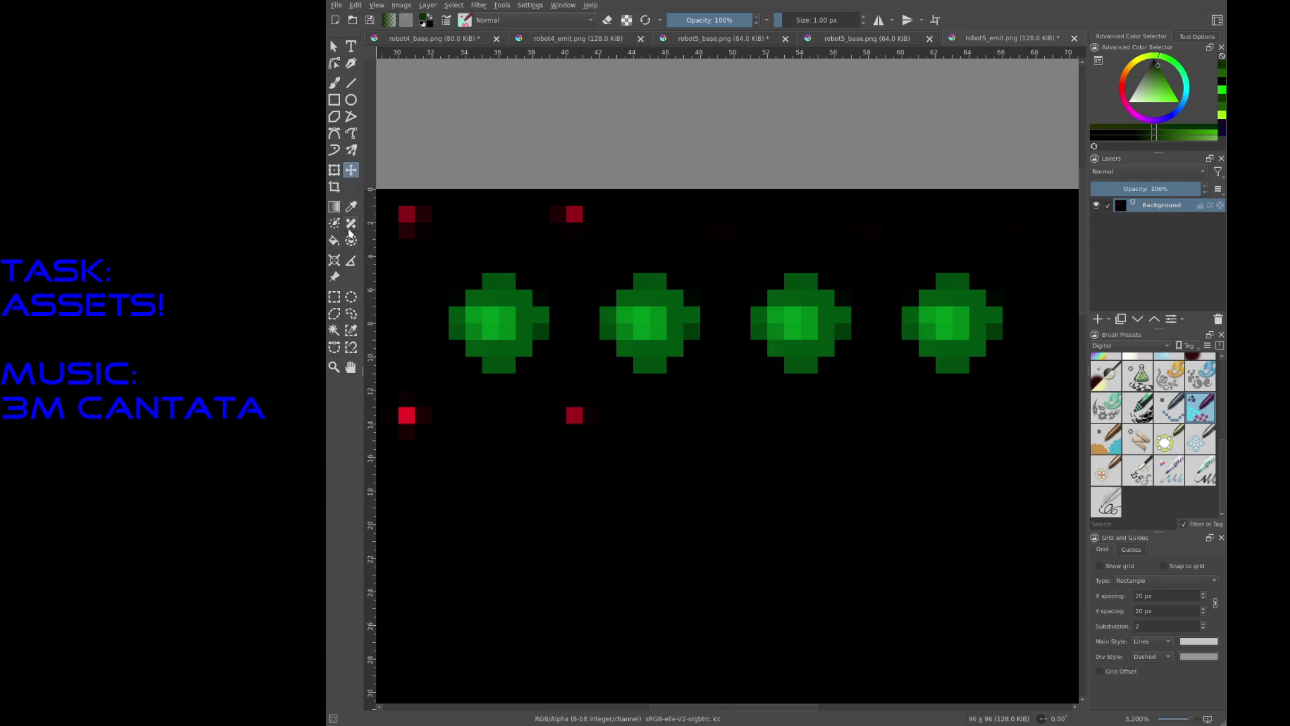
Step: Undo a trial straight line, return to the Freehand Brush and sample the gem's green
click(350, 85)
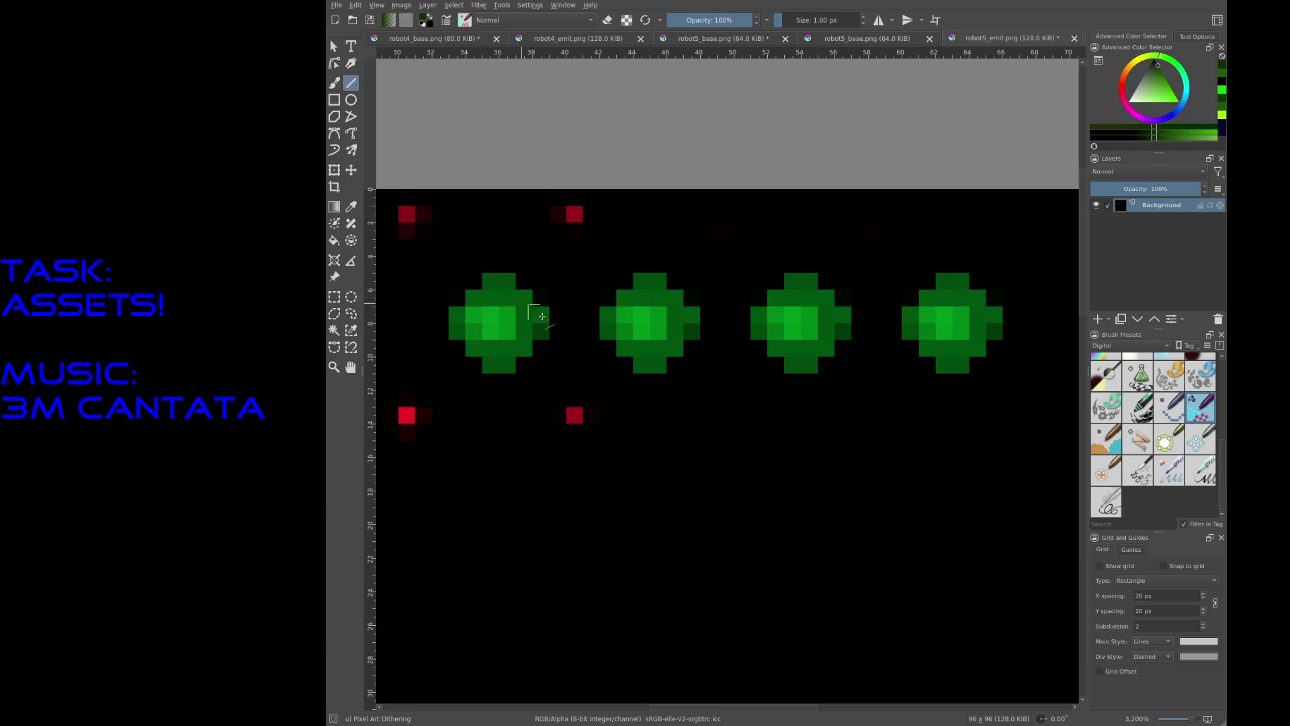
mouse_move(654, 316)
mouse_down()
mouse_move(643, 339)
mouse_move(712, 377)
mouse_up()
key(ctrl+z)
key(b)
right_click(640, 313)
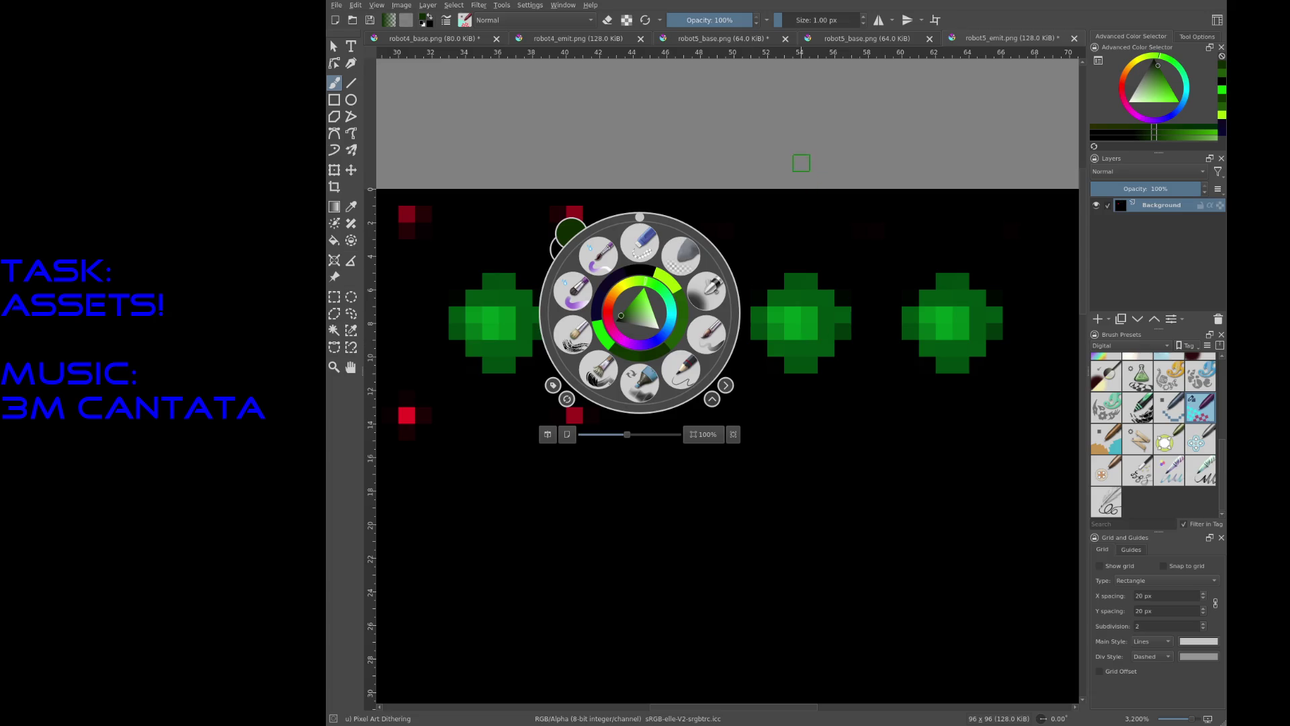
click(797, 167)
ctrl+click(669, 344)
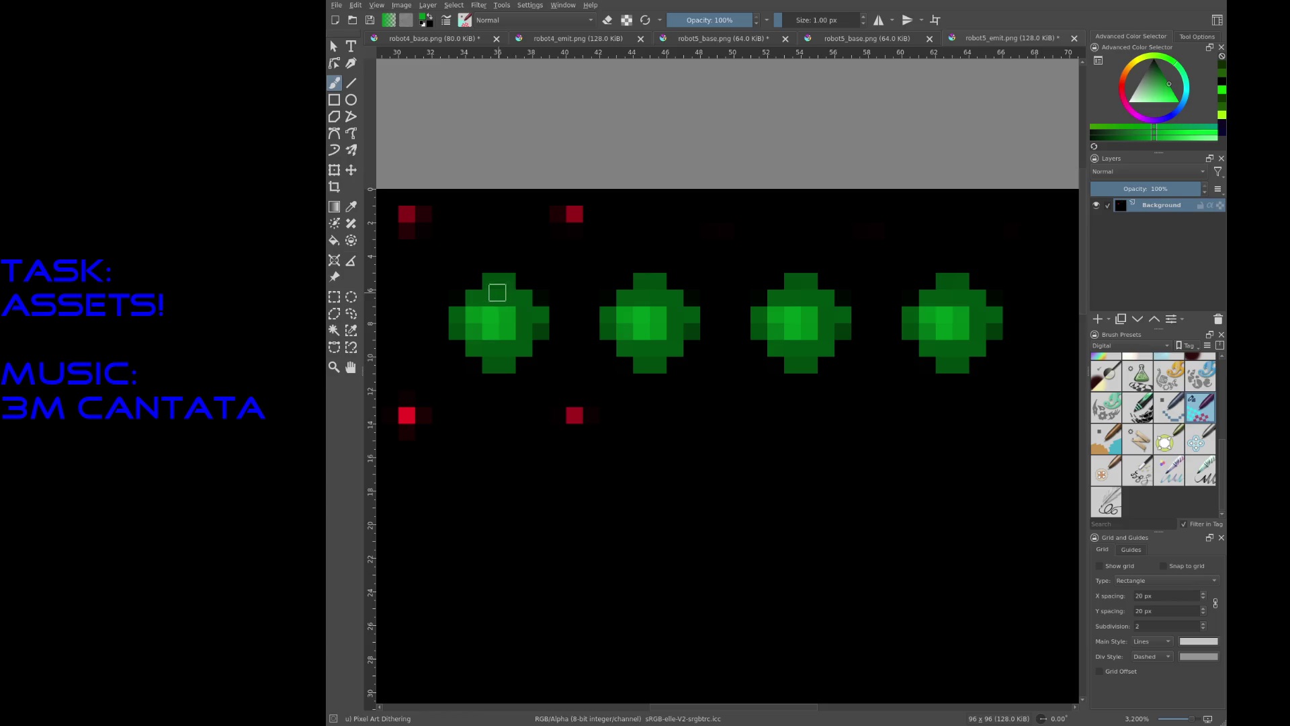
Step: Pick a brighter green and repaint the first gem's top, middle and right pixels
mouse_move(491, 283)
mouse_down()
mouse_move(504, 296)
mouse_move(498, 285)
mouse_up()
ctrl+click(504, 294)
mouse_move(505, 286)
mouse_down()
mouse_move(495, 296)
mouse_move(490, 281)
mouse_up()
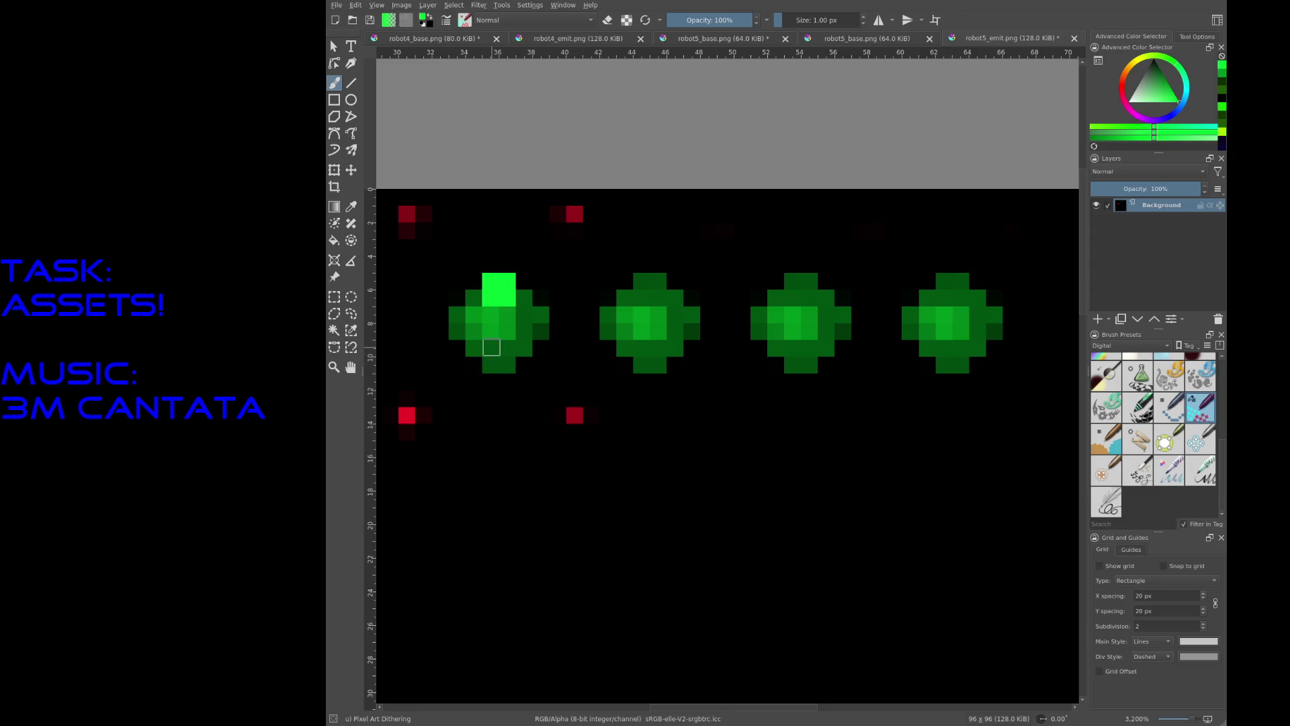
drag(462, 333, 466, 329)
click(474, 347)
click(525, 346)
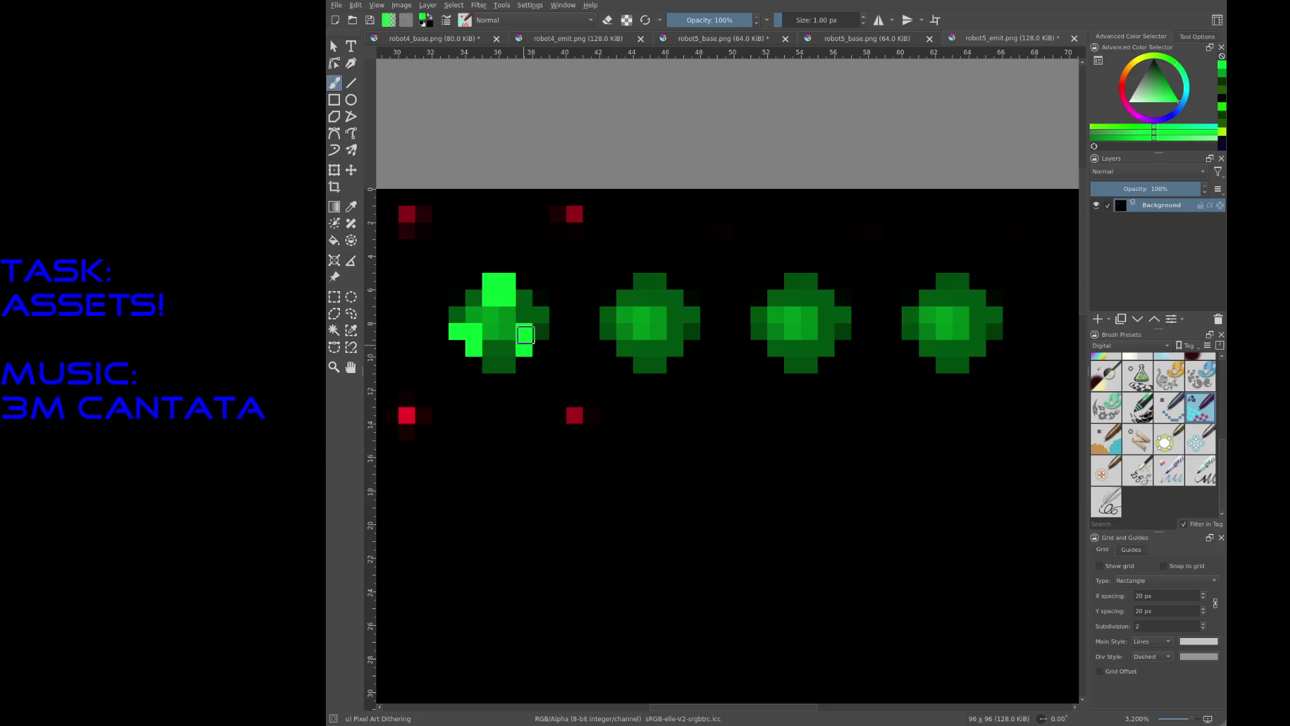
click(541, 331)
Step: Add bright highlights to the second and third gems, undoing the third gem's strokes
mouse_move(674, 298)
mouse_down()
mouse_move(641, 363)
mouse_move(652, 355)
mouse_up()
click(686, 311)
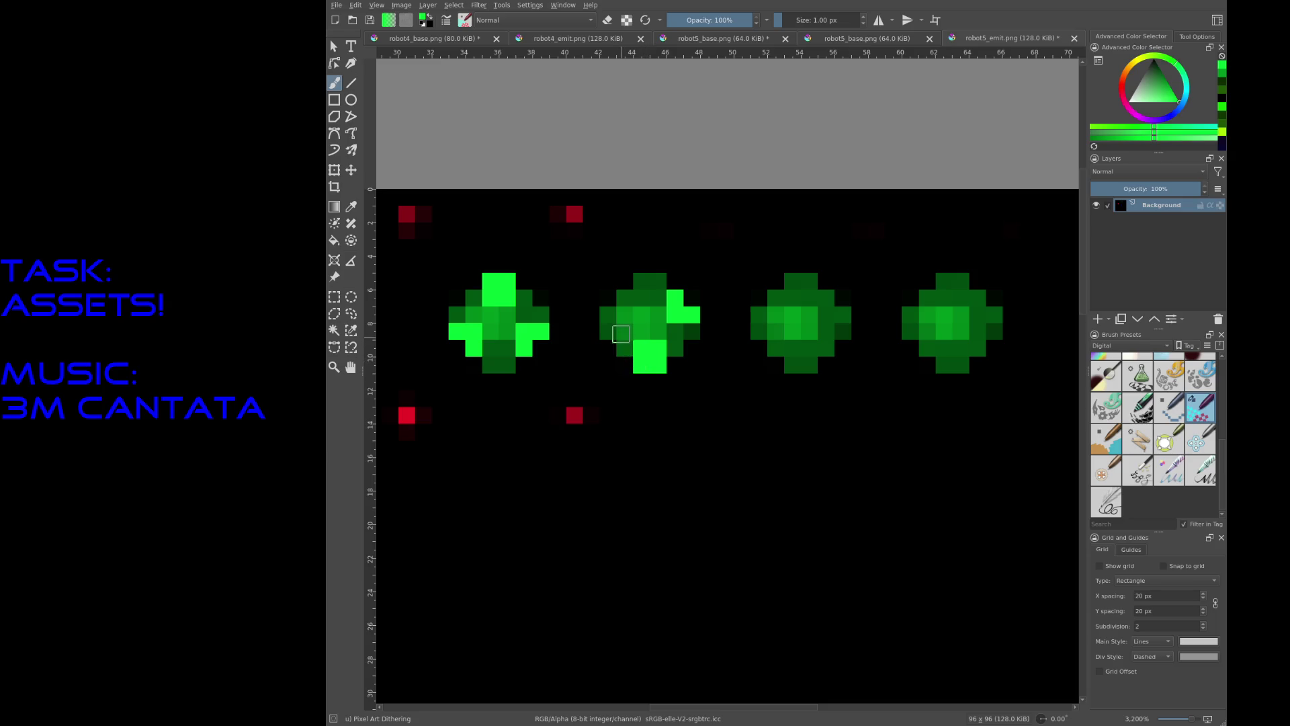
mouse_move(617, 332)
mouse_down()
mouse_move(612, 314)
mouse_move(626, 316)
mouse_up()
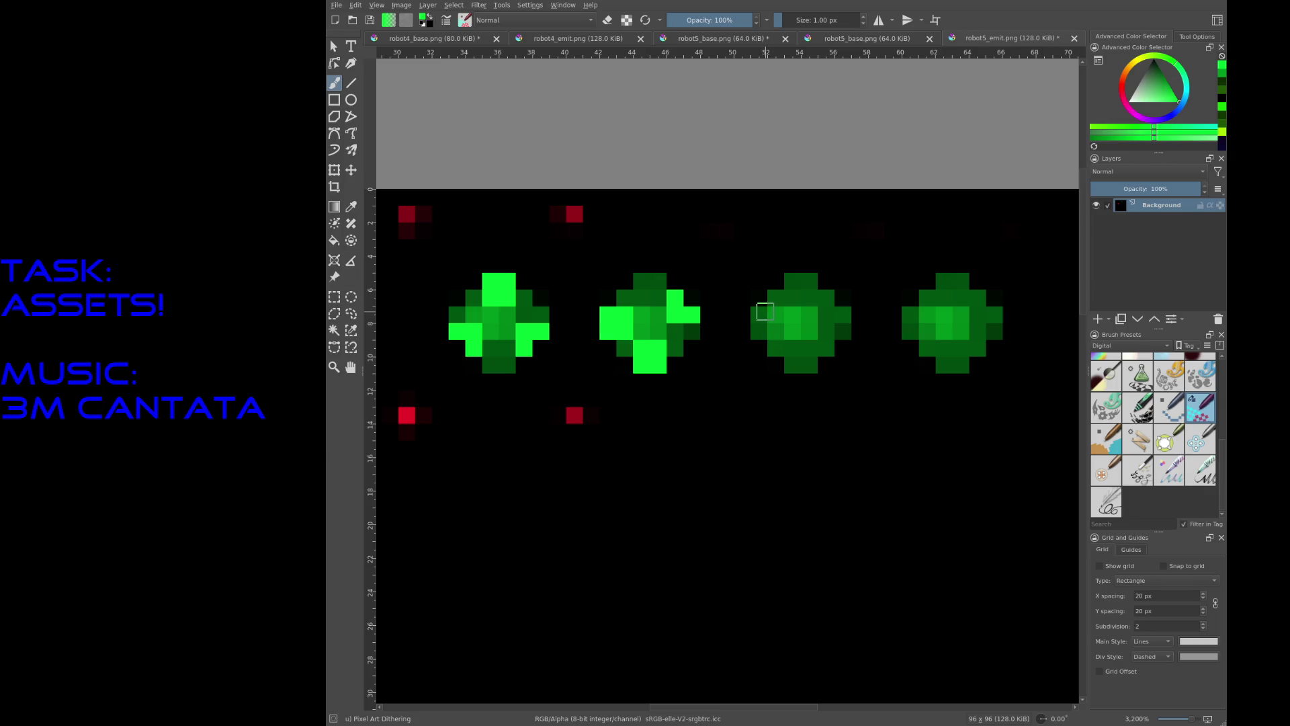
click(759, 313)
click(772, 312)
click(775, 298)
mouse_move(777, 351)
mouse_down()
mouse_move(792, 348)
mouse_move(793, 365)
mouse_up()
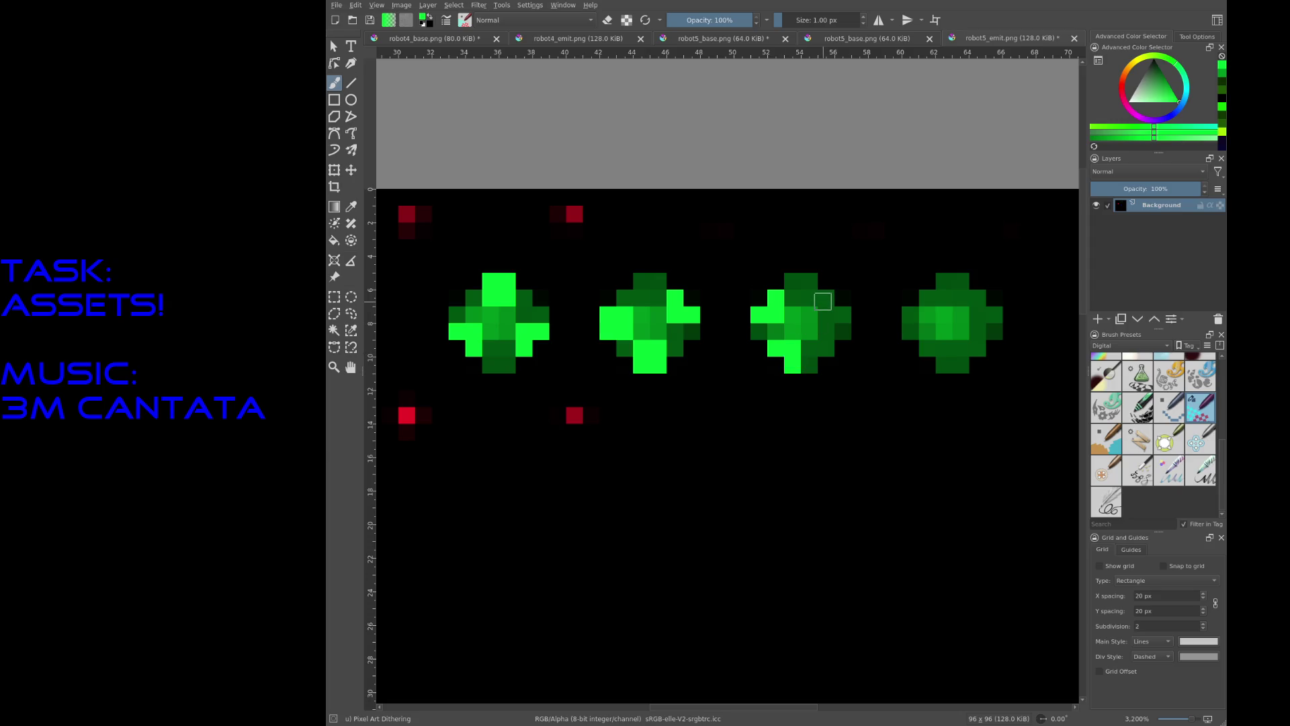
key(ctrl+z)
key(ctrl+z)
key(ctrl+z)
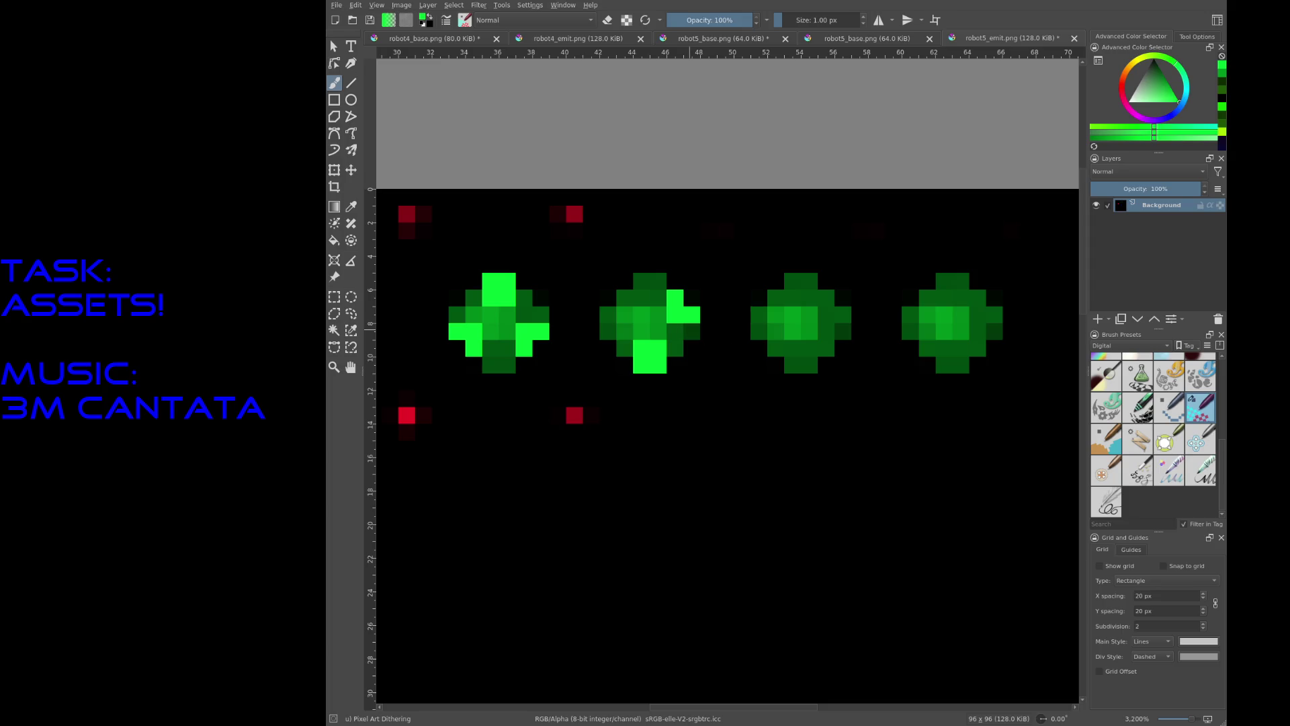
key(ctrl+shift+z)
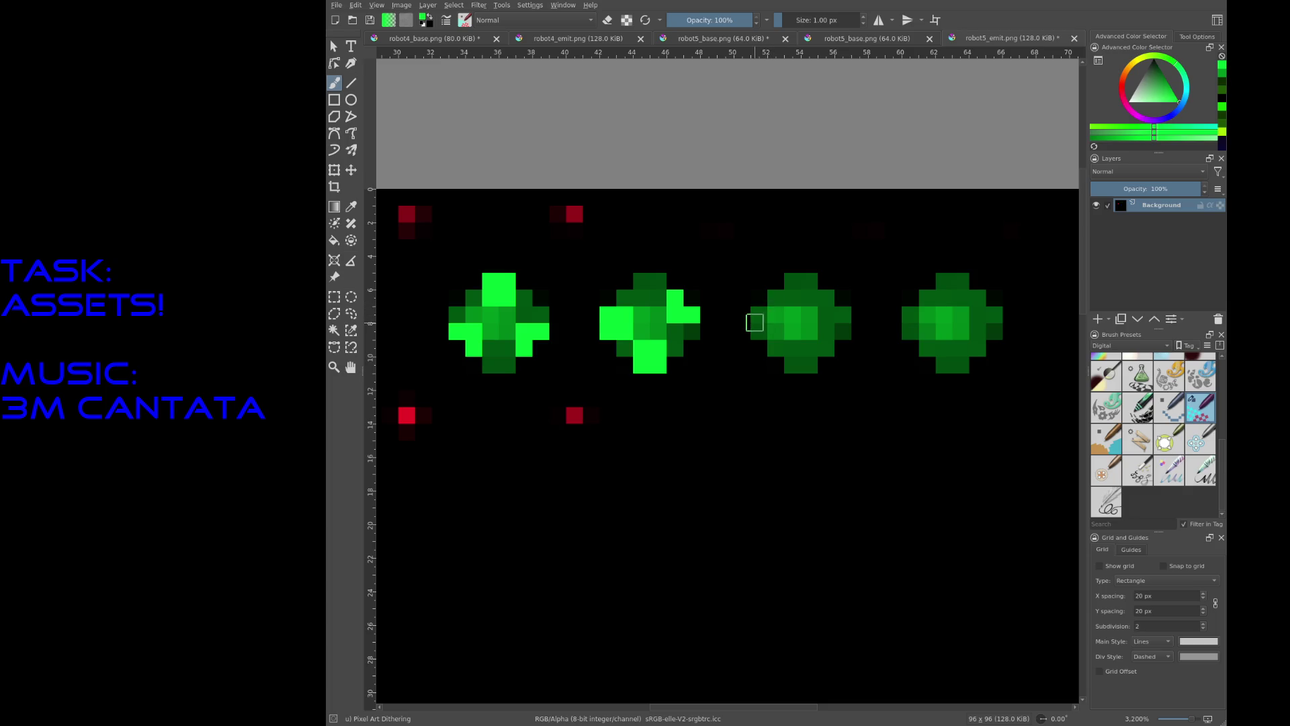
Step: Paint trial highlights on the third gem, then undo them and the second gem's highlights
drag(775, 303, 793, 279)
mouse_move(776, 348)
mouse_down()
mouse_move(793, 347)
mouse_move(793, 364)
mouse_up()
mouse_move(824, 314)
mouse_down()
mouse_move(827, 332)
mouse_move(843, 316)
mouse_move(849, 334)
mouse_up()
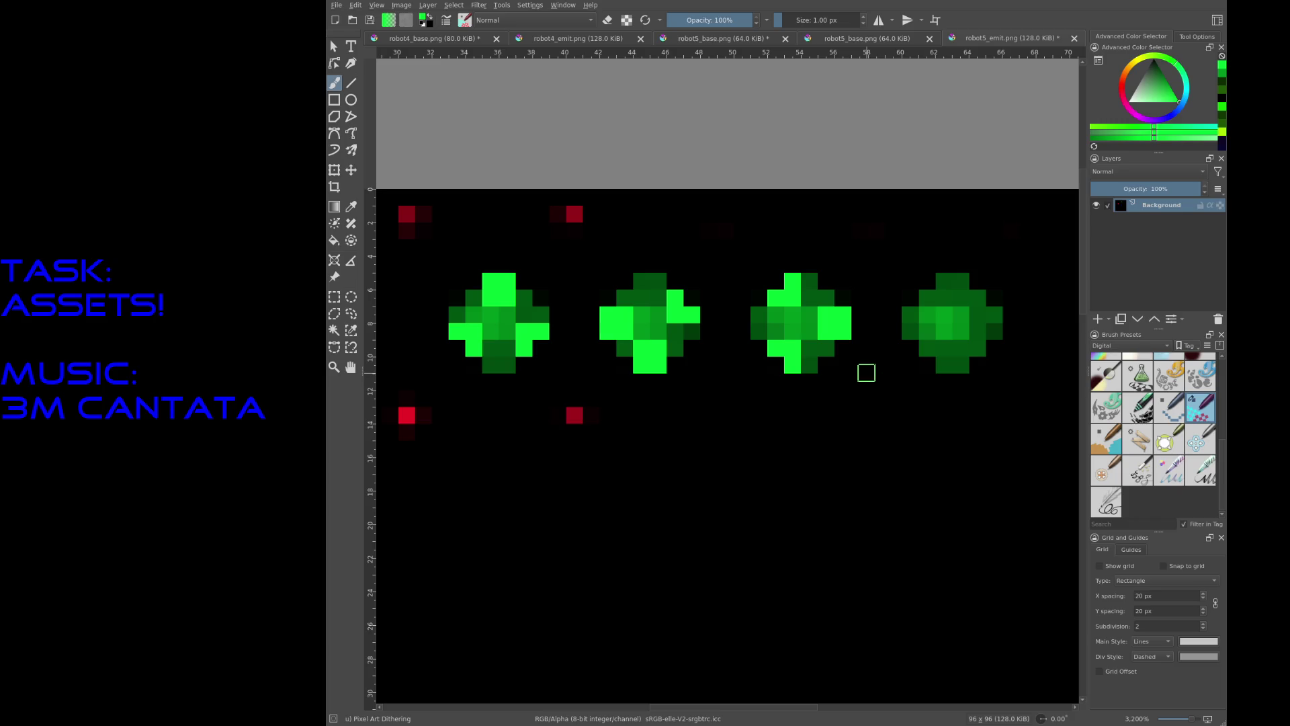
key(ctrl+z)
key(ctrl+z)
key(ctrl+z)
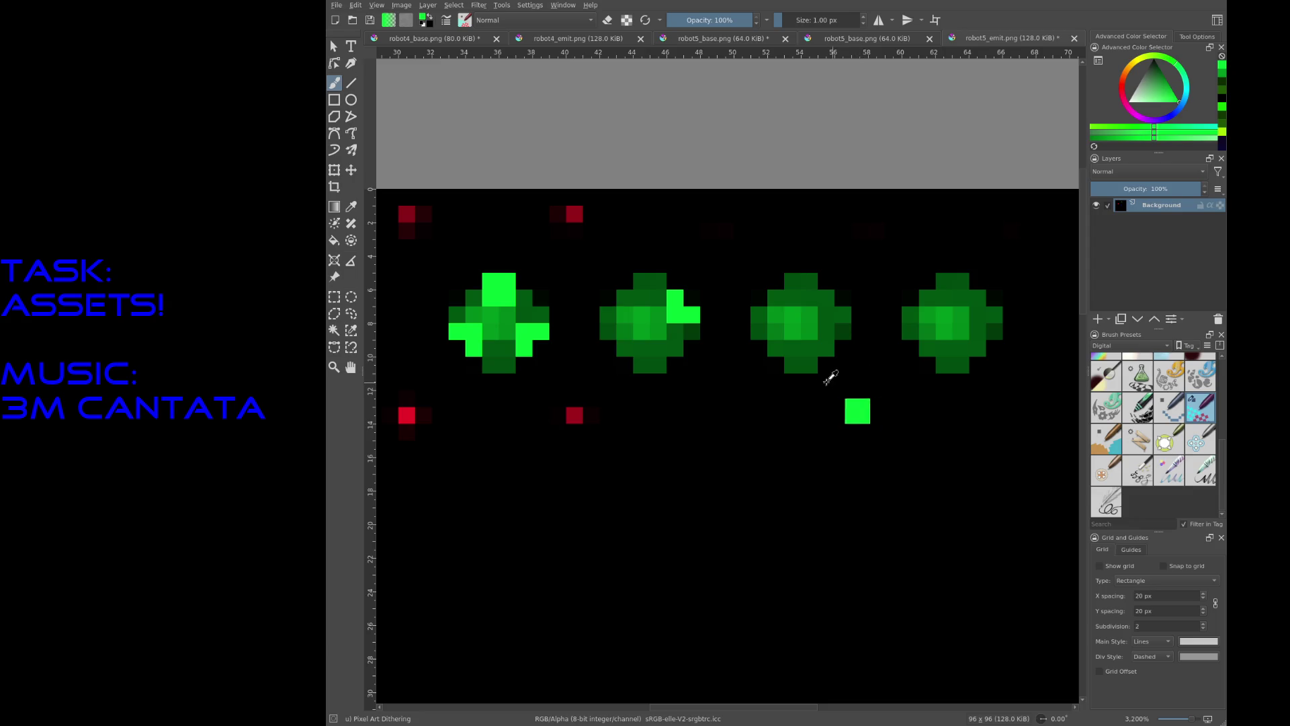
key(ctrl+z)
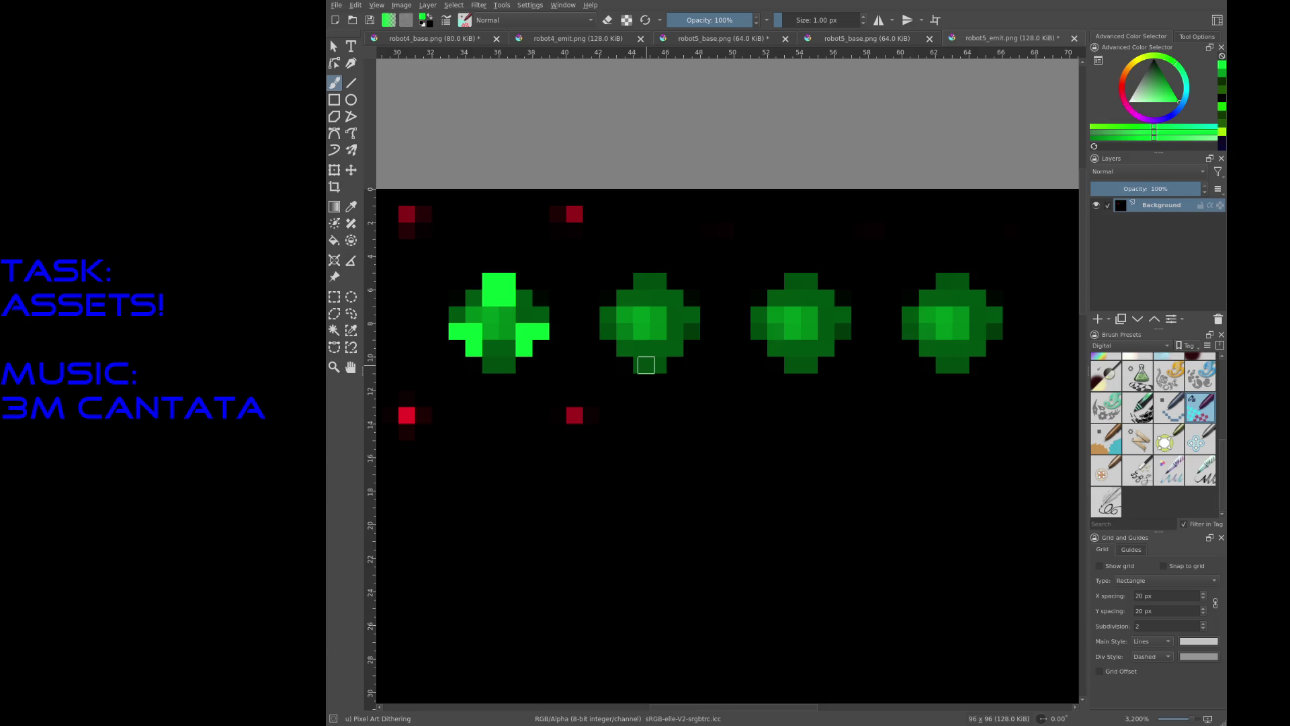
scroll(682, 363, down, 3)
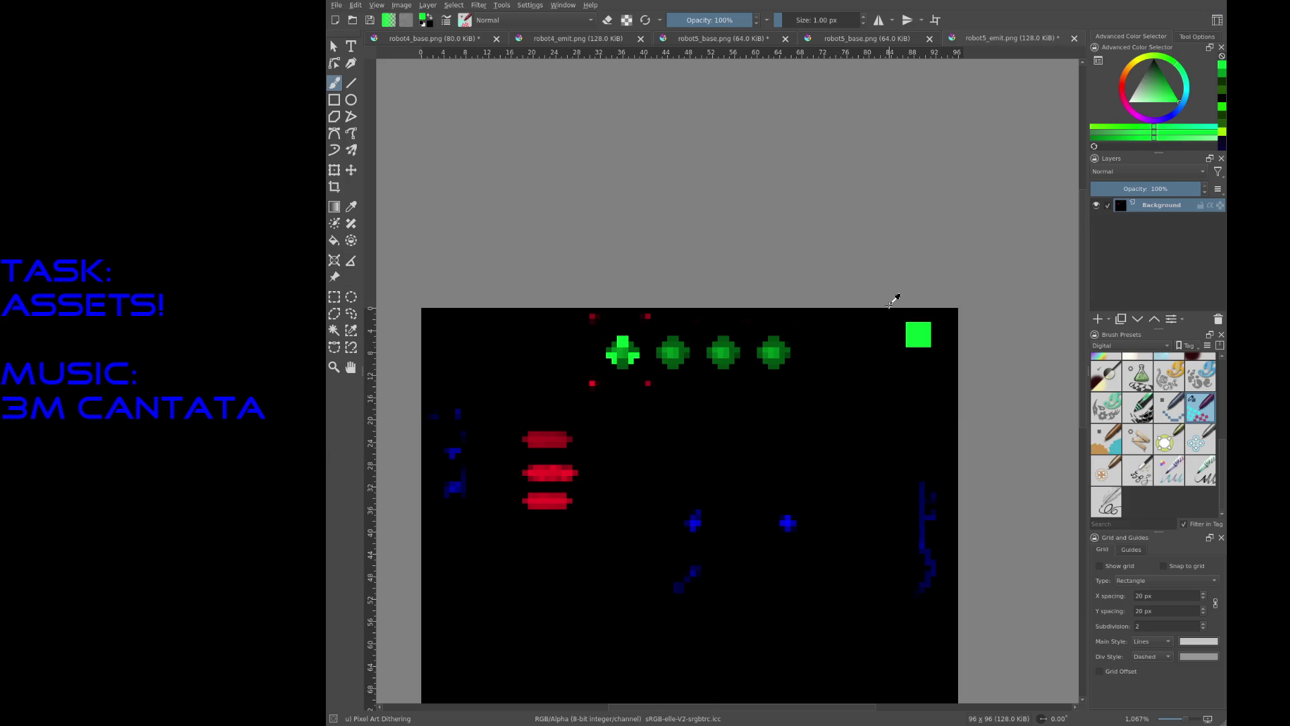
Step: Paint bright green highlights on the second, third and fourth gems
mouse_move(684, 347)
mouse_down()
mouse_move(670, 366)
mouse_move(722, 339)
mouse_move(718, 363)
mouse_up()
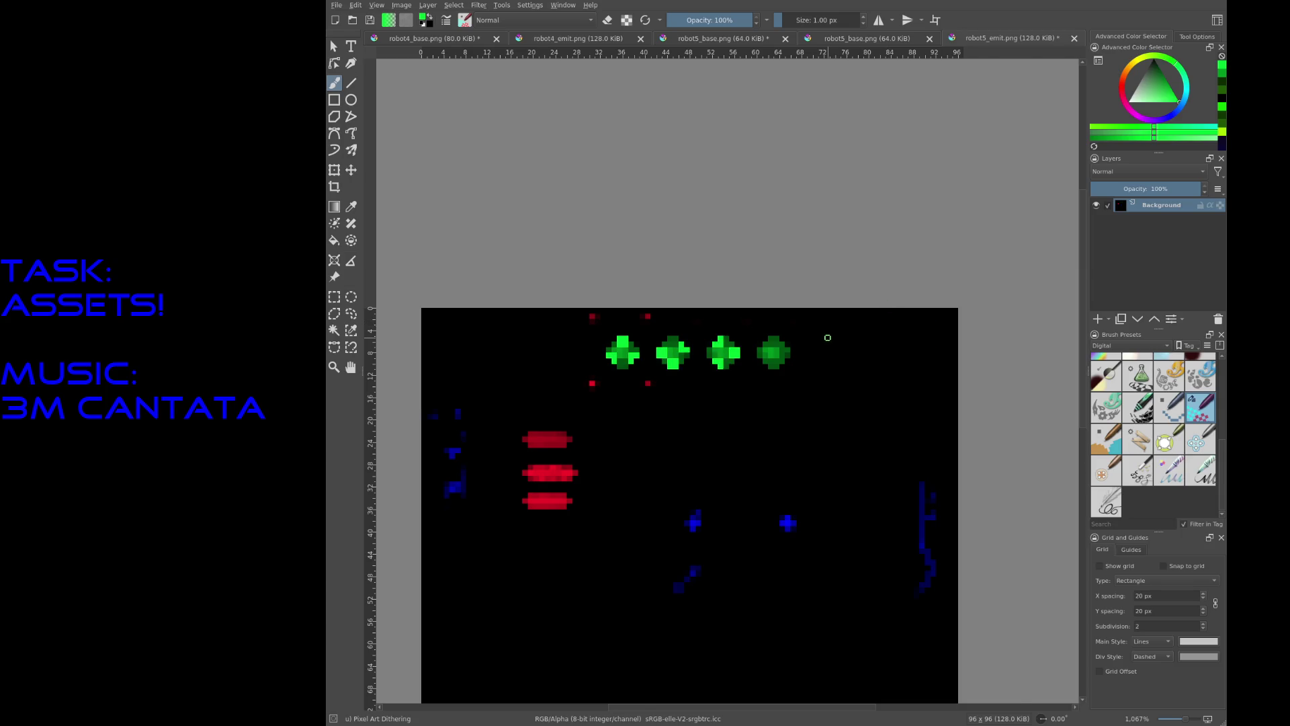
ctrl+scroll(829, 339, up, 2)
ctrl+scroll(701, 395, up, 1)
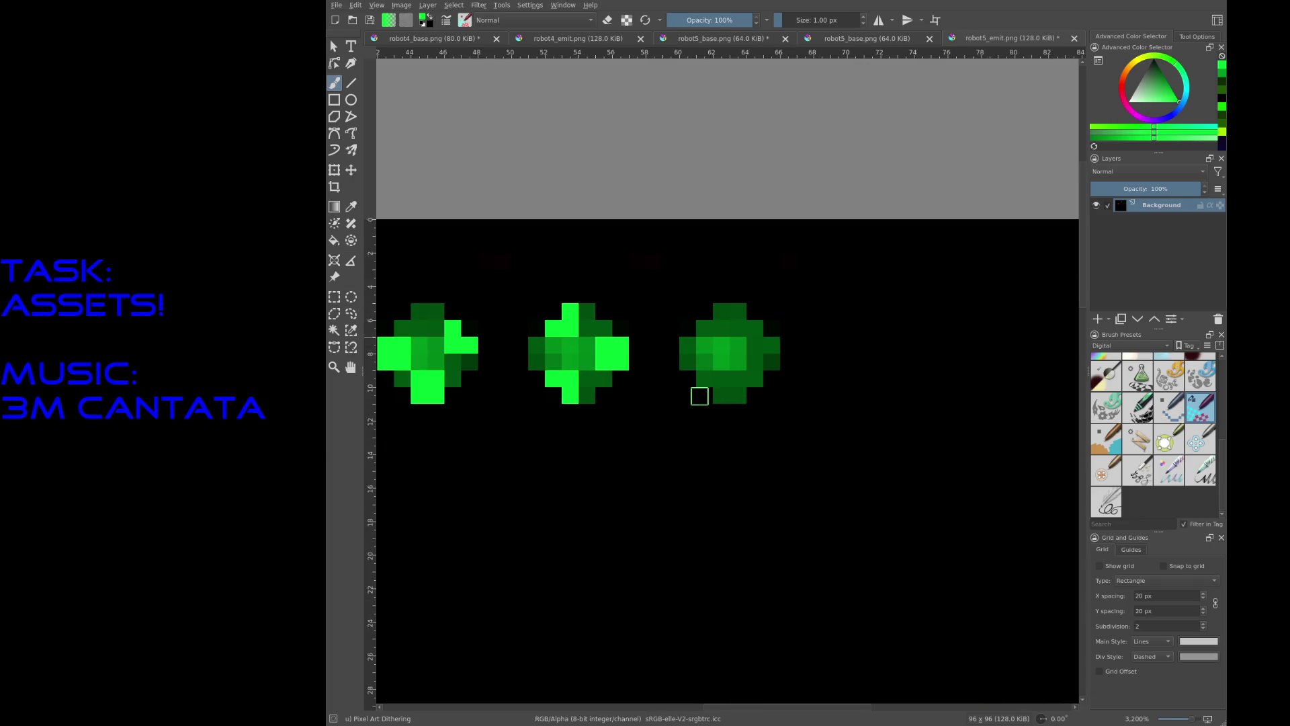
mouse_move(668, 357)
middle_down()
mouse_move(775, 416)
mouse_move(861, 435)
mouse_move(821, 426)
middle_up()
mouse_move(876, 392)
mouse_down()
mouse_move(867, 384)
mouse_move(834, 430)
mouse_up()
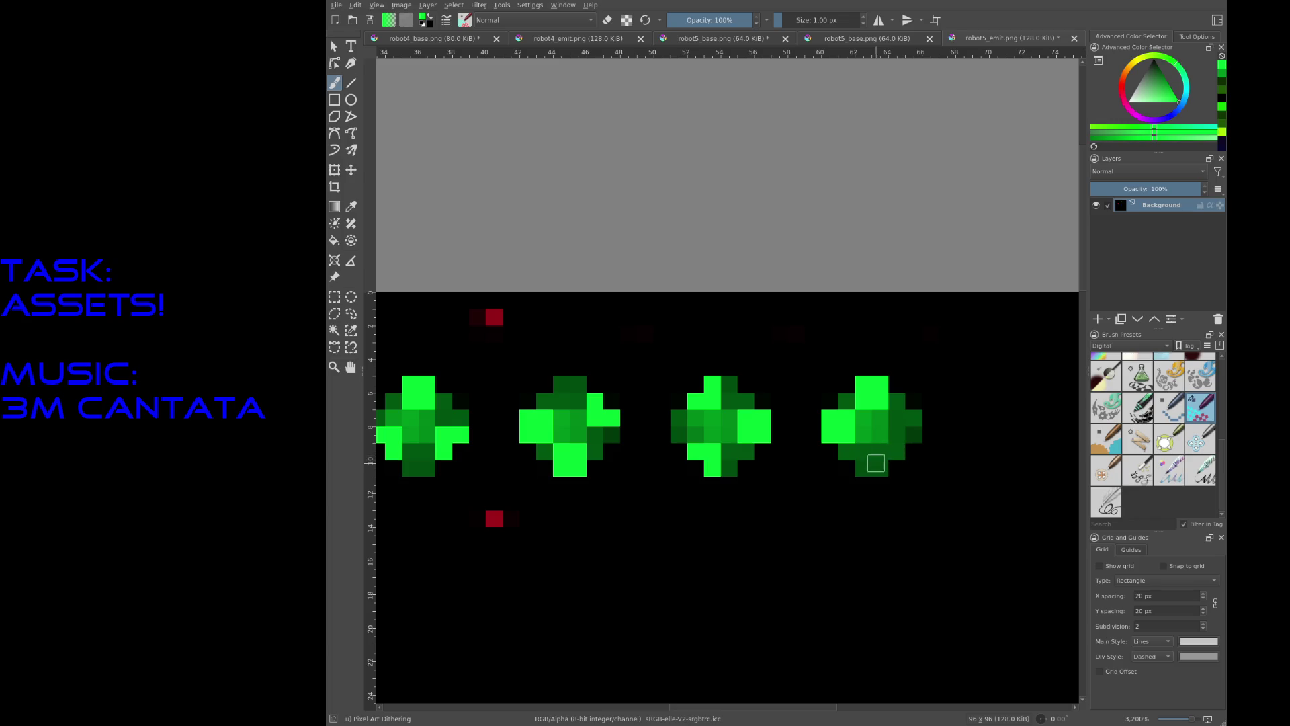
mouse_move(878, 466)
mouse_down()
mouse_move(881, 450)
mouse_move(898, 450)
mouse_up()
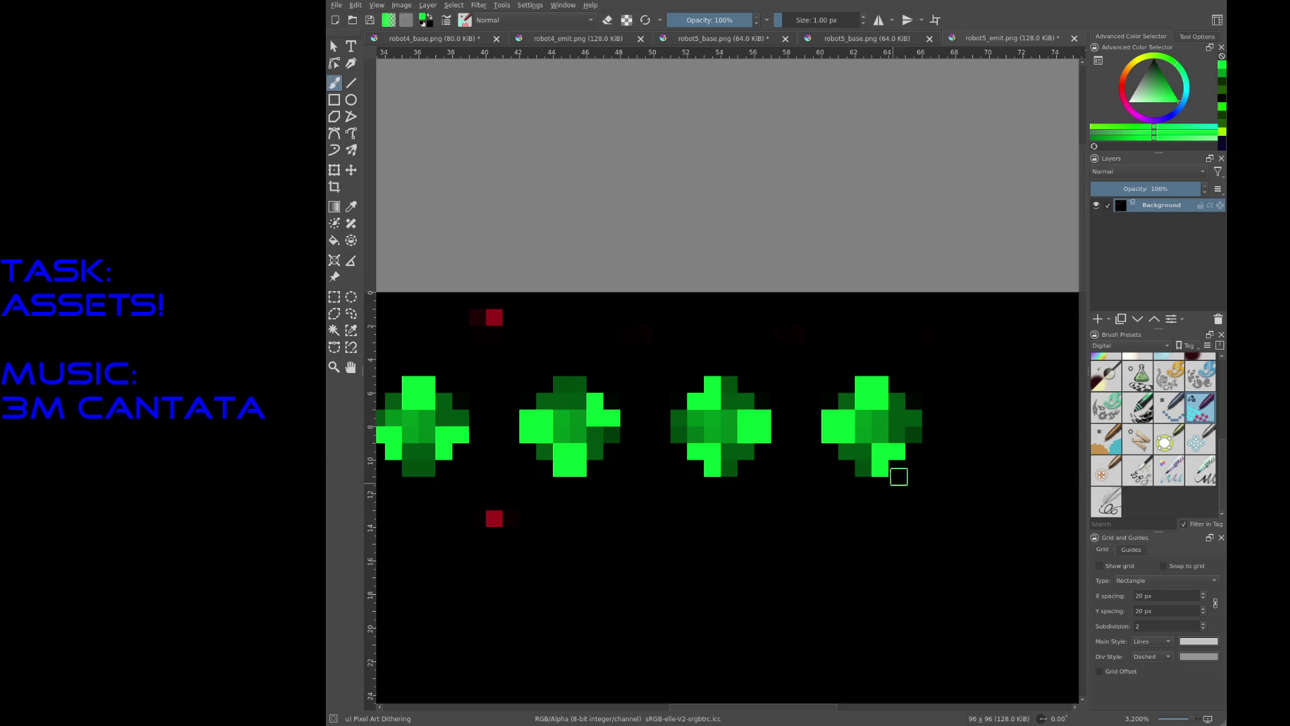
Step: Repaint the fourth gem's left and bottom pixels dark green and pick Rectangular Selection
ctrl+scroll(875, 458, down, 2)
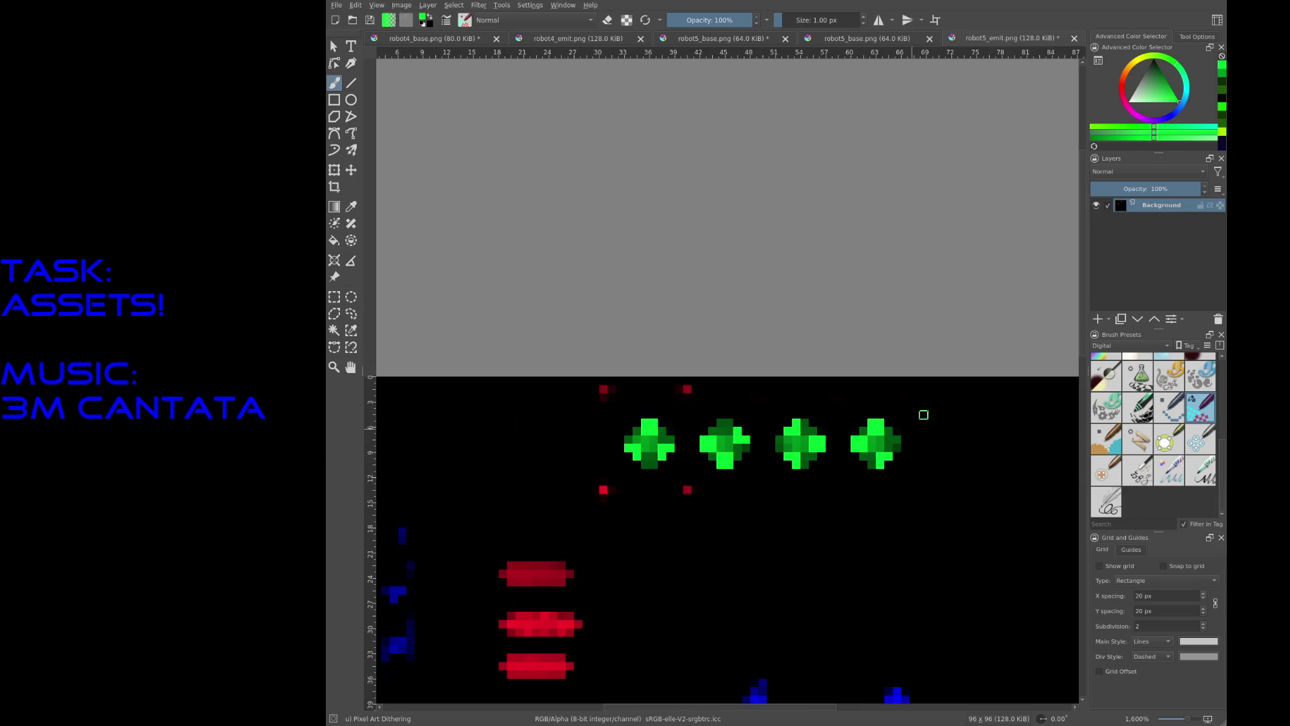
middle_drag(819, 310, 625, 292)
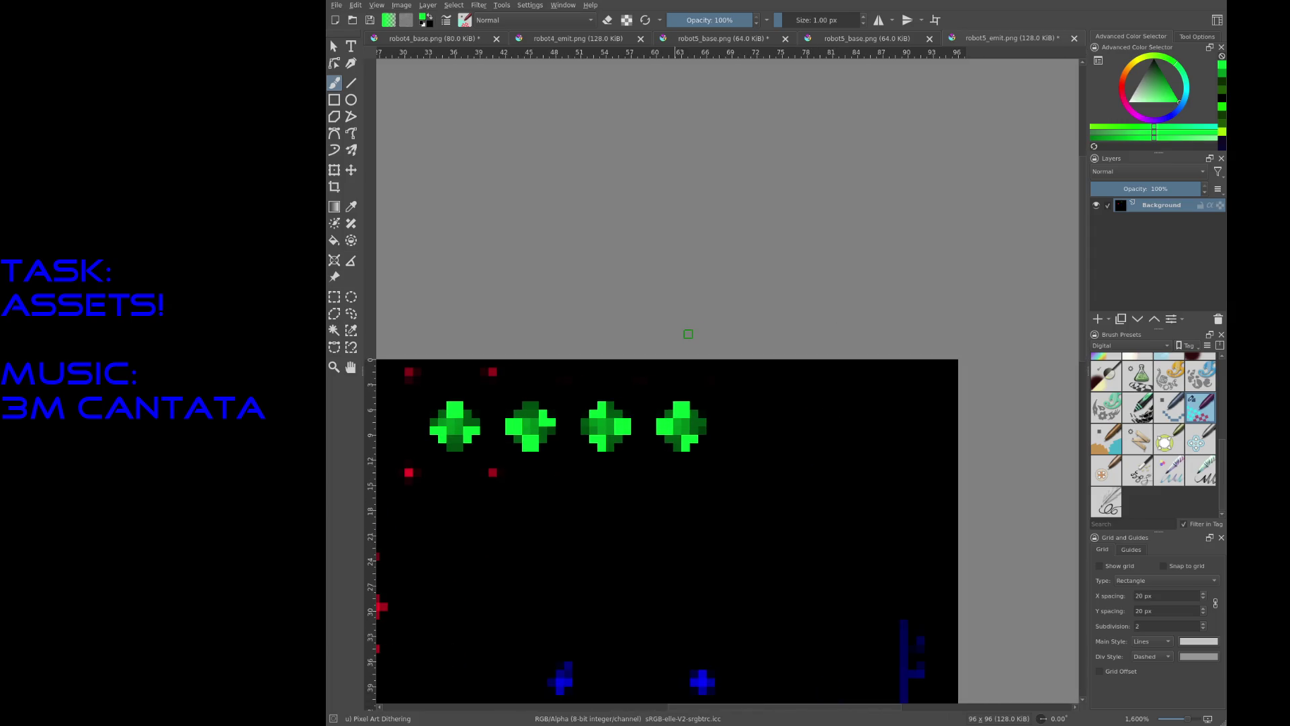
drag(664, 426, 690, 442)
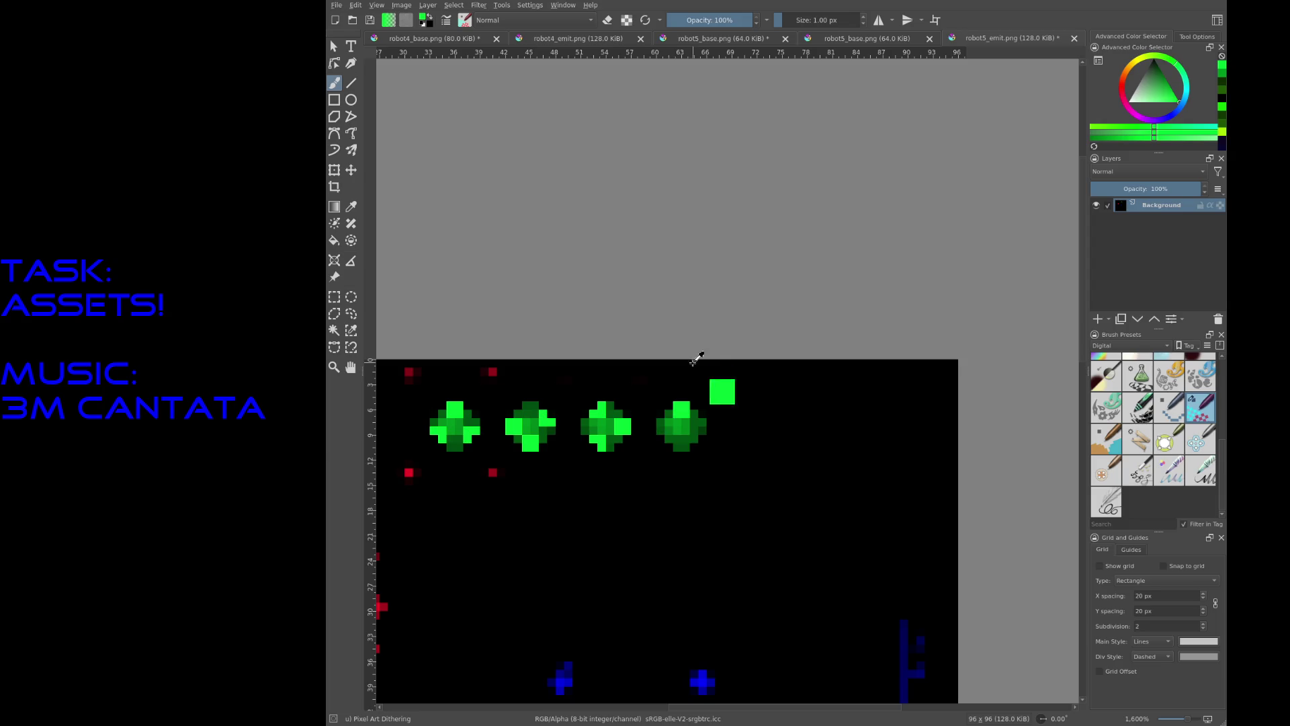
click(335, 298)
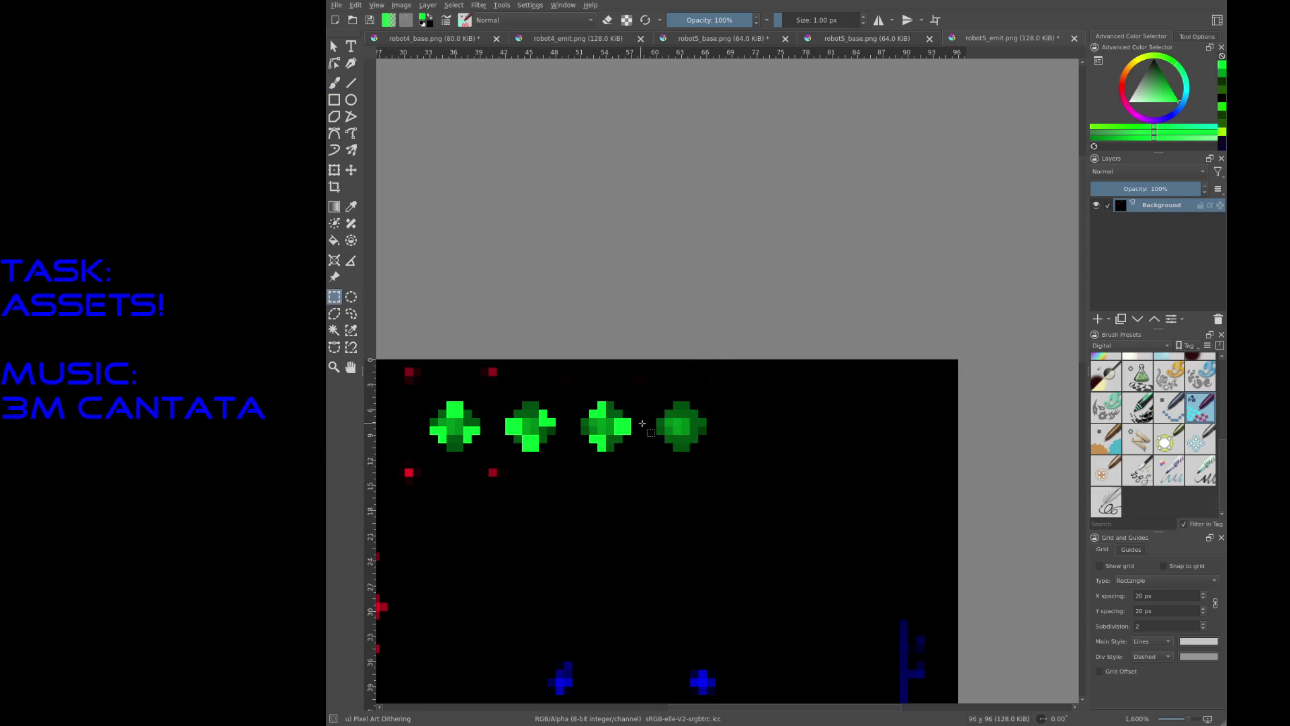
Step: Draw a tight rectangular selection around the dark fourth gem
mouse_move(631, 395)
mouse_down()
mouse_move(674, 446)
mouse_move(707, 452)
mouse_up()
drag(634, 400, 687, 445)
ctrl+scroll(748, 420, up, 1)
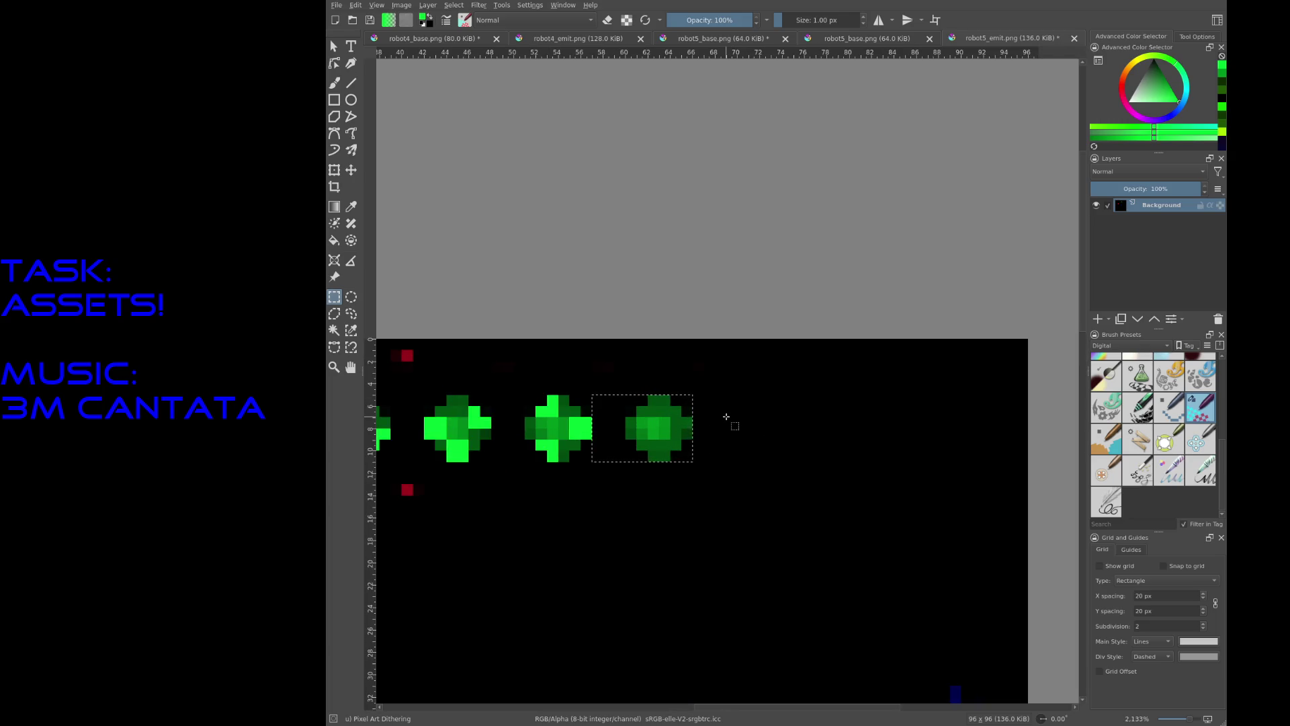
ctrl+scroll(726, 417, up, 1)
drag(750, 441, 703, 417)
Step: Copy the gem and paste a copy aligned right of the fourth gem
key(ctrl+c)
key(ctrl+v)
key(t)
mouse_move(584, 403)
mouse_down()
mouse_move(752, 404)
mouse_move(736, 403)
mouse_up()
middle_drag(751, 411, 565, 390)
Step: Paste two more gem copies, placing each further right at the row's end
key(ctrl+v)
mouse_move(518, 389)
mouse_down()
mouse_move(611, 432)
mouse_move(818, 406)
mouse_move(826, 382)
mouse_up()
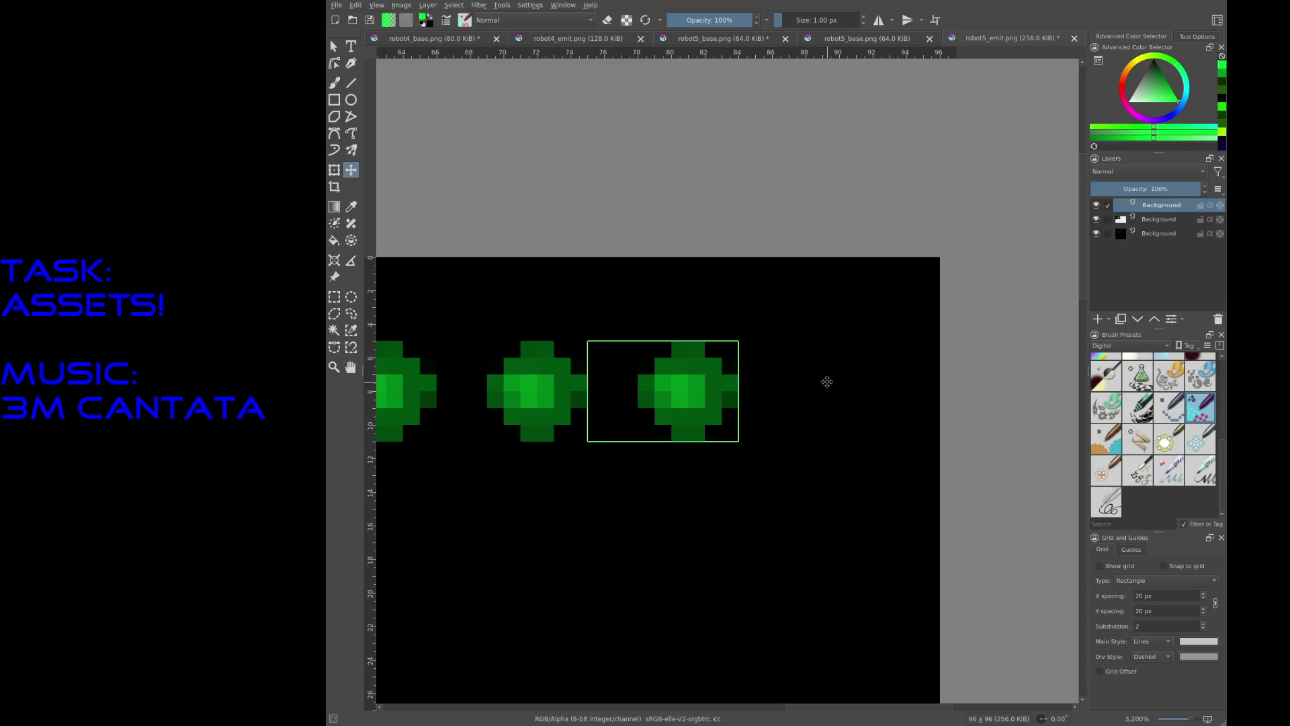
scroll(827, 382, down, 5)
scroll(853, 394, up, 5)
key(ctrl+v)
mouse_move(646, 363)
mouse_down()
mouse_move(960, 385)
mouse_move(1034, 351)
mouse_up()
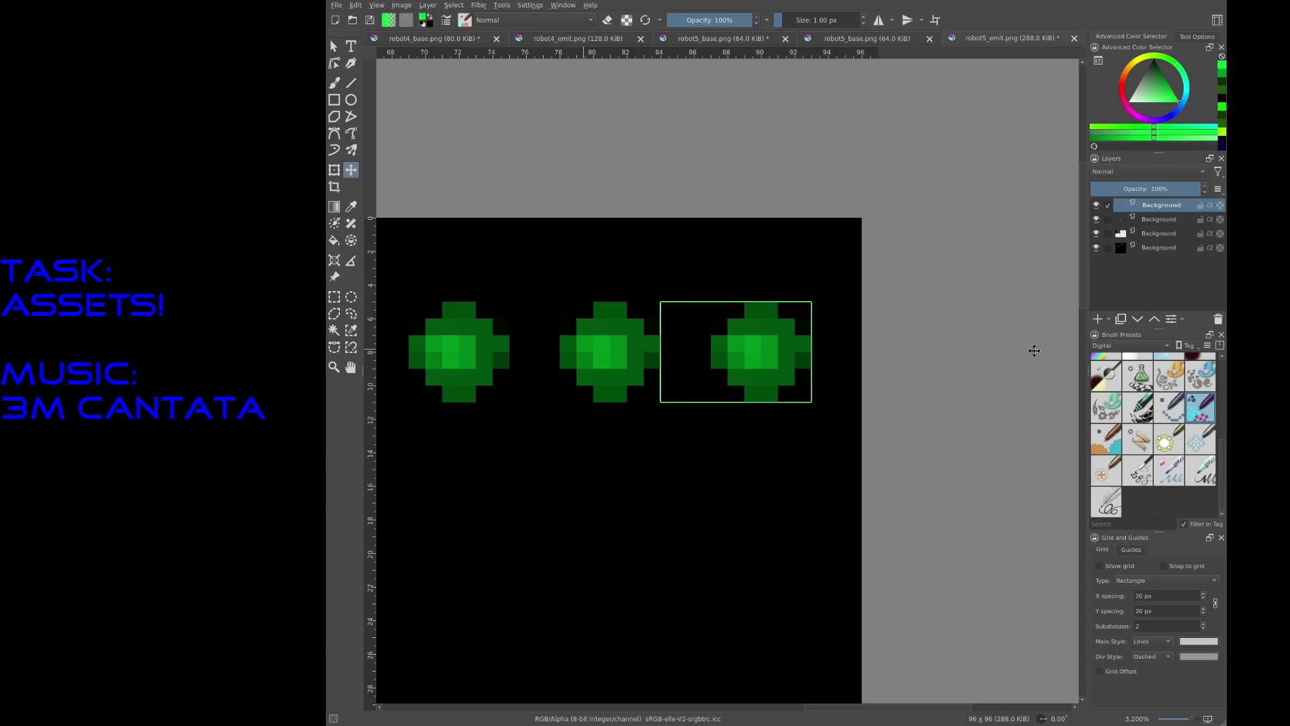
scroll(874, 444, down, 4)
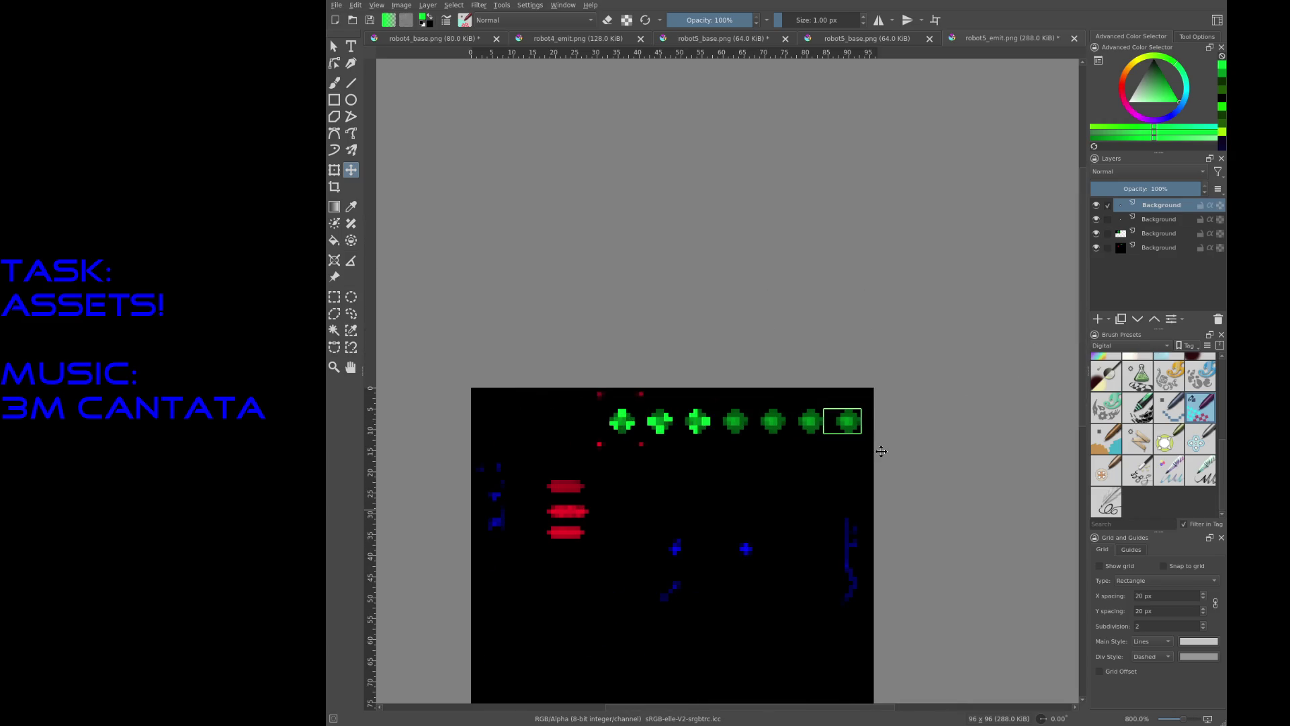
scroll(699, 415, up, 2)
Step: Merge the pasted gem layers down into one layer
key(ctrl+e)
key(ctrl+e)
key(ctrl+e)
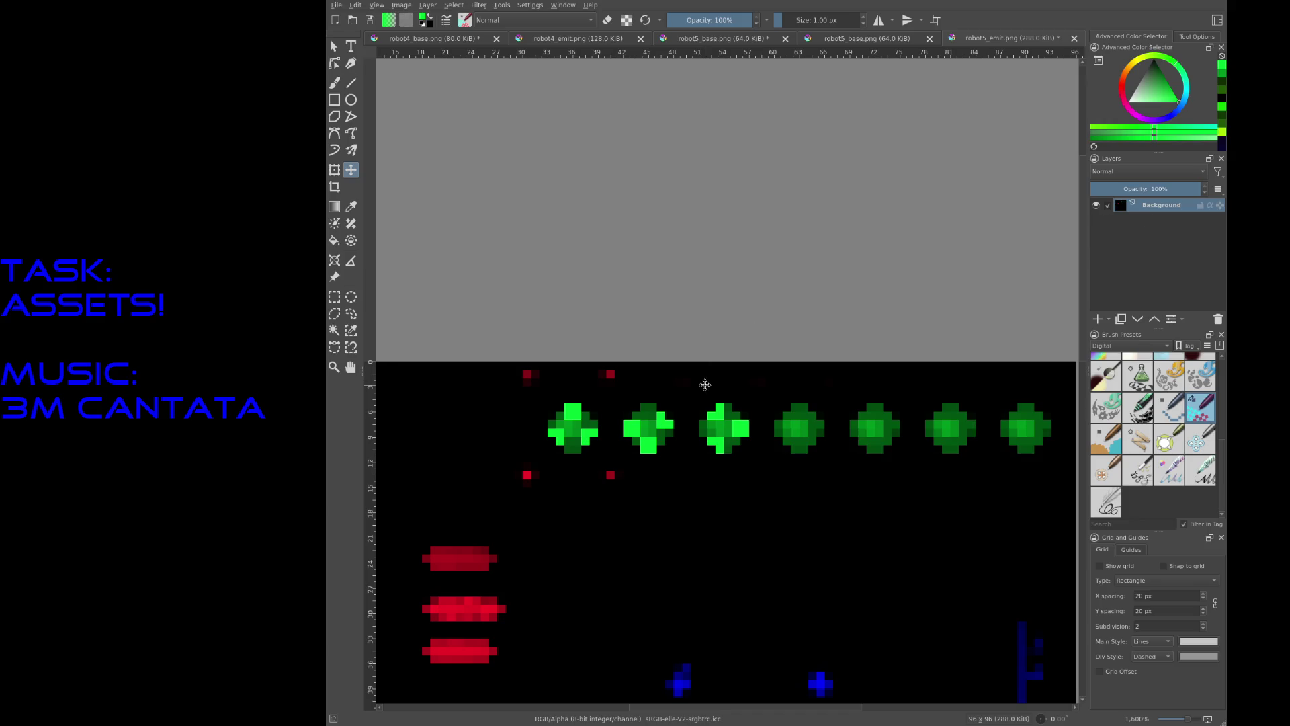
scroll(762, 424, up, 1)
key(b)
scroll(822, 424, up, 1)
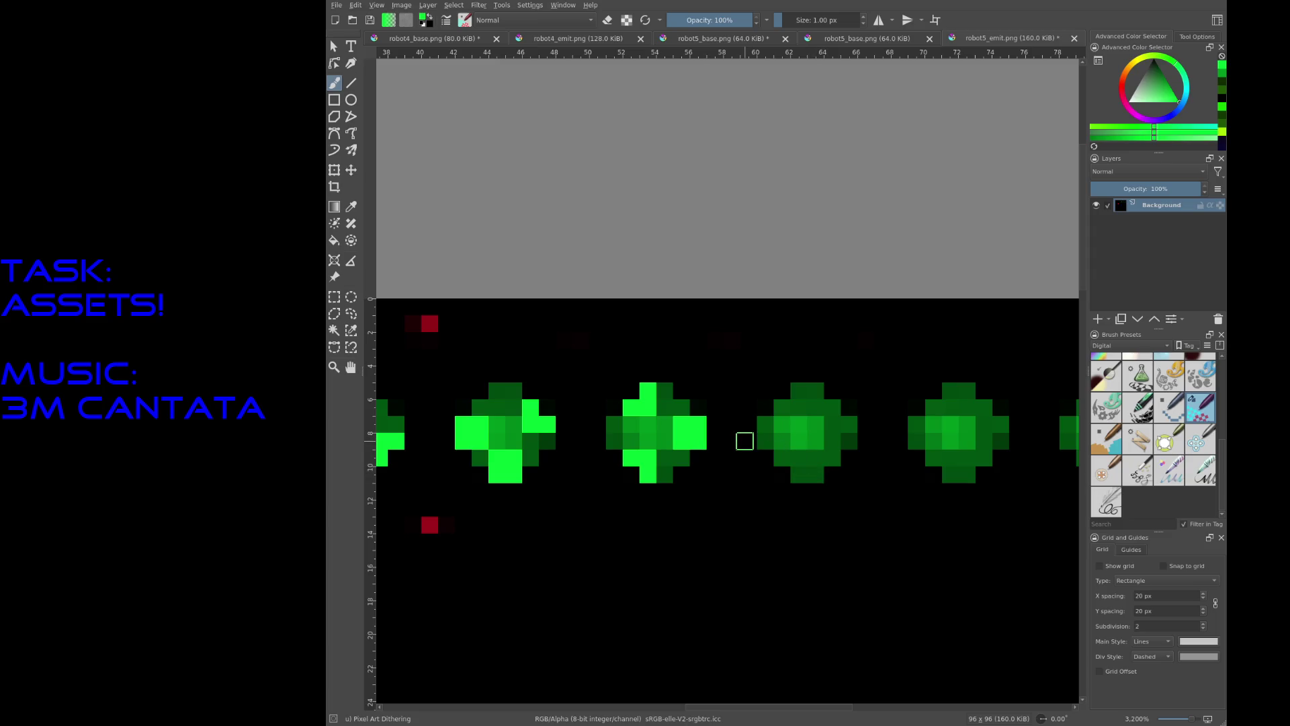
mouse_move(599, 401)
middle_down()
mouse_move(905, 402)
mouse_move(699, 403)
middle_up()
middle_drag(862, 421, 764, 406)
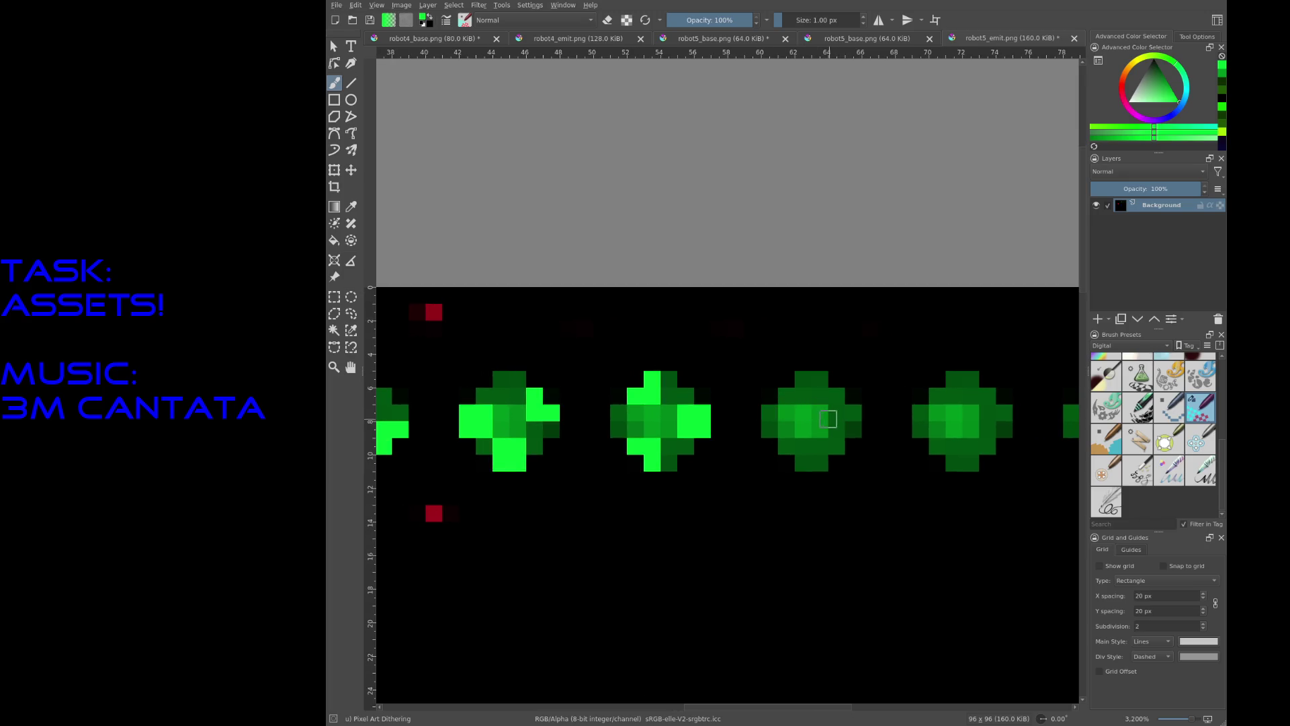
Step: Paint bright green highlights on the third gem's edges and the fourth gem's top and centre
mouse_move(767, 411)
mouse_down()
mouse_move(770, 430)
mouse_move(820, 379)
mouse_up()
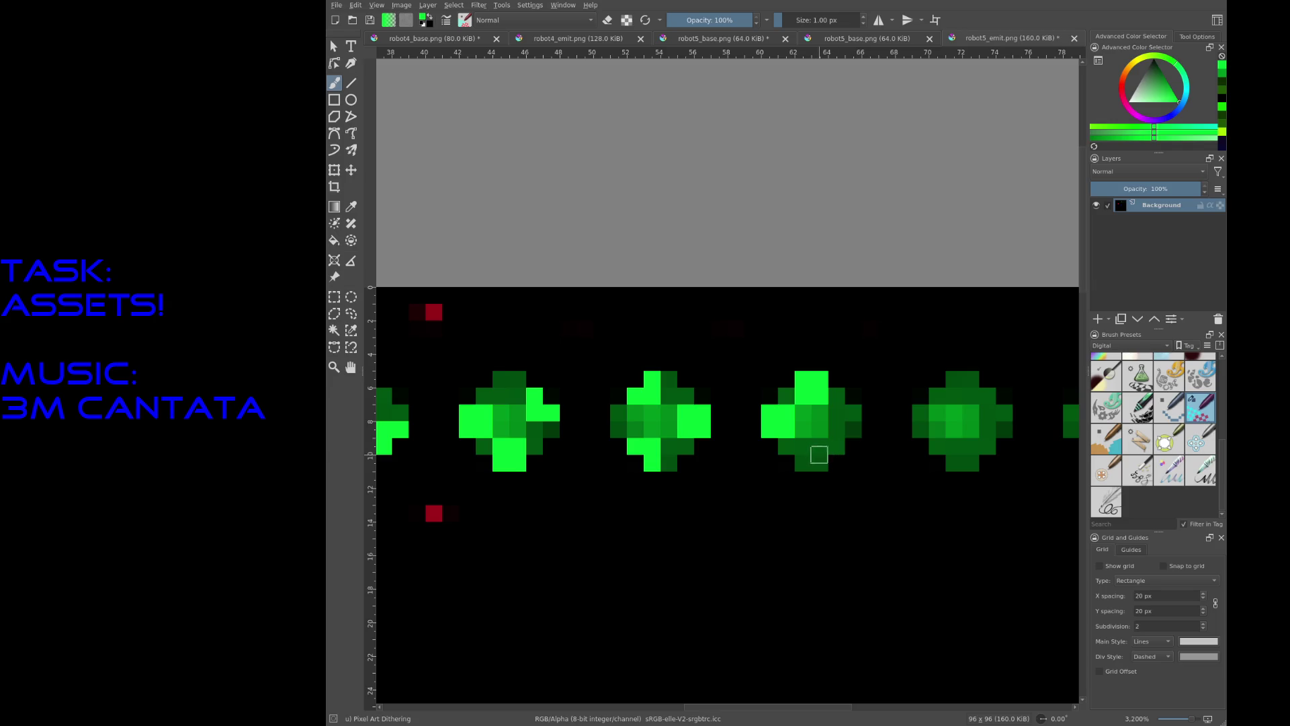
mouse_move(818, 463)
mouse_down()
mouse_move(820, 446)
mouse_move(838, 446)
mouse_up()
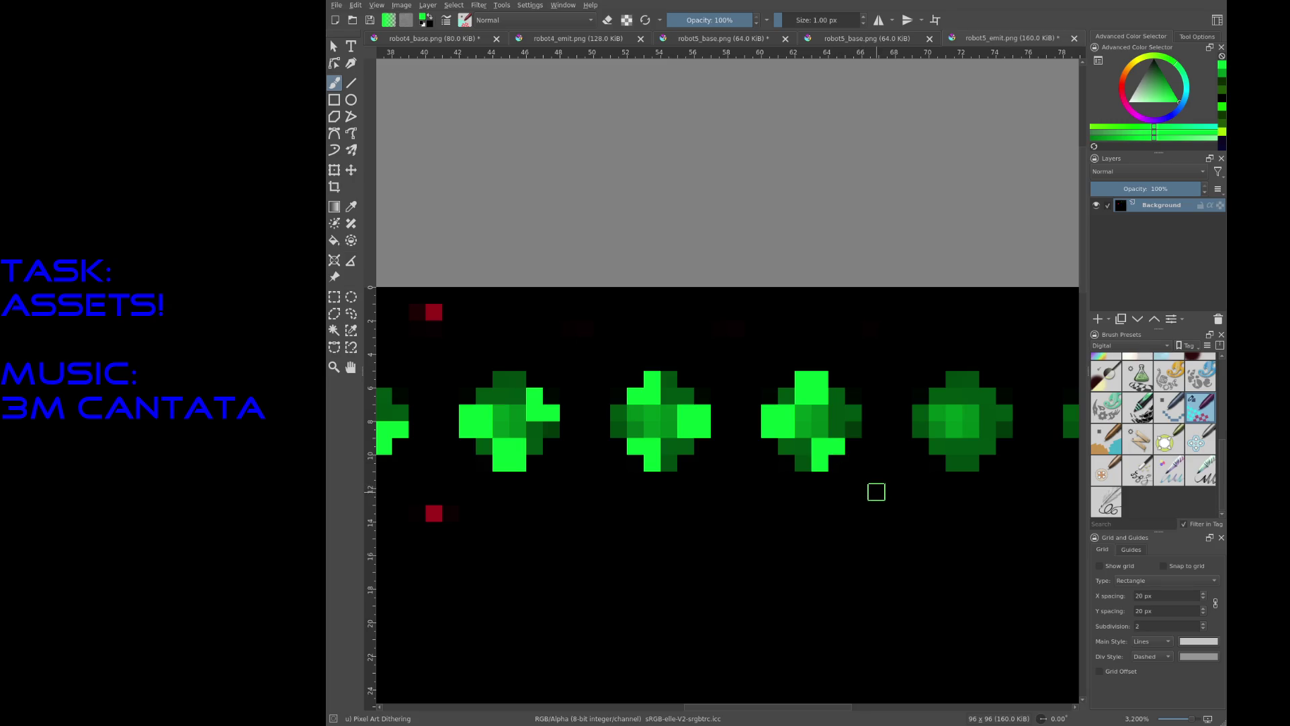
middle_drag(901, 487, 747, 468)
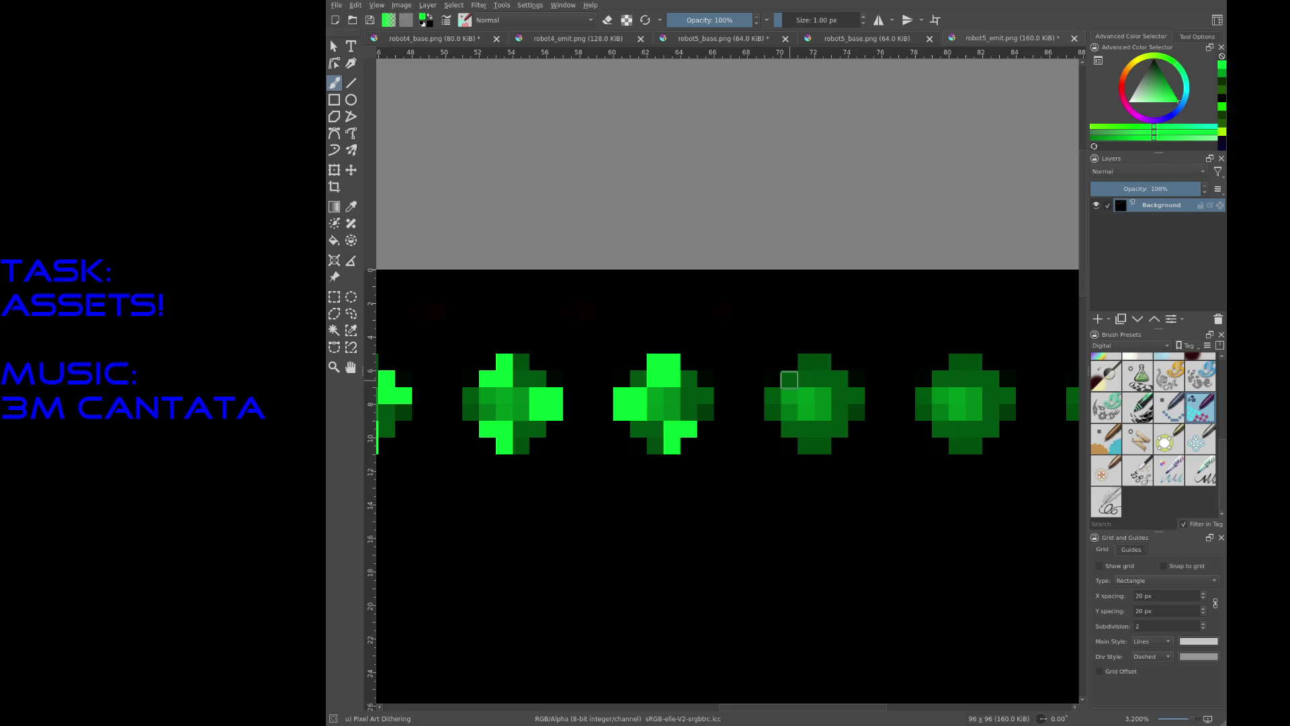
mouse_move(776, 390)
mouse_down()
mouse_move(790, 378)
mouse_move(836, 391)
mouse_up()
click(857, 407)
key(ctrl+z)
key(ctrl+z)
click(841, 380)
drag(840, 393, 856, 388)
mouse_move(808, 427)
mouse_down()
mouse_move(816, 441)
mouse_move(824, 427)
mouse_up()
middle_drag(861, 432, 720, 428)
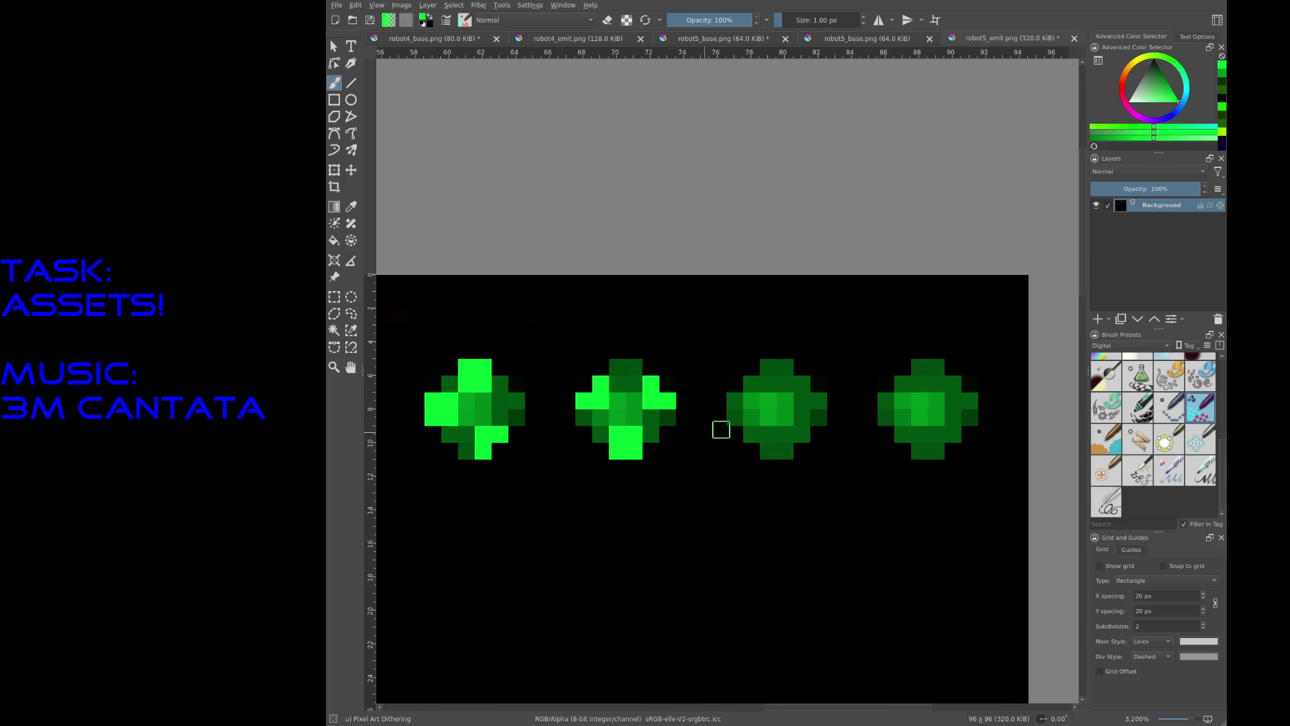
Step: Add bright pixels to the third gem's left, top and right, and the fourth gem's lower-left
drag(741, 415, 752, 417)
click(752, 434)
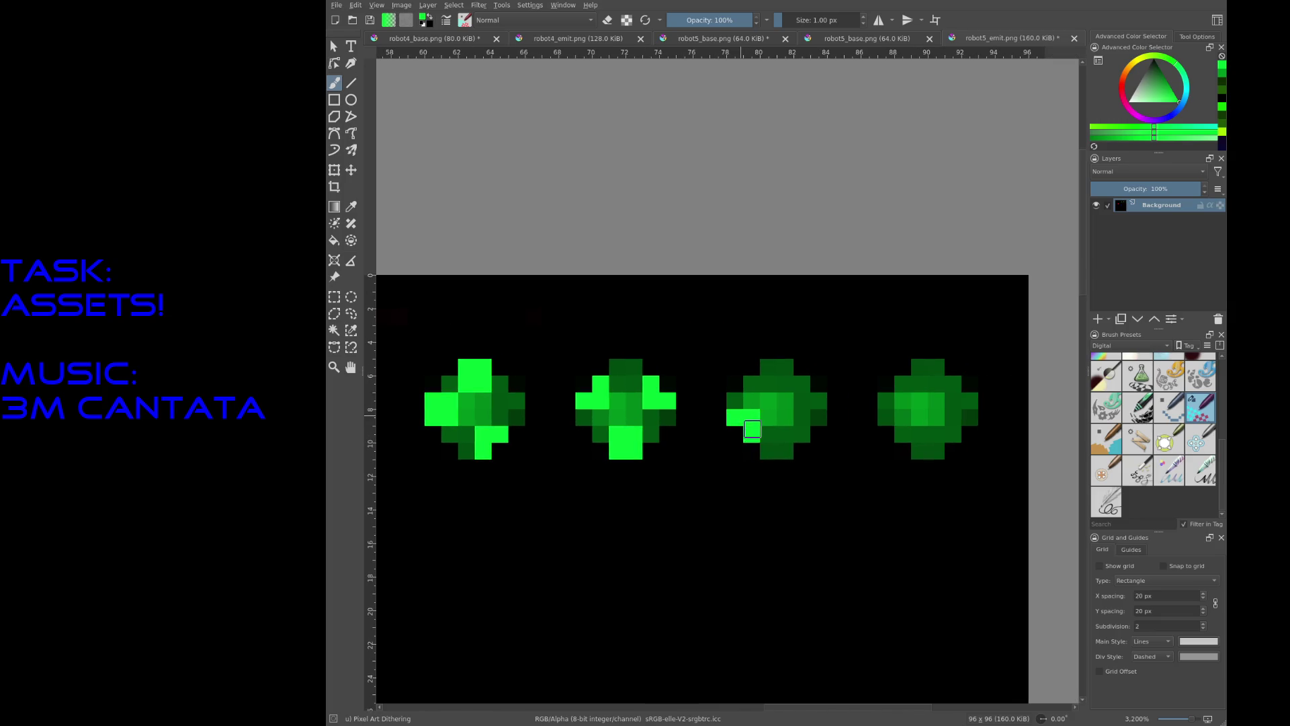
drag(769, 368, 778, 374)
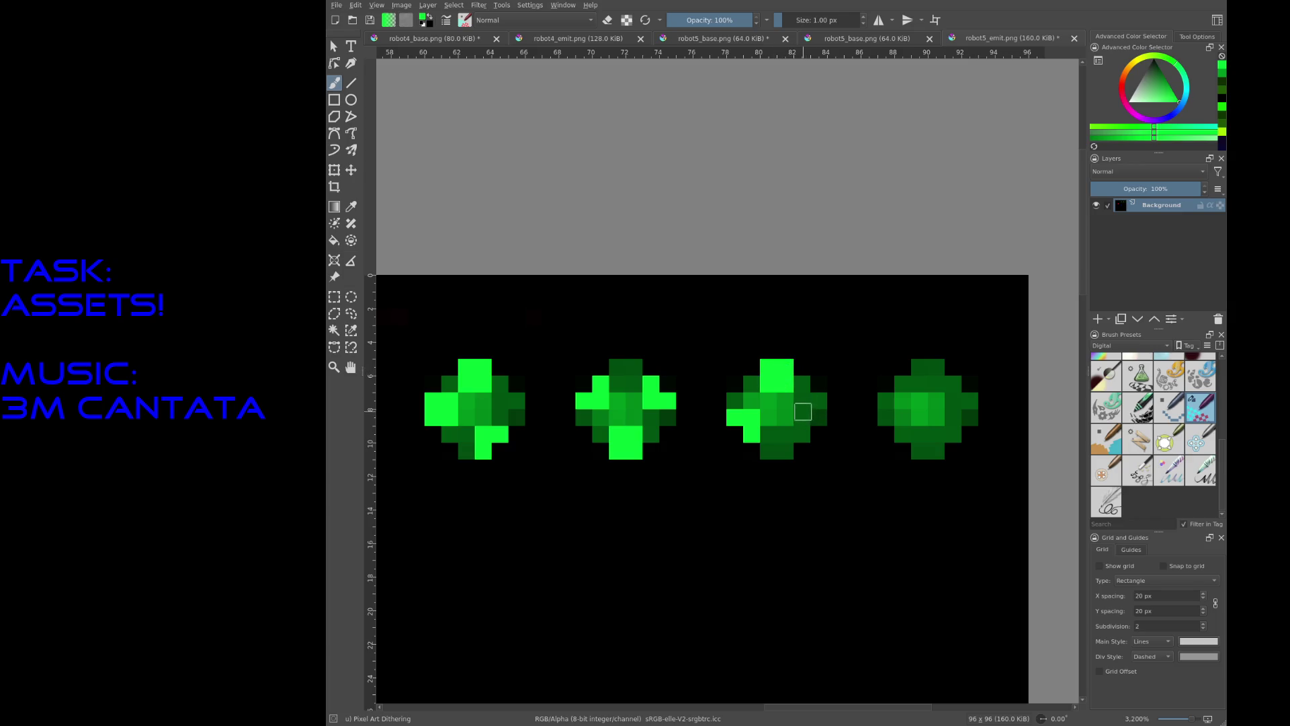
drag(803, 402, 820, 418)
click(819, 401)
middle_drag(868, 441, 772, 432)
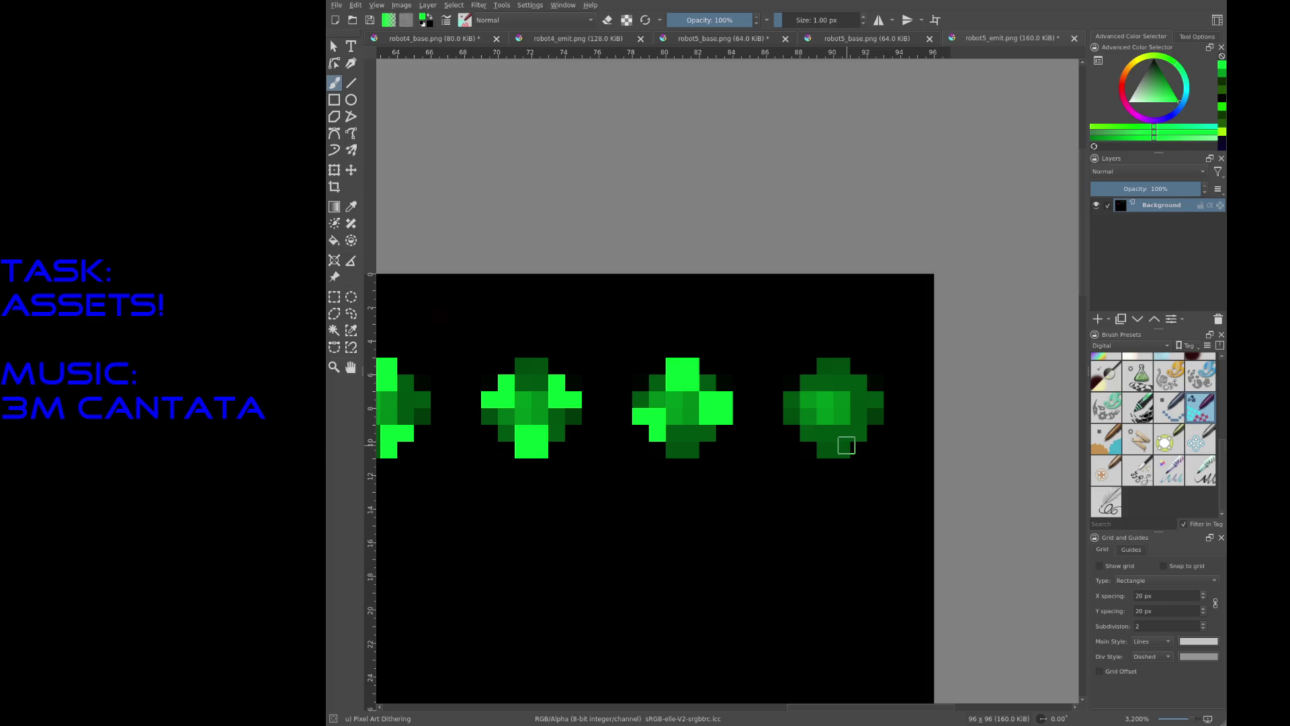
mouse_move(792, 399)
mouse_down()
mouse_move(809, 399)
mouse_move(792, 415)
mouse_up()
drag(841, 451, 854, 432)
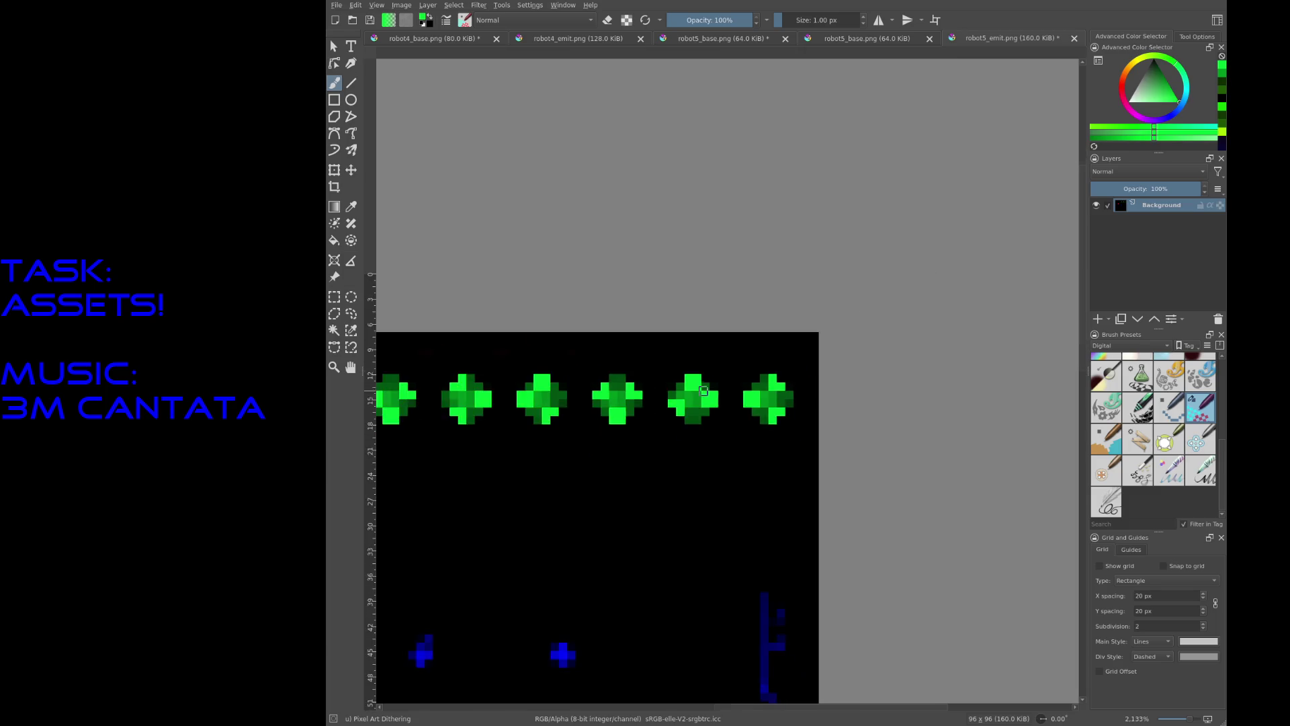
ctrl+scroll(680, 415, down, 2)
middle_drag(487, 441, 568, 438)
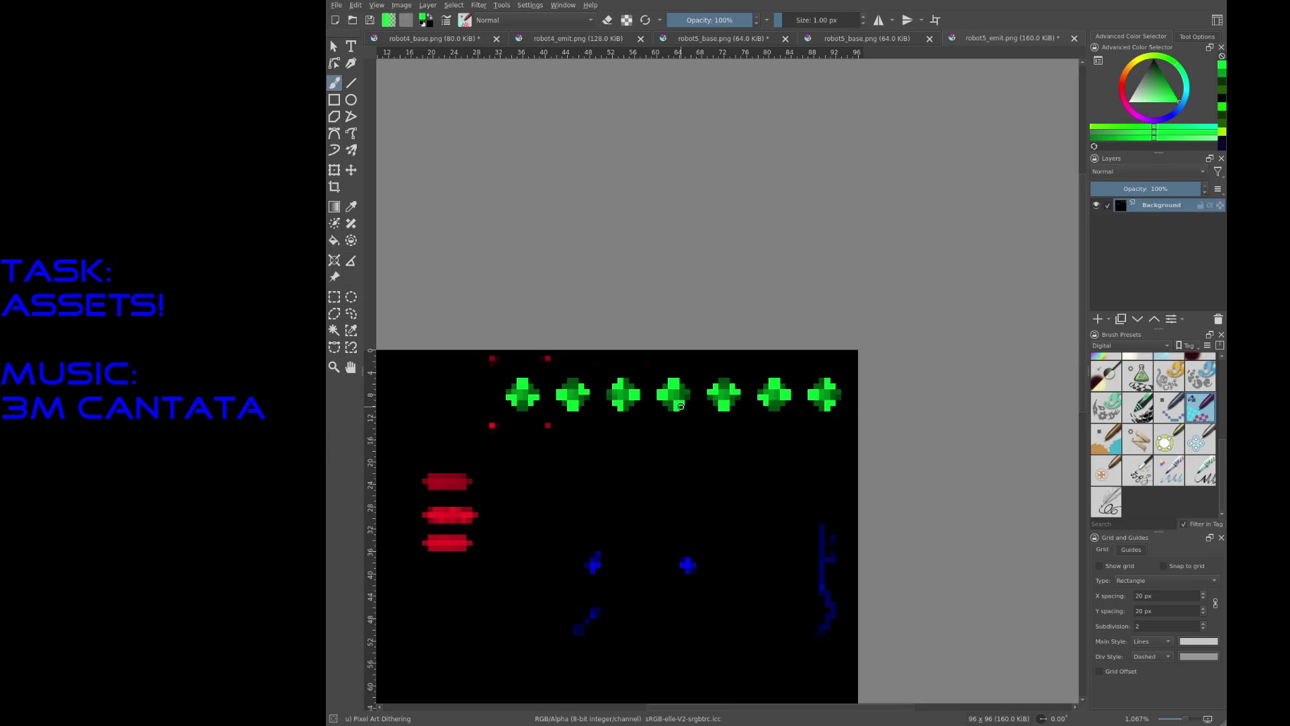
scroll(683, 408, up, 1)
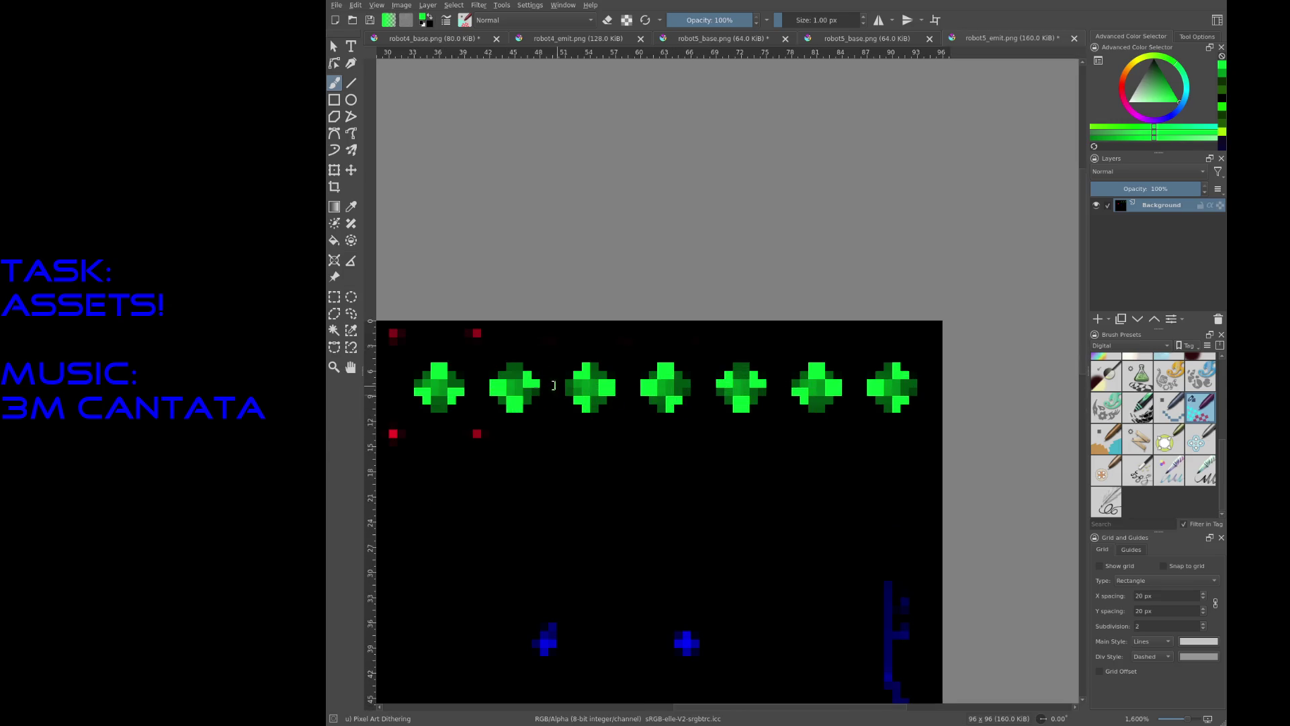
scroll(530, 376, up, 1)
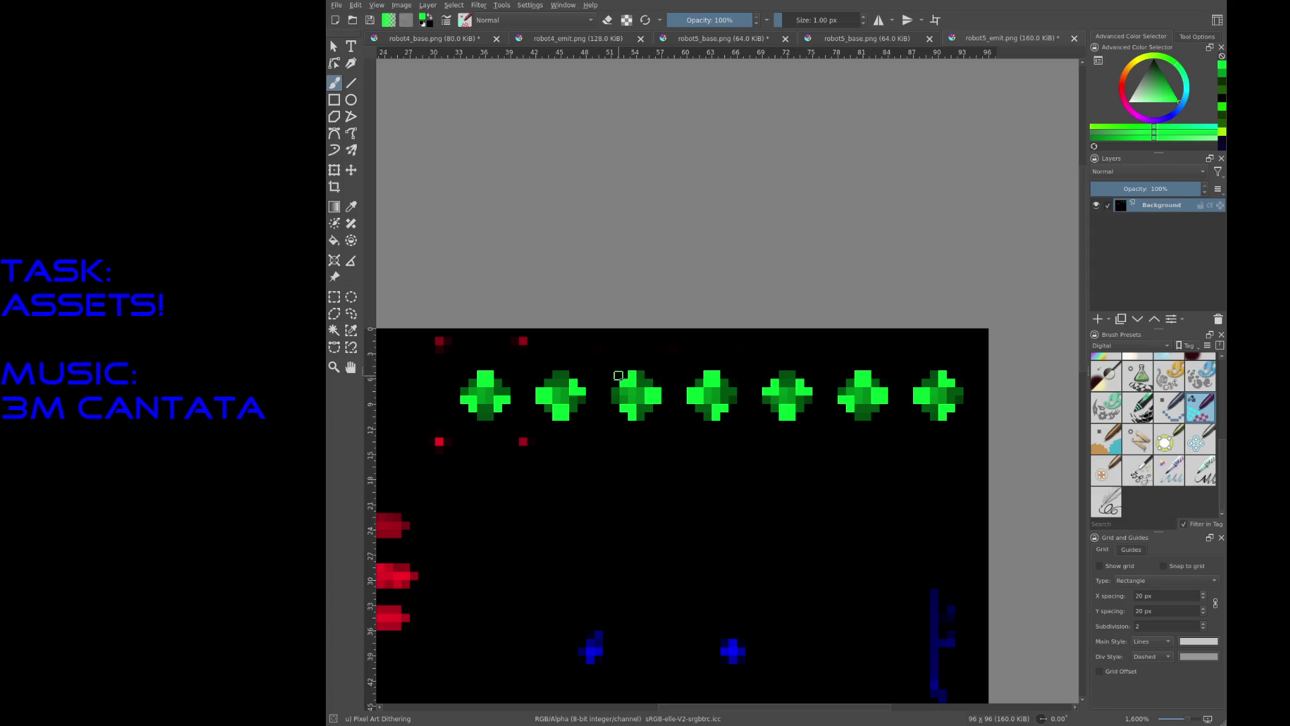
Step: Select the third gem sprite and move it into the second slot
key(ctrl+r)
drag(609, 370, 663, 422)
key(t)
drag(639, 398, 563, 398)
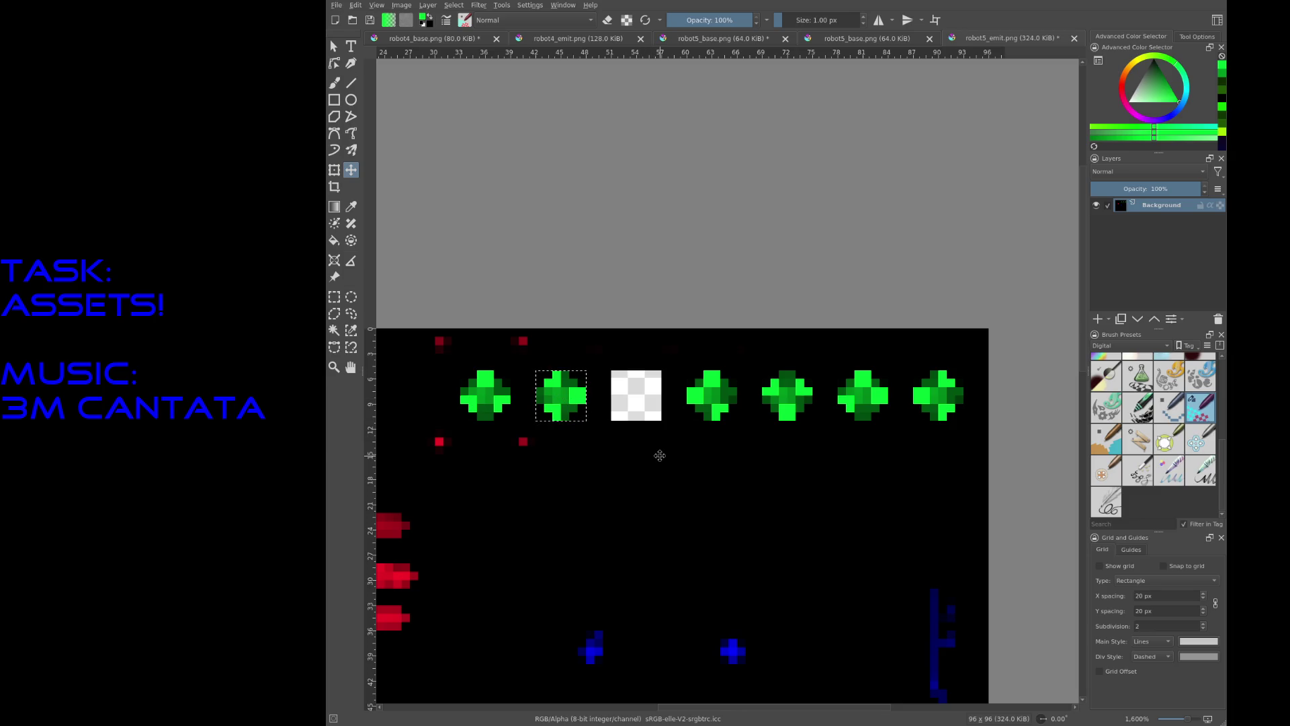
key(ctrl+z)
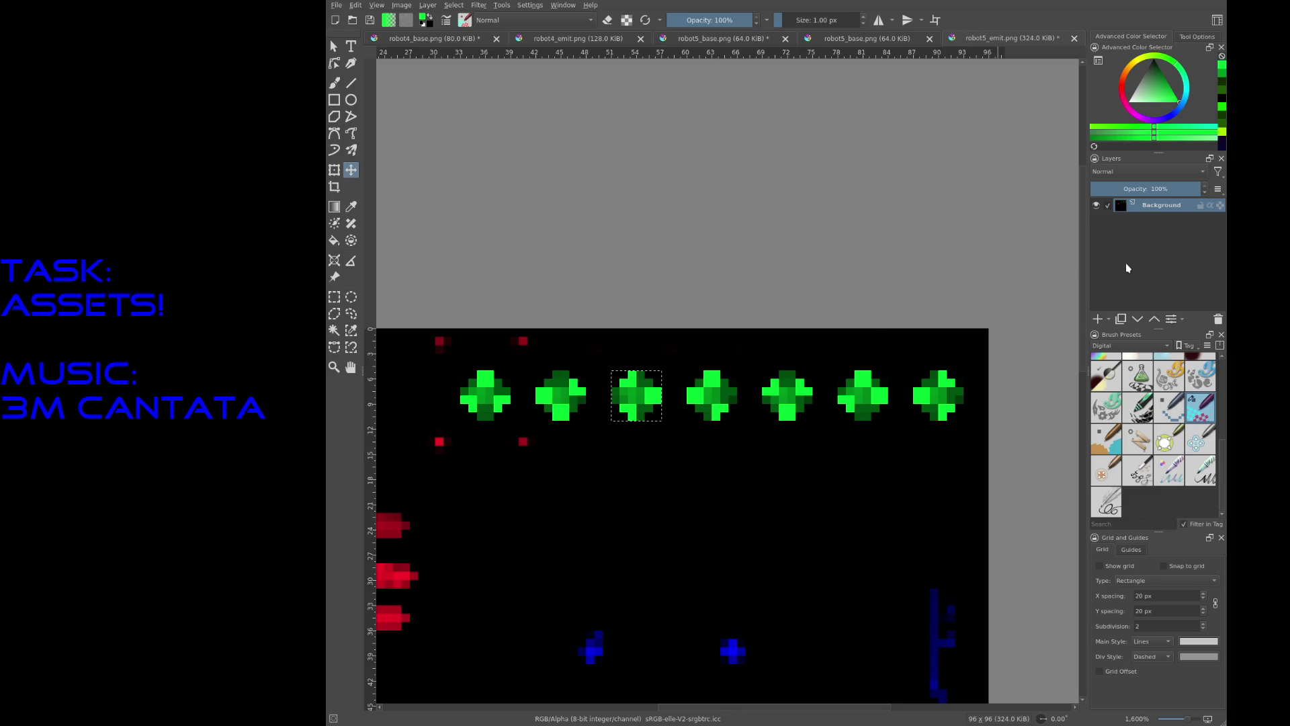
drag(620, 387, 556, 403)
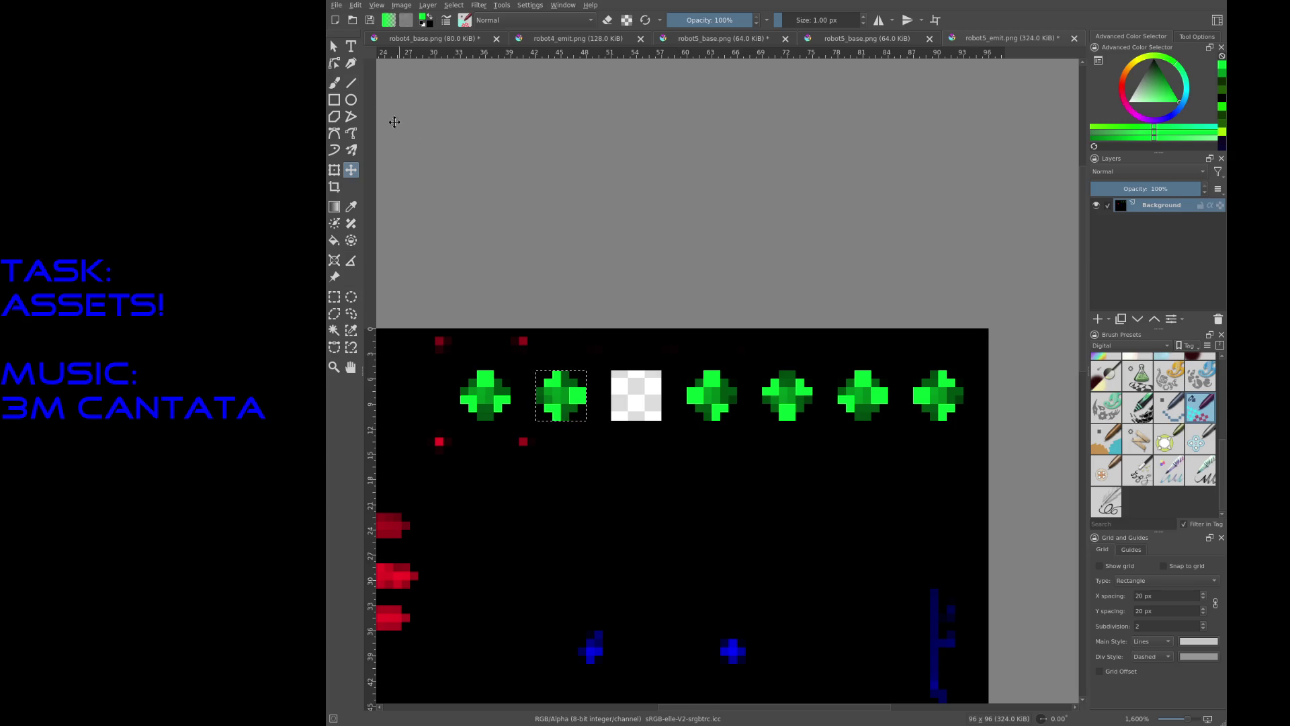
Step: Clear the selection and select the fifth gem sprite for moving into the third slot
key(ctrl+r)
click(667, 278)
drag(687, 371, 739, 423)
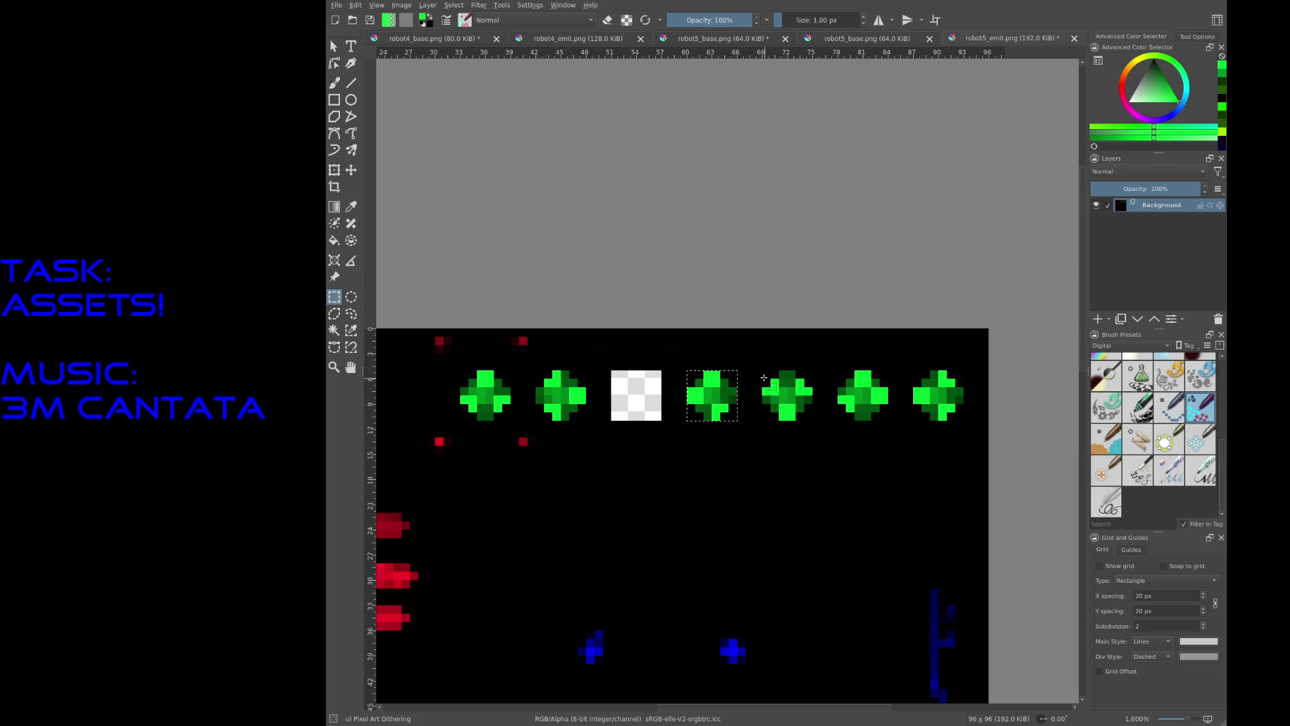
mouse_move(760, 371)
mouse_down()
mouse_move(811, 423)
mouse_move(689, 388)
mouse_move(636, 395)
mouse_up()
key(t)
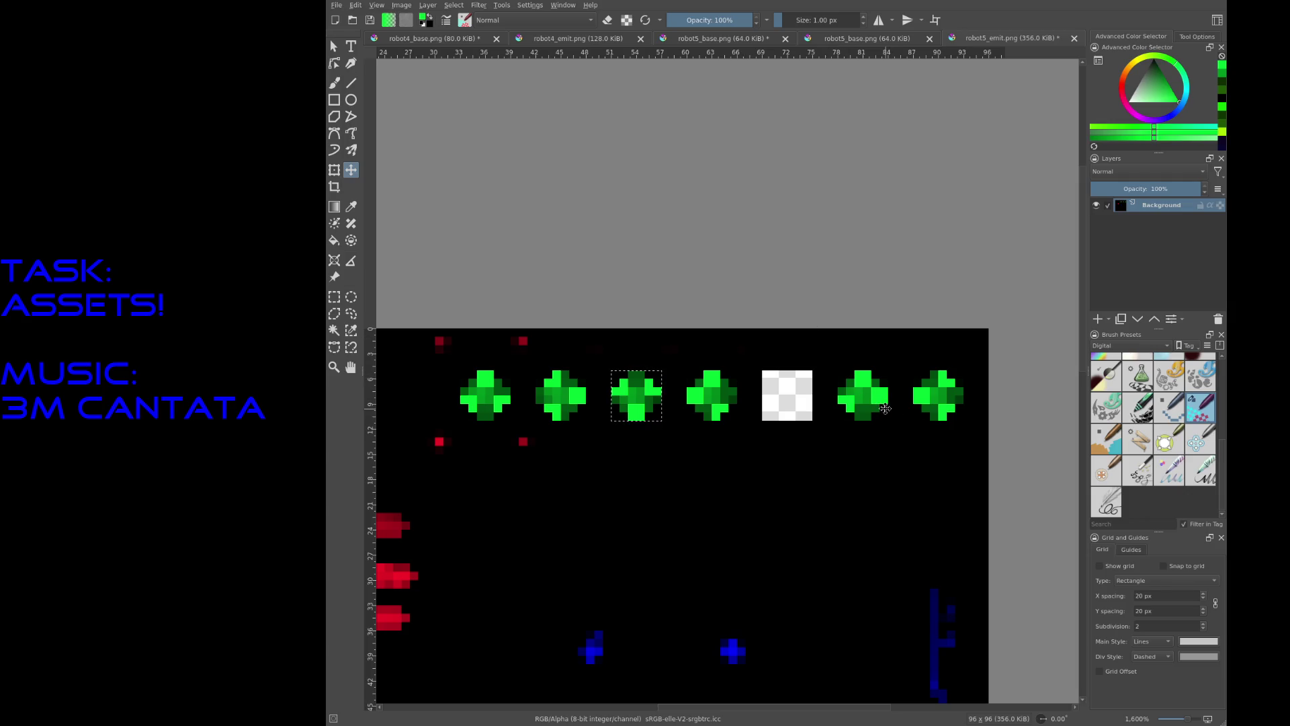
Step: Select the rightmost green sprite and pick it up with the Move tool
click(339, 299)
mouse_move(912, 369)
mouse_down()
mouse_move(963, 423)
mouse_move(914, 369)
mouse_move(723, 401)
mouse_up()
click(961, 420)
key(t)
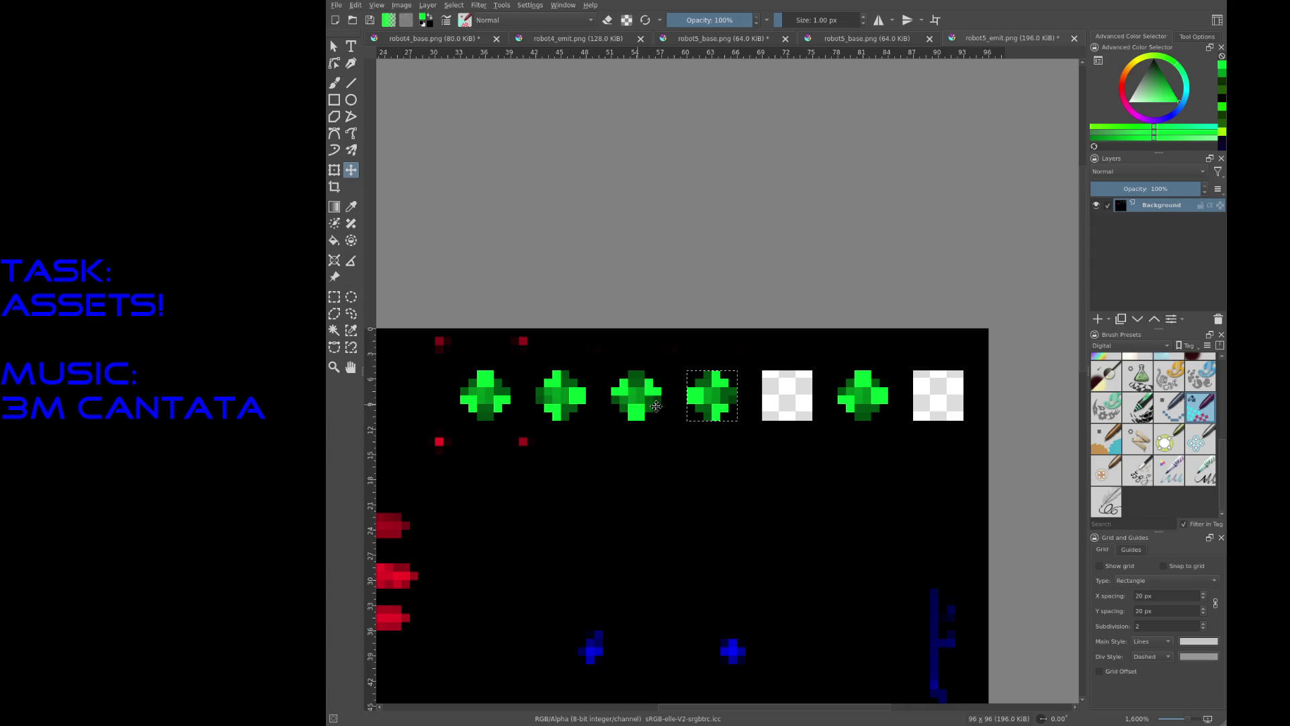
Step: Save the edited robot5_emit sprite sheet with Ctrl+S
scroll(734, 260, down, 1)
scroll(735, 264, down, 1)
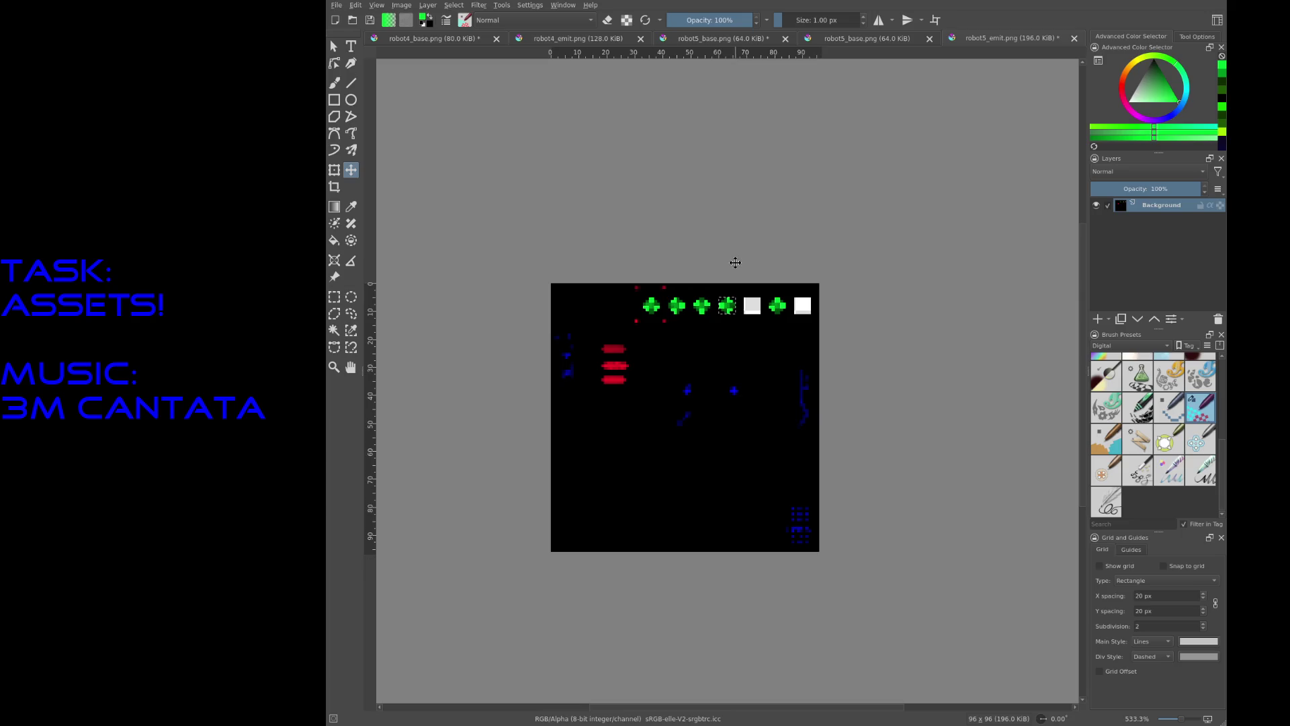
scroll(725, 262, up, 3)
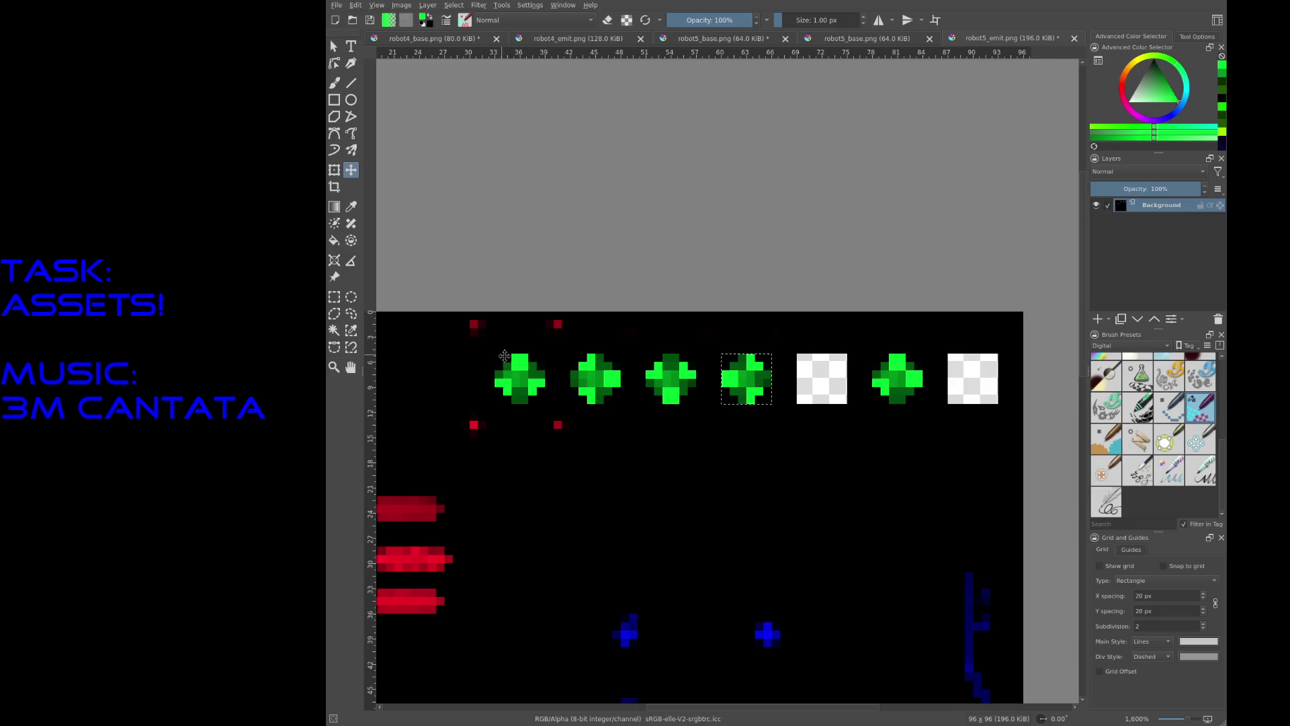
scroll(518, 164, up, 1)
key(ctrl+s)
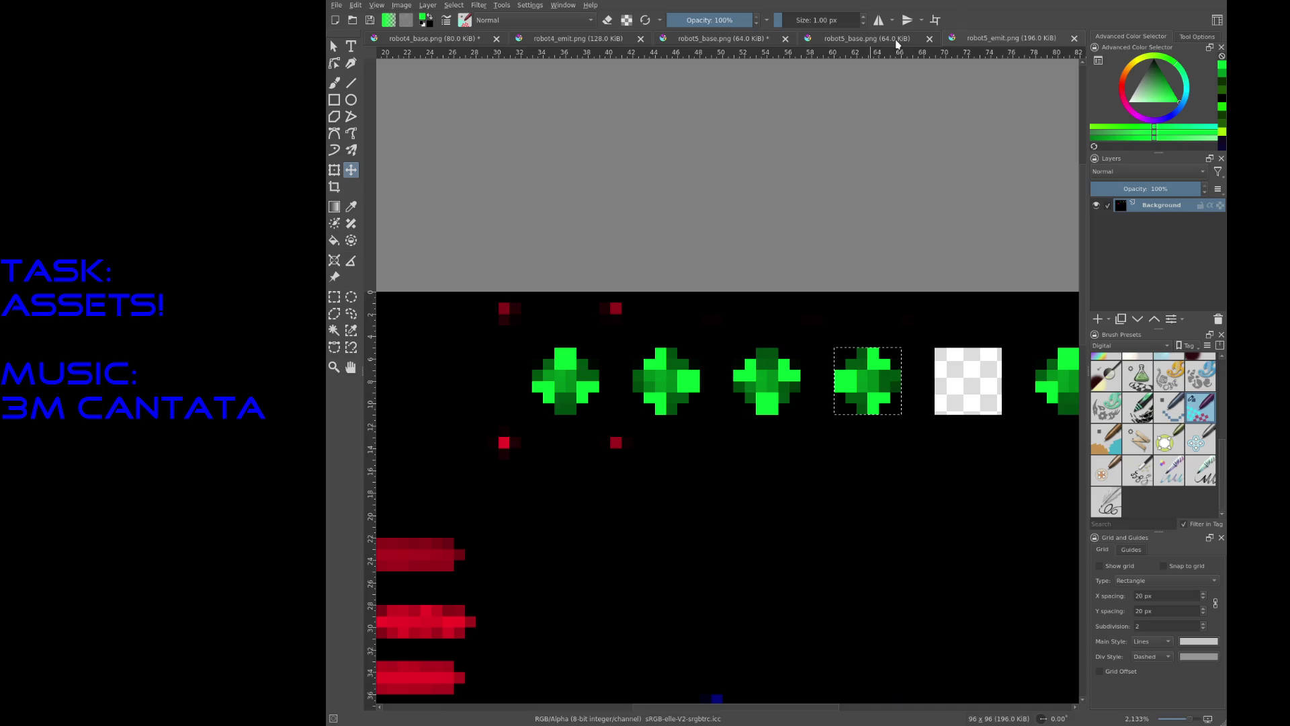
Step: Rectangle-select the row of four green sprites on robot5_emit
click(846, 42)
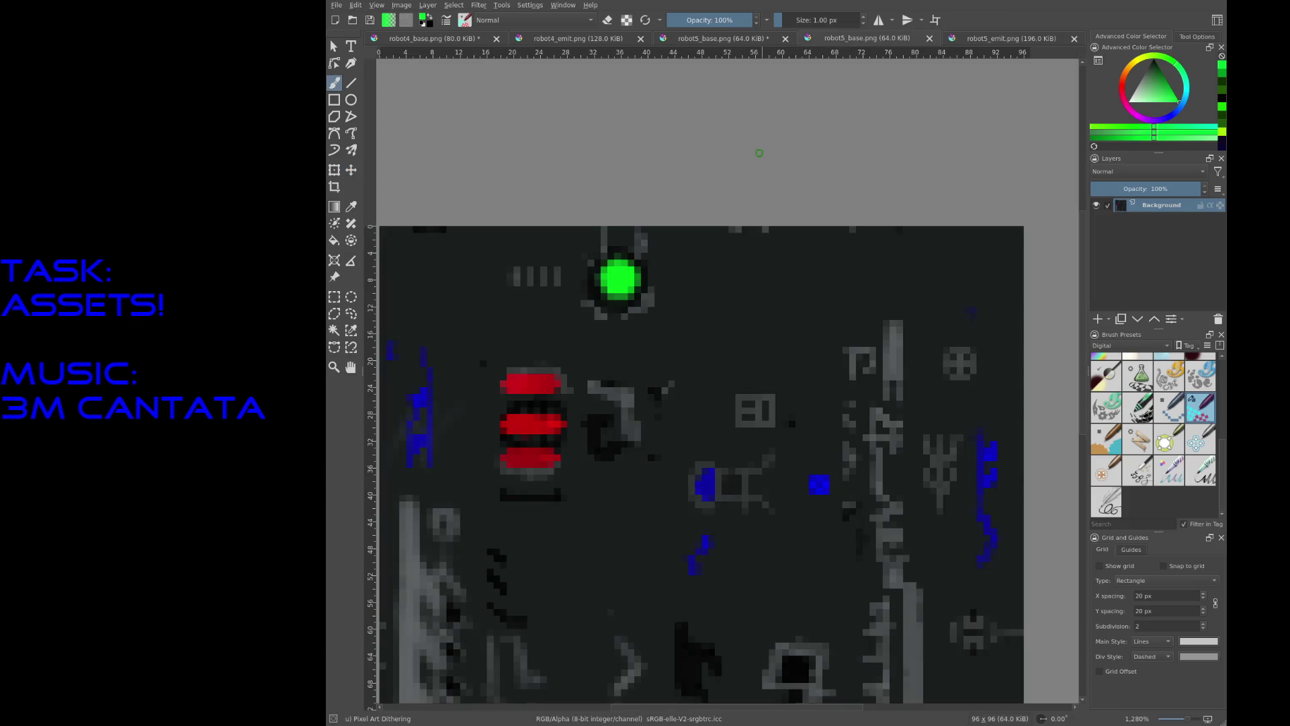
scroll(584, 194, up, 3)
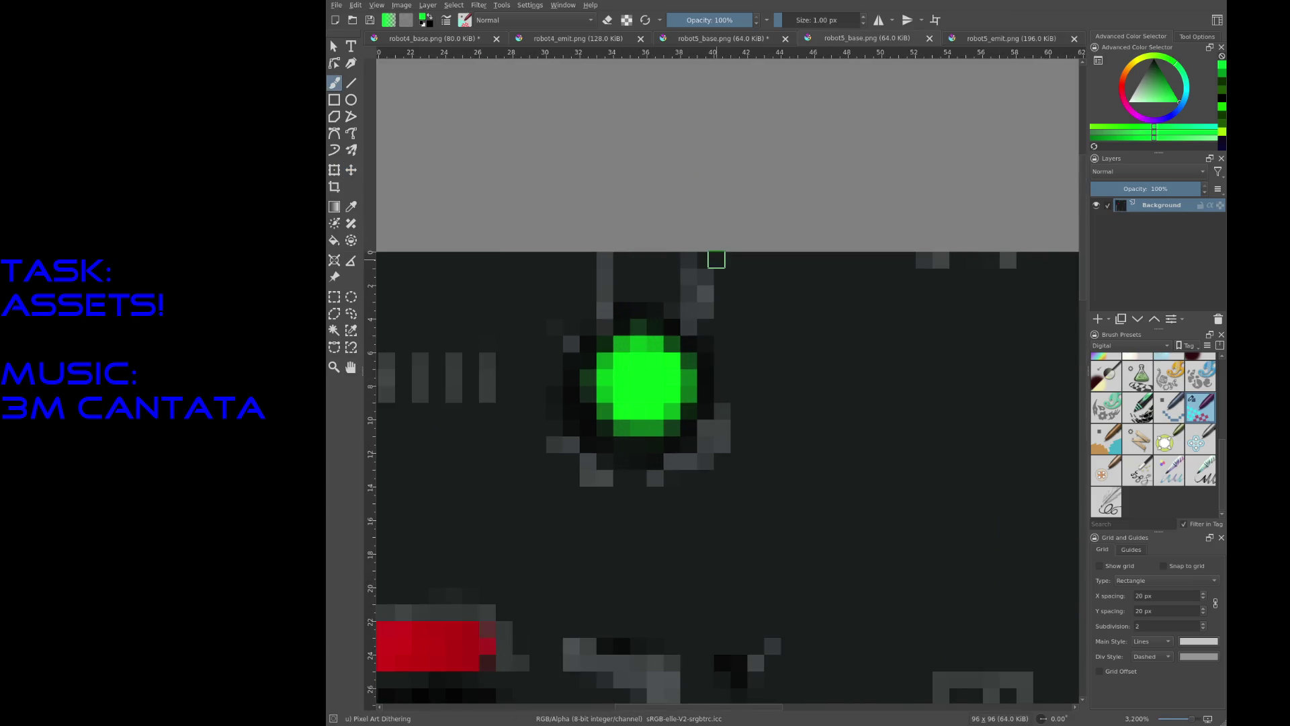
scroll(717, 259, down, 1)
click(336, 297)
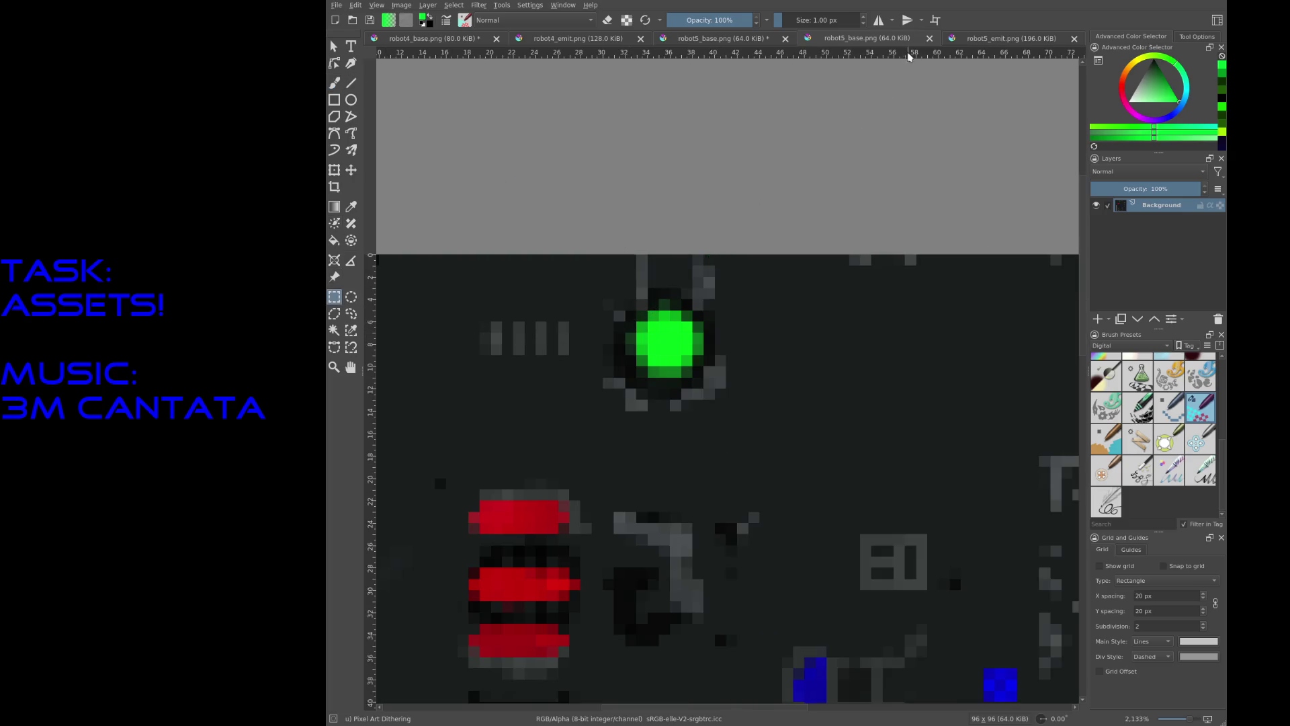
click(1002, 43)
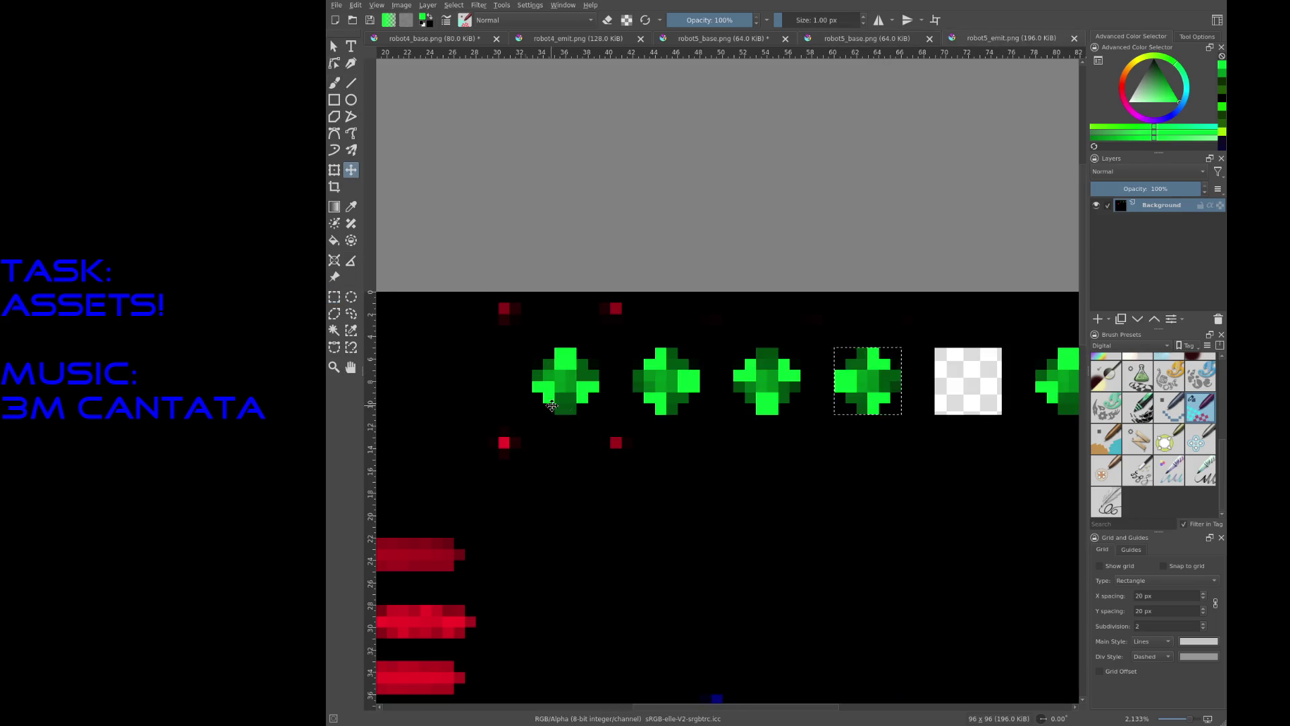
ctrl+scroll(768, 425, up, 1)
ctrl+scroll(740, 408, down, 1)
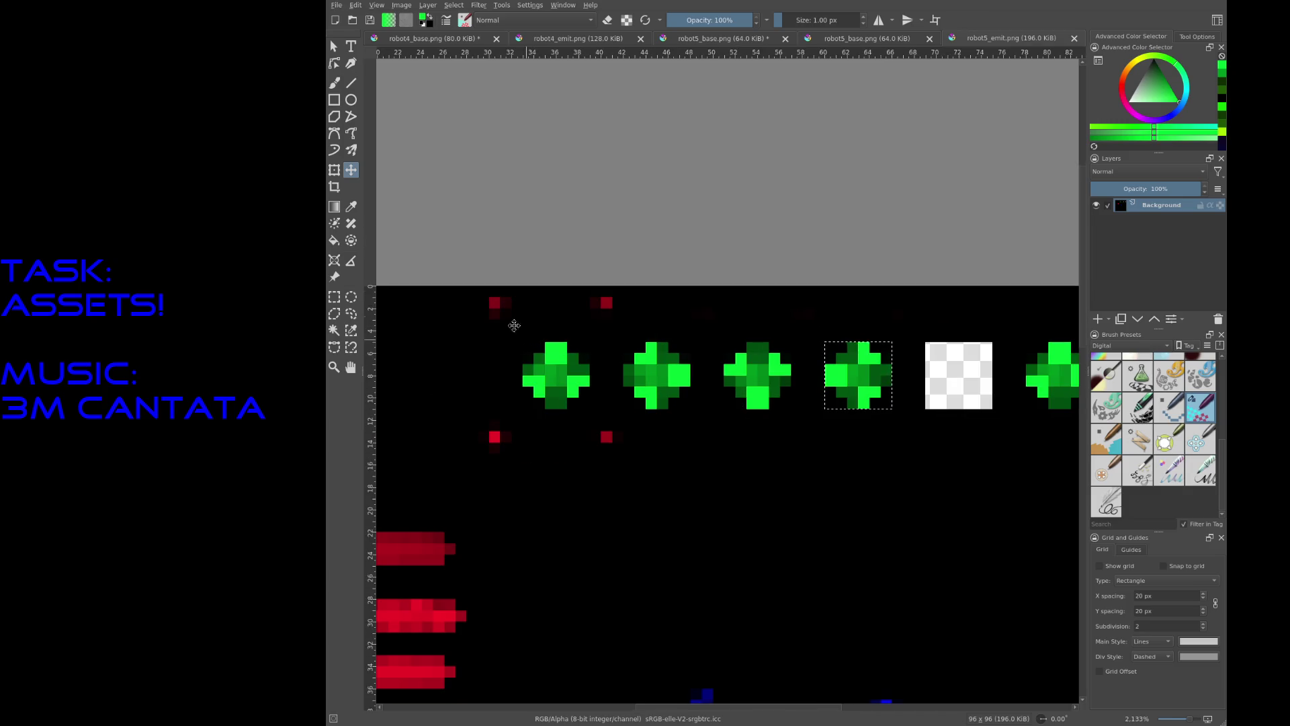
click(333, 300)
mouse_move(523, 341)
mouse_down()
mouse_move(686, 406)
mouse_move(892, 410)
mouse_up()
click(890, 74)
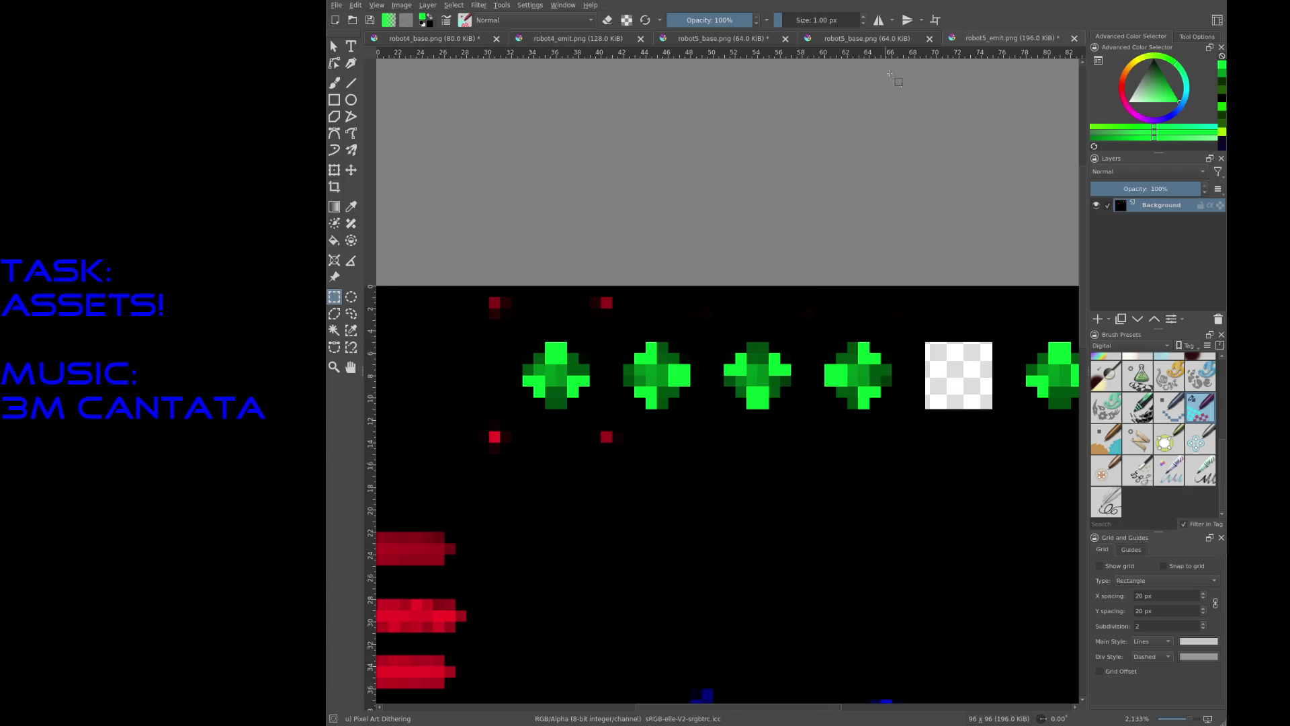
Step: Paste the four sprites as a new layer on robot5_base.png, keeping the original placement
click(866, 42)
key(ctrl+v)
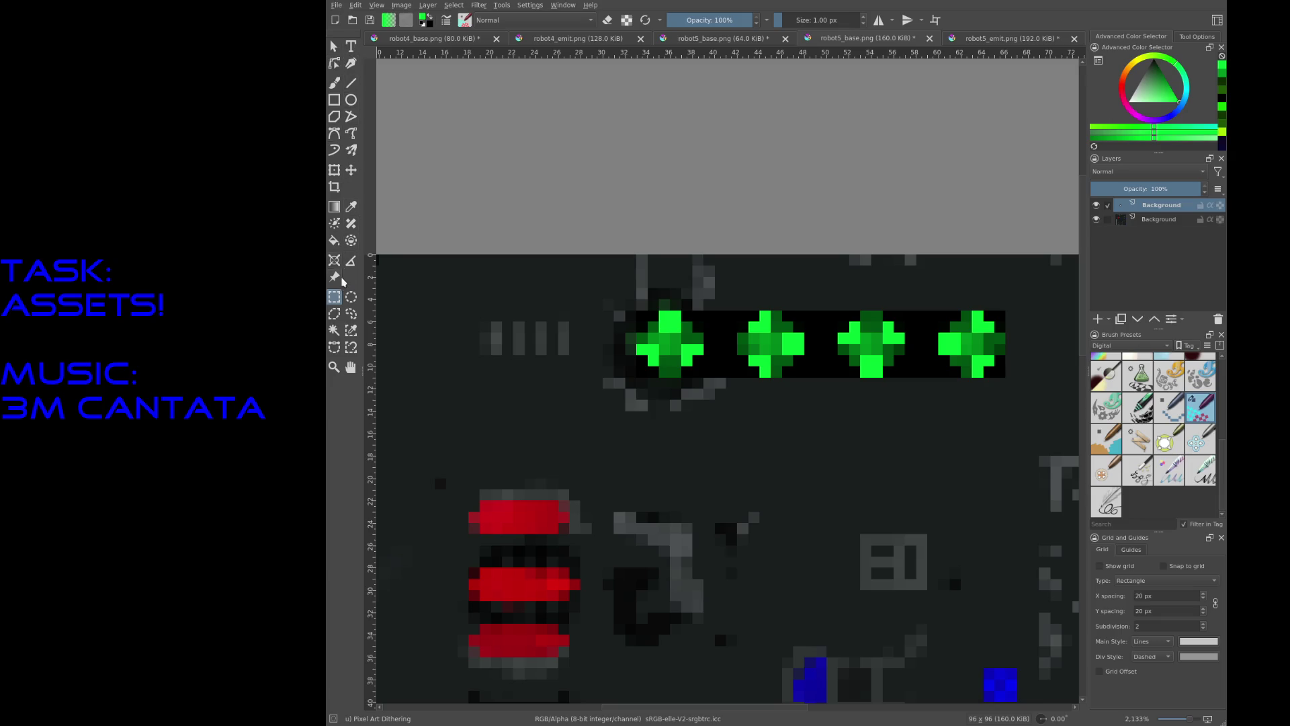
key(t)
mouse_move(765, 354)
mouse_down()
mouse_move(794, 399)
mouse_move(791, 360)
mouse_up()
key(ctrl+z)
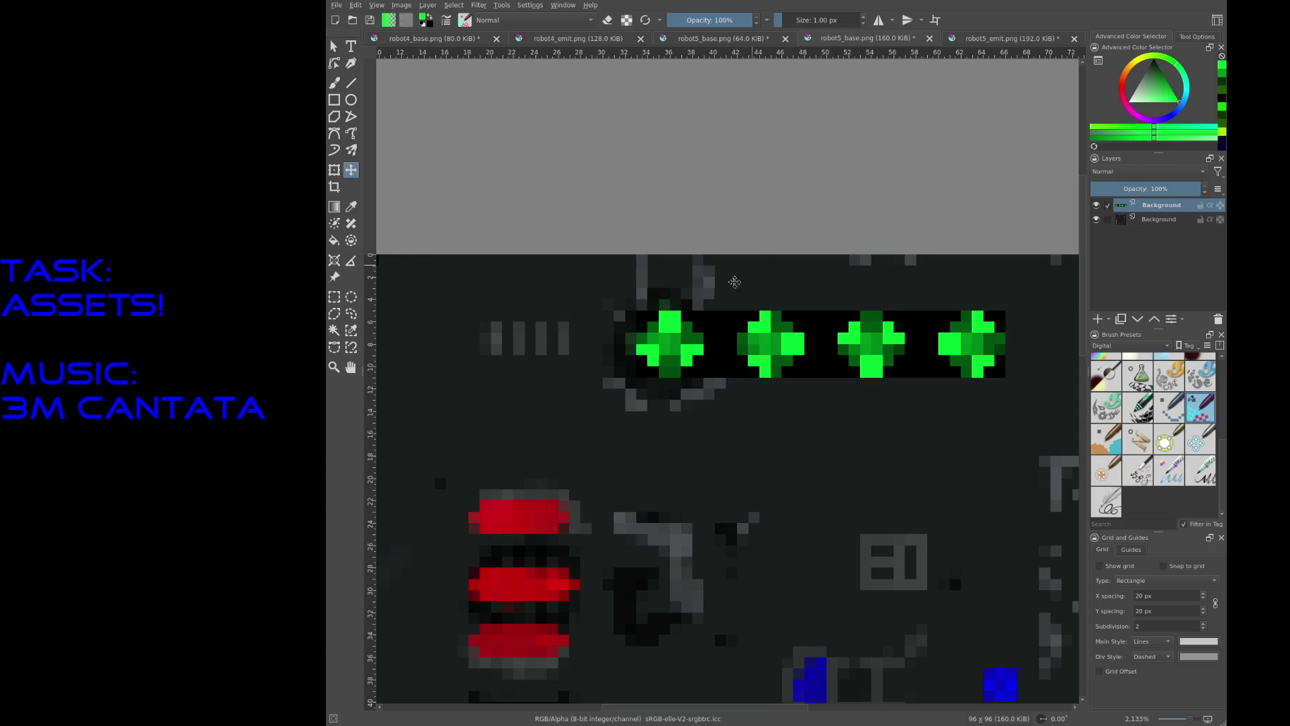
Step: Turn on the brush's eraser mode and check the pasted strip's bounds
scroll(696, 334, up, 2)
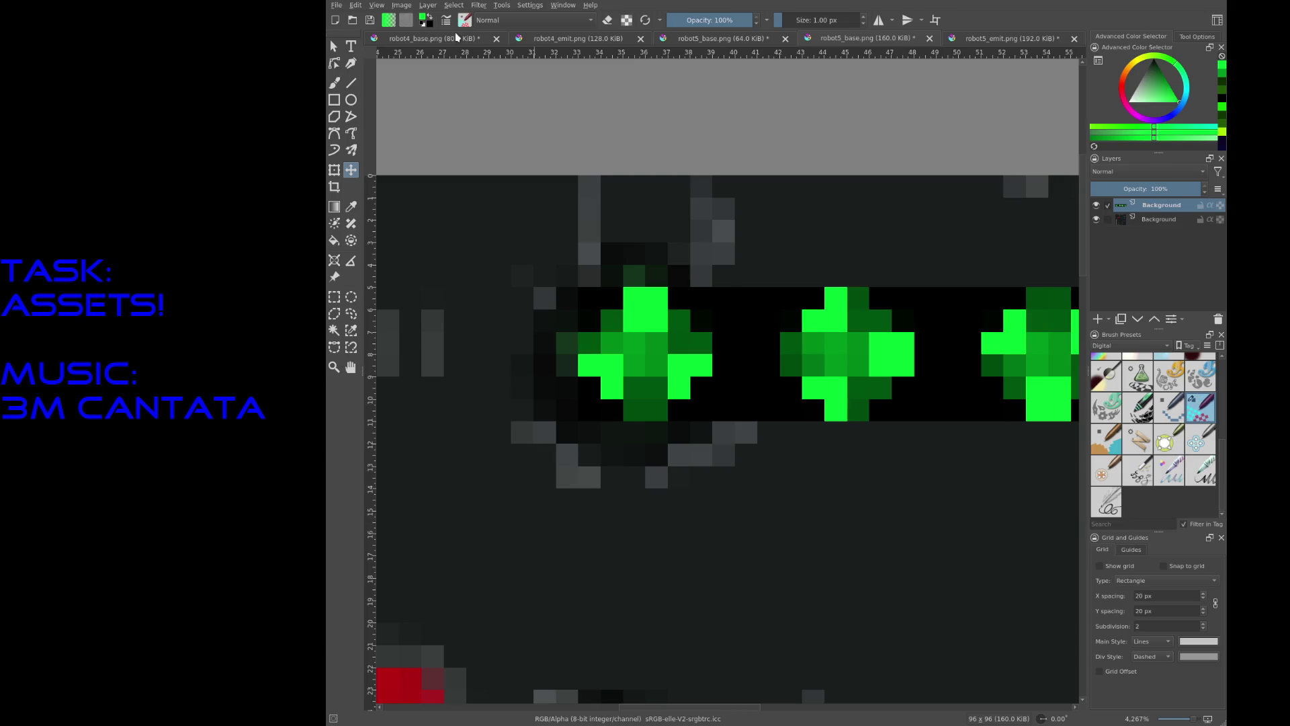
click(608, 20)
click(589, 318)
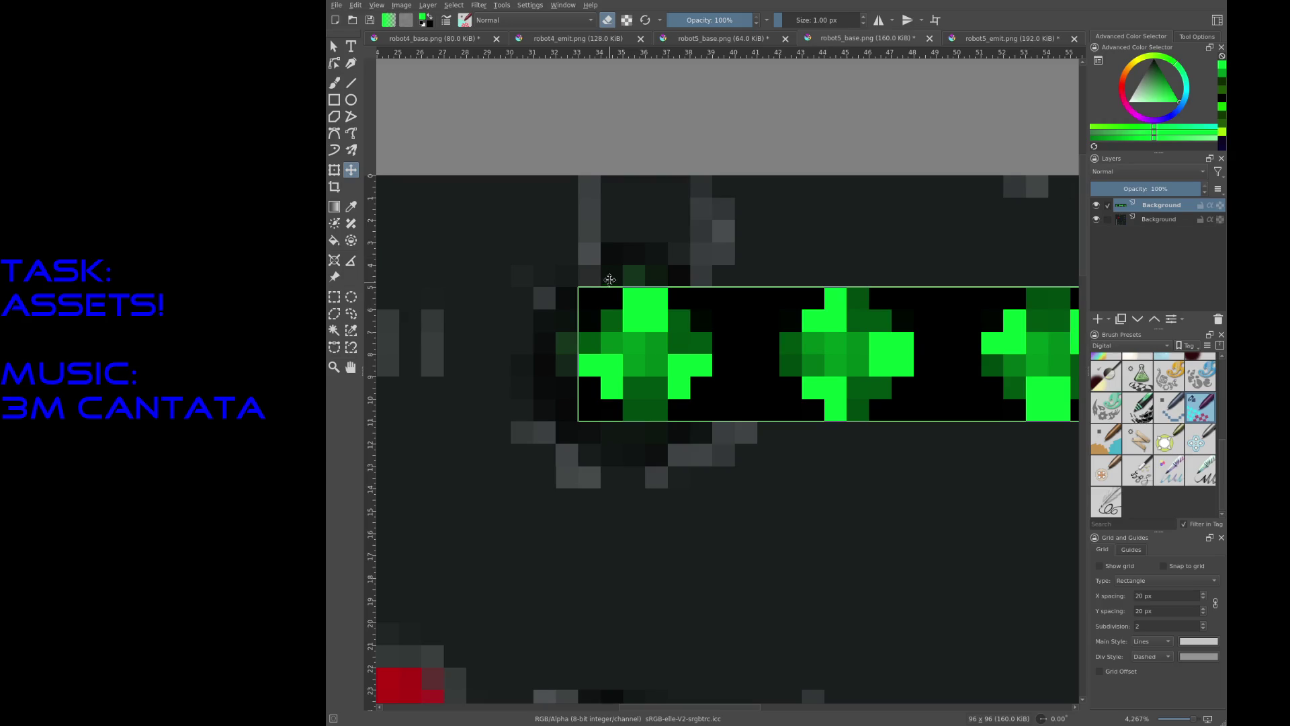
Step: Erase the black pixels around the first green sprite with the freehand brush in eraser mode
key(b)
click(594, 298)
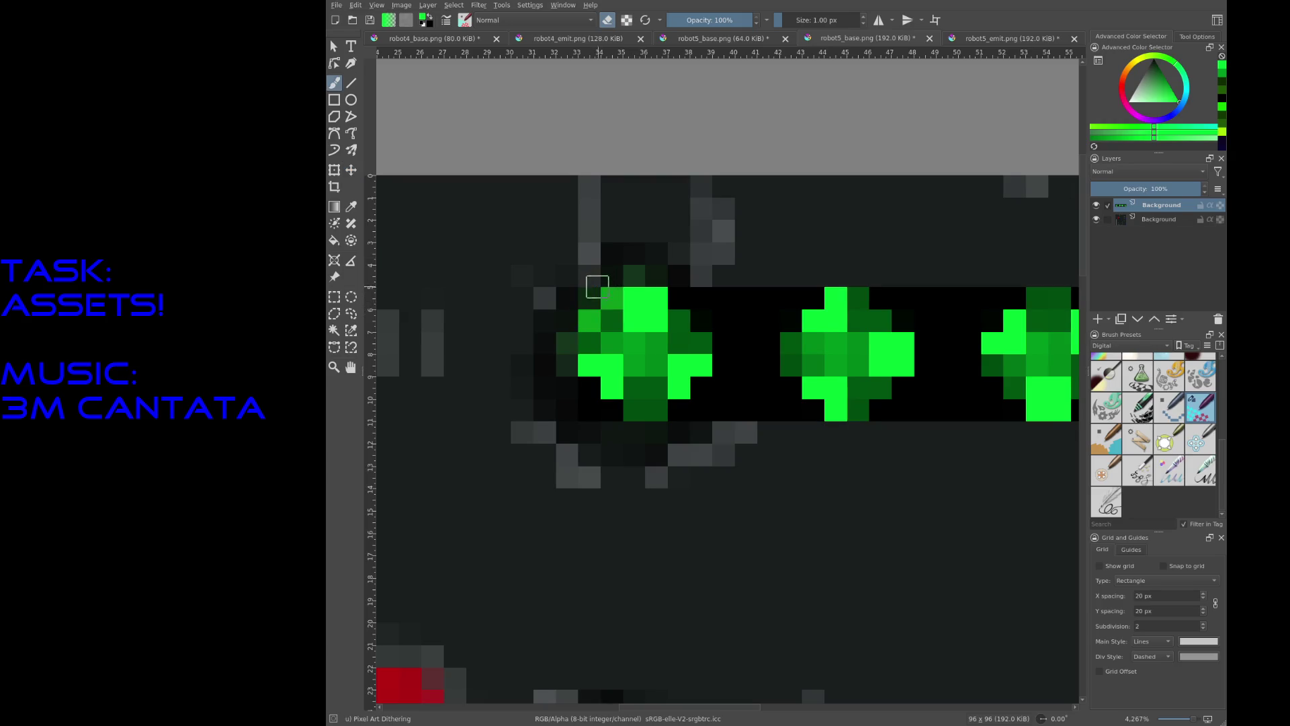
click(590, 321)
click(612, 298)
click(590, 298)
drag(611, 410, 590, 388)
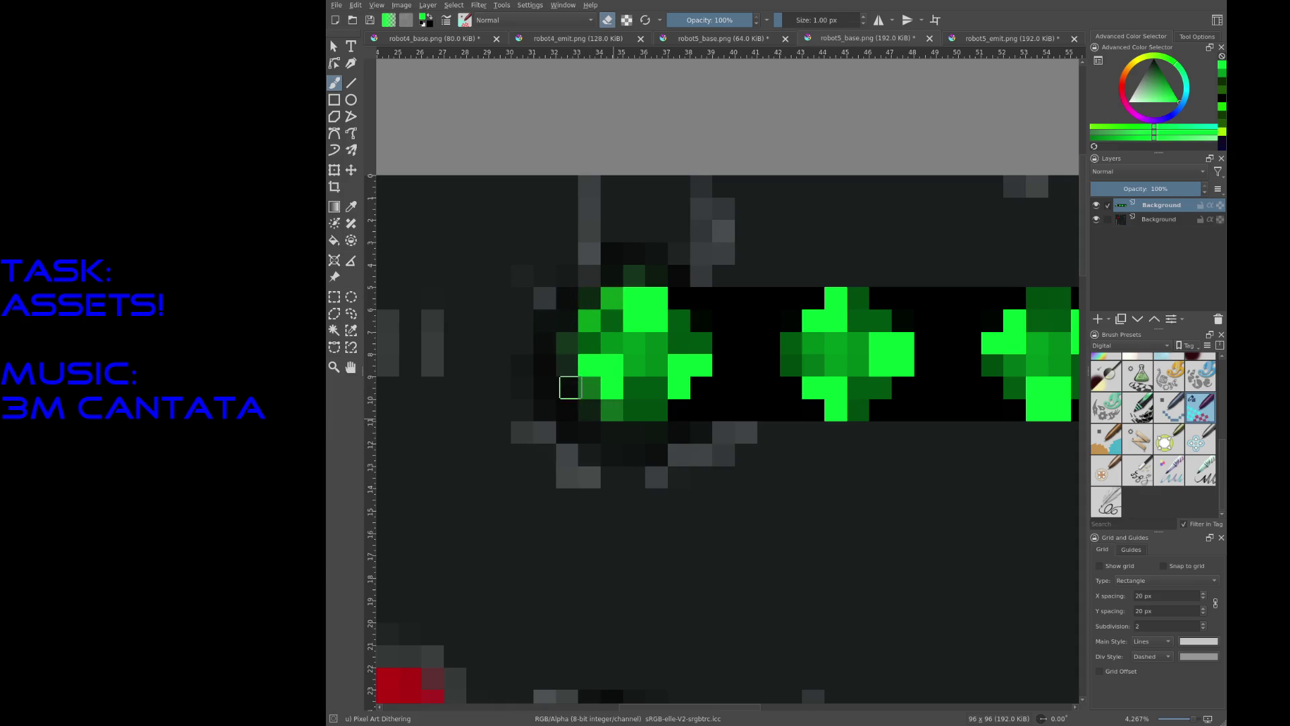
click(679, 410)
click(701, 387)
mouse_move(734, 404)
mouse_down()
mouse_move(732, 271)
mouse_move(732, 397)
mouse_move(697, 288)
mouse_move(687, 292)
mouse_up()
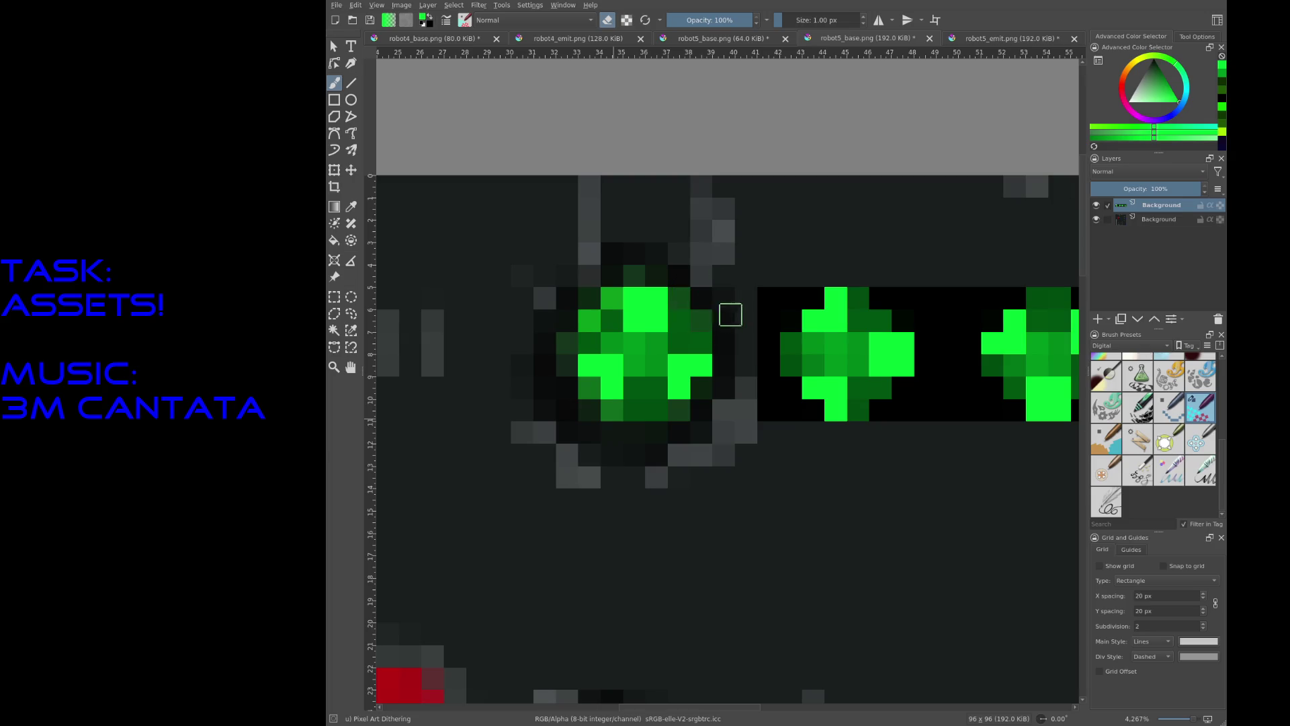
Step: Erase the remaining black backing beside the second and following sprites
mouse_move(769, 325)
mouse_down()
mouse_move(791, 320)
mouse_move(749, 322)
mouse_move(800, 421)
mouse_move(768, 410)
mouse_up()
middle_drag(922, 433, 708, 420)
mouse_move(690, 390)
mouse_down()
mouse_move(714, 337)
mouse_move(675, 276)
mouse_move(723, 343)
mouse_move(717, 394)
mouse_move(732, 303)
mouse_move(754, 329)
mouse_move(760, 400)
mouse_move(780, 384)
mouse_move(777, 300)
mouse_move(790, 289)
mouse_up()
middle_drag(870, 283, 715, 275)
mouse_move(711, 390)
mouse_down()
mouse_move(744, 367)
mouse_move(757, 329)
mouse_move(749, 296)
mouse_move(712, 264)
mouse_up()
mouse_move(797, 272)
mouse_down()
mouse_move(815, 291)
mouse_move(829, 279)
mouse_move(803, 280)
mouse_move(800, 349)
mouse_move(800, 372)
mouse_move(827, 377)
mouse_move(830, 395)
mouse_move(784, 337)
mouse_move(763, 274)
mouse_move(910, 274)
mouse_move(948, 289)
mouse_move(919, 389)
mouse_move(930, 432)
mouse_up()
scroll(925, 444, down, 2)
scroll(754, 423, down, 1)
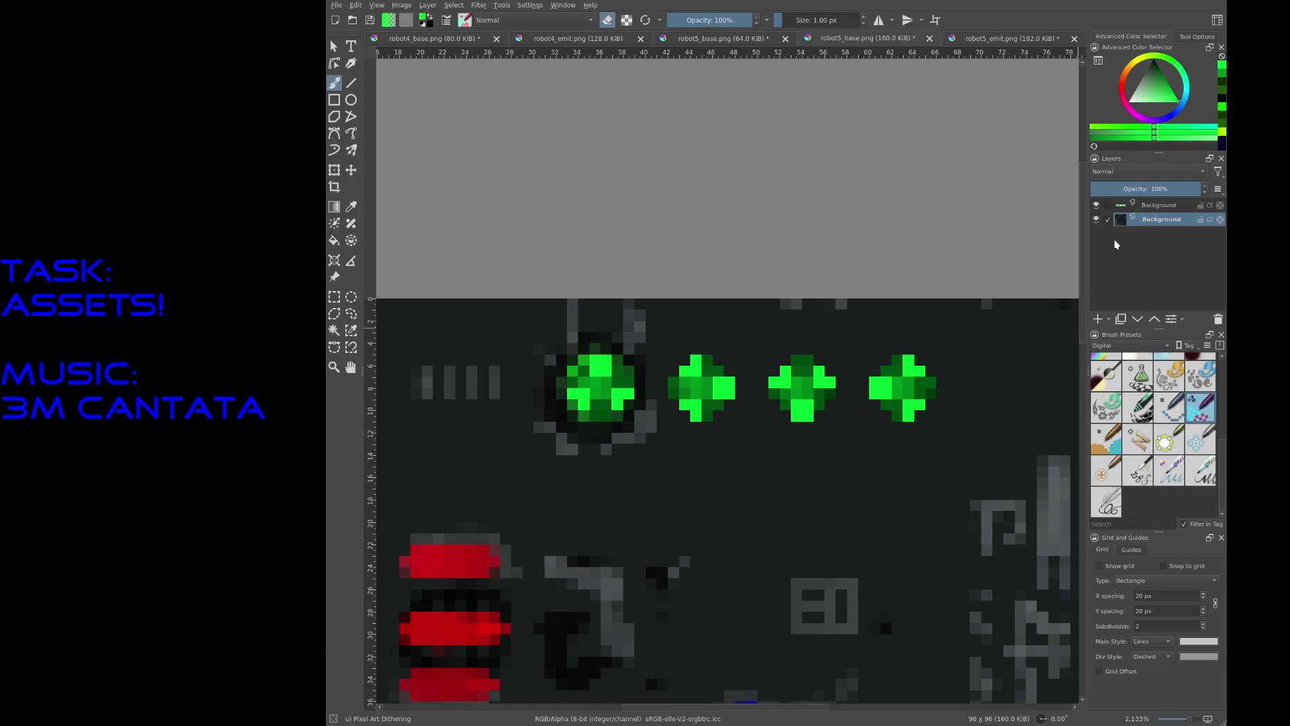
Step: Select the first green gem, try placing a copy over the second gem, then undo it
click(335, 298)
click(335, 298)
mouse_move(535, 456)
mouse_down()
mouse_move(672, 363)
mouse_move(668, 273)
mouse_up()
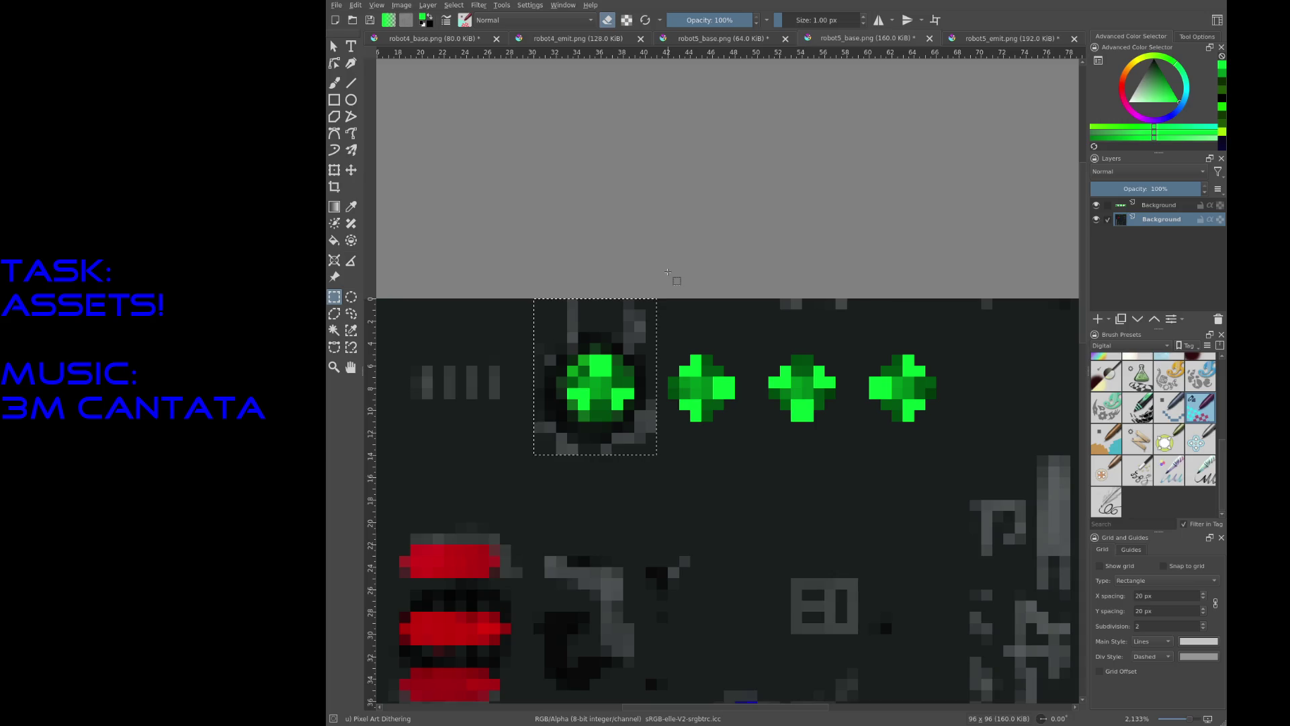
click(668, 273)
drag(535, 311, 659, 447)
click(686, 416)
key(ctrl+v)
key(t)
mouse_move(647, 438)
mouse_down()
mouse_move(757, 441)
mouse_move(748, 430)
mouse_move(781, 441)
mouse_move(735, 432)
mouse_move(768, 554)
mouse_move(741, 560)
mouse_move(745, 420)
mouse_move(744, 464)
mouse_move(745, 432)
mouse_move(732, 433)
mouse_move(766, 460)
mouse_up()
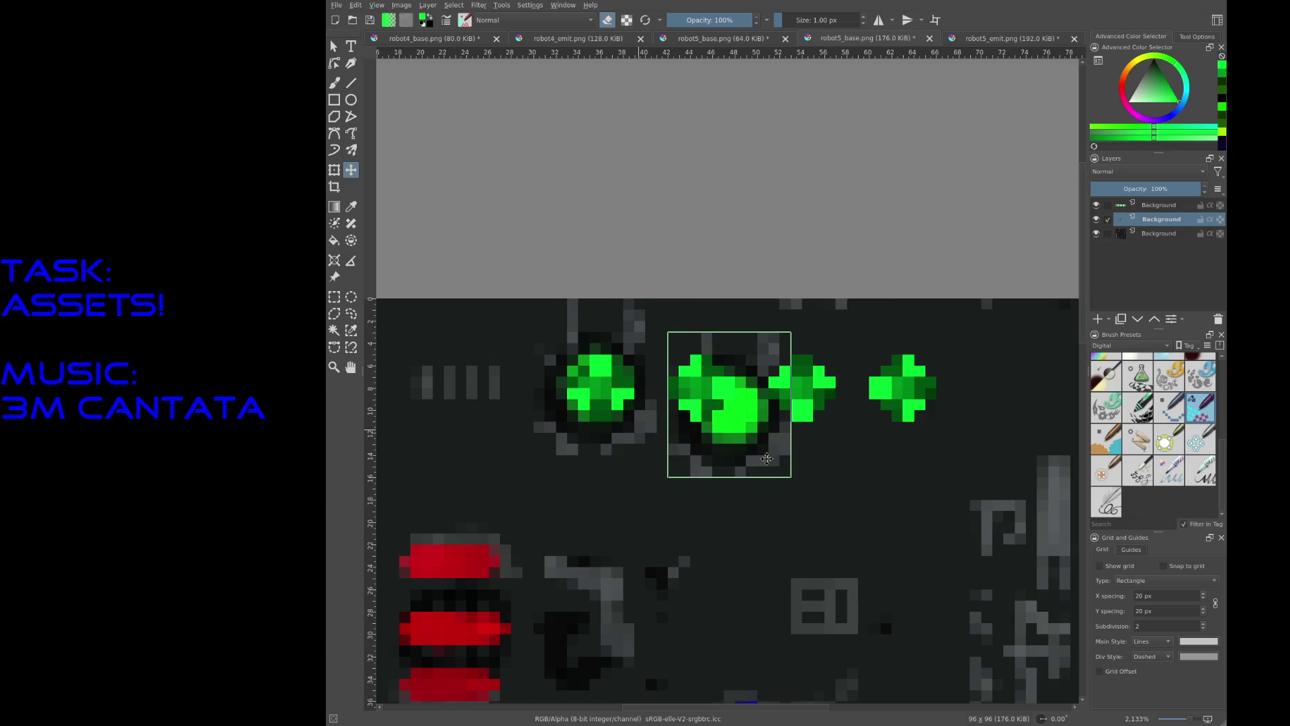
key(ctrl+z)
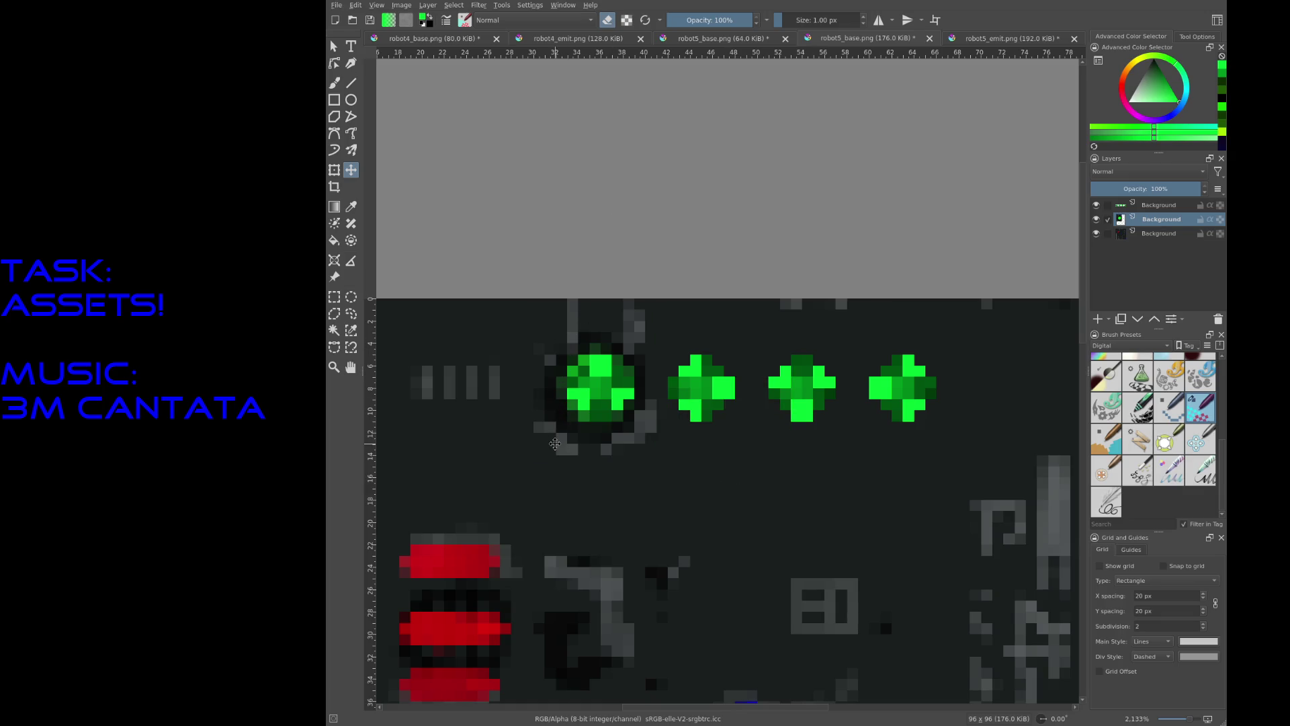
Step: Reselect the first gem and place a pasted copy over the second gem slot
key(ctrl+r)
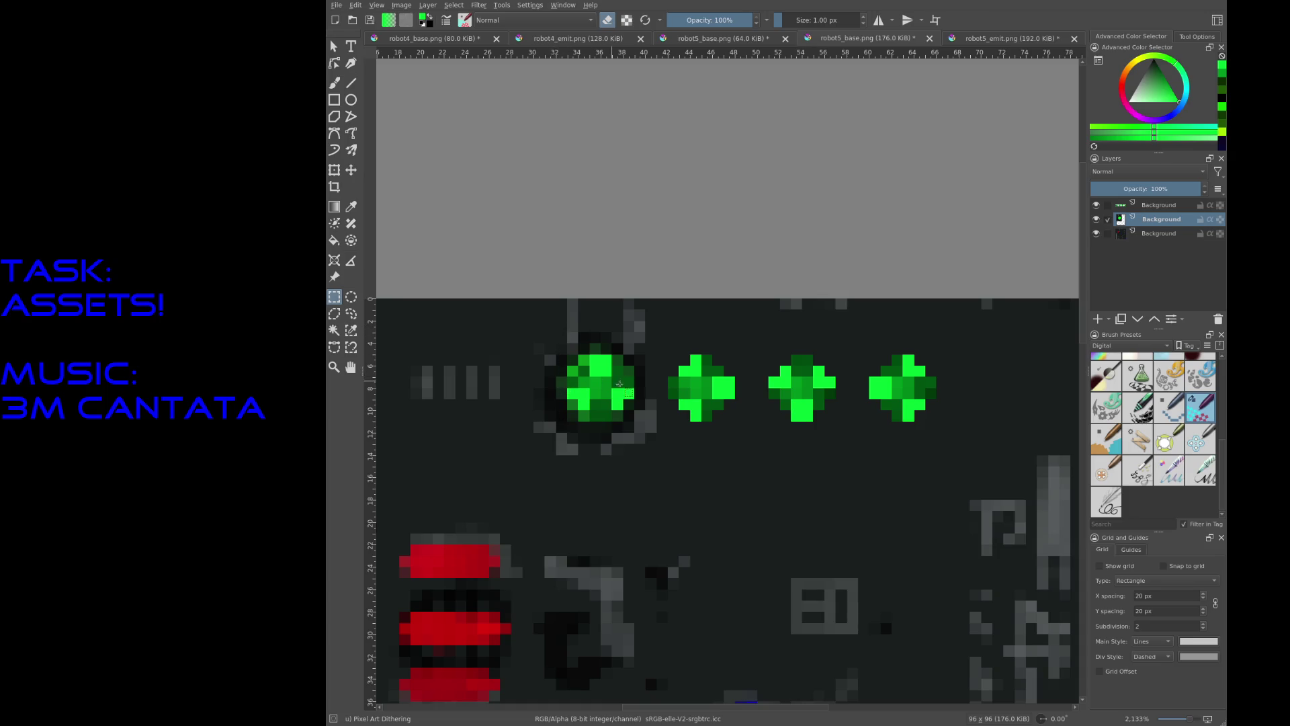
mouse_move(643, 332)
mouse_down()
mouse_move(576, 432)
mouse_move(540, 446)
mouse_up()
click(713, 442)
key(ctrl+v)
key(t)
mouse_move(613, 392)
mouse_down()
mouse_move(717, 391)
mouse_move(669, 357)
mouse_move(704, 388)
mouse_move(729, 388)
mouse_move(703, 389)
mouse_move(708, 273)
mouse_move(694, 308)
mouse_move(702, 386)
mouse_up()
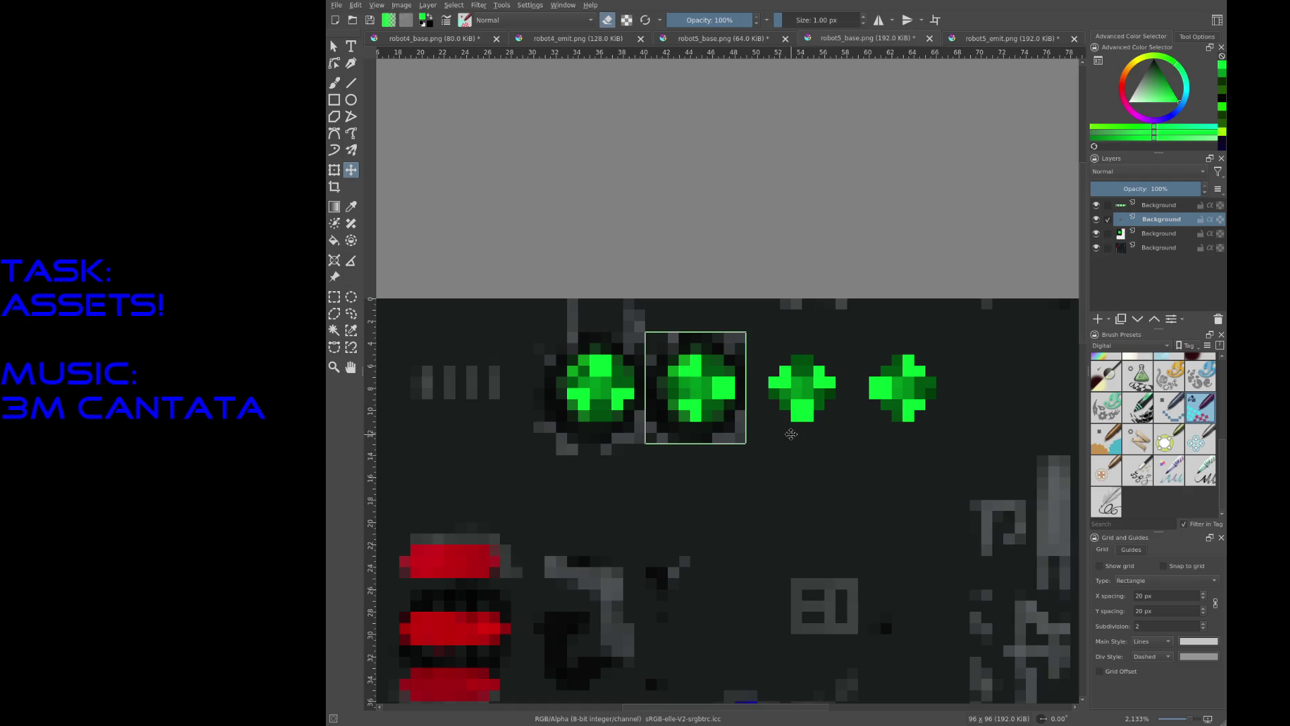
drag(723, 406, 721, 418)
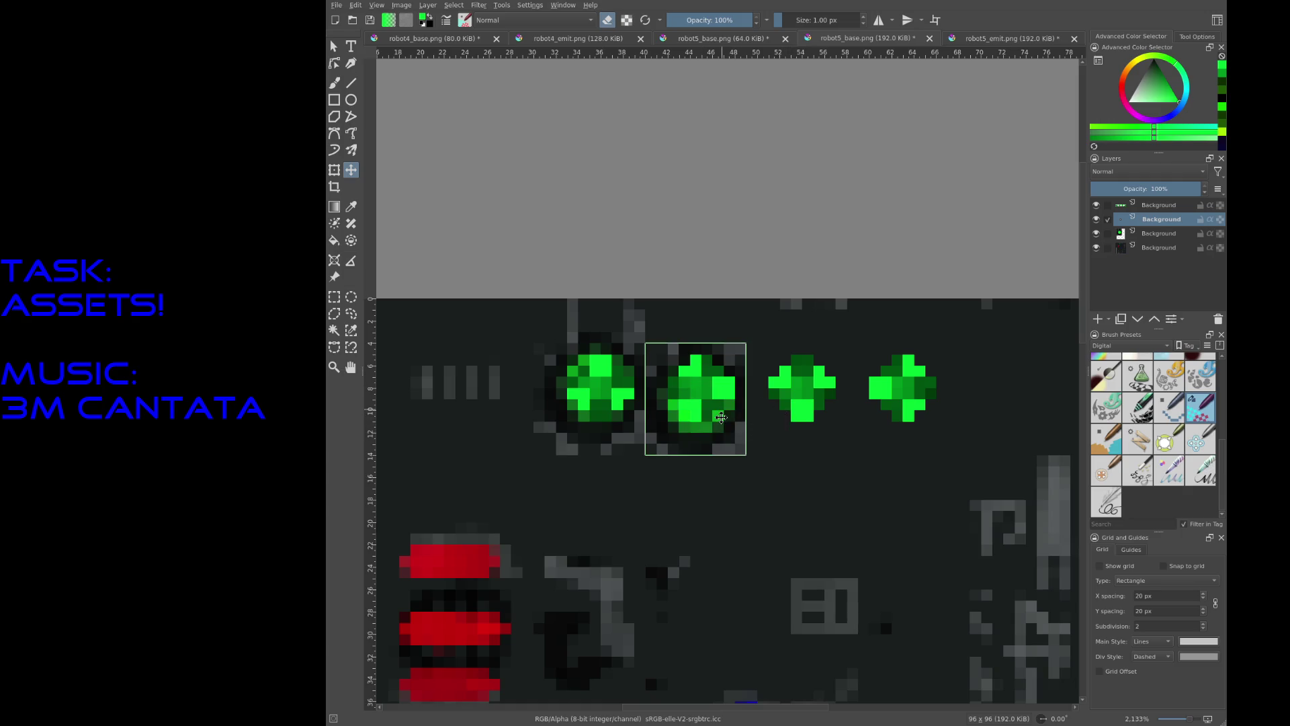
key(ctrl+z)
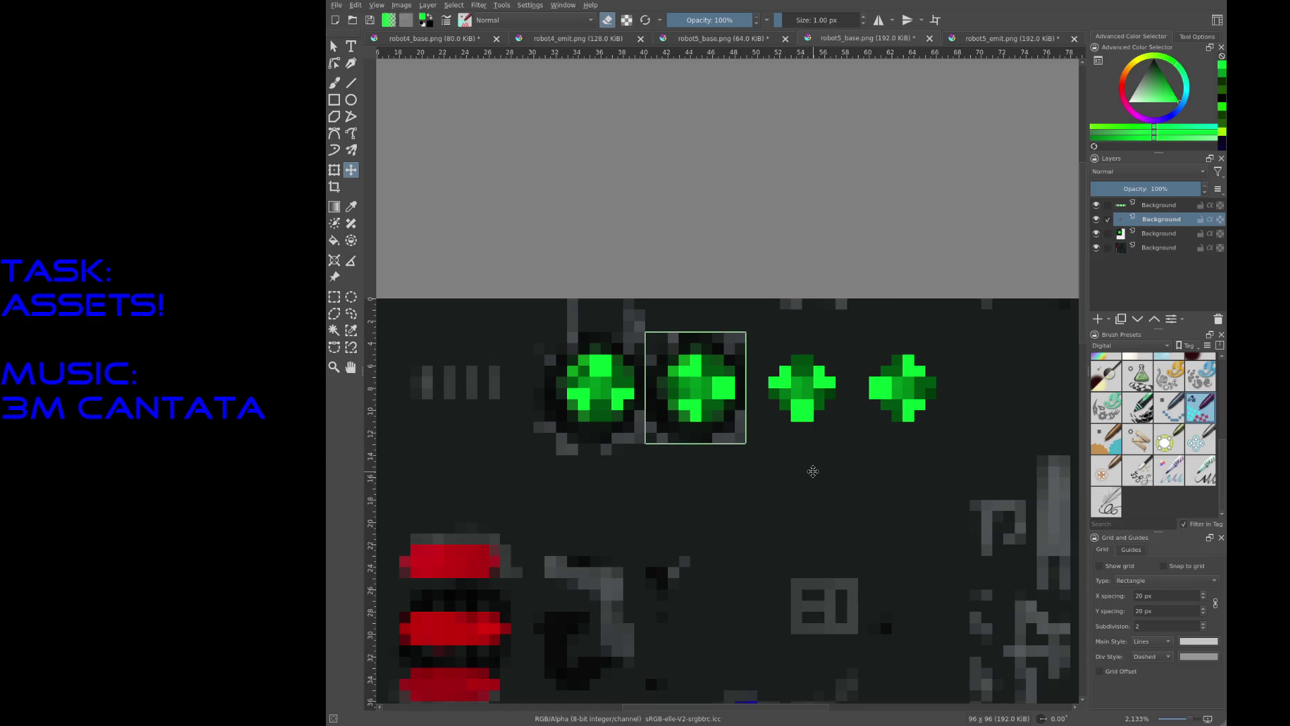
Step: Paste further gem copies into the third and fourth gem slots
key(ctrl+v)
drag(642, 402, 817, 399)
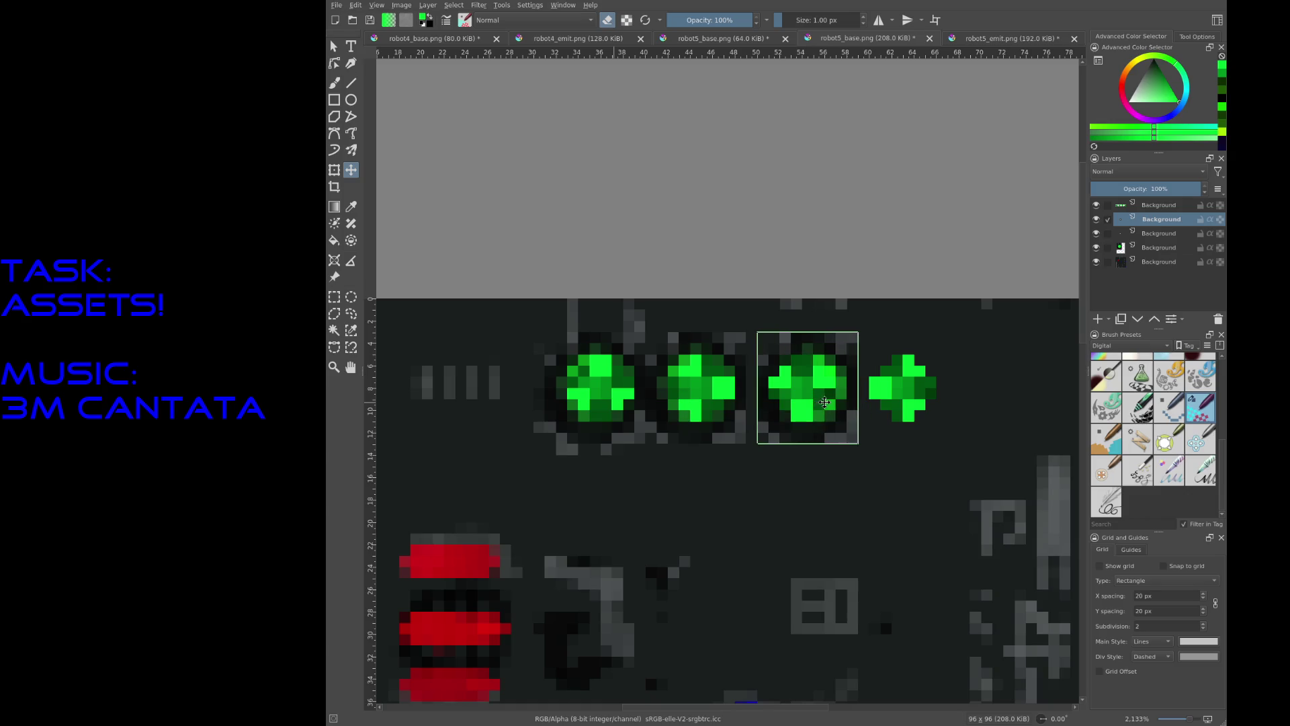
key(ctrl+j)
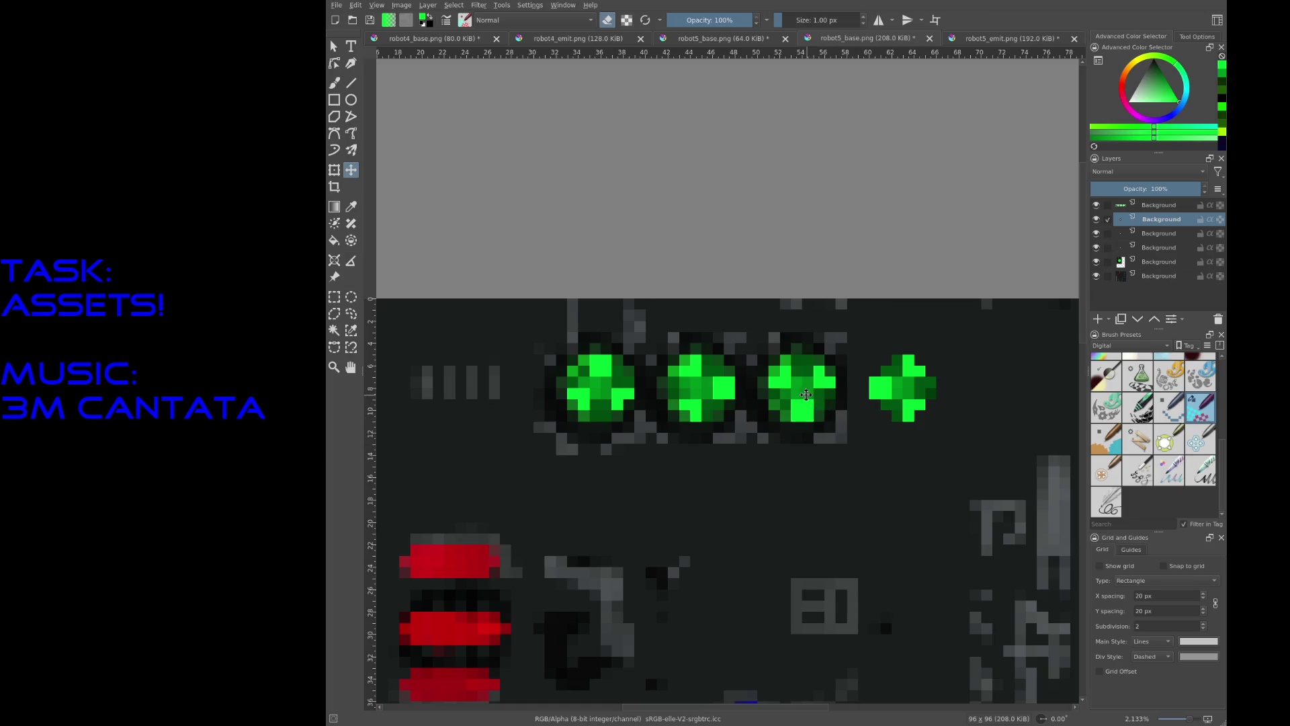
mouse_move(605, 390)
mouse_down()
mouse_move(912, 399)
mouse_move(906, 388)
mouse_up()
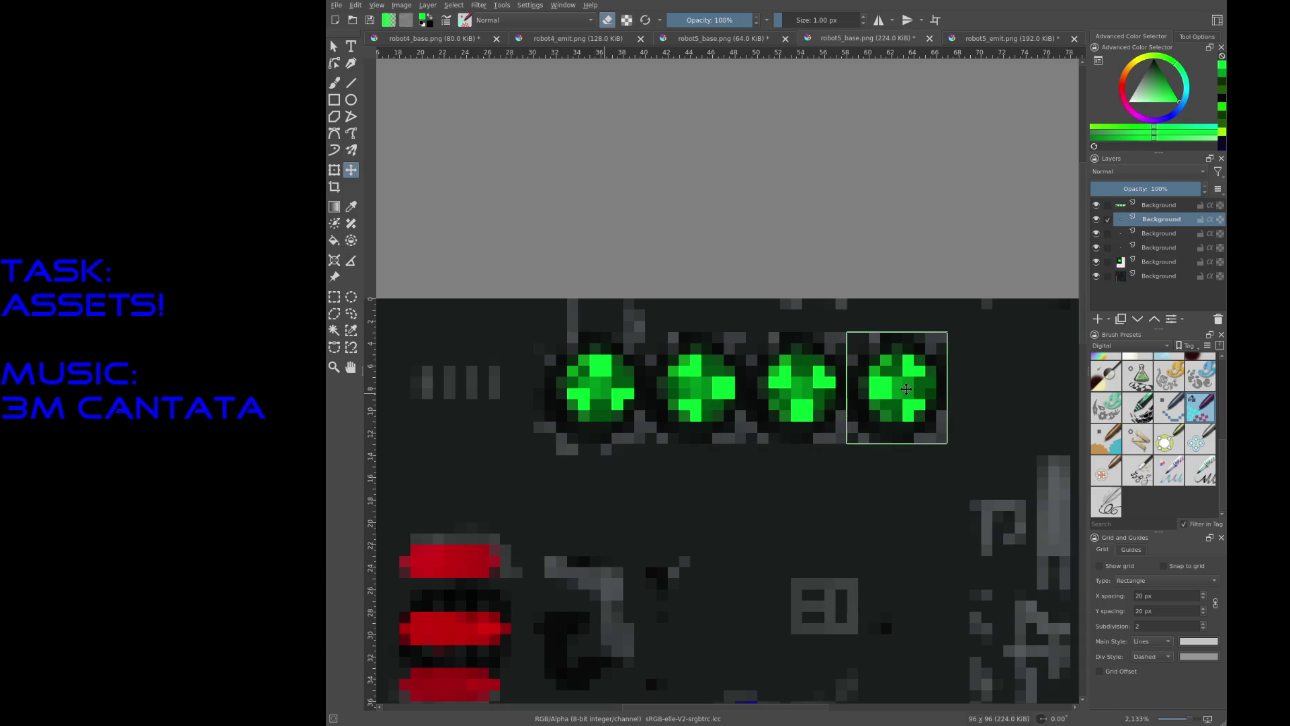
scroll(887, 246, down, 2)
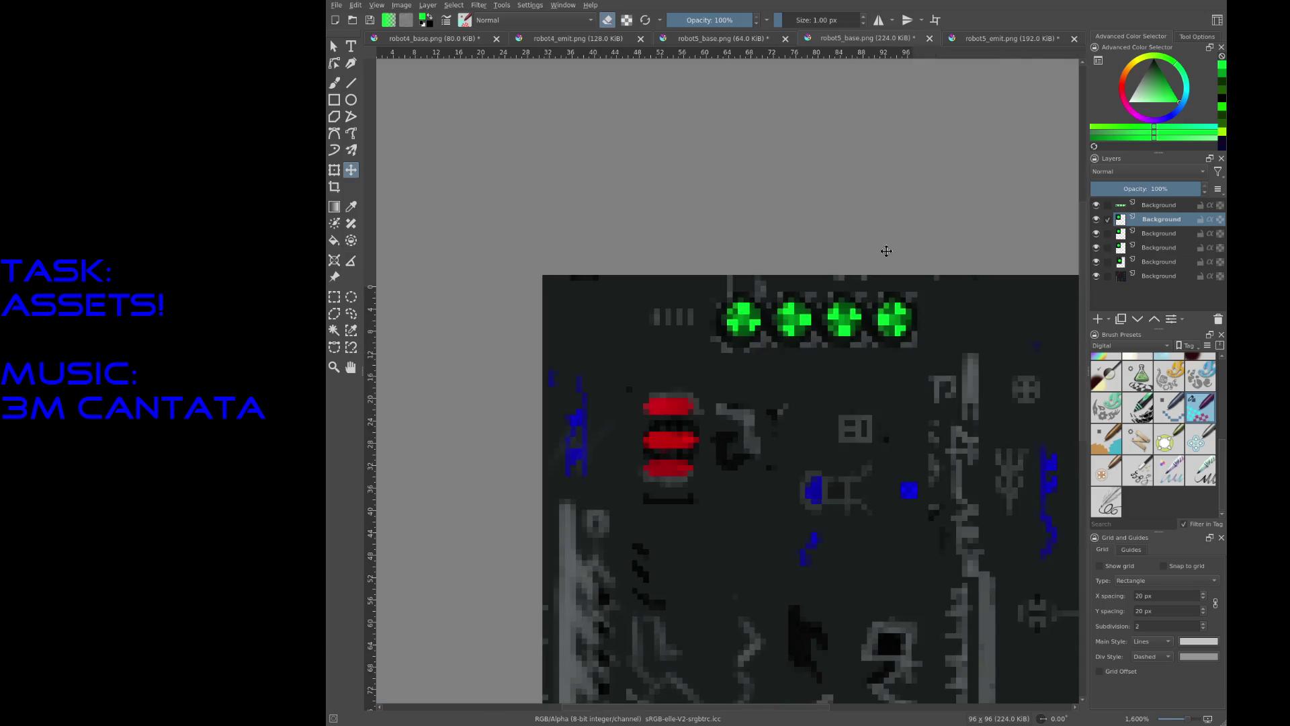
scroll(910, 255, up, 1)
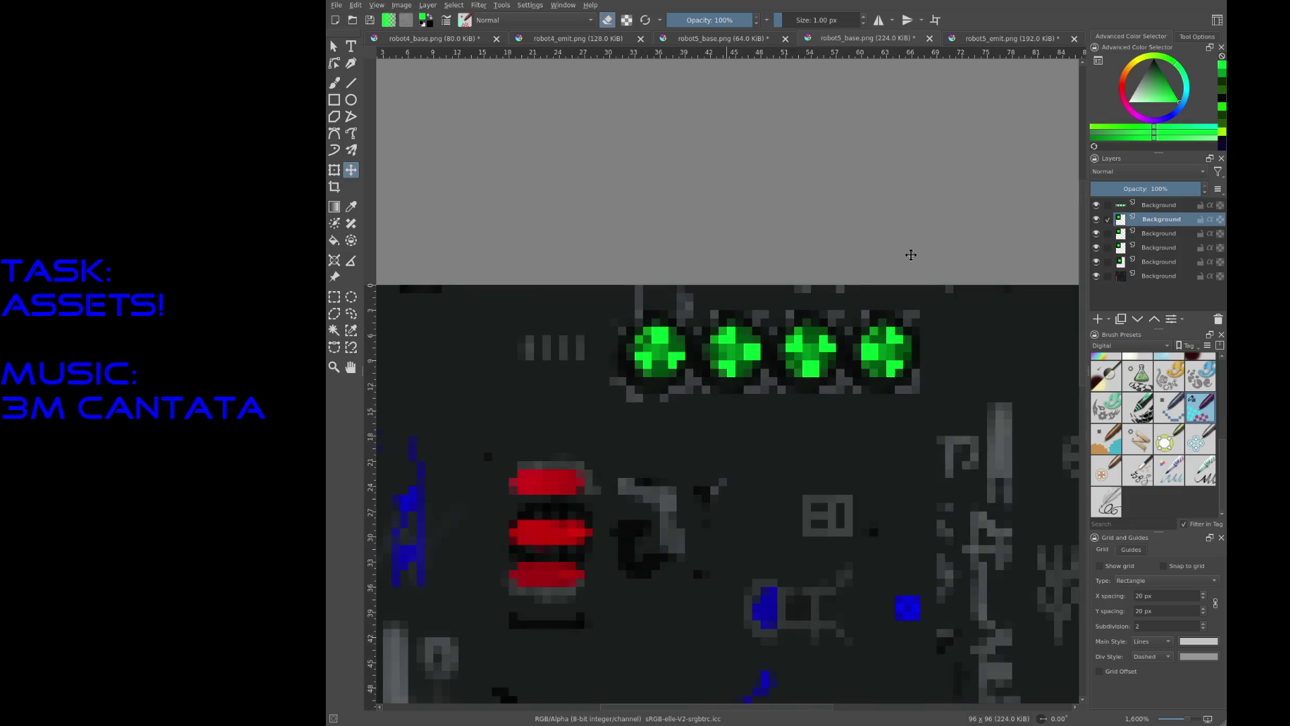
Step: Merge the layer stack down from the top layer and save robot5_base
click(1165, 206)
key(ctrl+e)
key(ctrl+e)
key(ctrl+e)
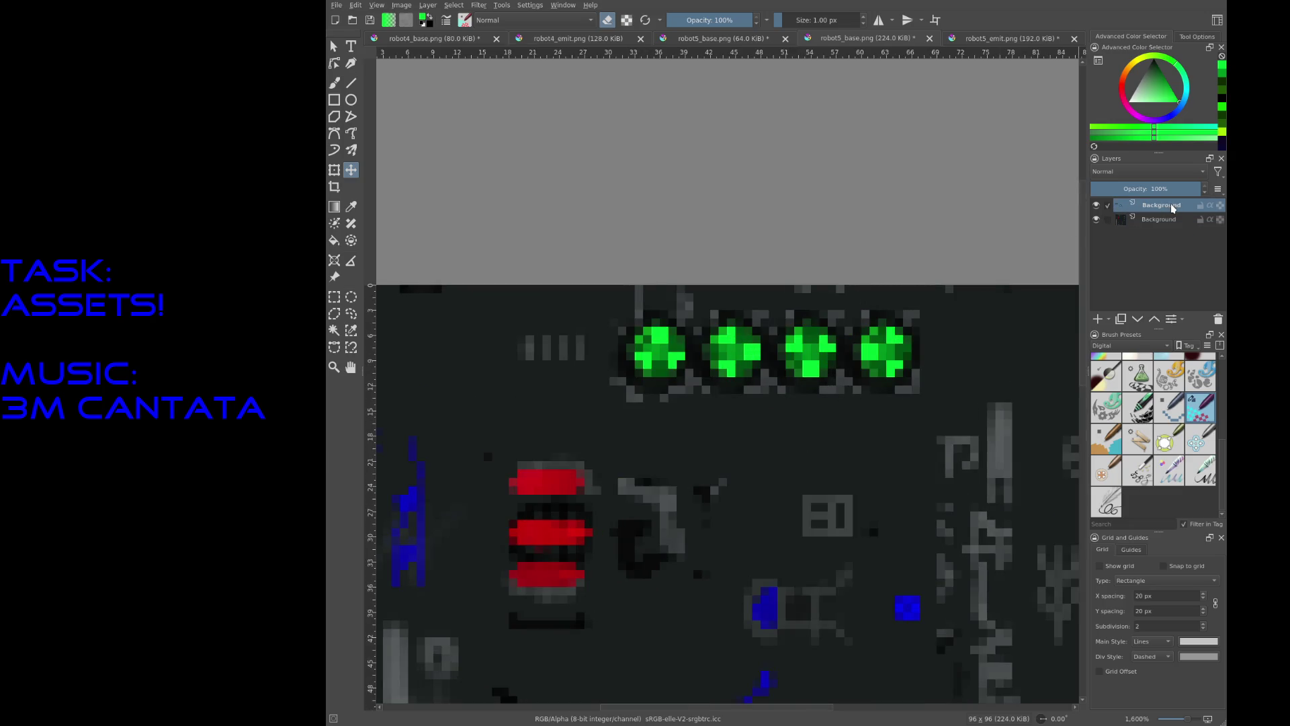
key(ctrl+s)
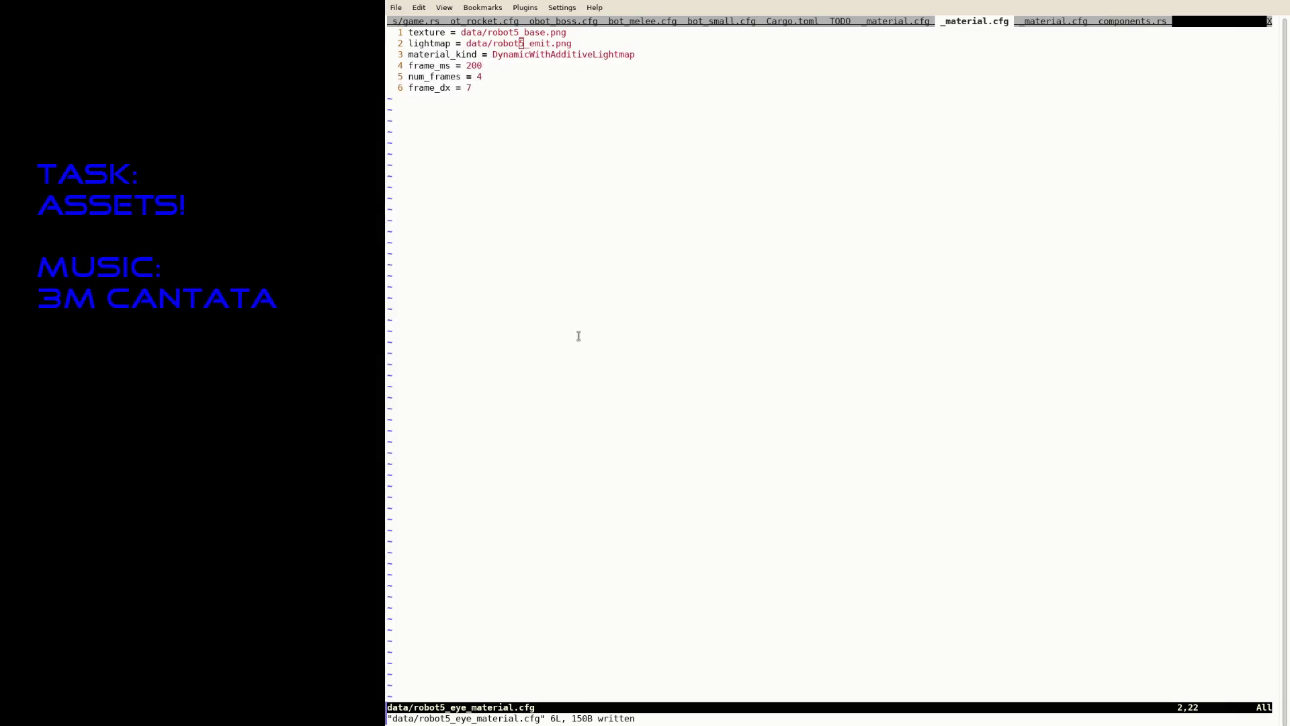
Step: Replace the frame_dx value in robot5_eye_material.cfg with 9
key(j)
key(j)
key(j)
key(j)
key(A)
key(BackSpace)
text(8)
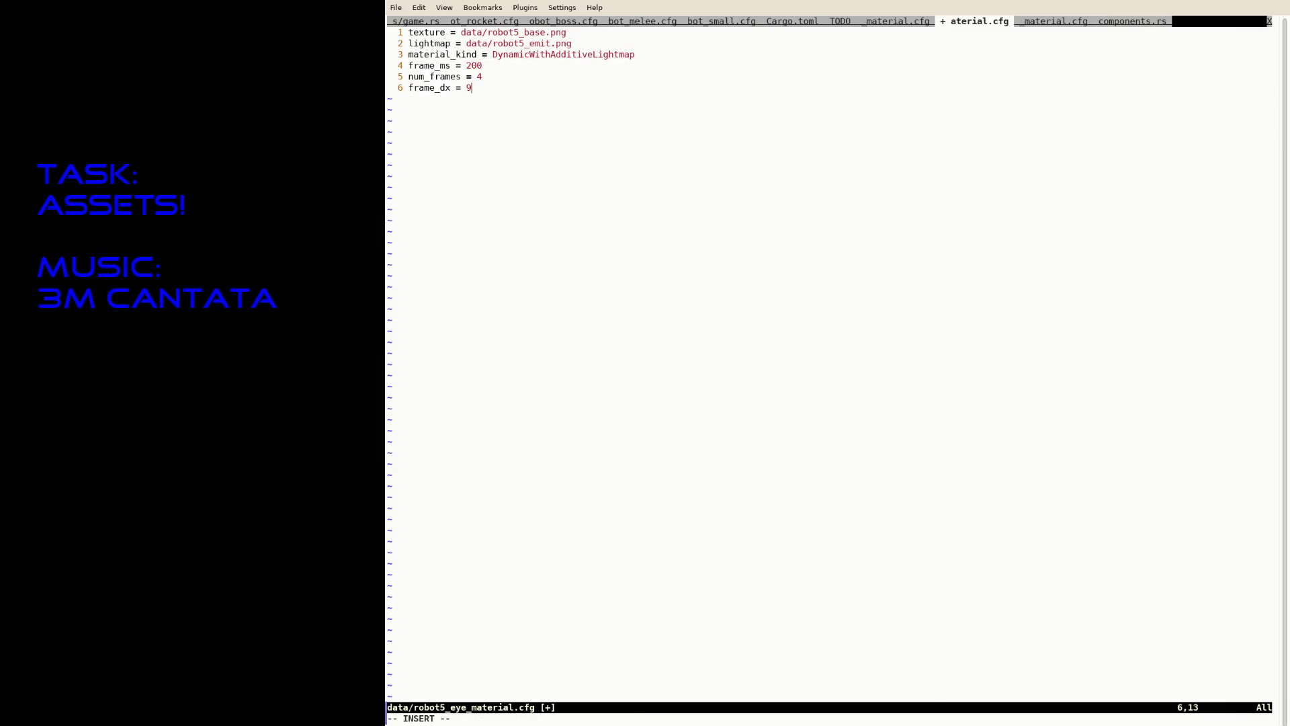
key(Up)
key(End)
key(Escape)
Step: Write the file with :w and :update, then suspend Neovim to the shell
text(:w)
key(Return)
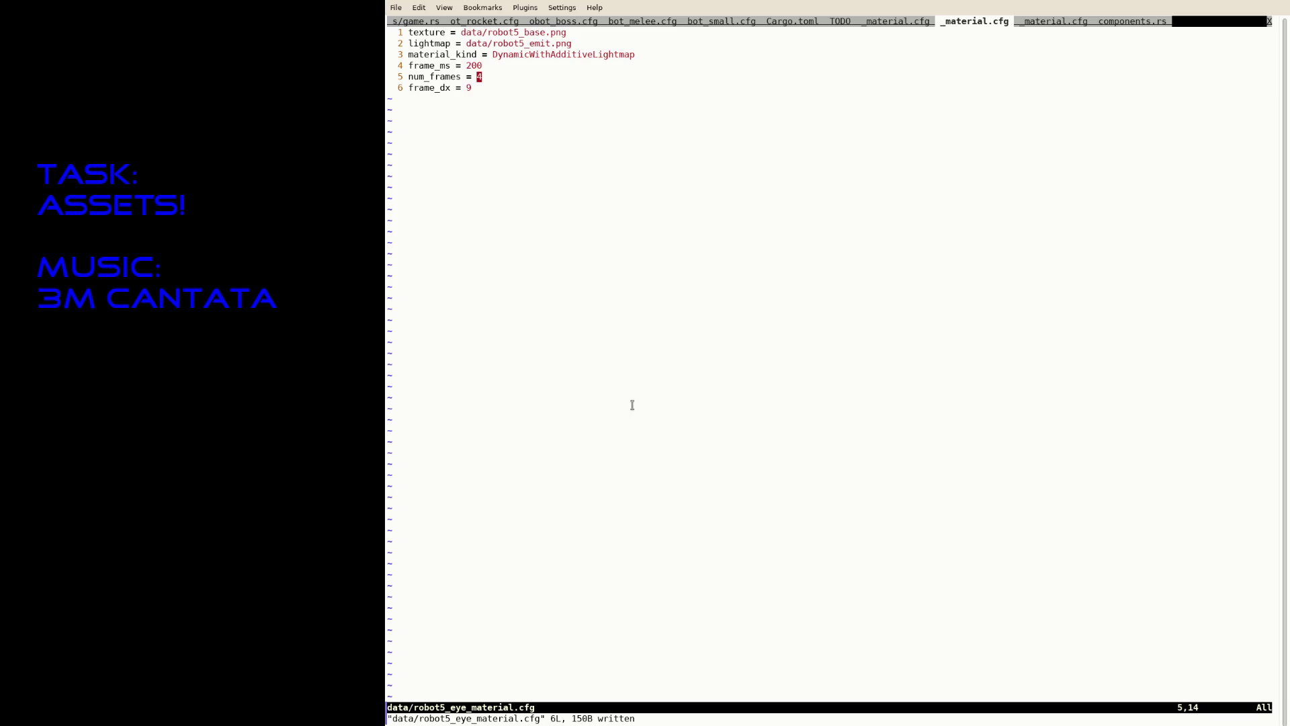
text(:update)
key(Return)
key(ctrl+z)
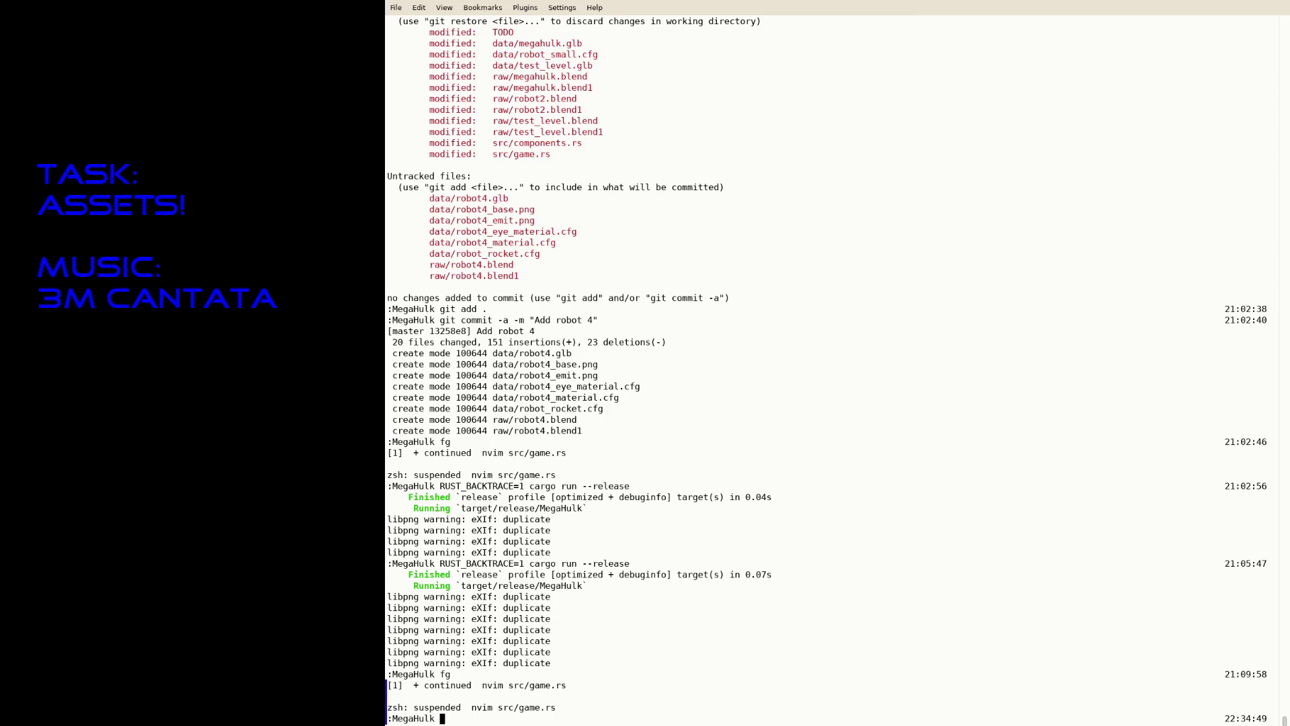
Step: Launch the game with RUST_BACKTRACE=1 cargo run --release
text(R)
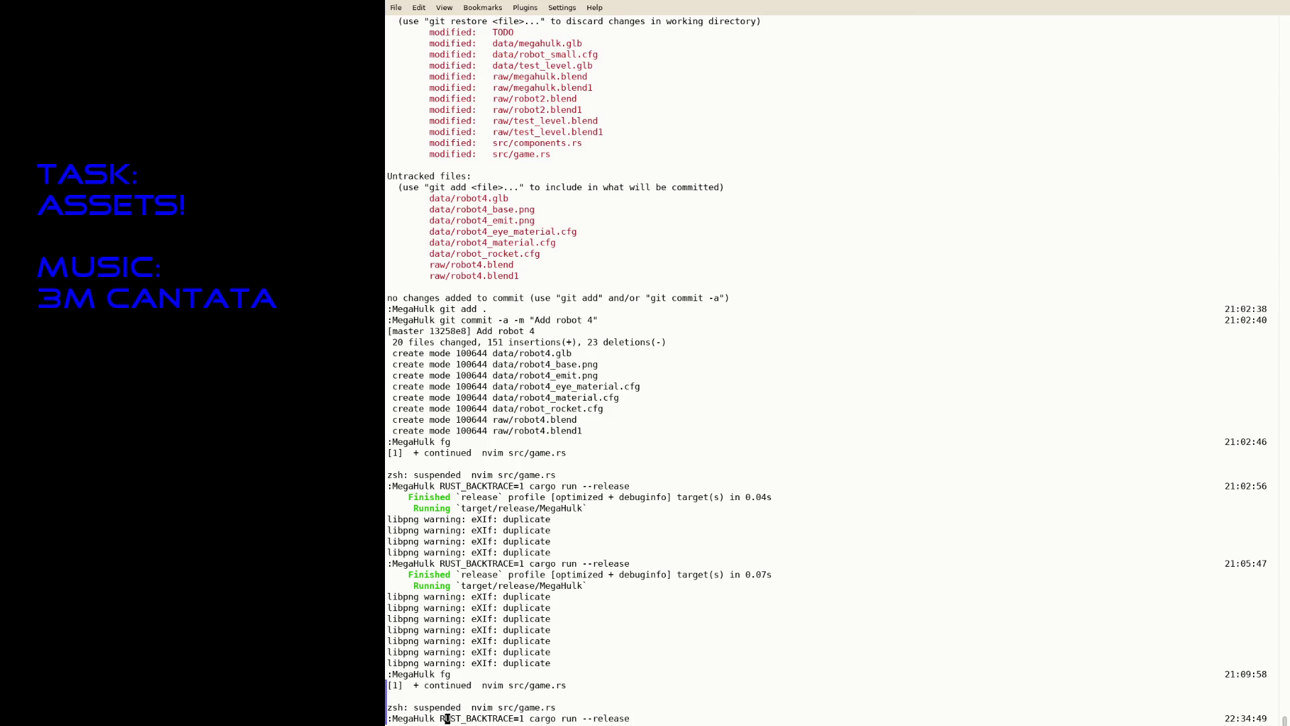
key(Right)
key(Return)
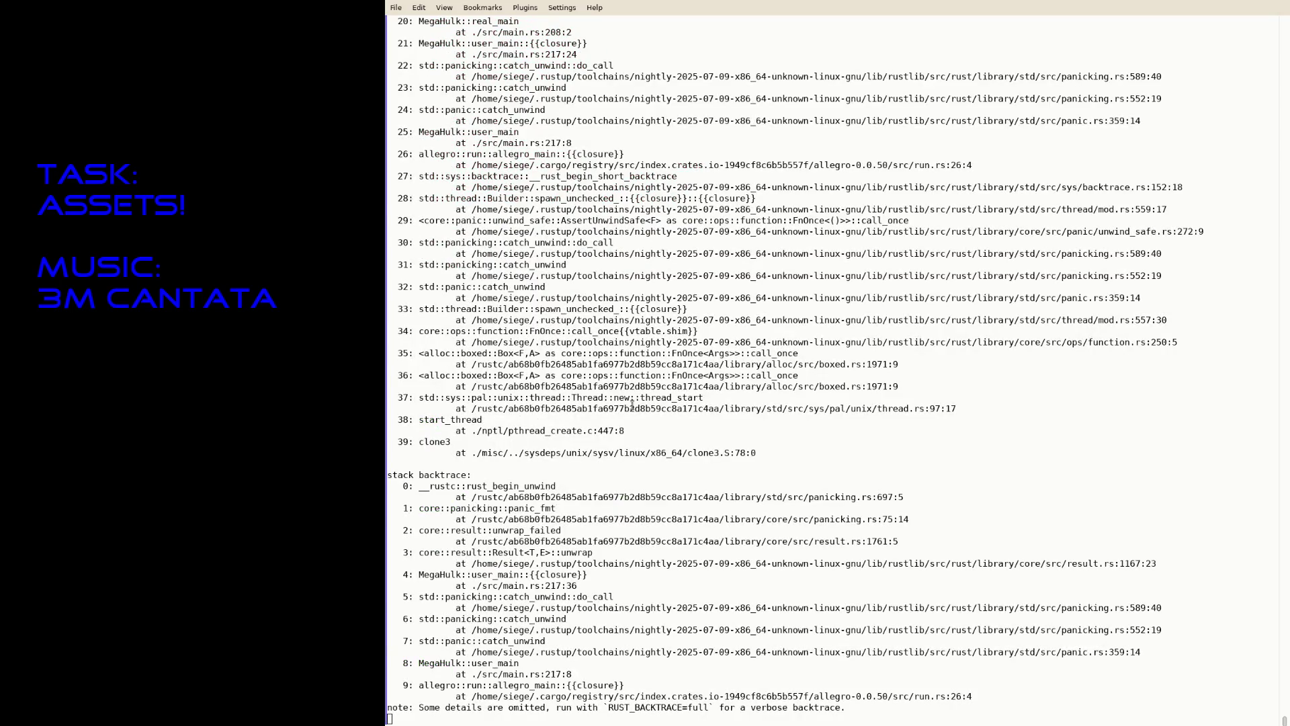
Step: Resume Neovim, browse its file tabs back to bot_small.cfg, and suspend it again
text(fg)
key(Return)
text(:tabp)
key(Return)
text(gTgTgT)
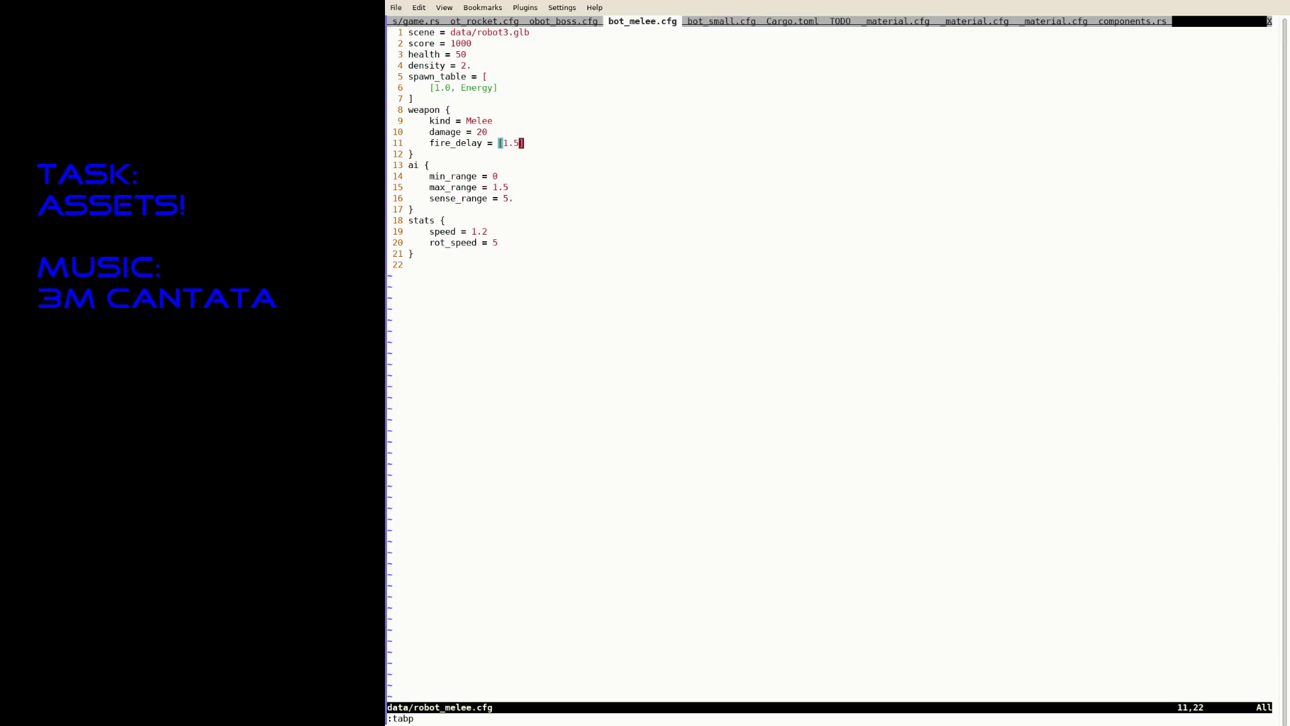
text(:tabn)
key(Return)
key(g)
key(t)
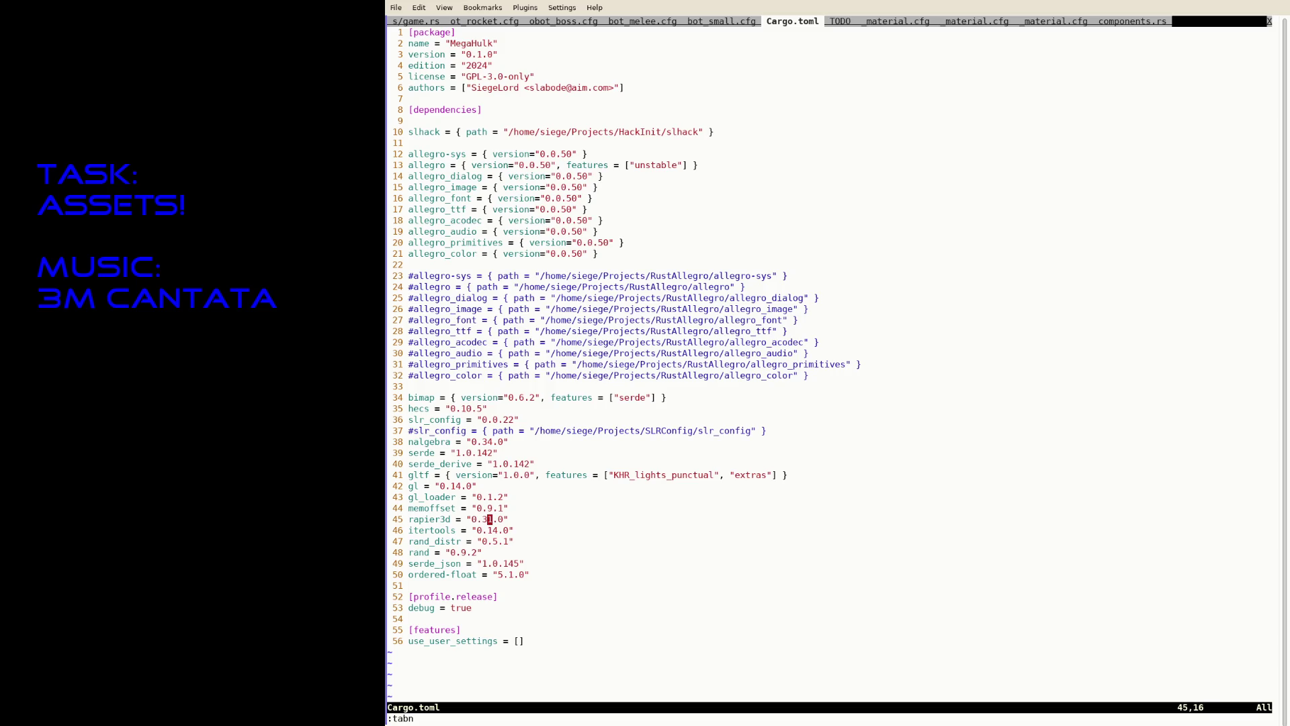
text(:tabp)
key(Return)
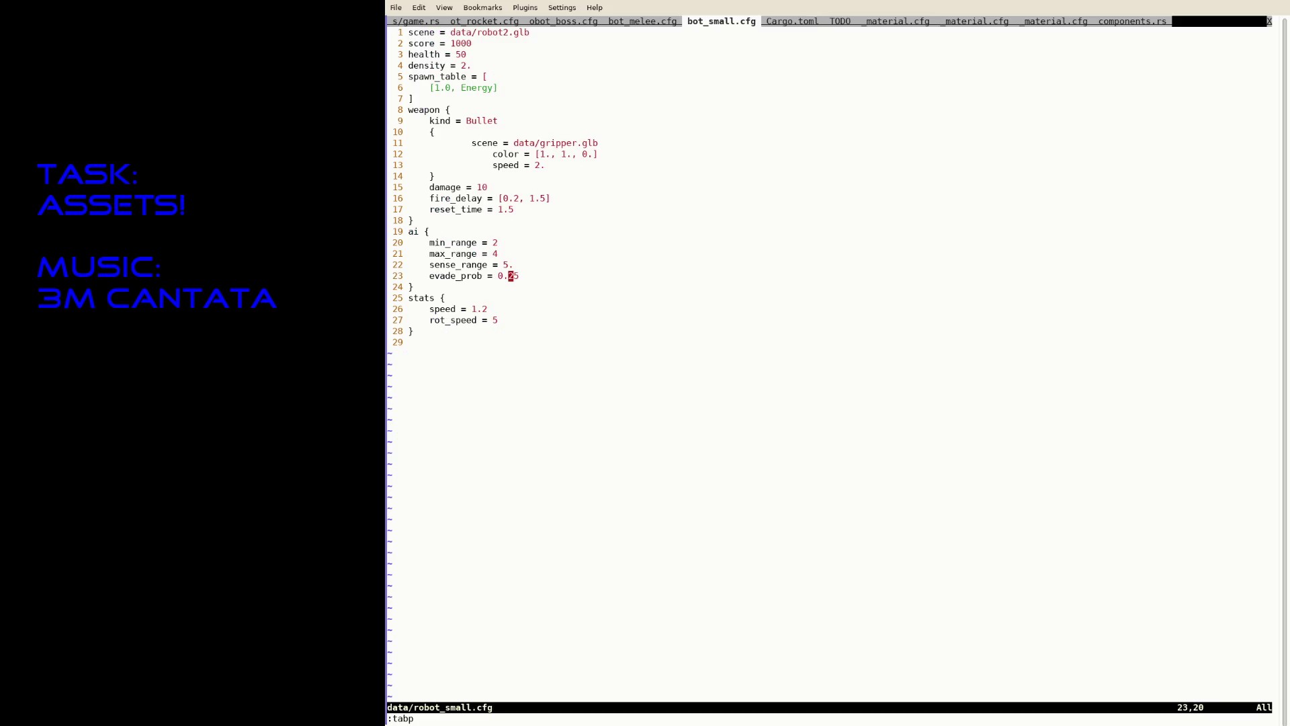
key(ctrl+z)
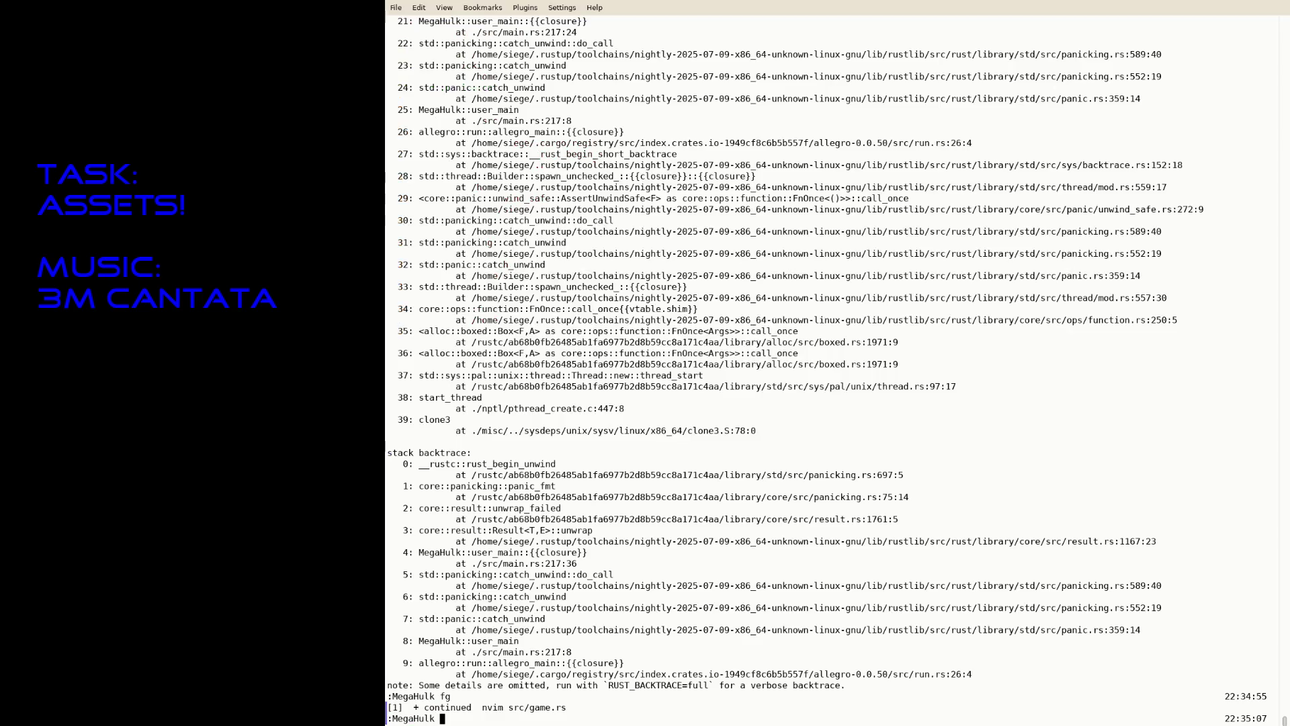
Step: List the contents of the project folder and the data folder
text(ls)
key(Return)
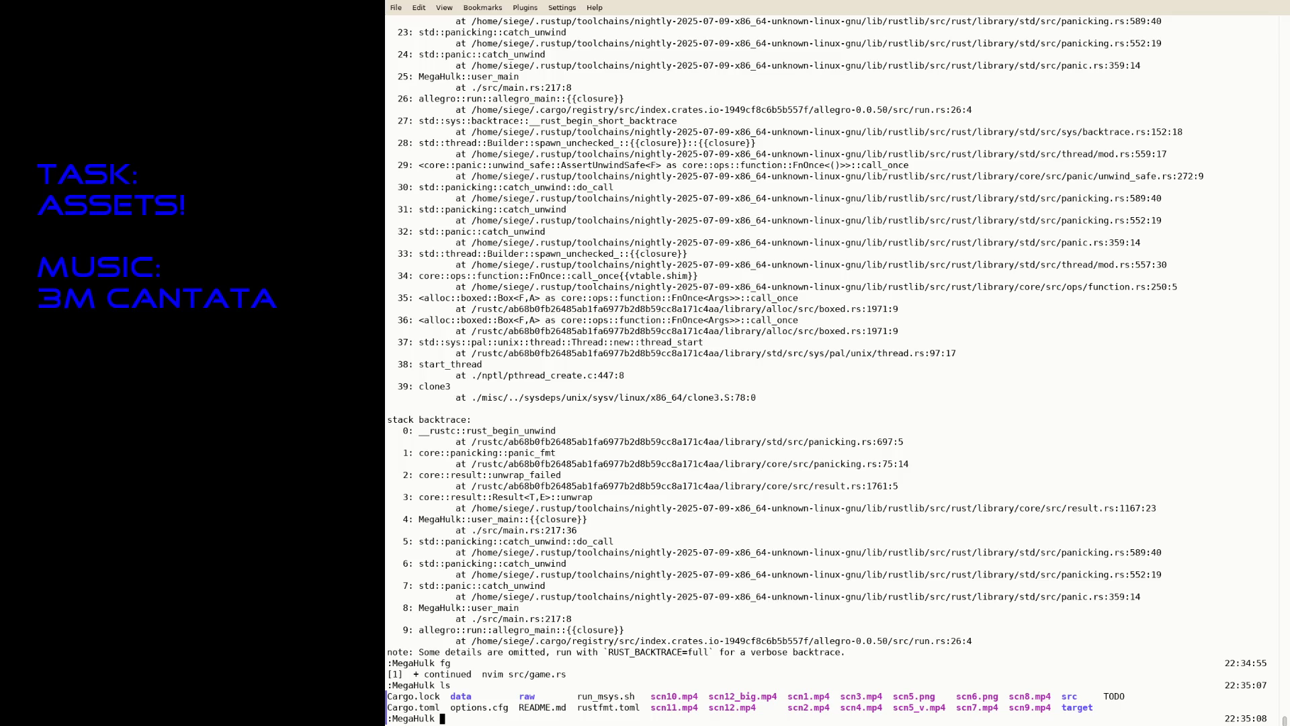
text(ls data)
key(Return)
Step: Abandon half-typed mv and vim commands, then rebuild and launch with cargo run --release
text(mv data/robot_bo)
key(Tab)
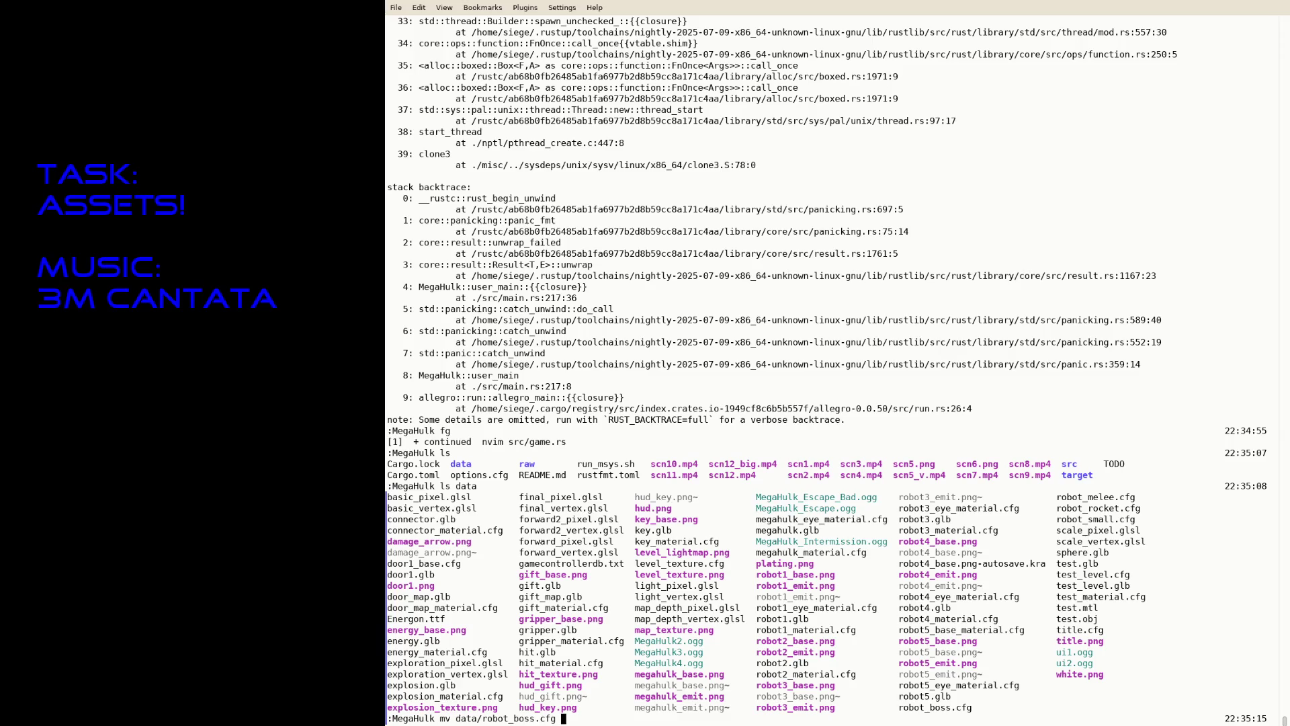
key(Tab)
key(BackSpace)
key(BackSpace)
key(BackSpace)
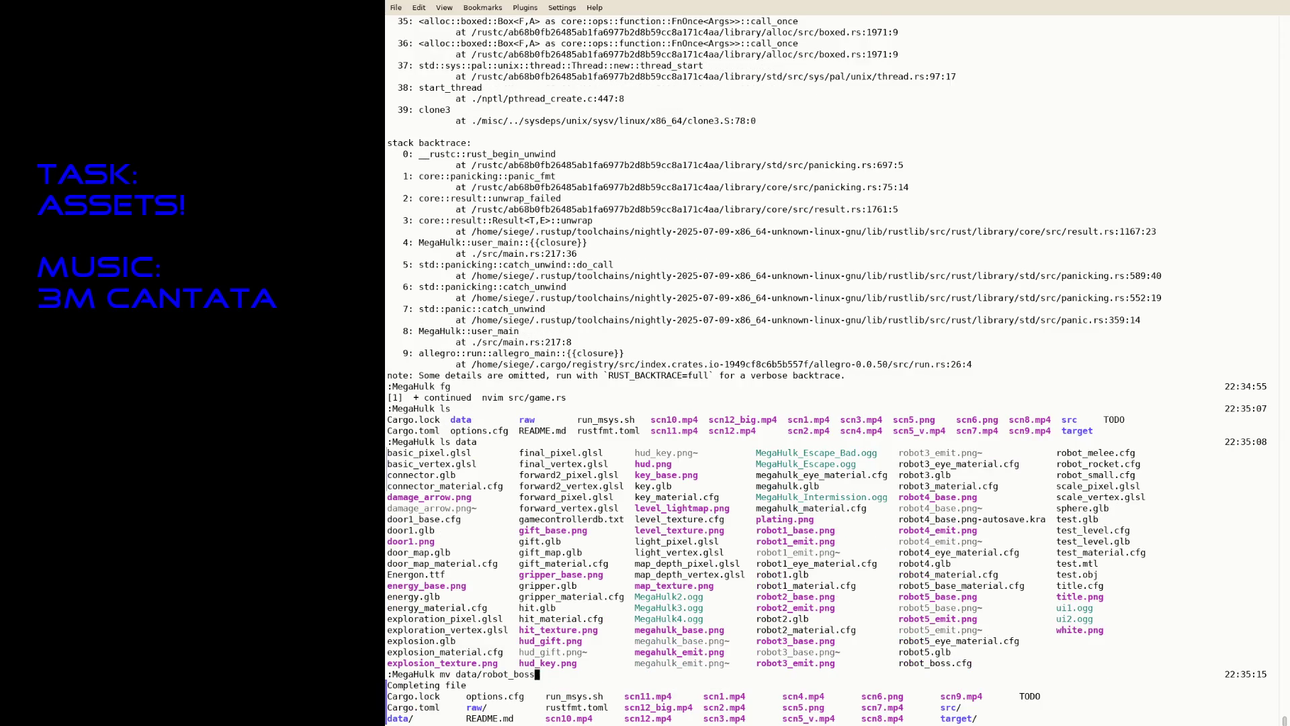
text(5)
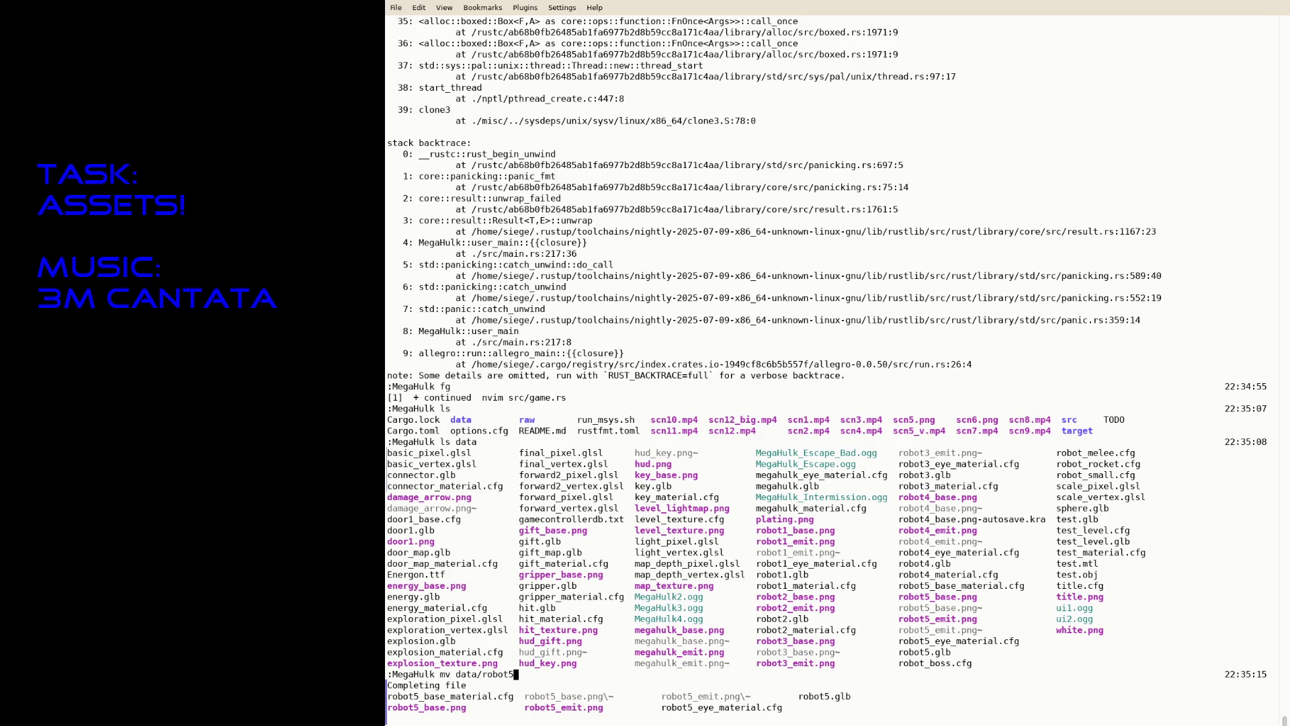
key(ctrl+c)
text(v)
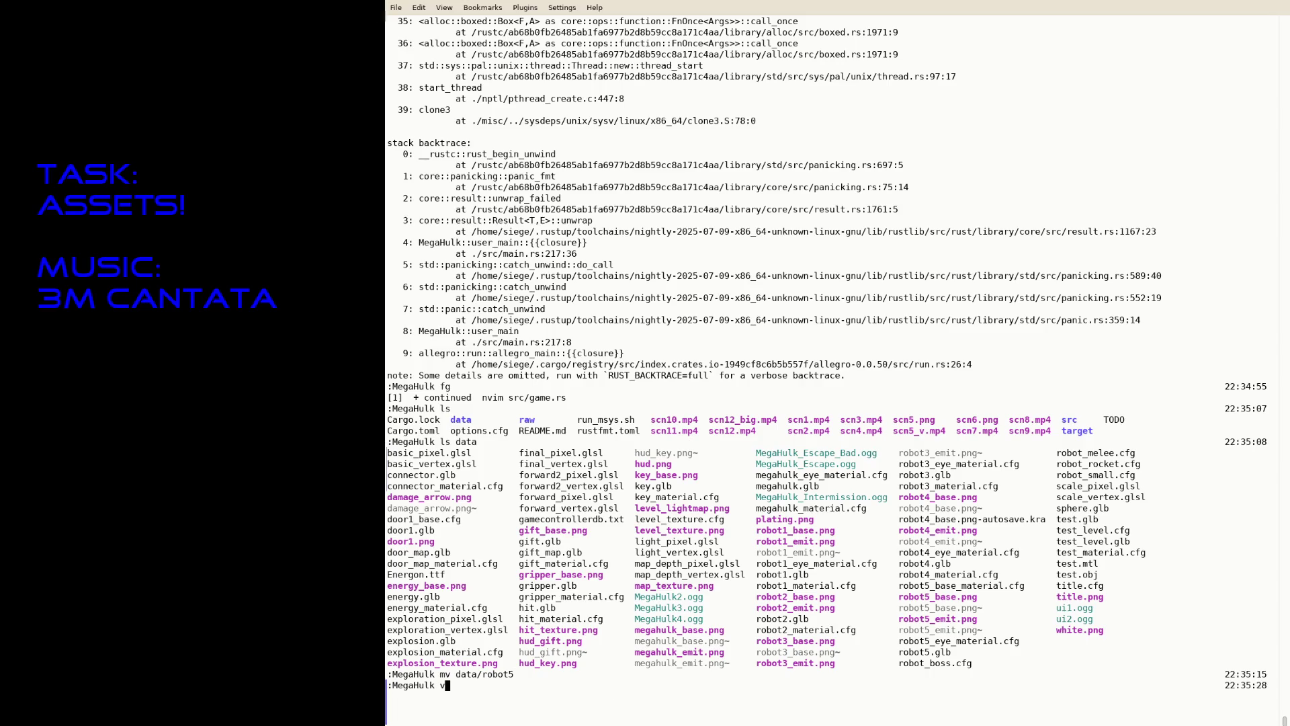
text(im data/robot)
key(ctrl+c)
text(cargo run --release)
key(Return)
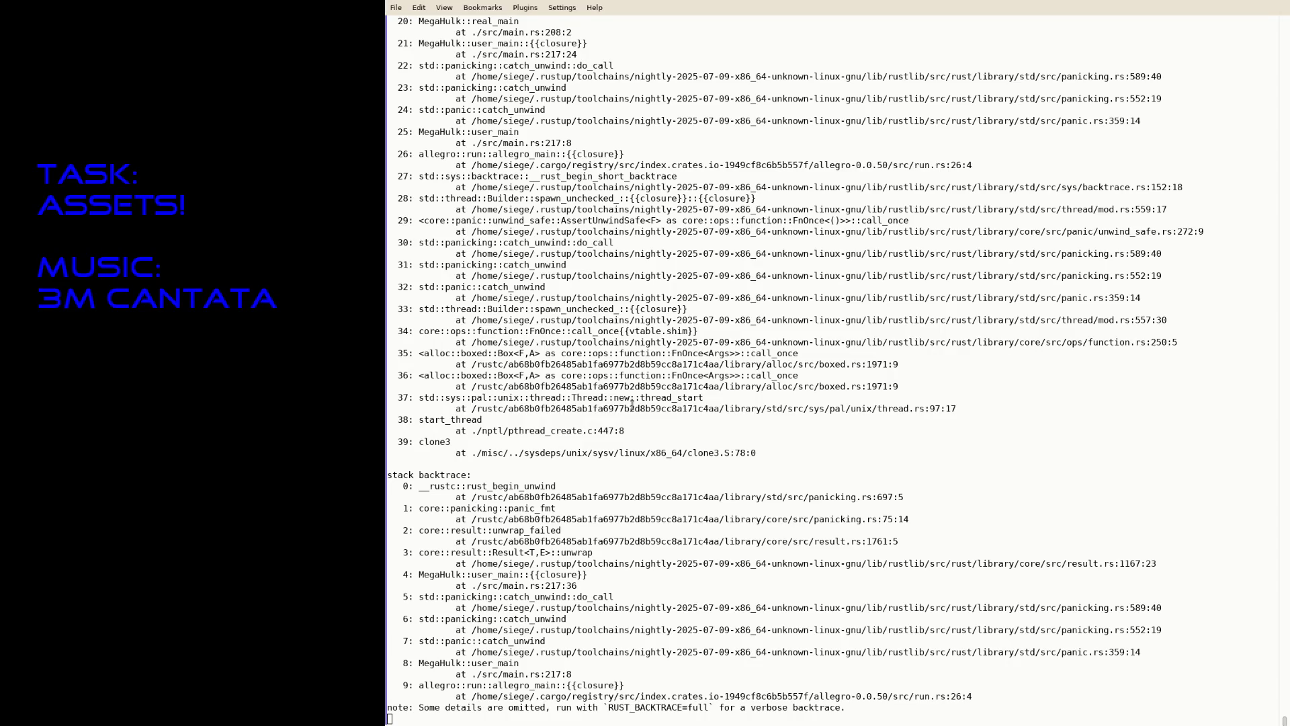
Step: Rename data/robot5_base_material.cfg to robot5_material.cfg and relaunch with backtraces
text(ls dat)
text(a)
key(Return)
text(mv data/robot5)
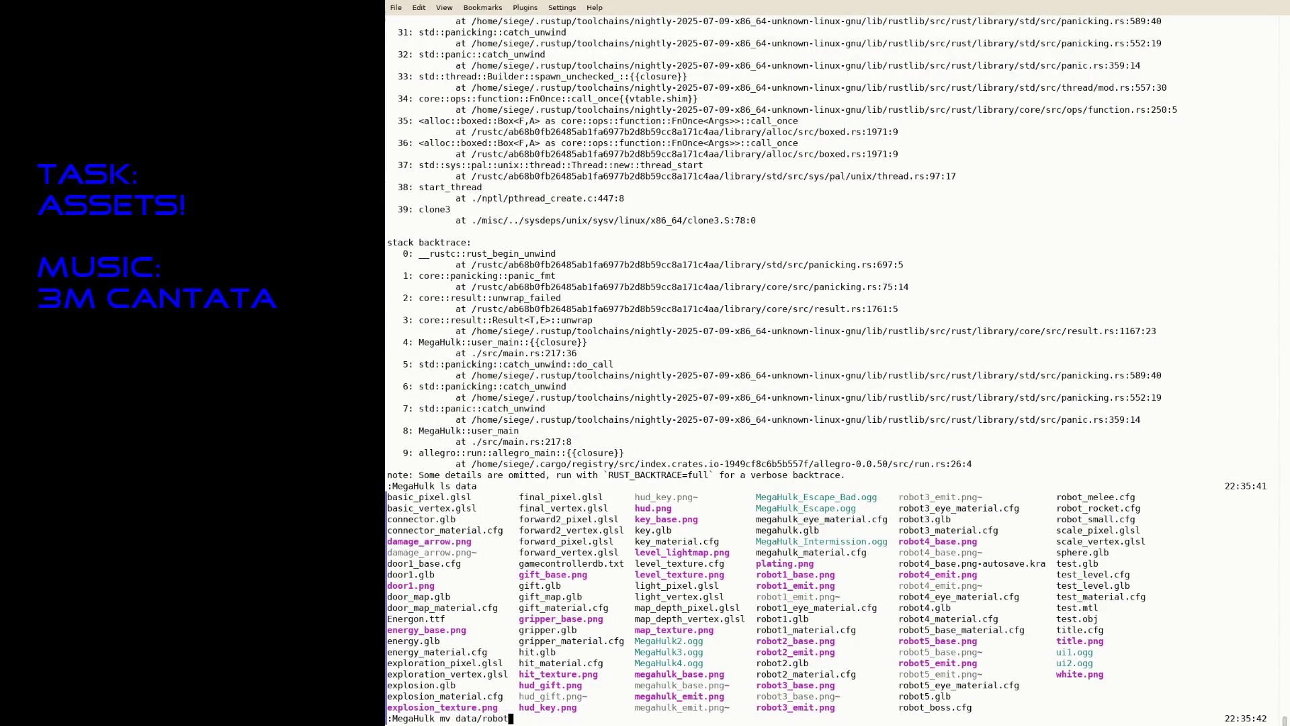
key(Tab)
text(_)
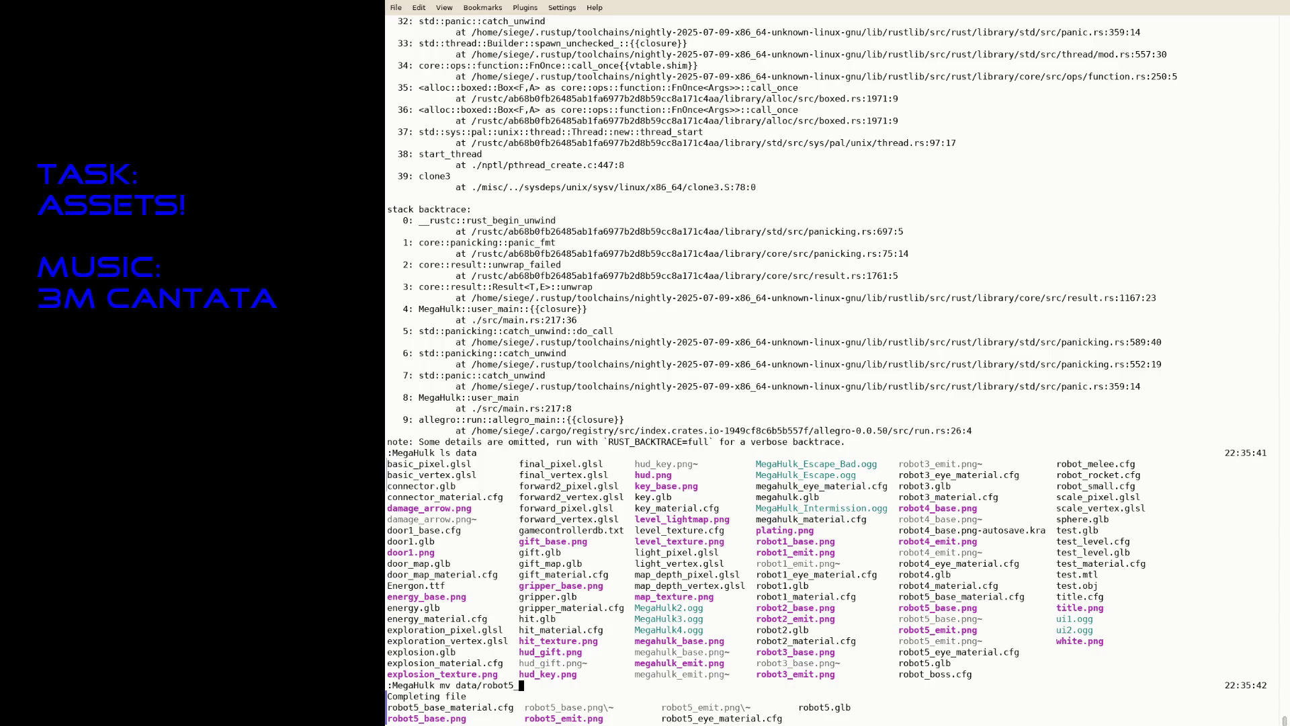
text(base_m)
key(Tab)
text(data/robot)
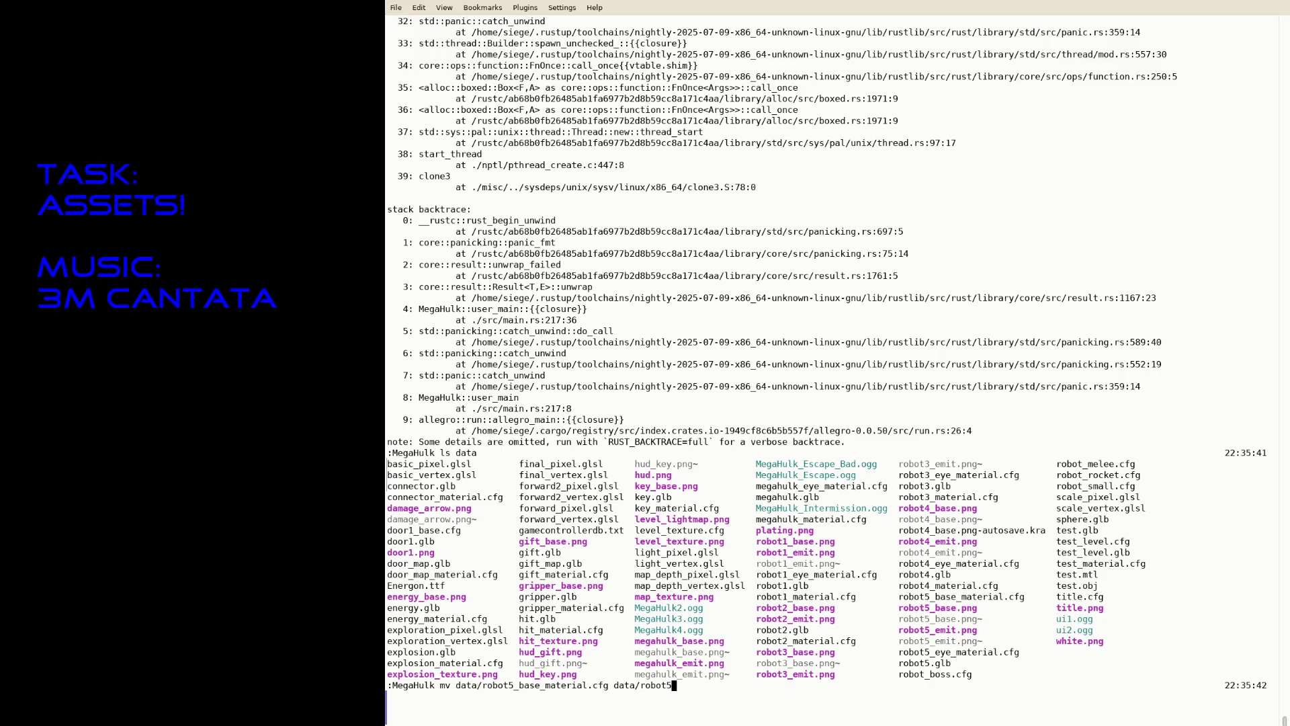
text(_material.cfg)
key(Return)
key(Up)
key(Up)
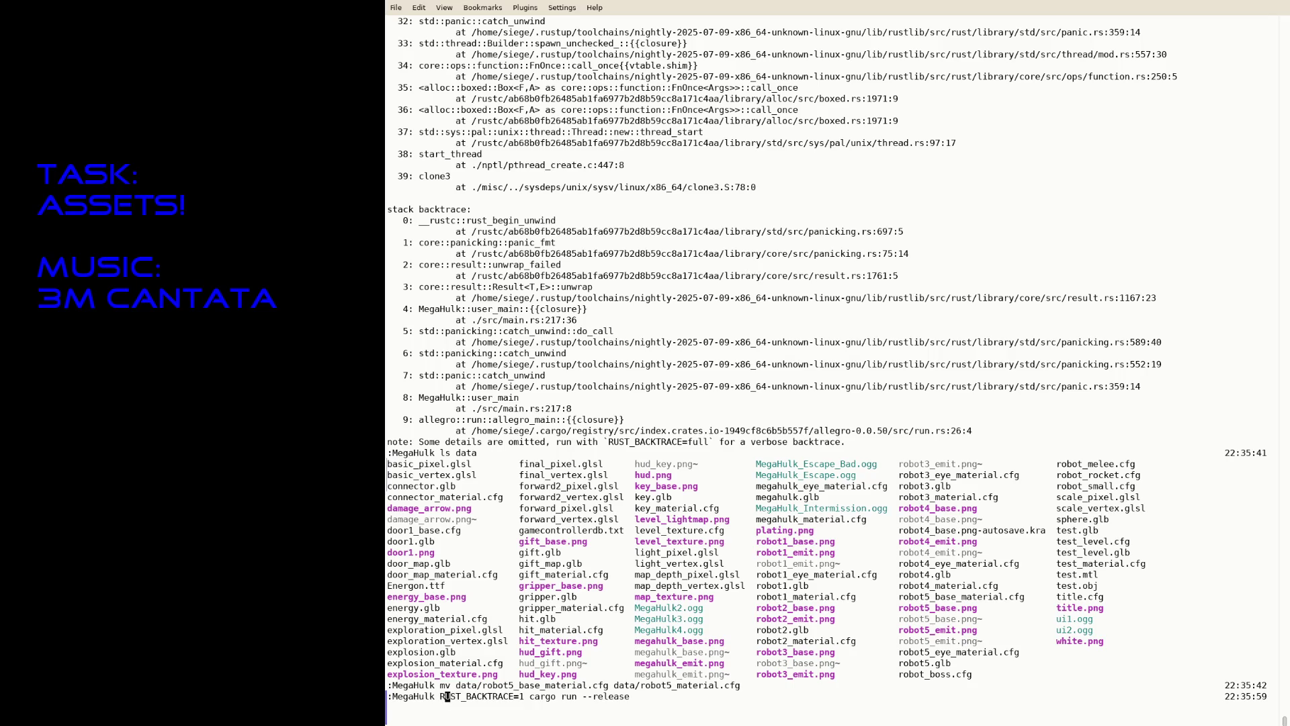
key(Return)
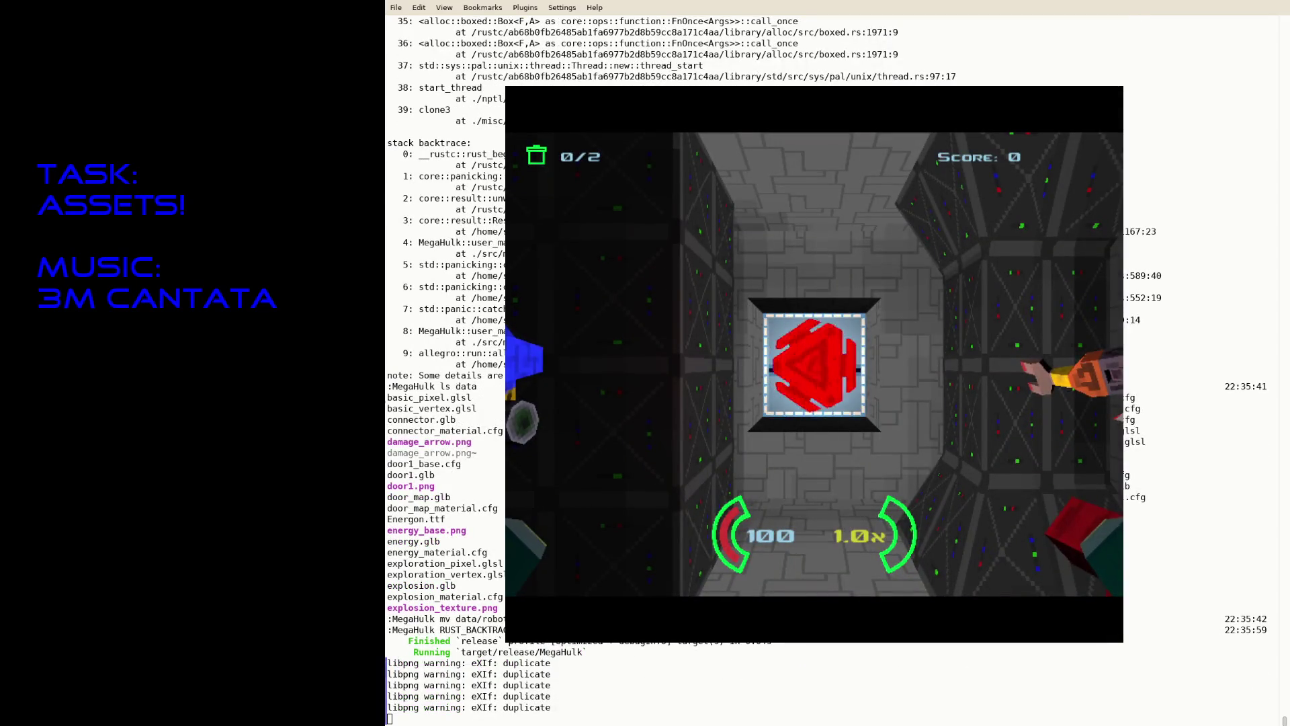
Step: Play toward the locked door, then Save and Quit and exit the game
key(w)
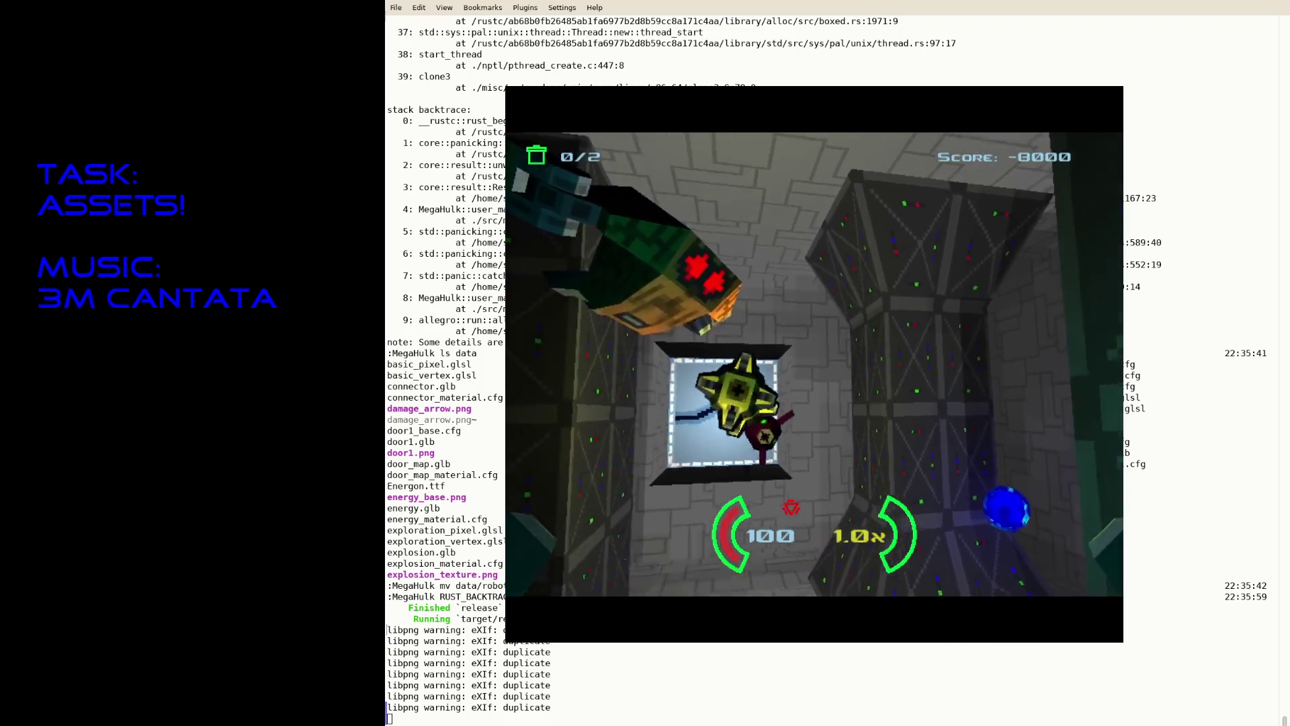
key(Escape)
key(Up)
key(Return)
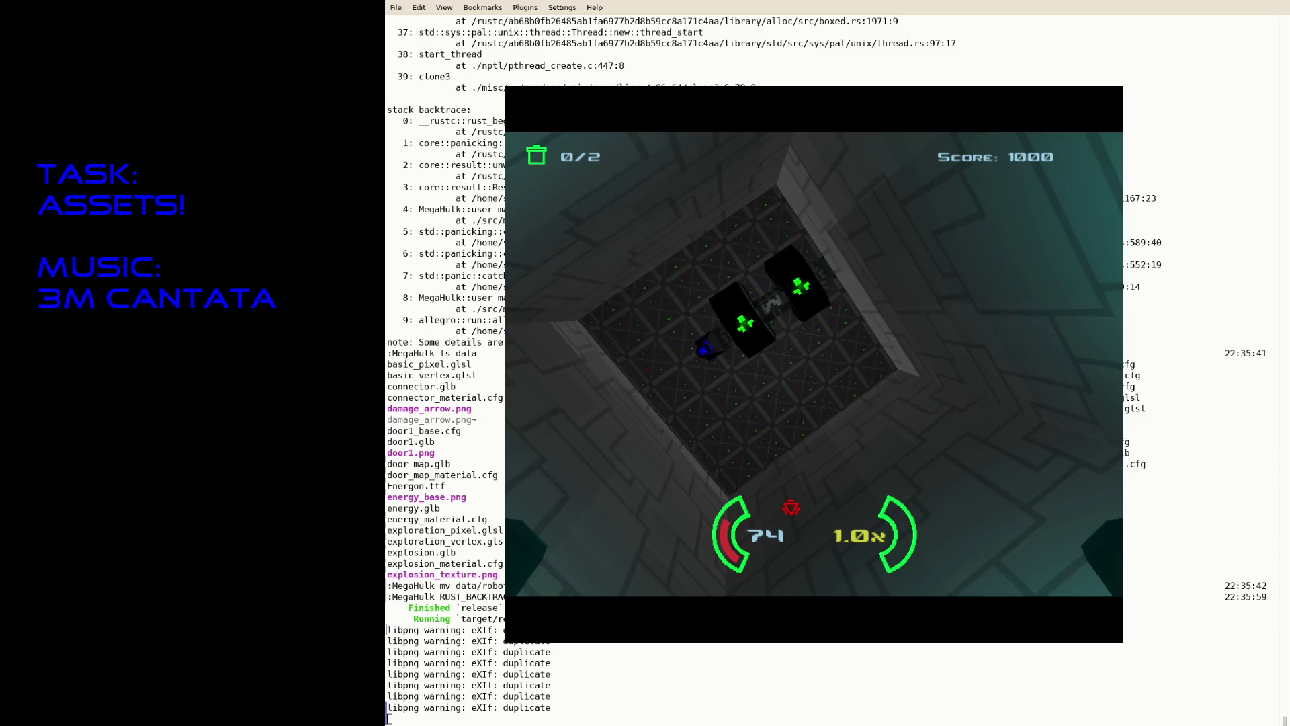
key(Escape)
Step: Relaunch the game and return to the terminal, trying fg to resume the editor
text(fg)
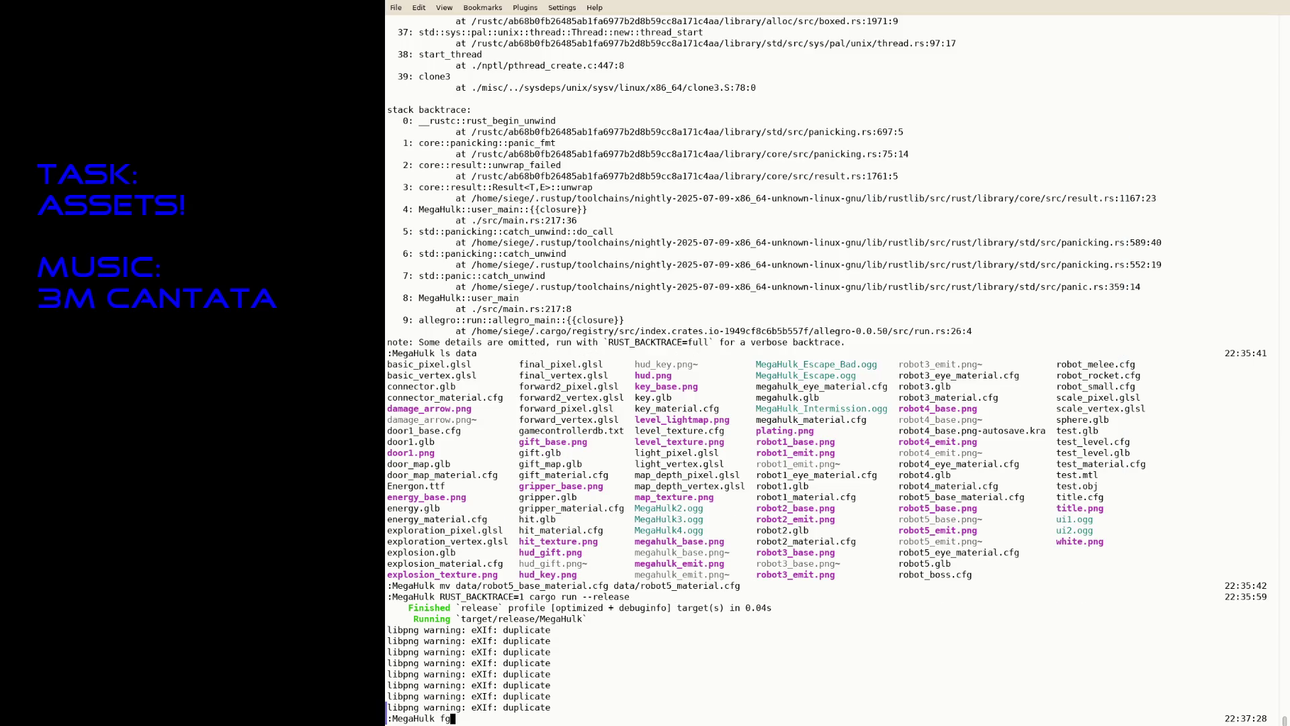
key(Return)
key(Up)
key(Up)
key(Return)
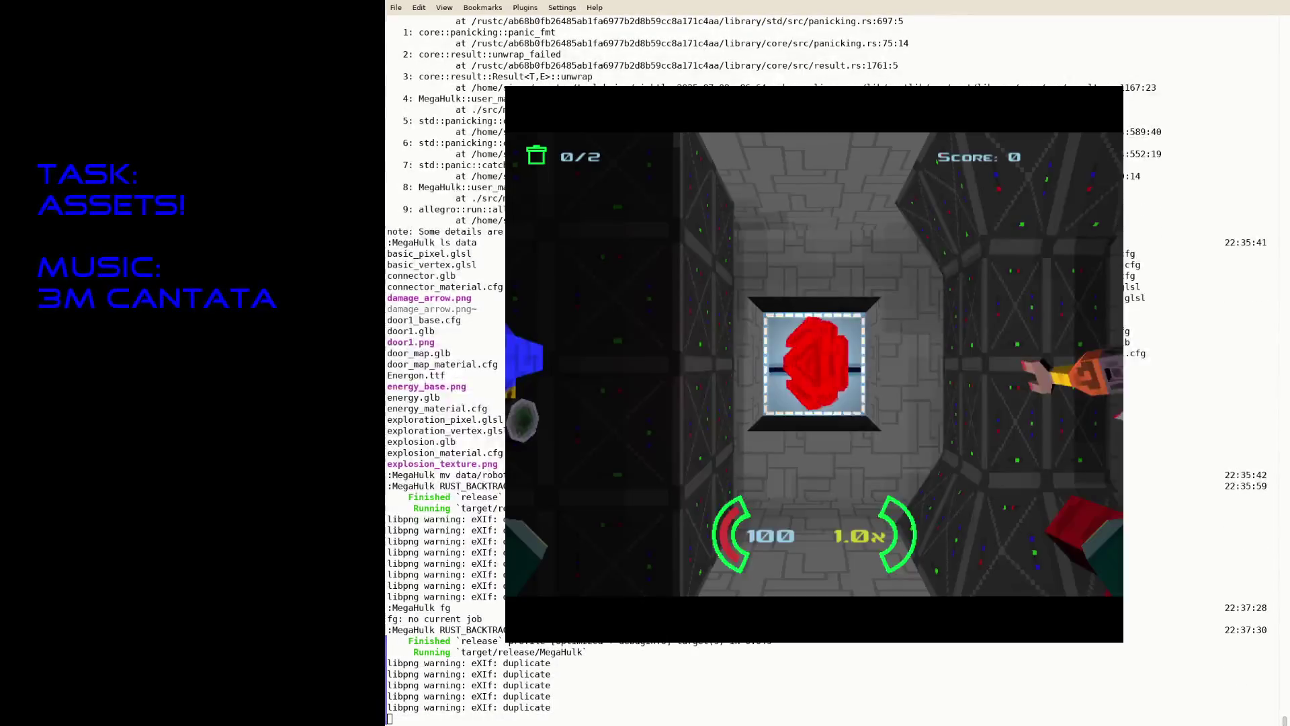
click(391, 363)
text(fg)
key(Return)
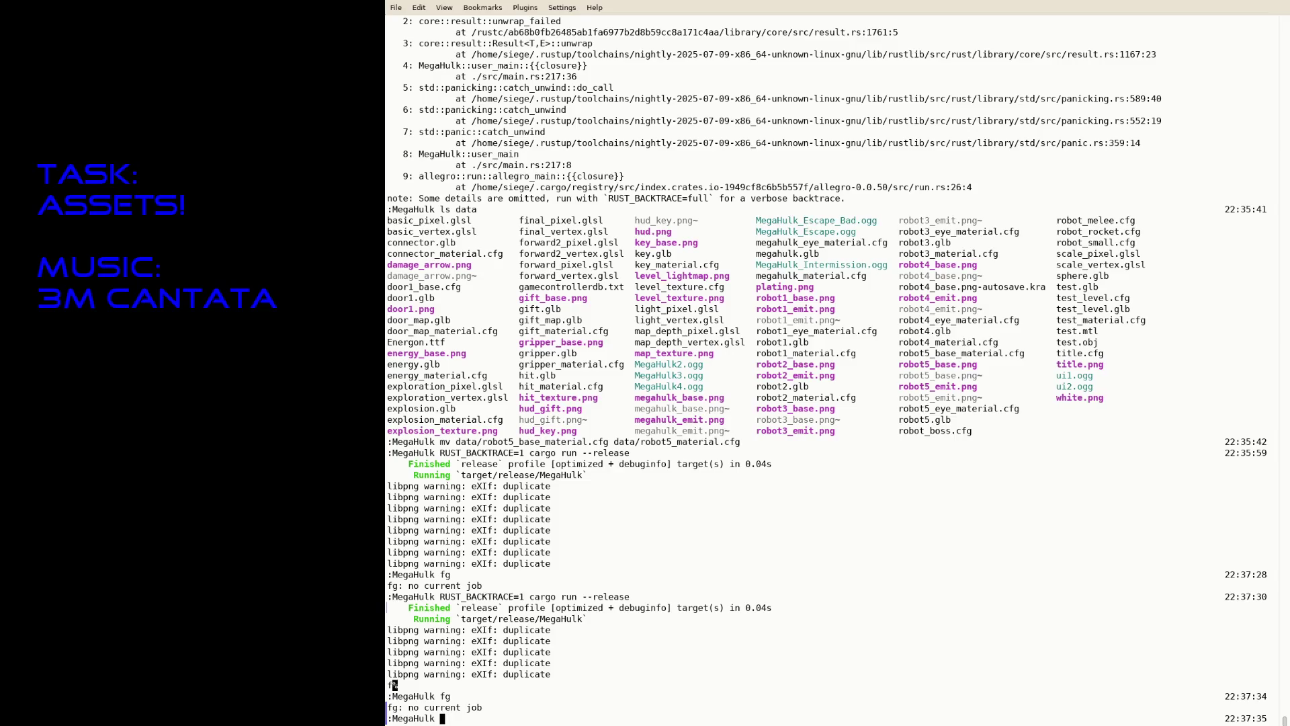
Step: Open data/robot_boss.cfg in vim
text(vim data/)
text(robot5)
key(BackSpace)
text(_bo)
key(Tab)
key(Return)
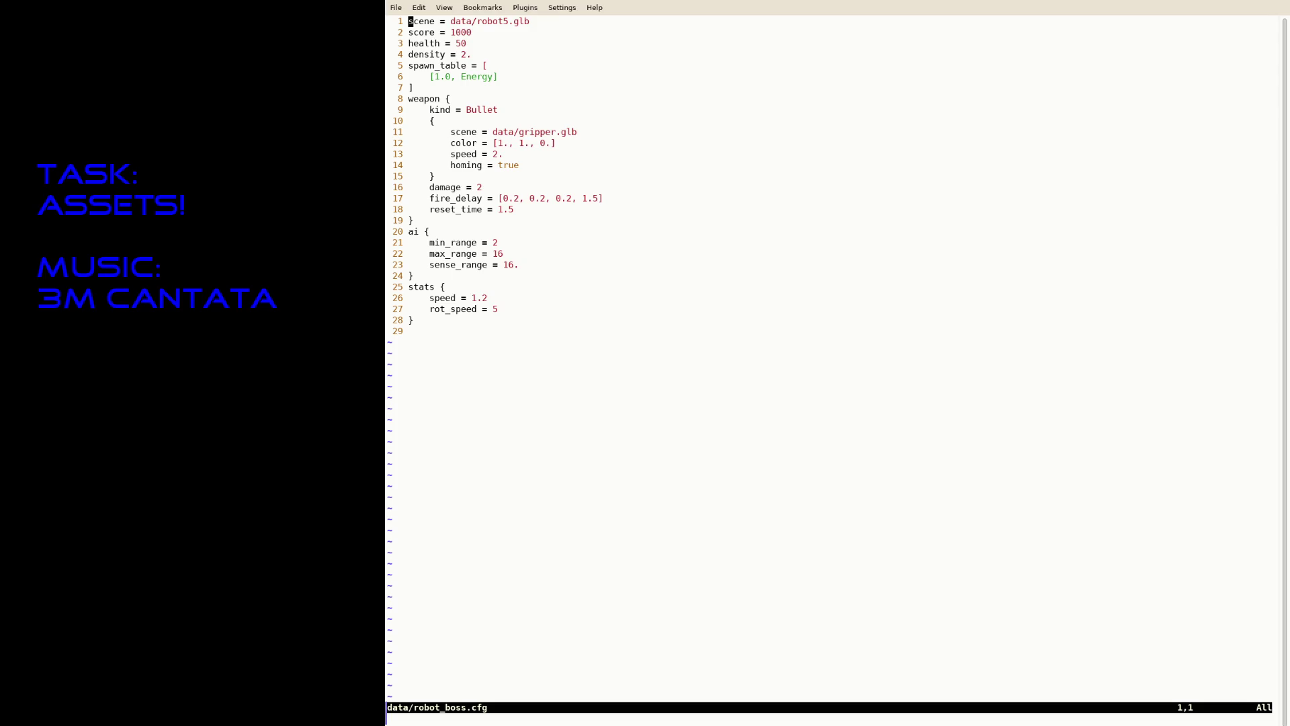
Step: Change the boss speed in robot_boss.cfg to 10.2, suspend Neovim and rerun cargo run --release
key(dollar)
key(i)
key(Down)
key(Down)
key(Down)
text(0)
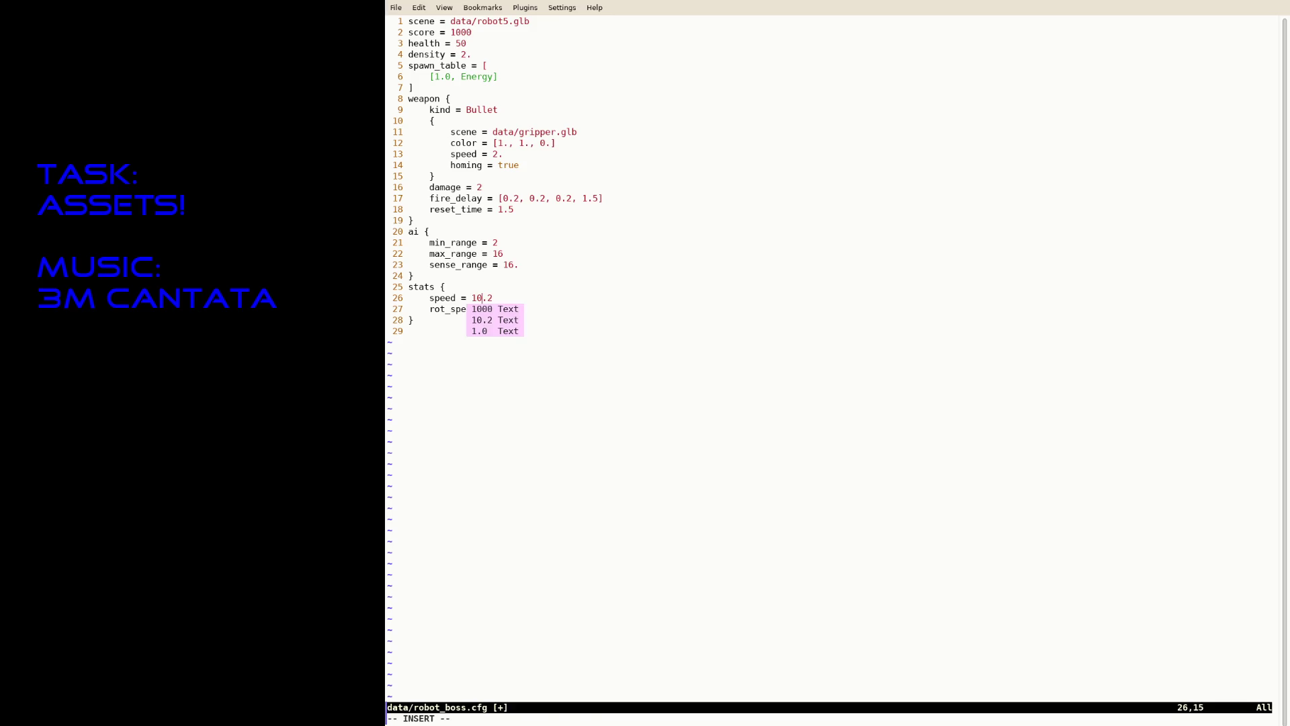
key(Escape)
key(ctrl+z)
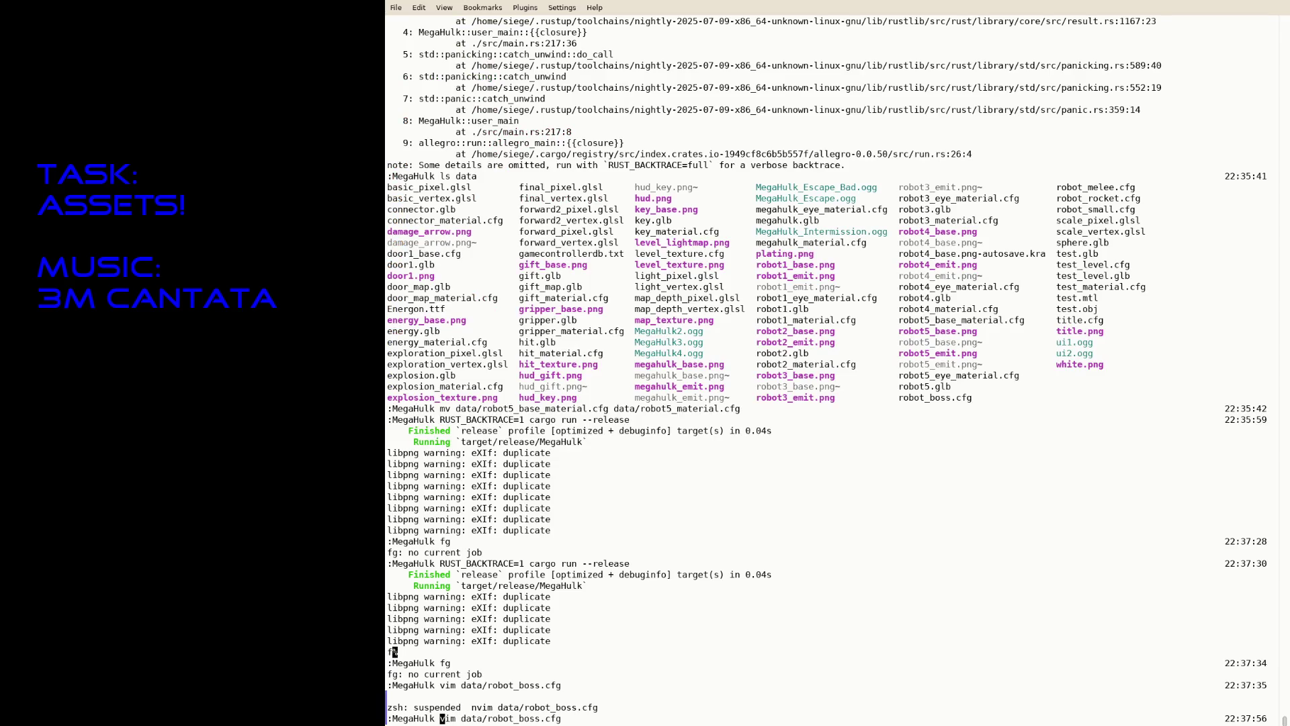
text(f)
key(Up)
key(Return)
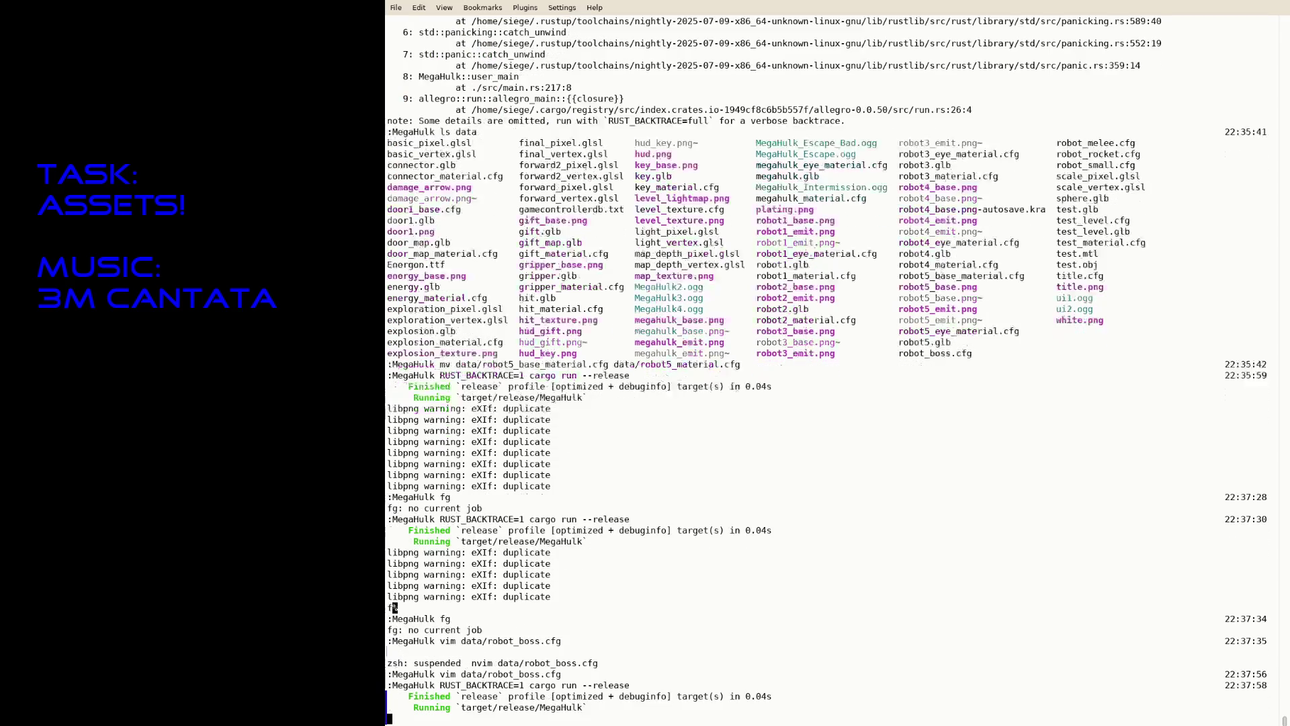
Step: Shoot at the door, fight the faster boss, grab the red key, and quit the game
key(space)
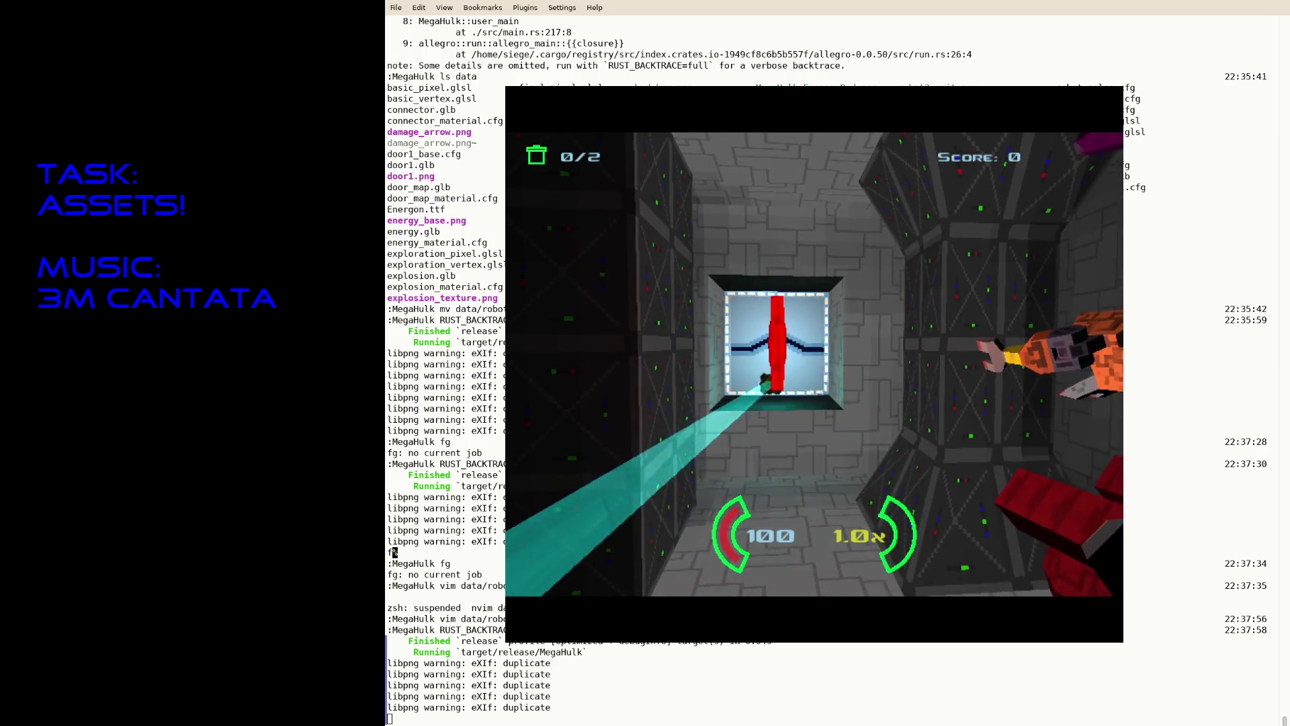
key(w)
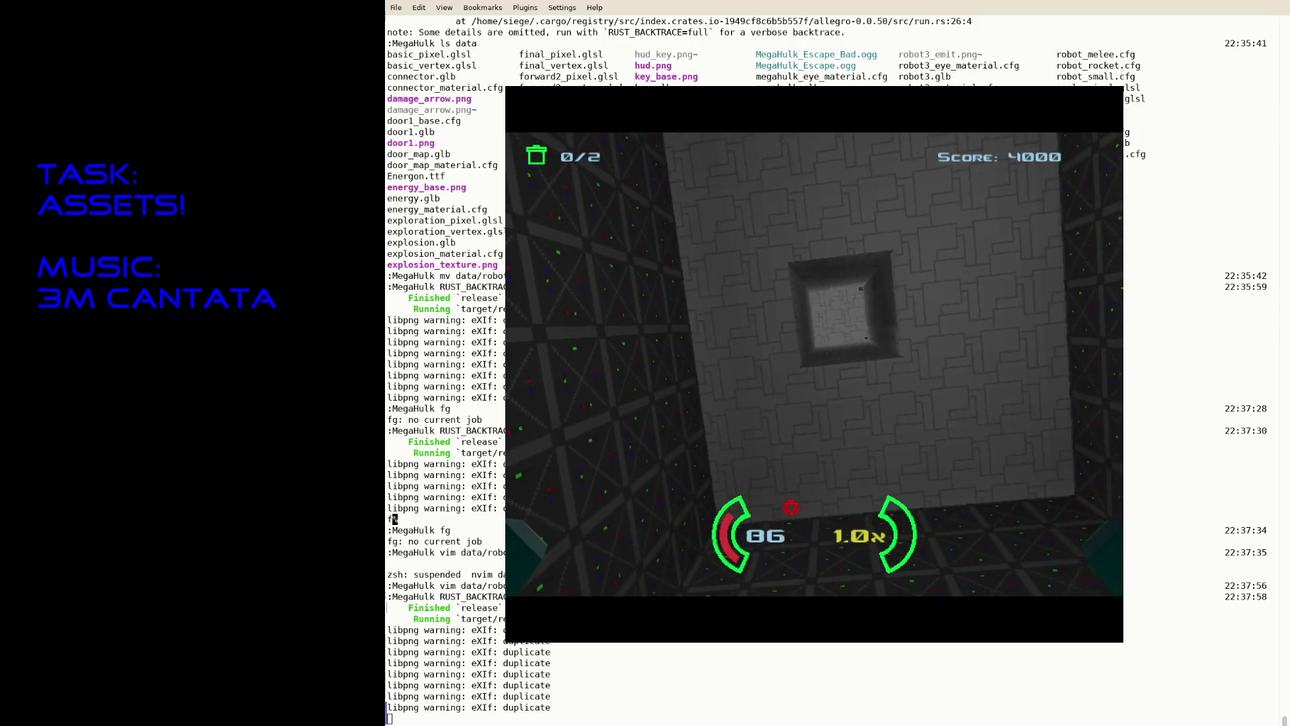
key(Escape)
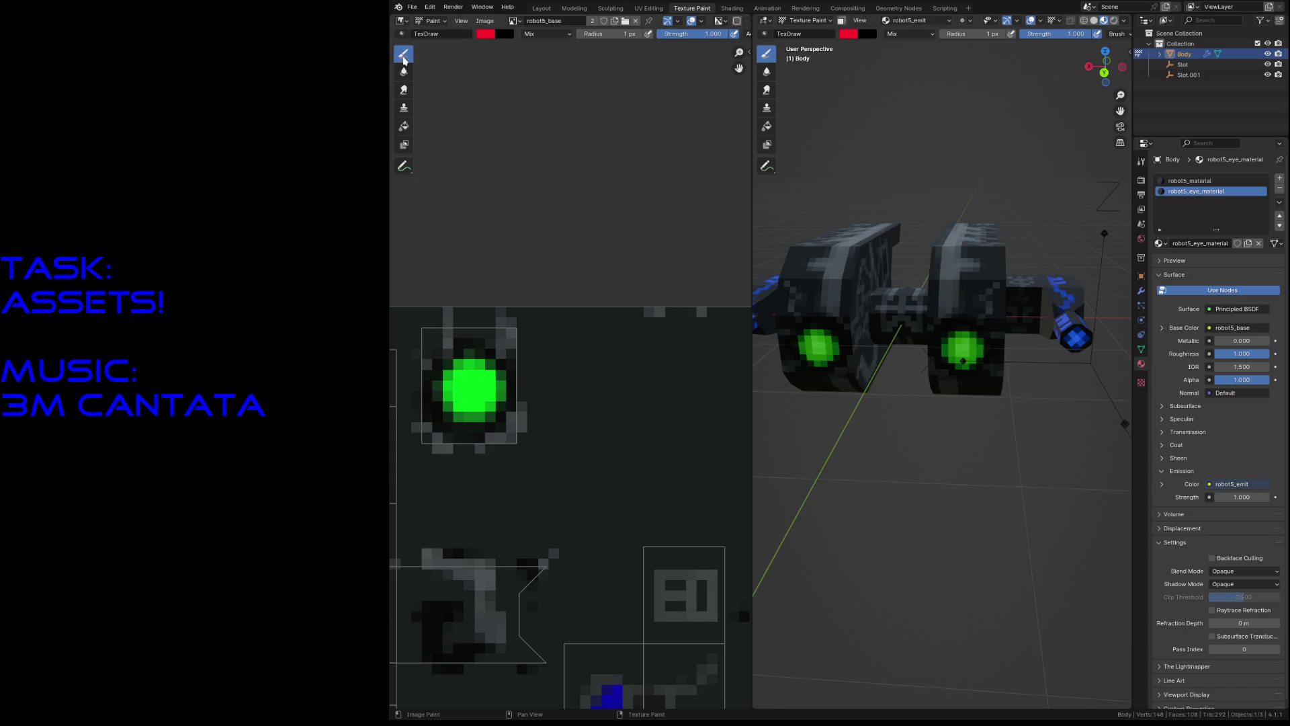
Step: Open test_level.blend from recent files, saving robot5.blend first
click(412, 8)
mouse_move(433, 40)
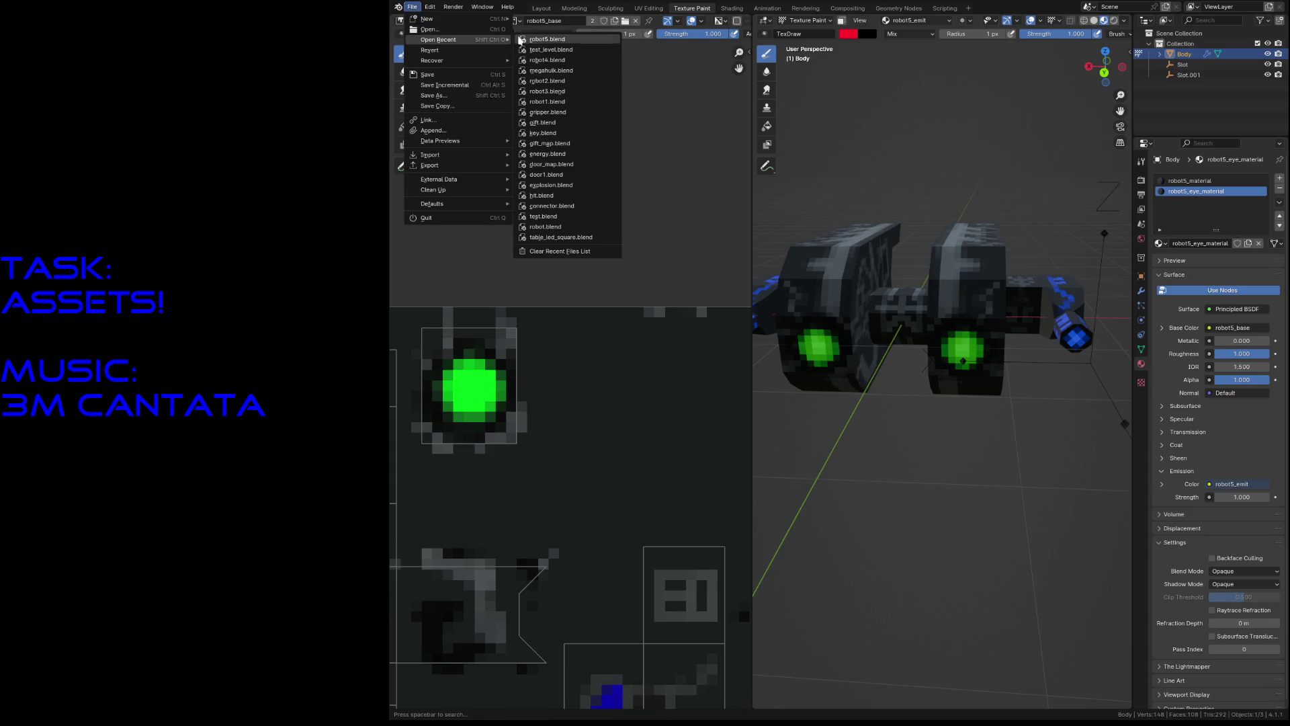
click(569, 50)
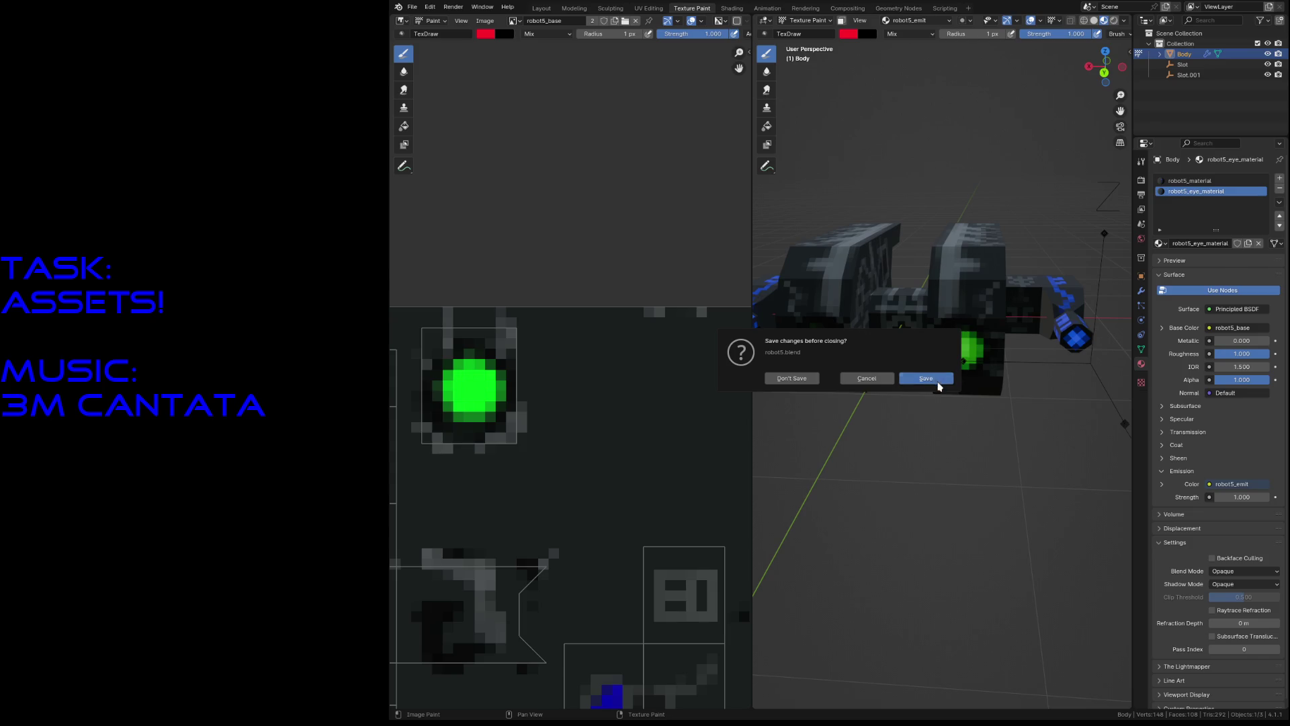
click(934, 379)
Step: Walk through the level's door, corridor and next room, then save test_level.blend
click(989, 382)
key(shift+grave)
key(w)
key(w)
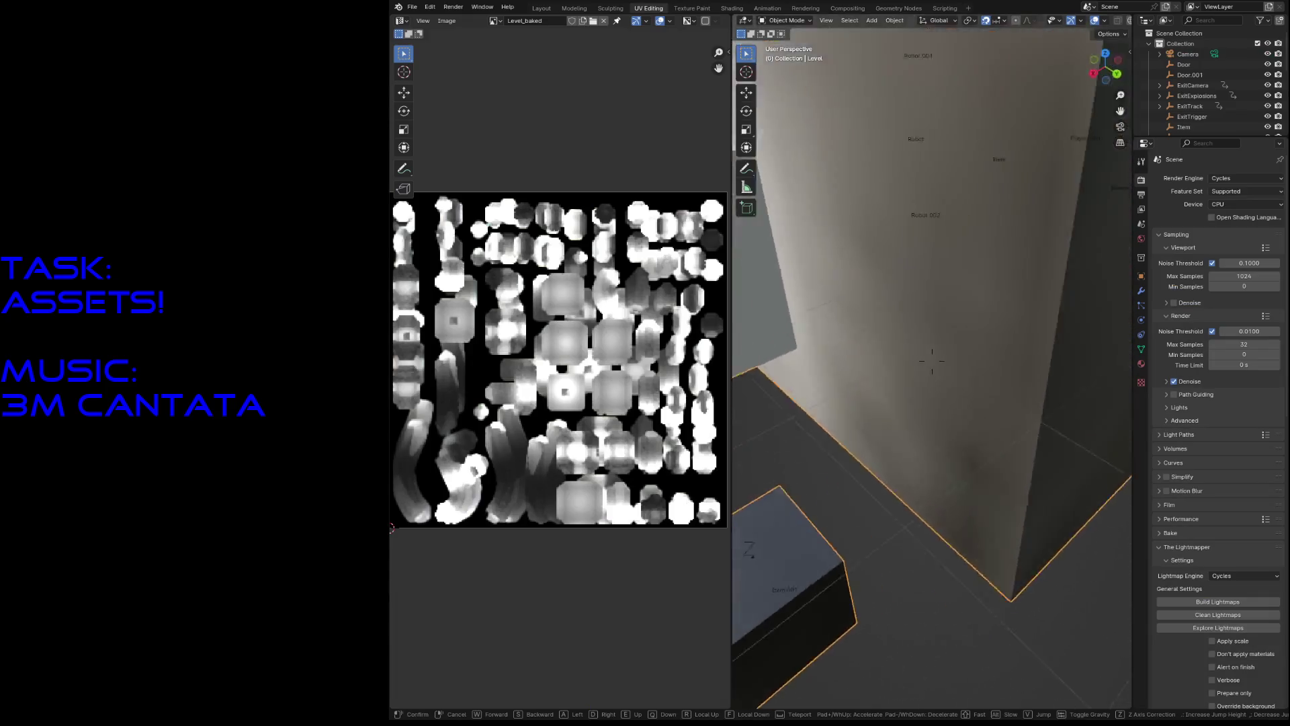
key(s)
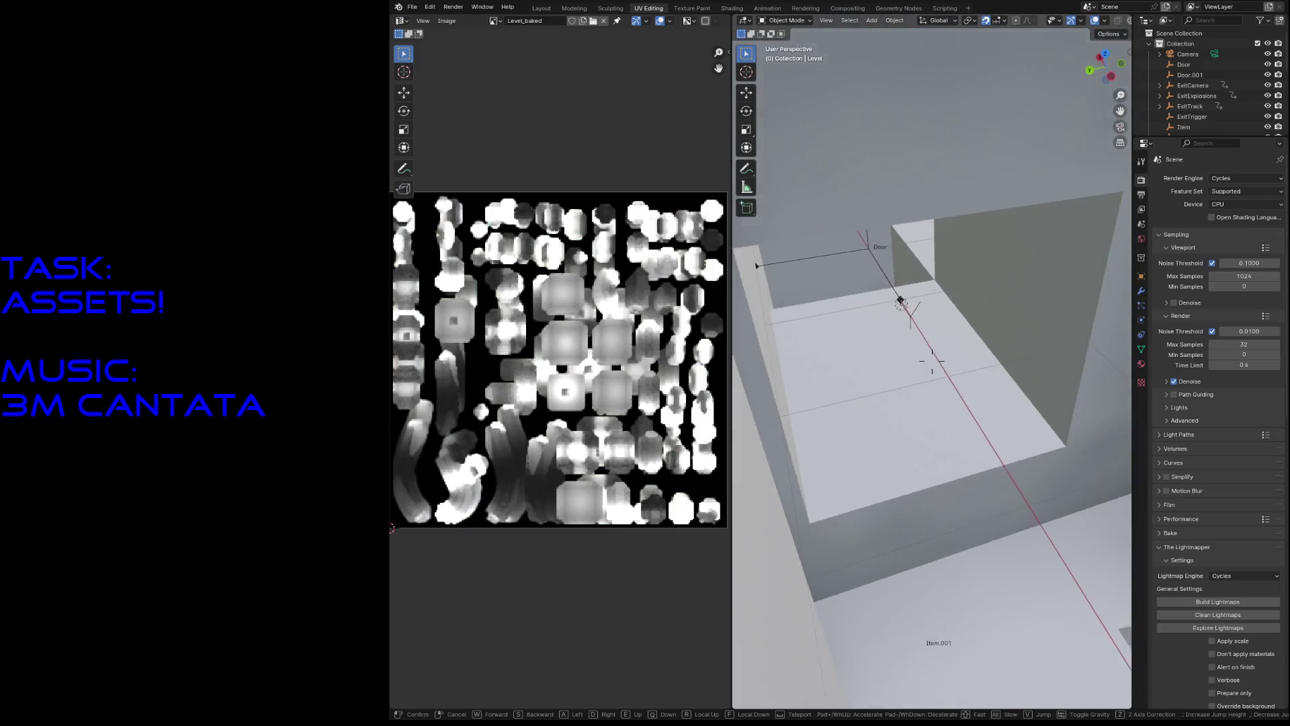
key(w)
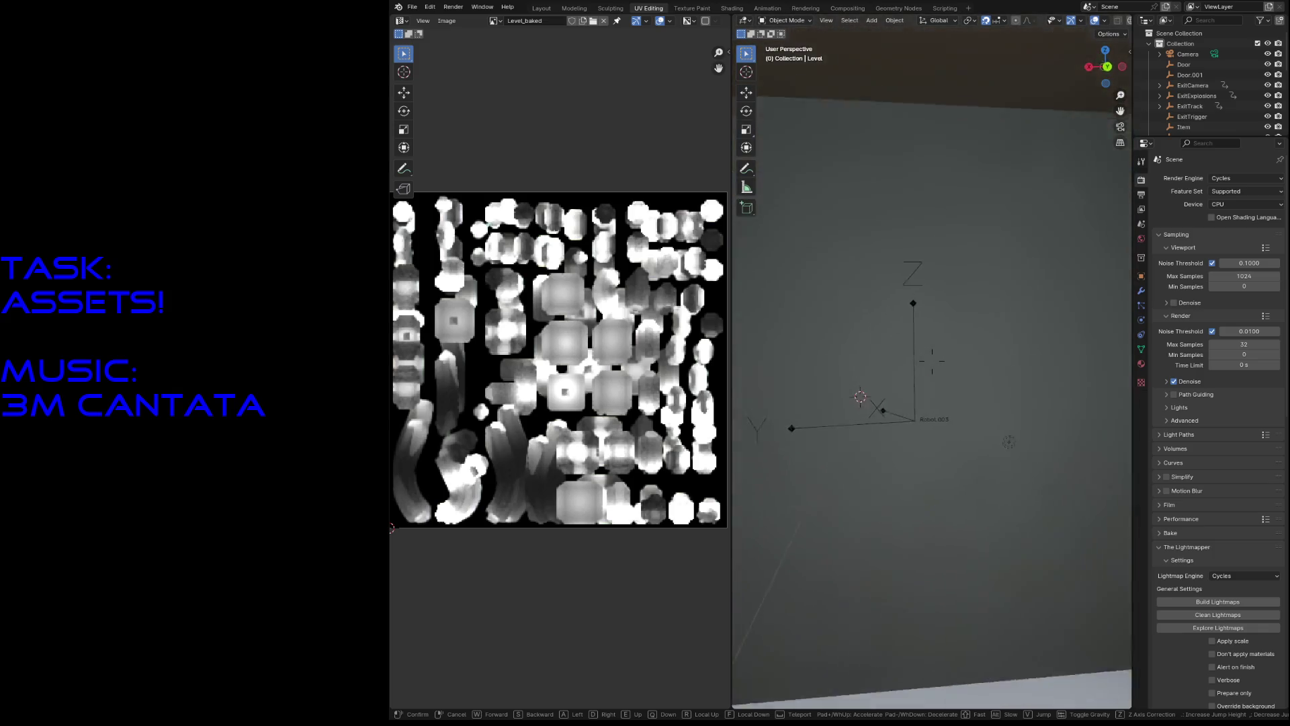
key(w)
key(w)
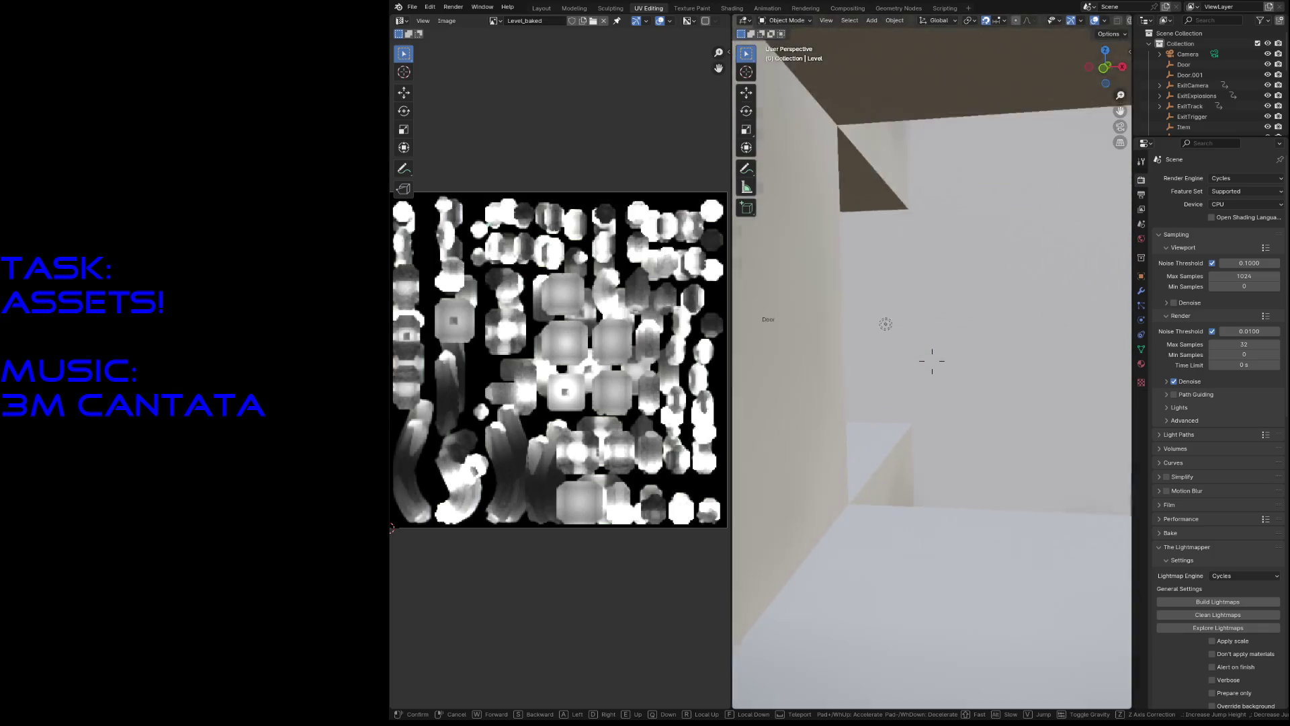
key(w)
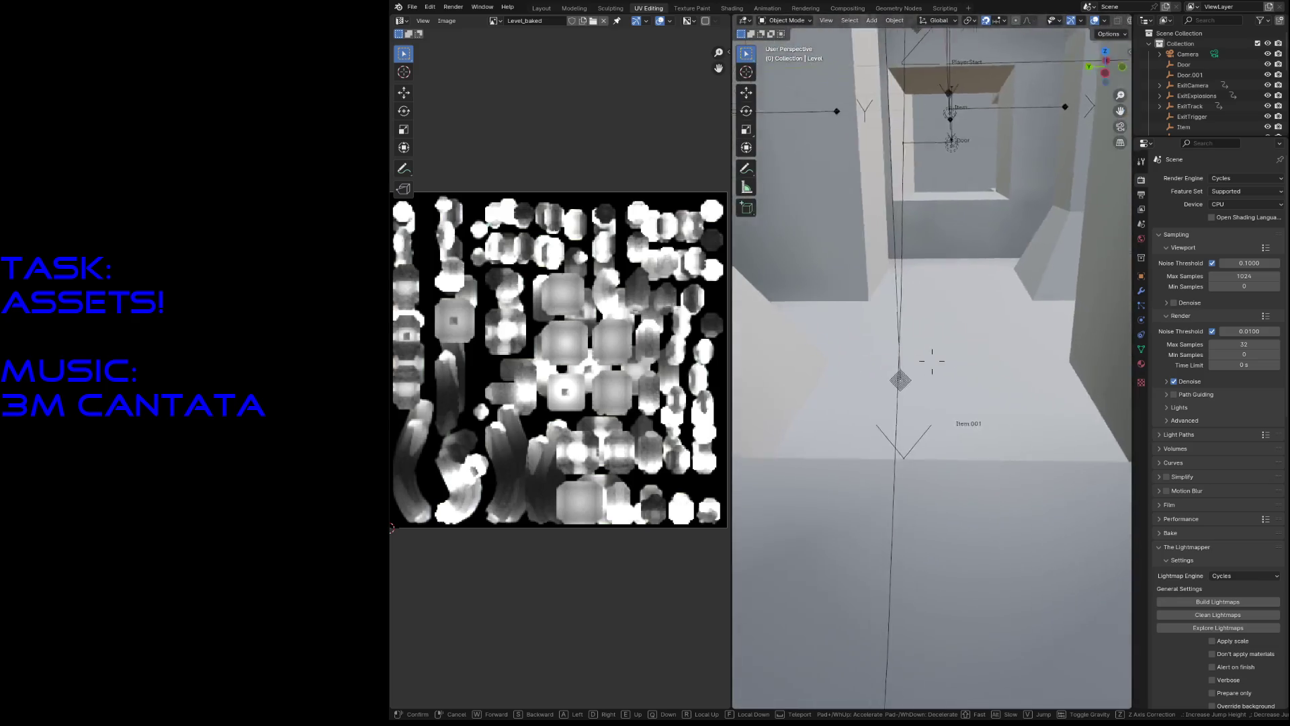
click(932, 361)
key(ctrl+s)
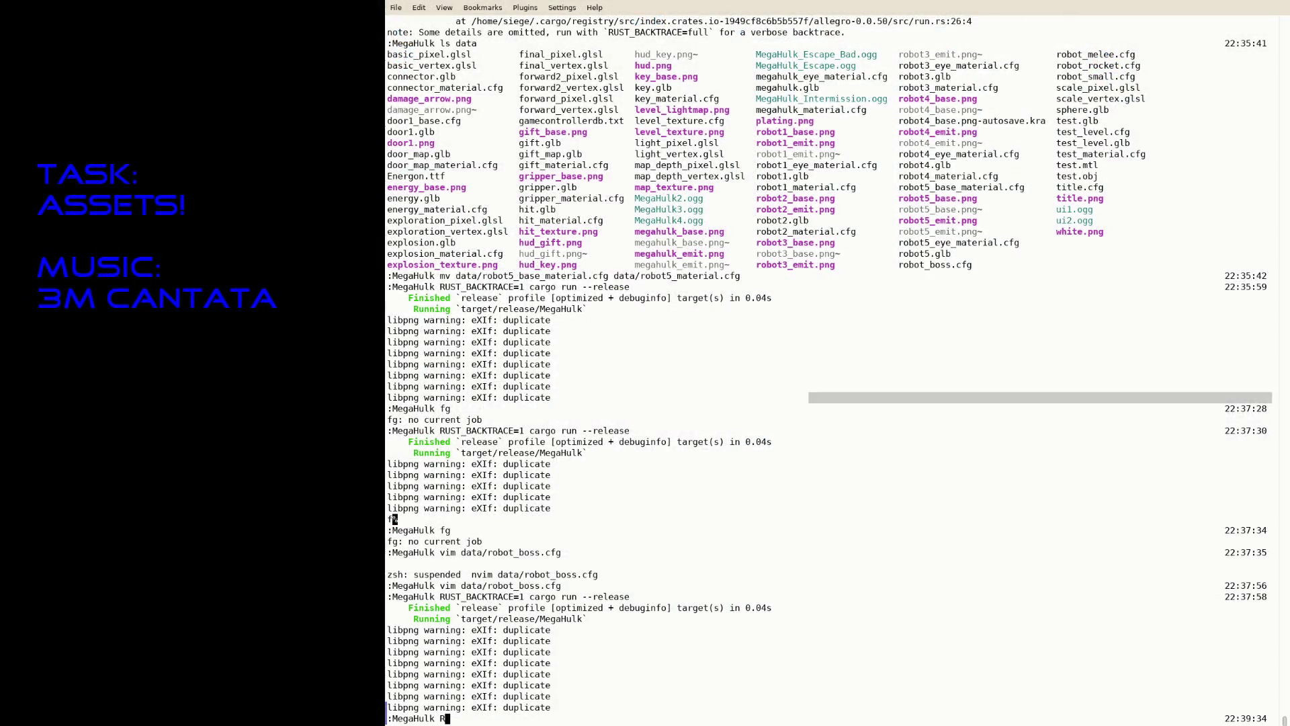
Step: Rerun cargo run --release, check the level briefly, and quit with Esc
key(Up)
key(Return)
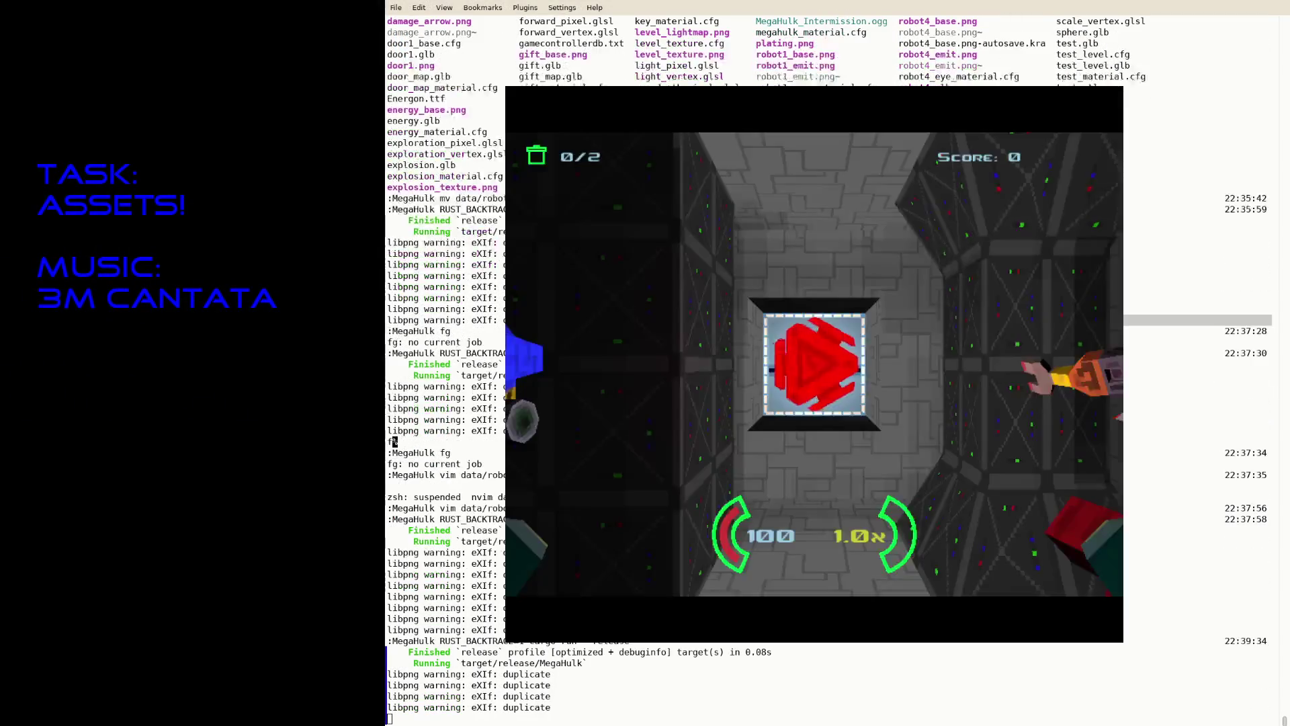
key(Escape)
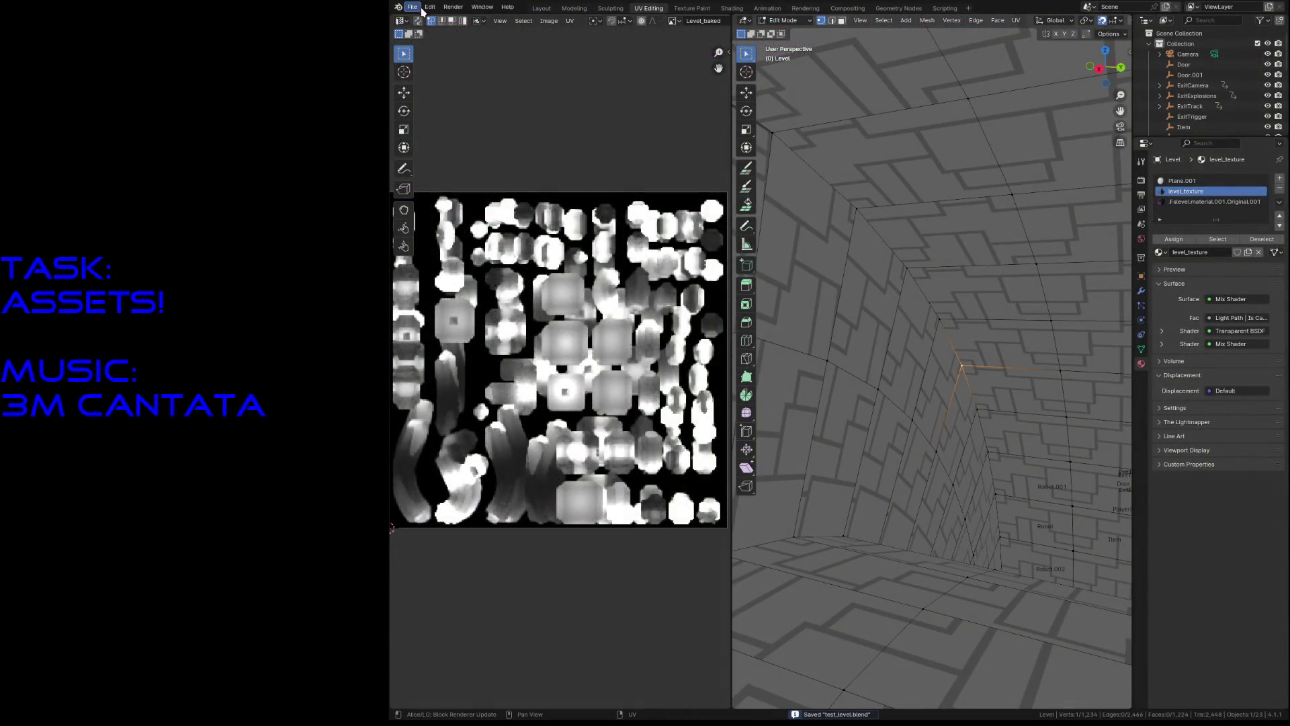
Step: Export the level for the game, return to Object Mode and save test_level.blend
click(412, 6)
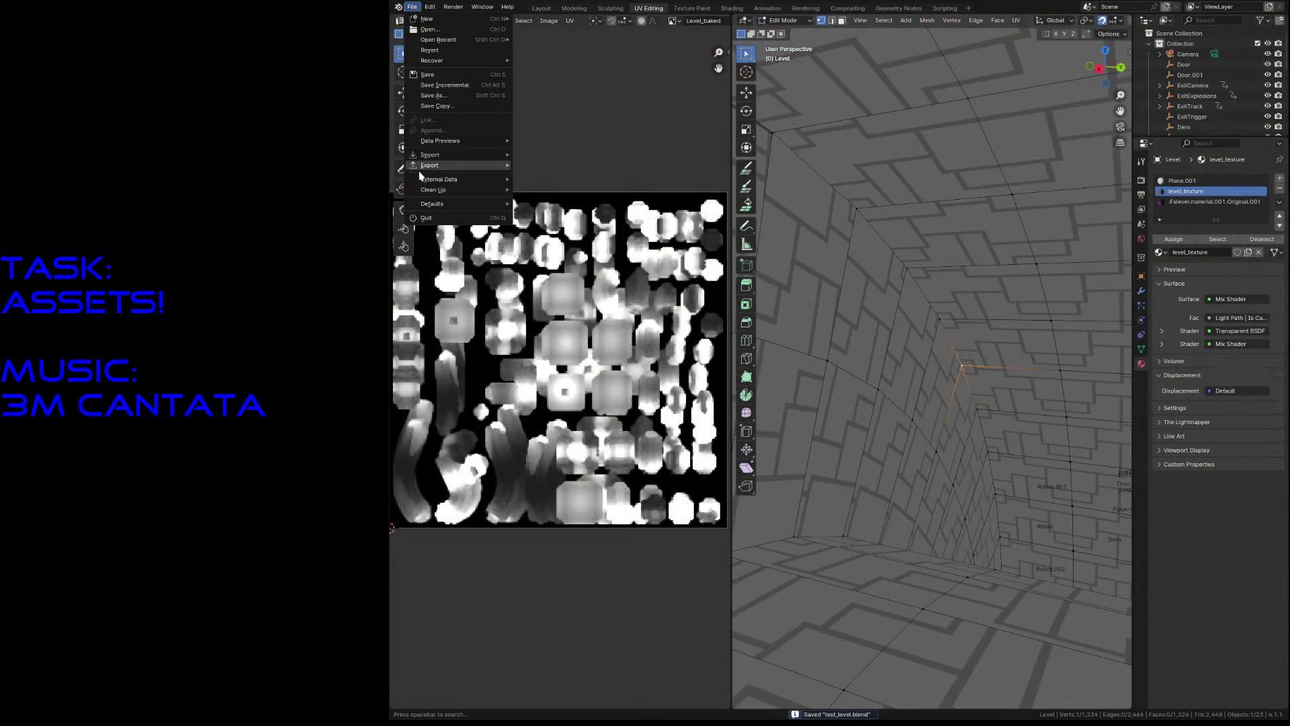
mouse_move(430, 166)
click(563, 283)
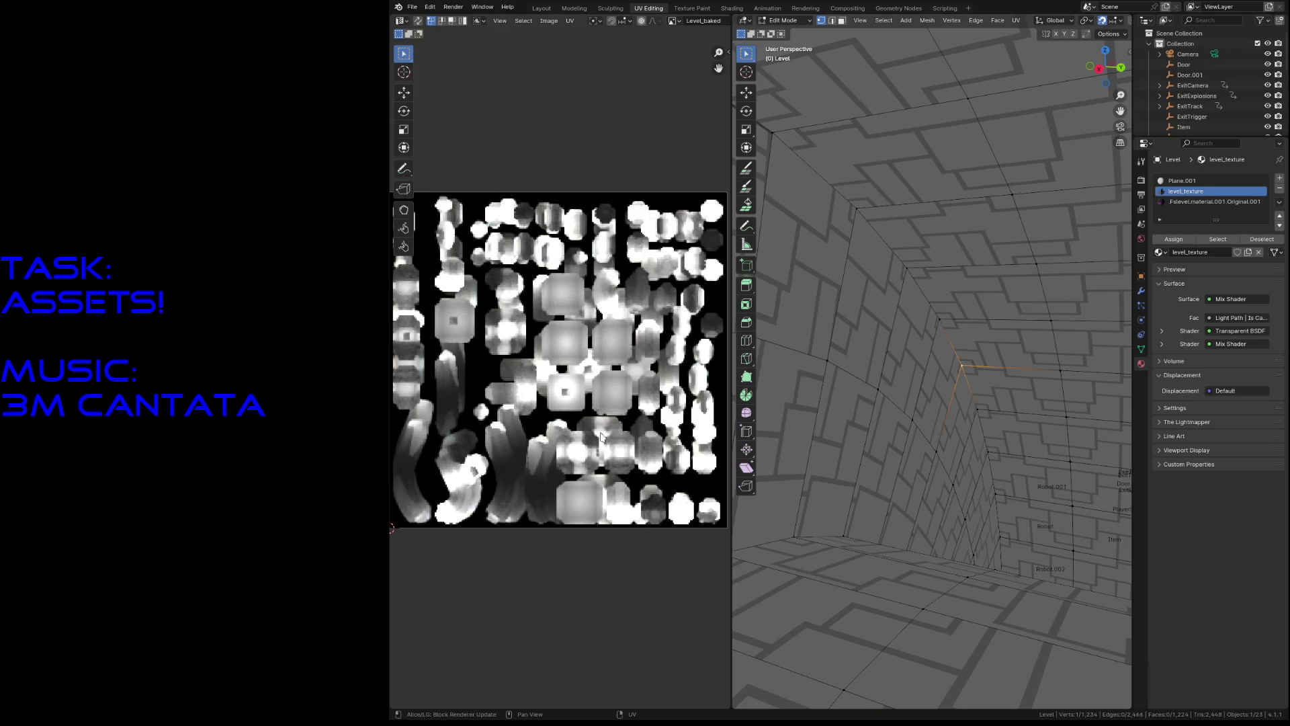
key(Tab)
key(ctrl+s)
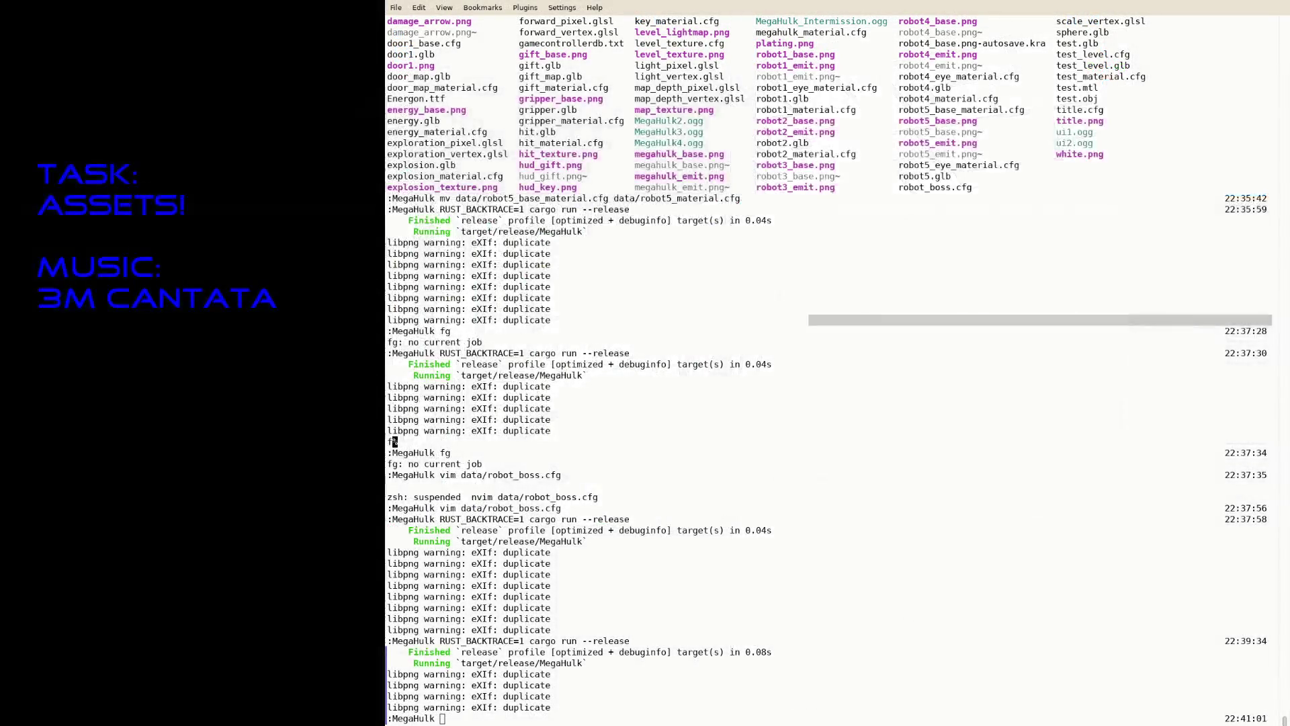
Step: Relaunch MegaHulk from the terminal using the recalled game run command
text(R)
key(Right)
key(Return)
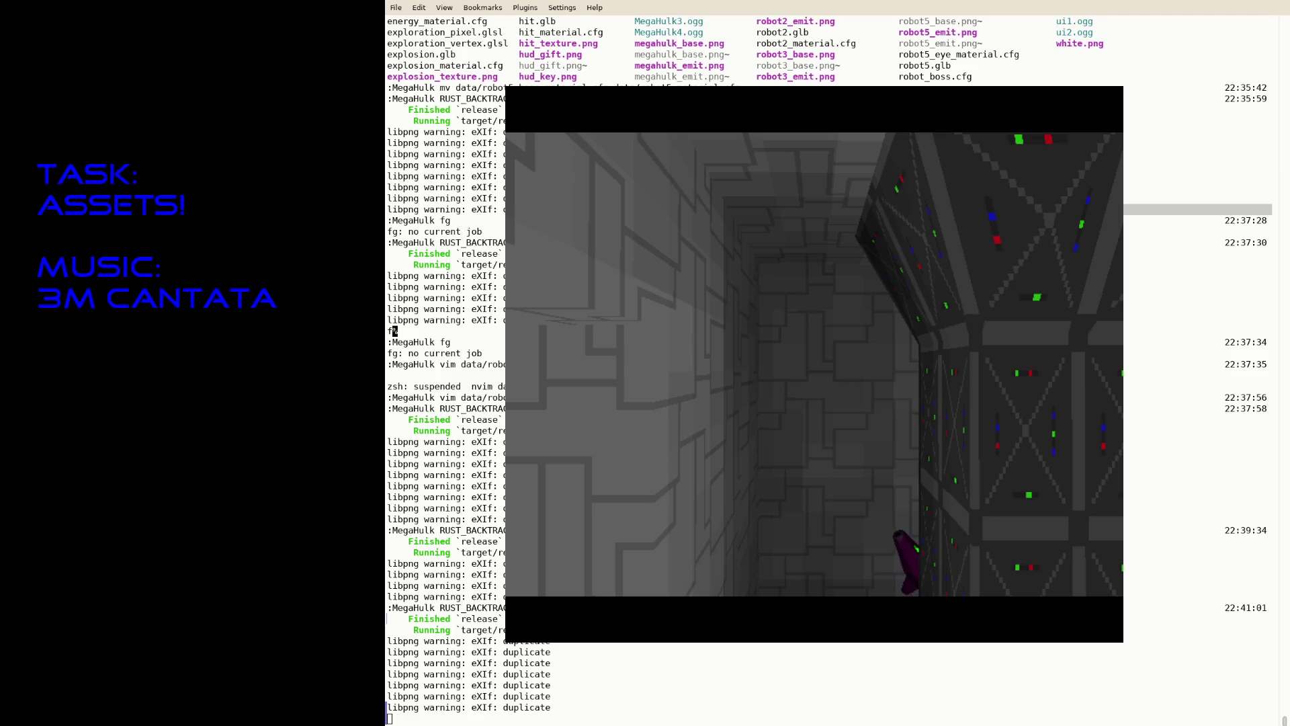
Step: Quit the game, rerun the build command for another playtest, then quit back to the prompt
key(Escape)
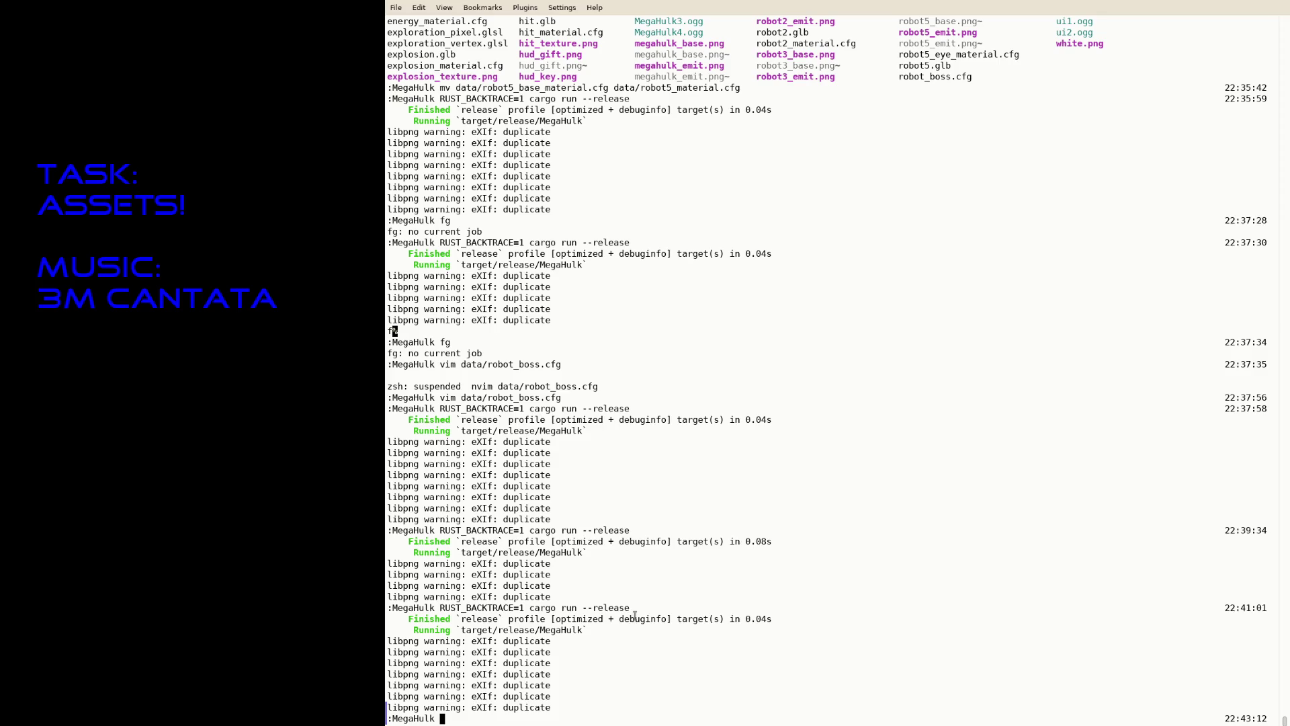
key(Up)
key(Return)
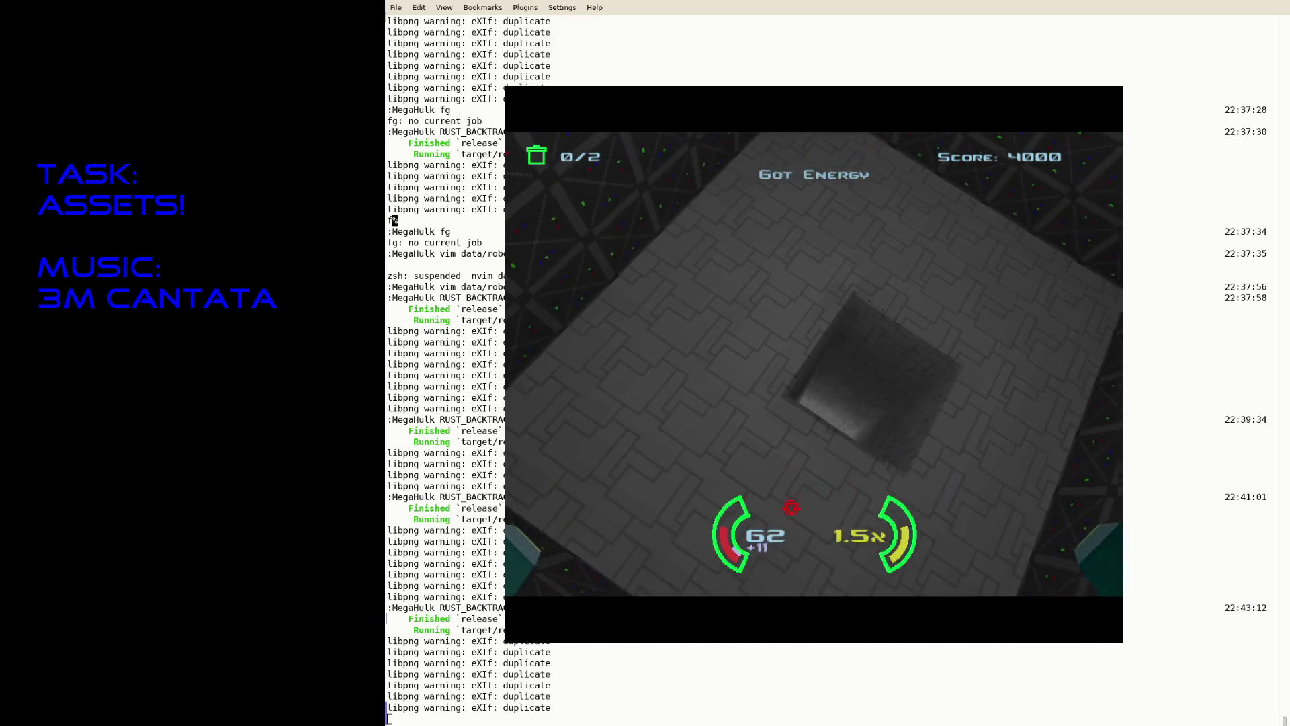
key(Escape)
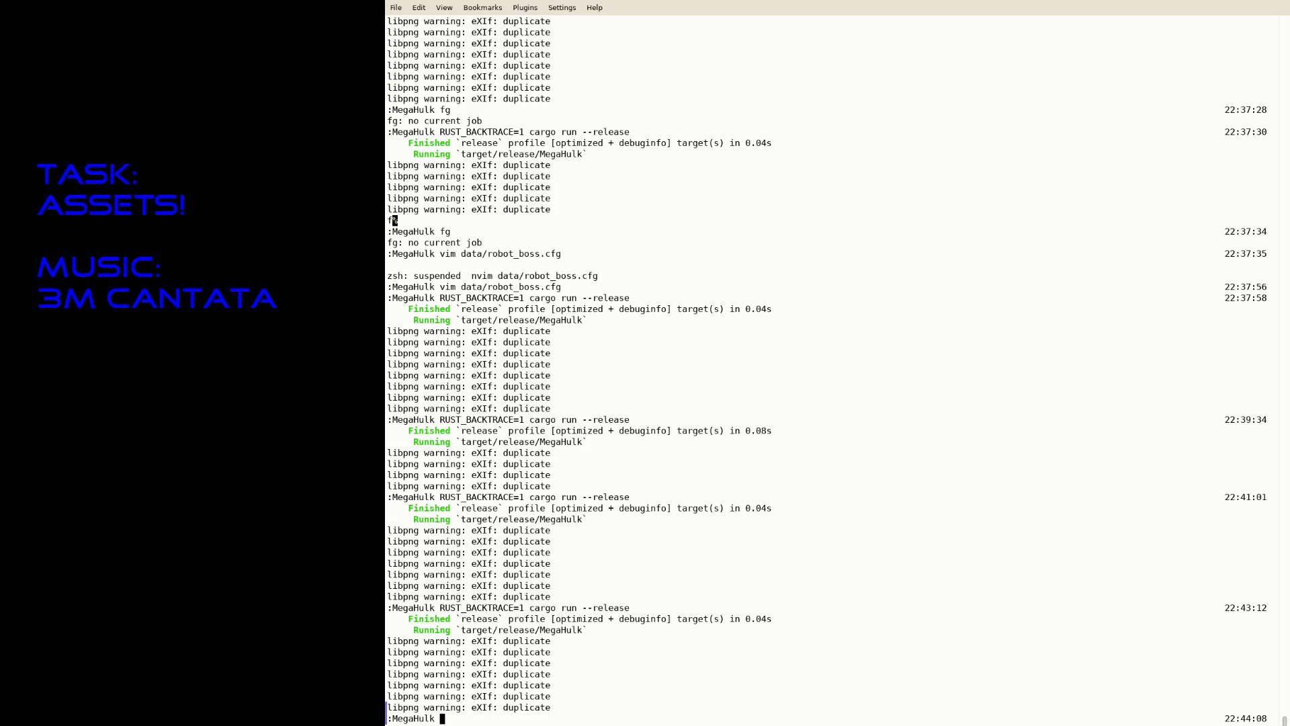
Step: Check git status and the recent commit history
text(git st)
text(atus)
key(Return)
text(git add)
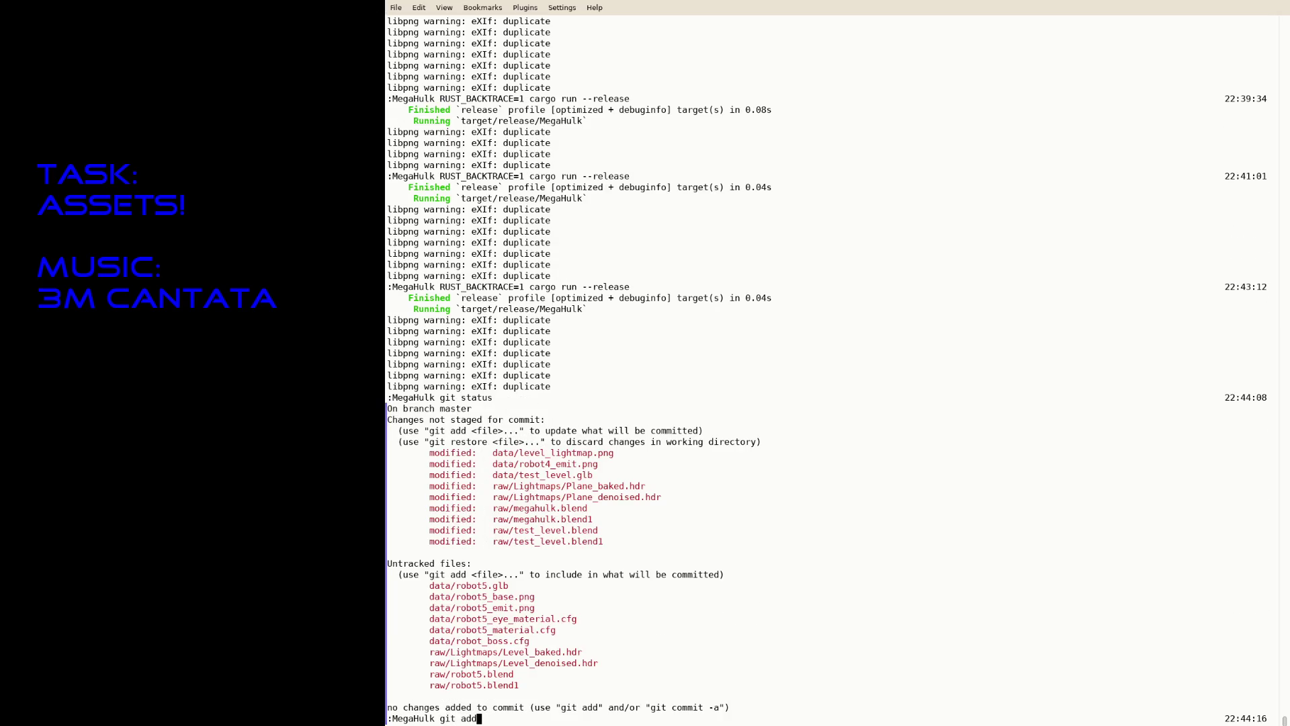
key(BackSpace)
key(BackSpace)
key(BackSpace)
text(log)
key(Return)
Step: Stage all files, commit them as 'Add robot 5', and rerun cargo run --release
text(qgit add .)
key(Return)
text(git commit)
key(Return)
text(git commit -a -m "Add robot 5")
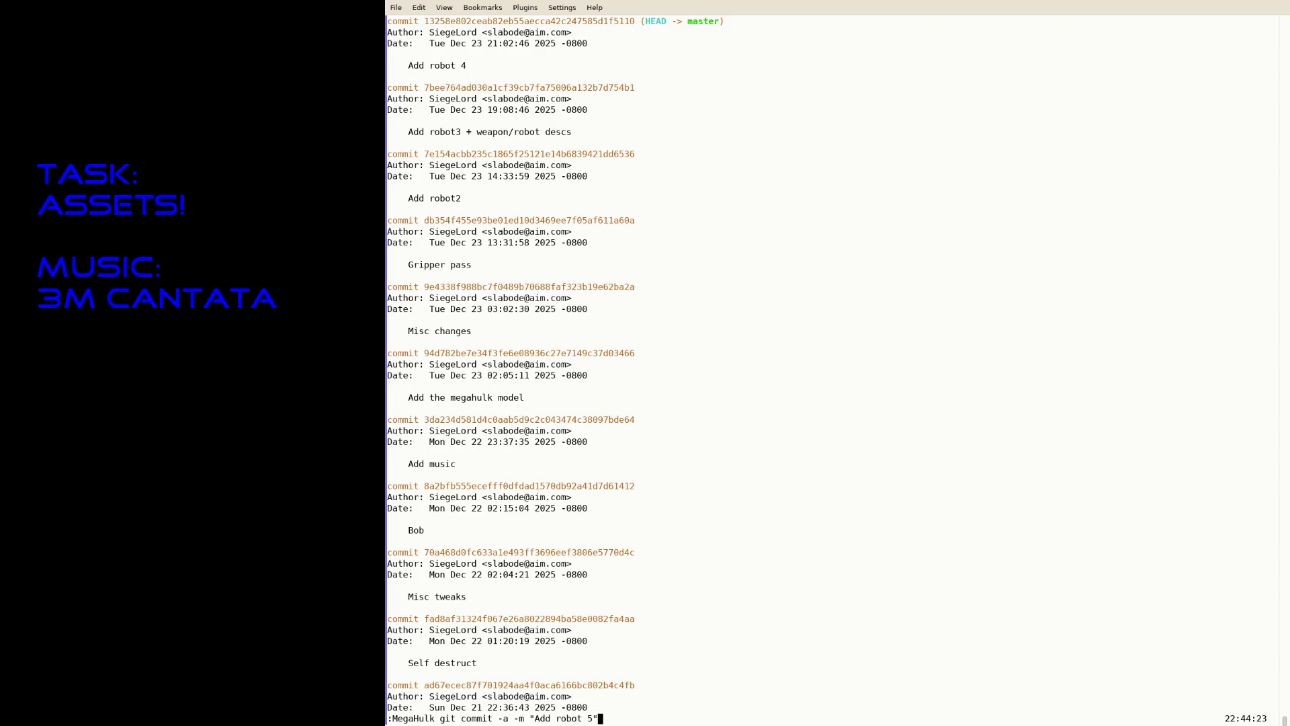
key(Return)
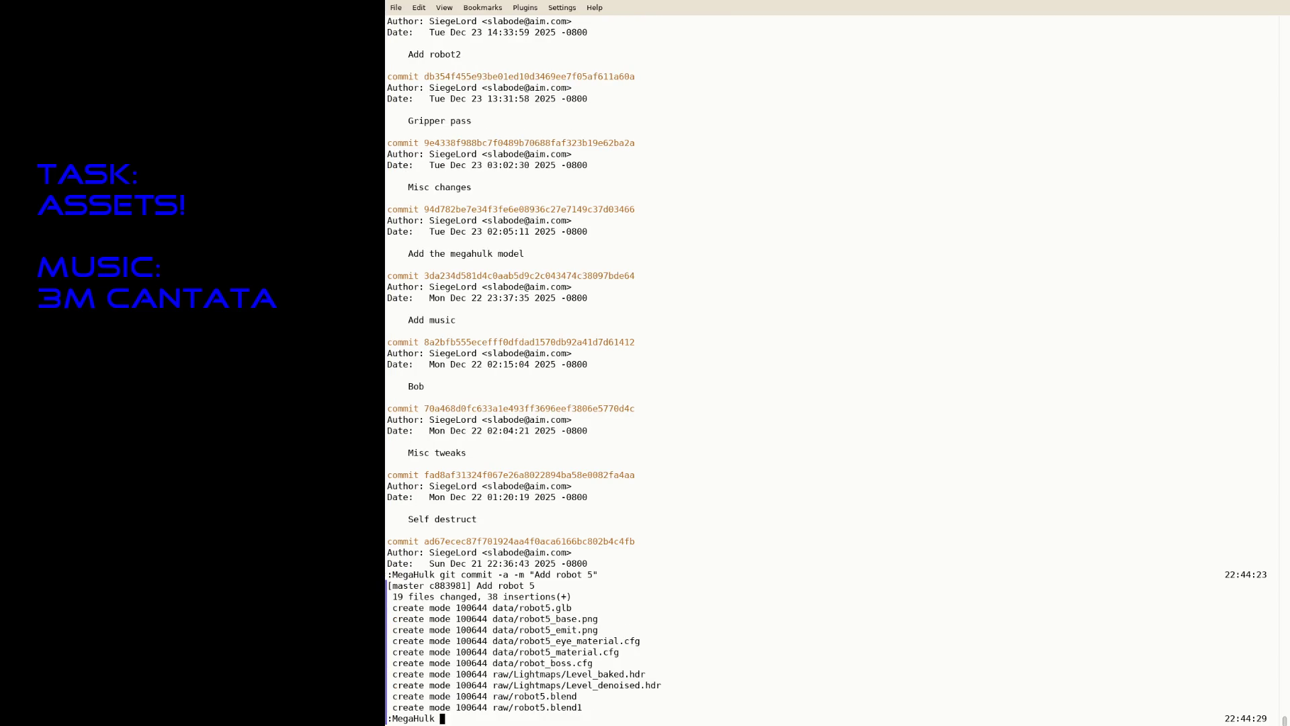
key(Up)
key(Return)
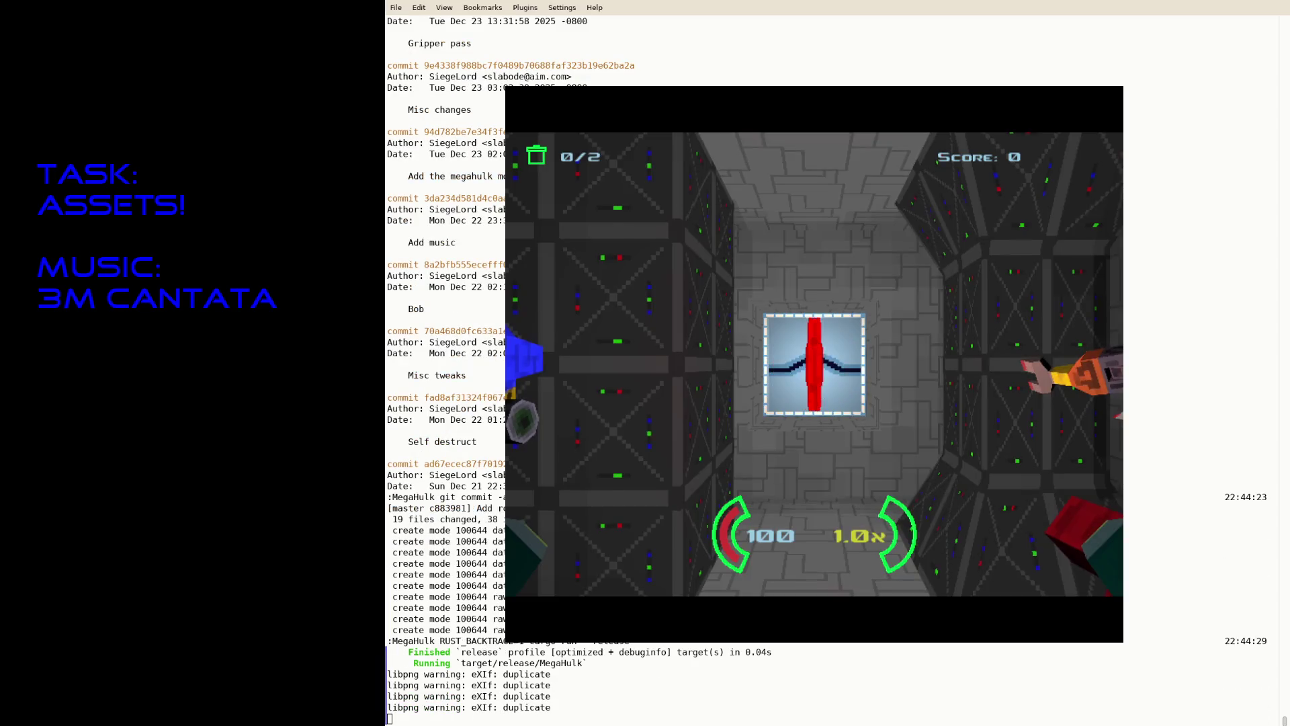
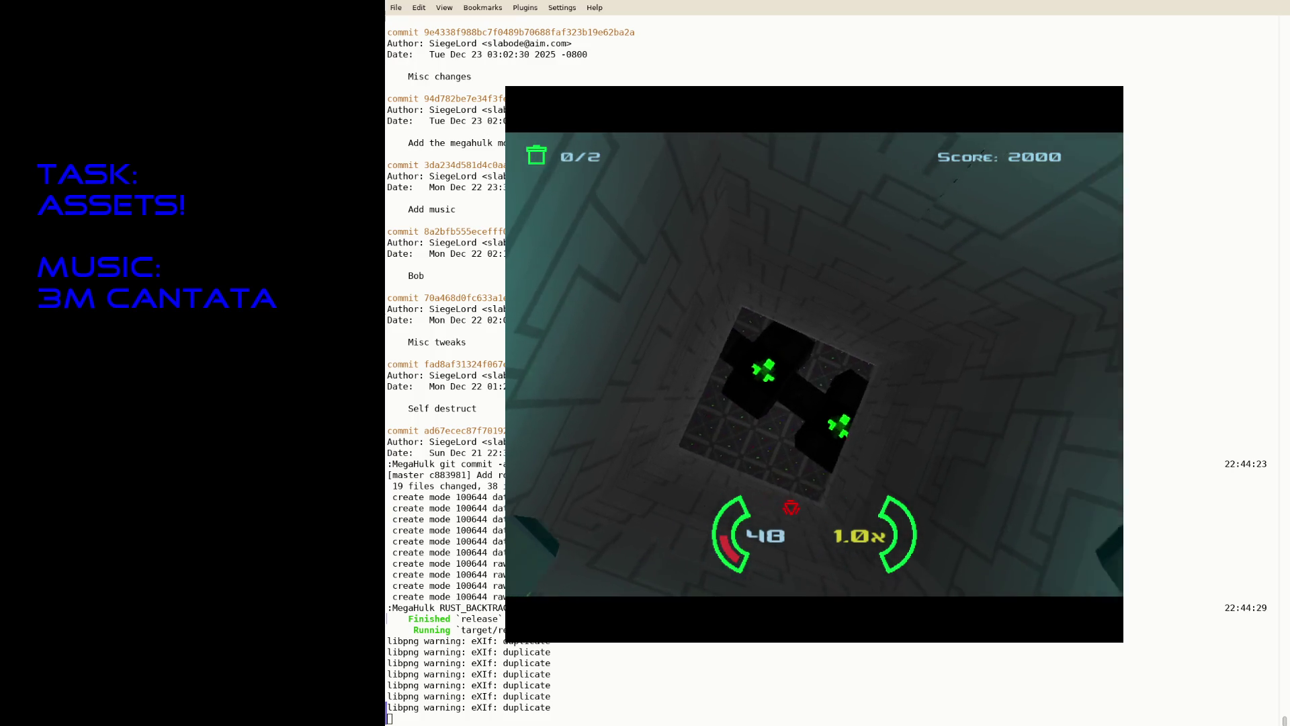
Step: Fire a laser toward the hole, then quit MegaHulk with Escape
key(space)
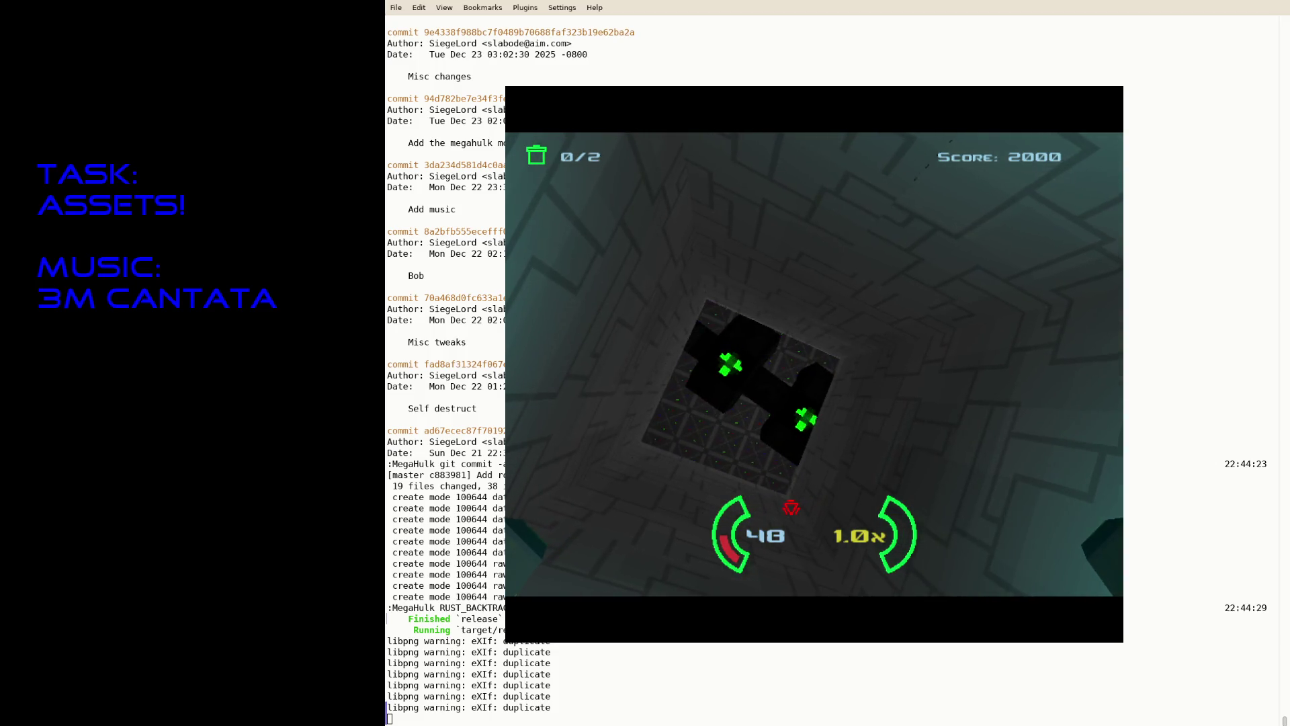
key(Escape)
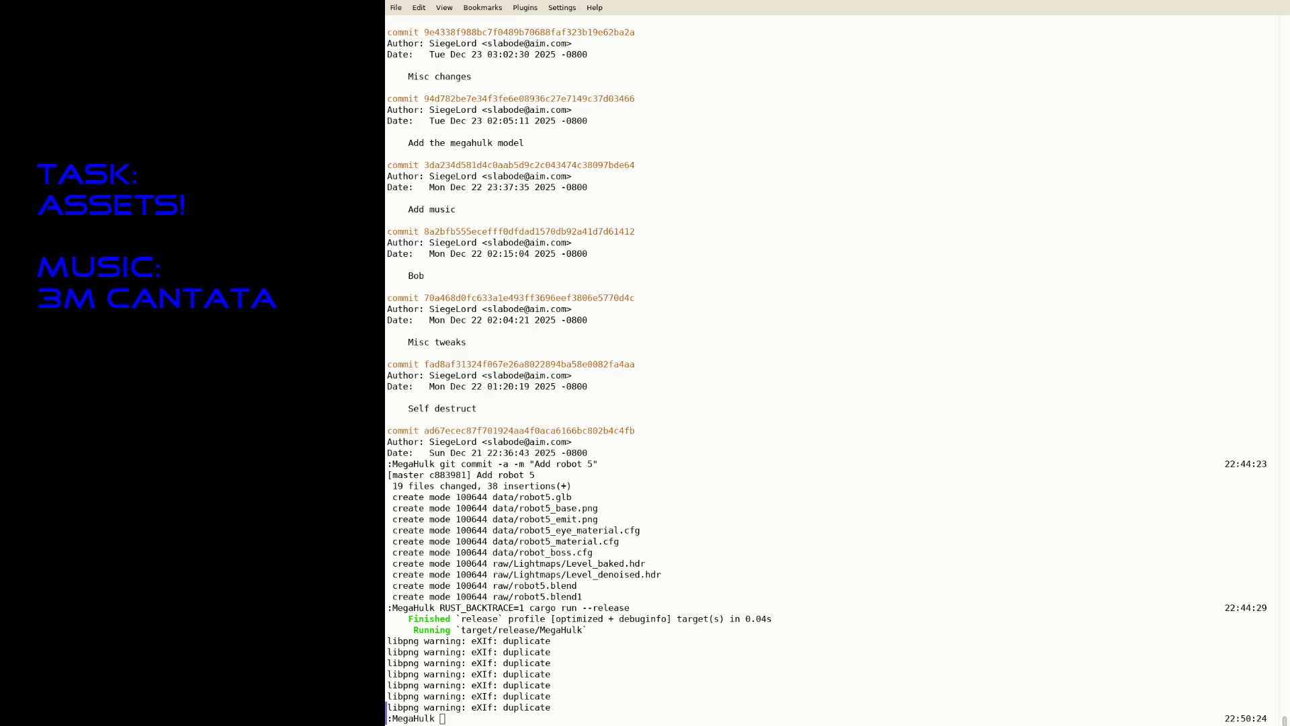
Step: Review the uncommitted git diff, resume Neovim and open TODO in a new tab
click(567, 499)
text(git diff)
key(Return)
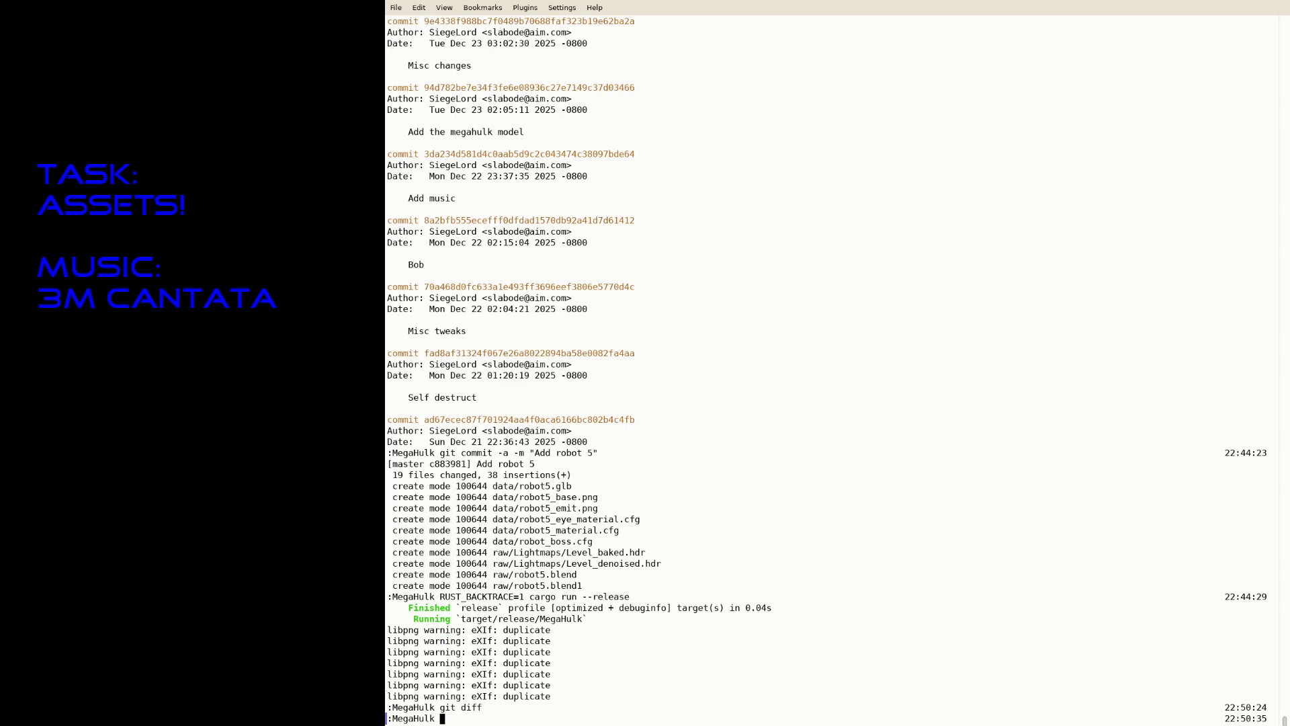
key(Up)
key(Return)
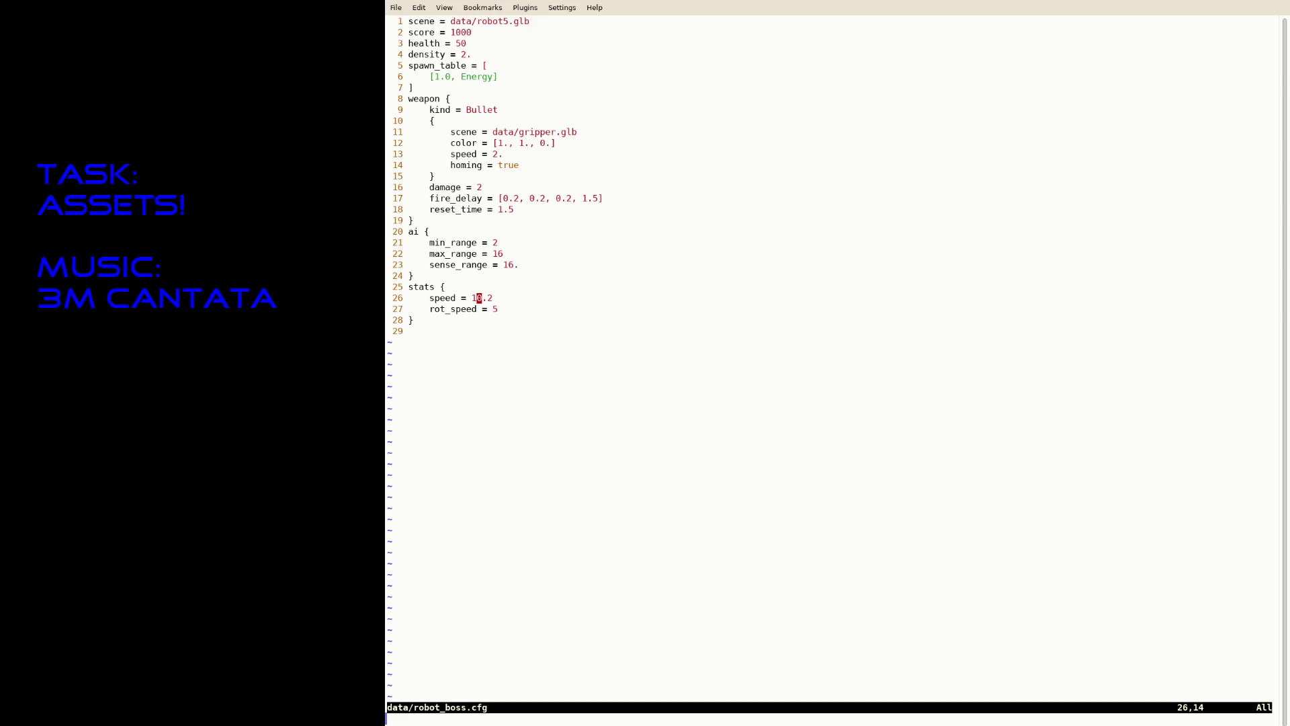
text(:tabe TODO)
key(Return)
Step: Delete the Rocket robot and Boss robot items from the Modeling list
key(j)
key(j)
key(j)
key(k)
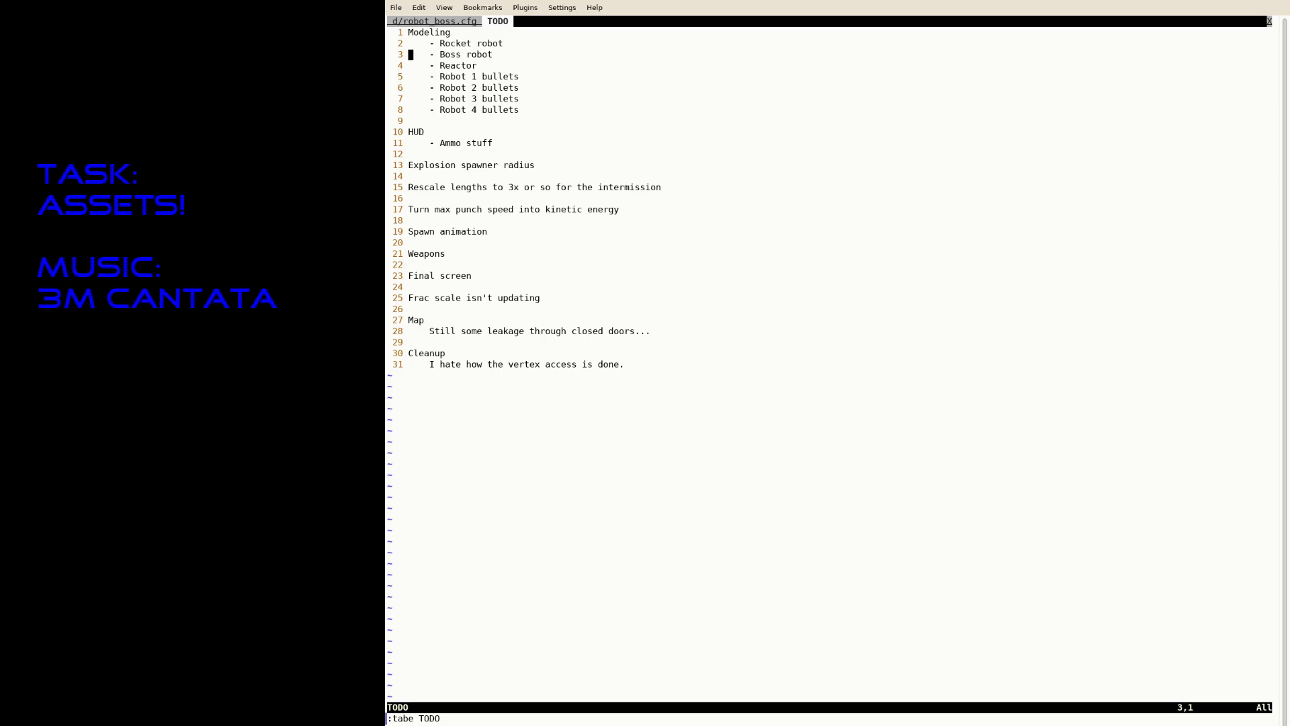
key(shift+v)
key(k)
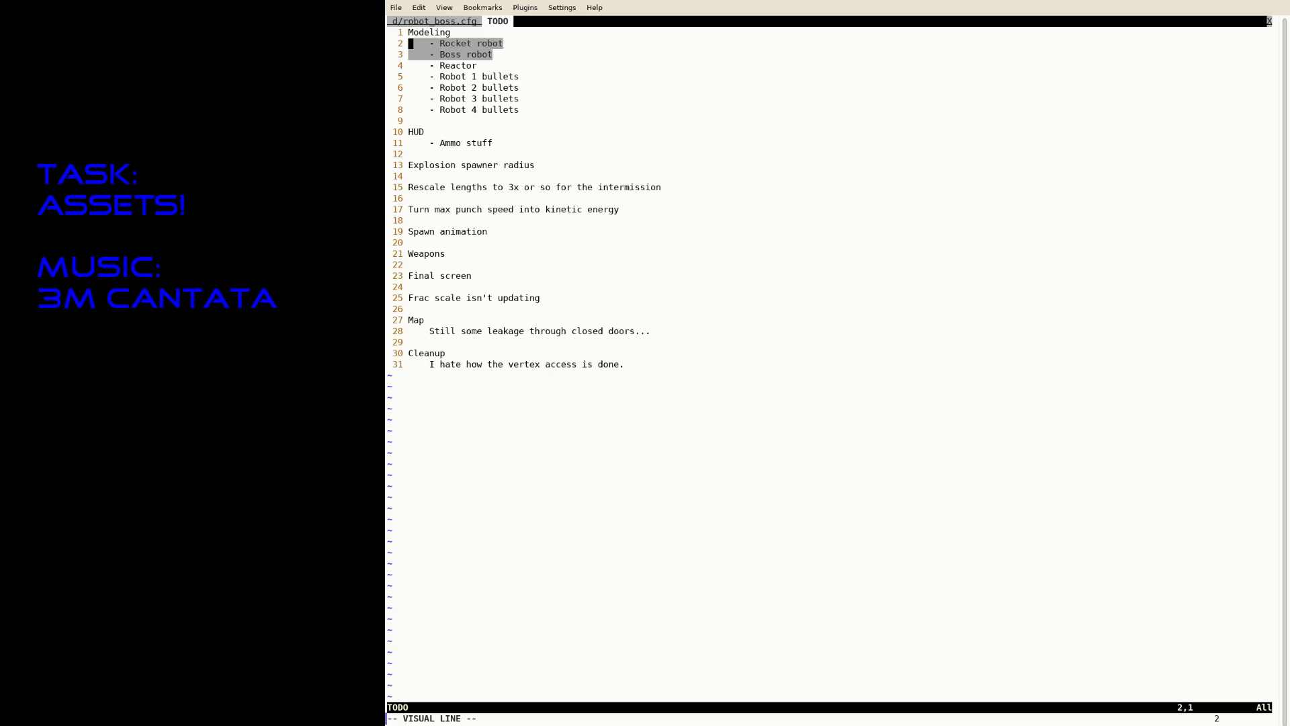
key(d)
Step: Add 'Light doodad', 'Grate doodad' and 'Exit door' items, then save TODO
key(j)
key(j)
key(j)
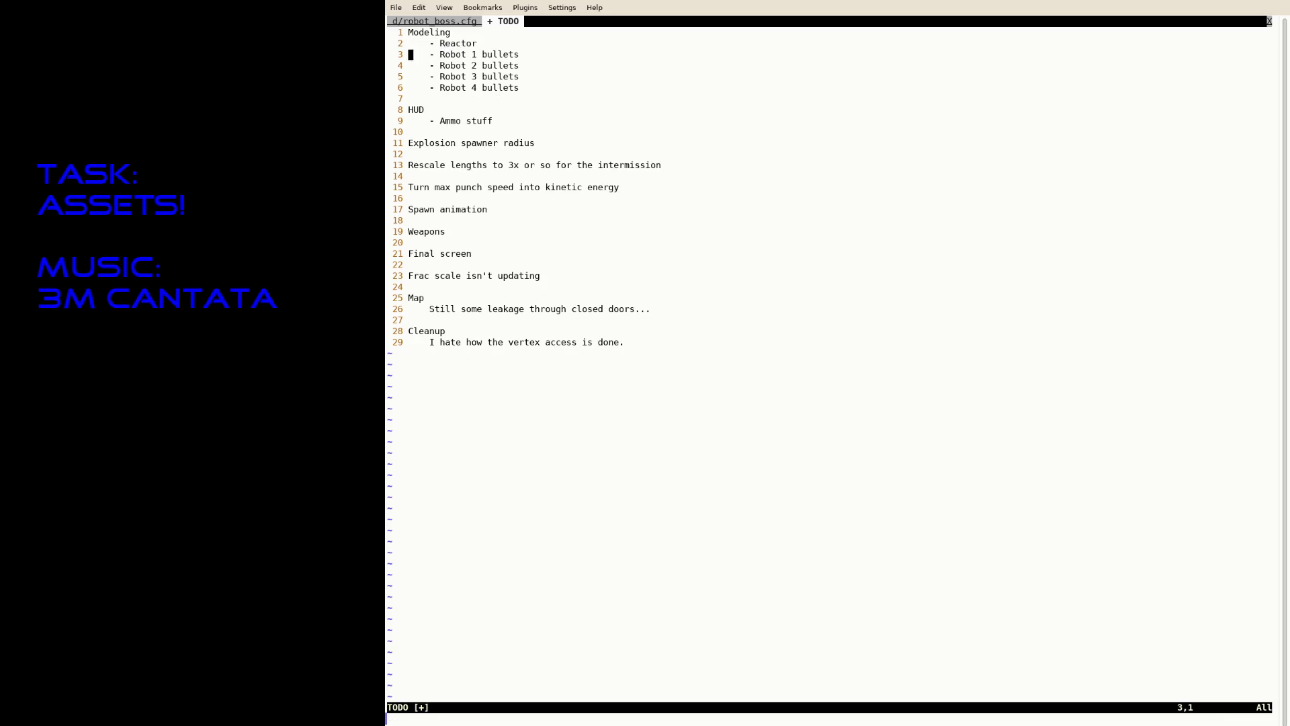
text(o)
text(- L)
text(ight doodad)
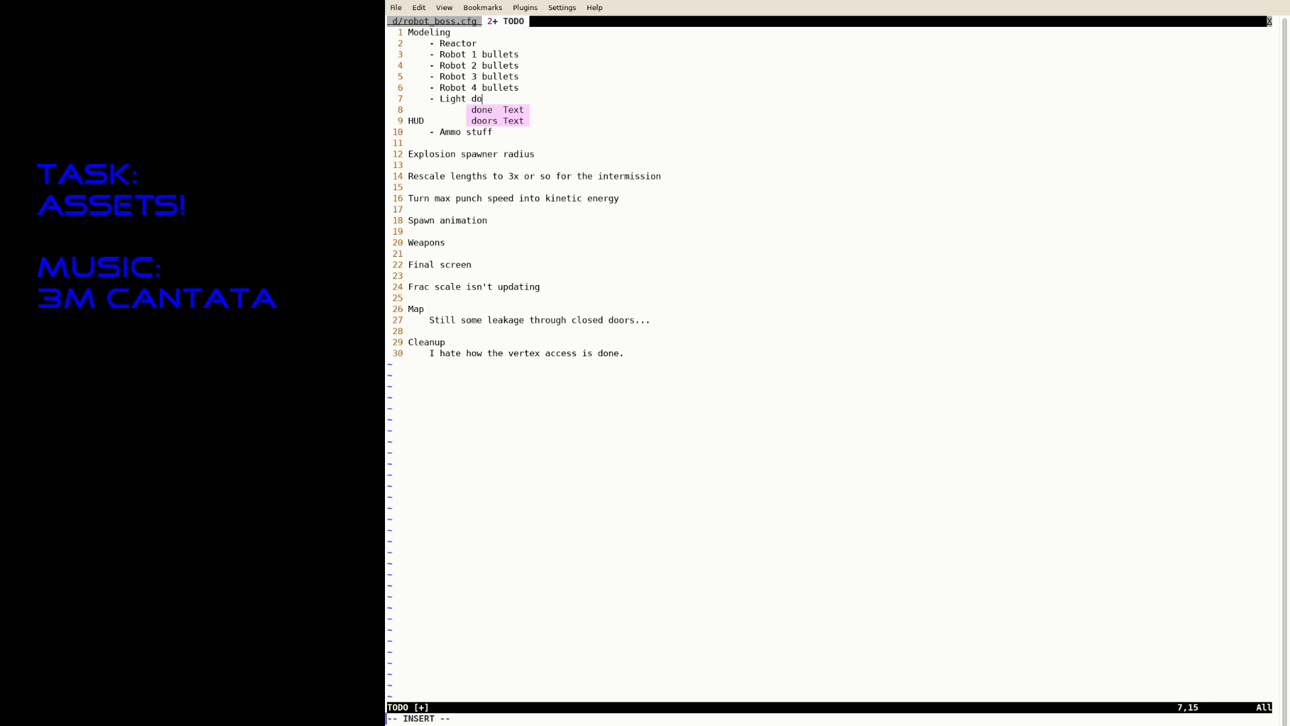
key(Return)
text(- Gra)
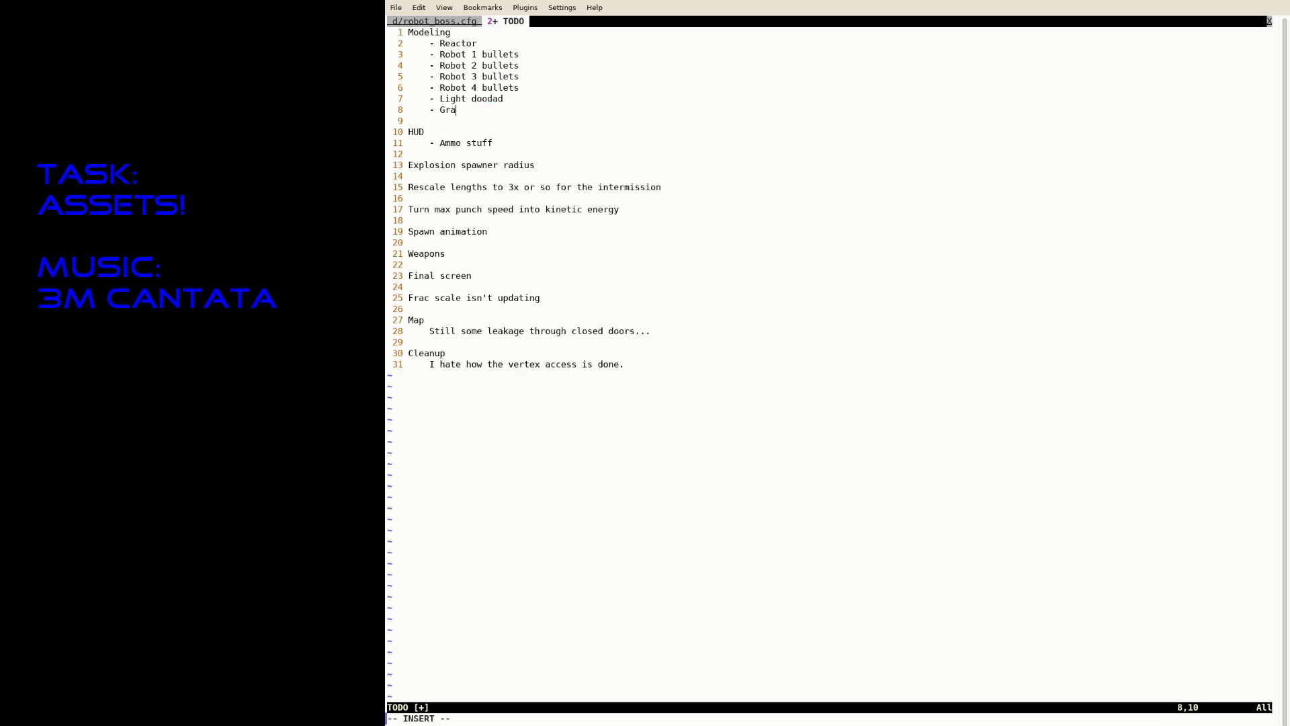
text(te doodad)
key(Return)
text(- )
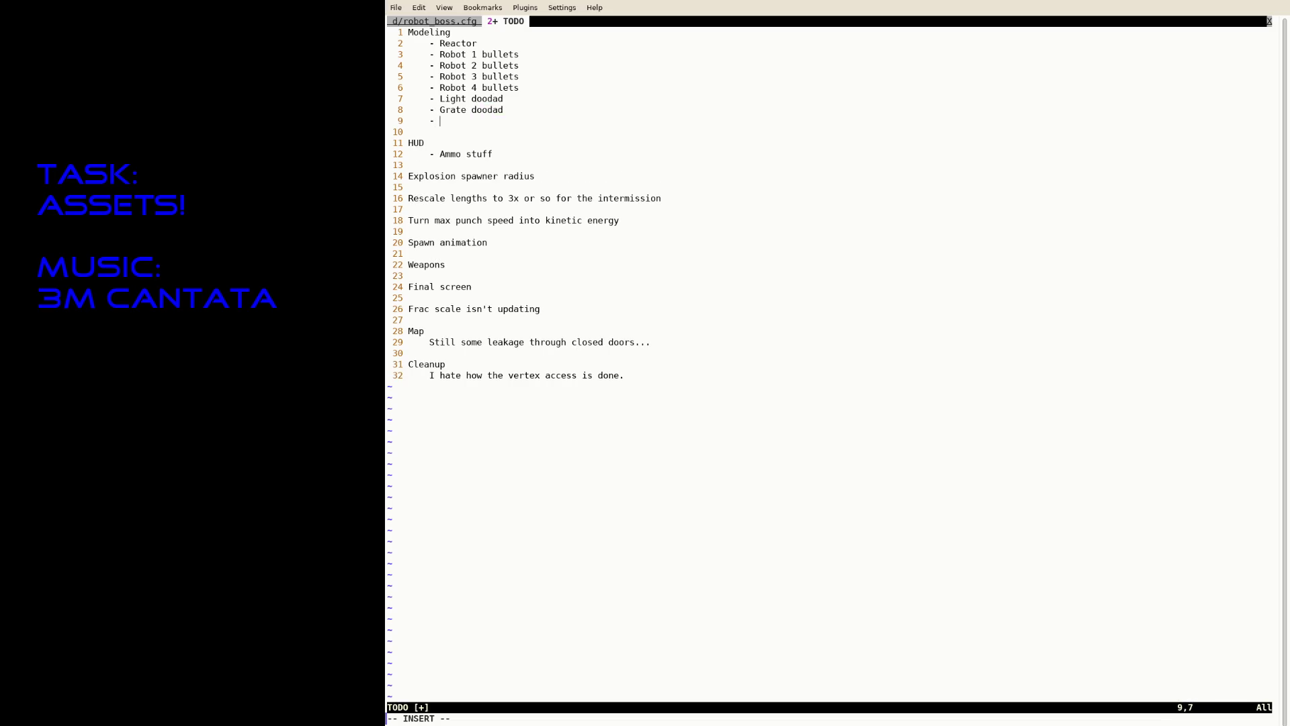
text(Exit door)
key(Escape)
text(:w)
key(Return)
Step: Add a '- Title' item under Modeling and save TODO
text(o-T)
key(BackSpace)
text(Title)
key(Escape)
text(:w)
key(Return)
Step: Add a '- Ammo' item below Title, save TODO and run :update
key(a)
key(Return)
text(- )
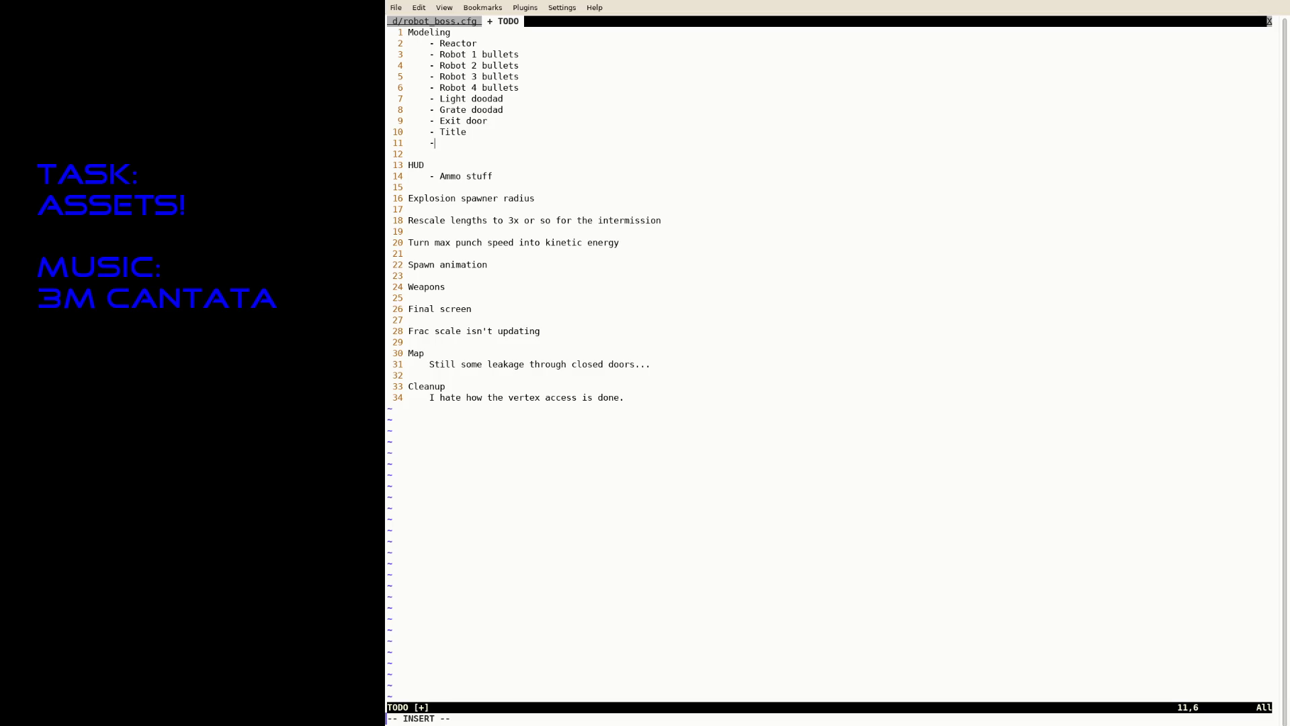
text(Ammo)
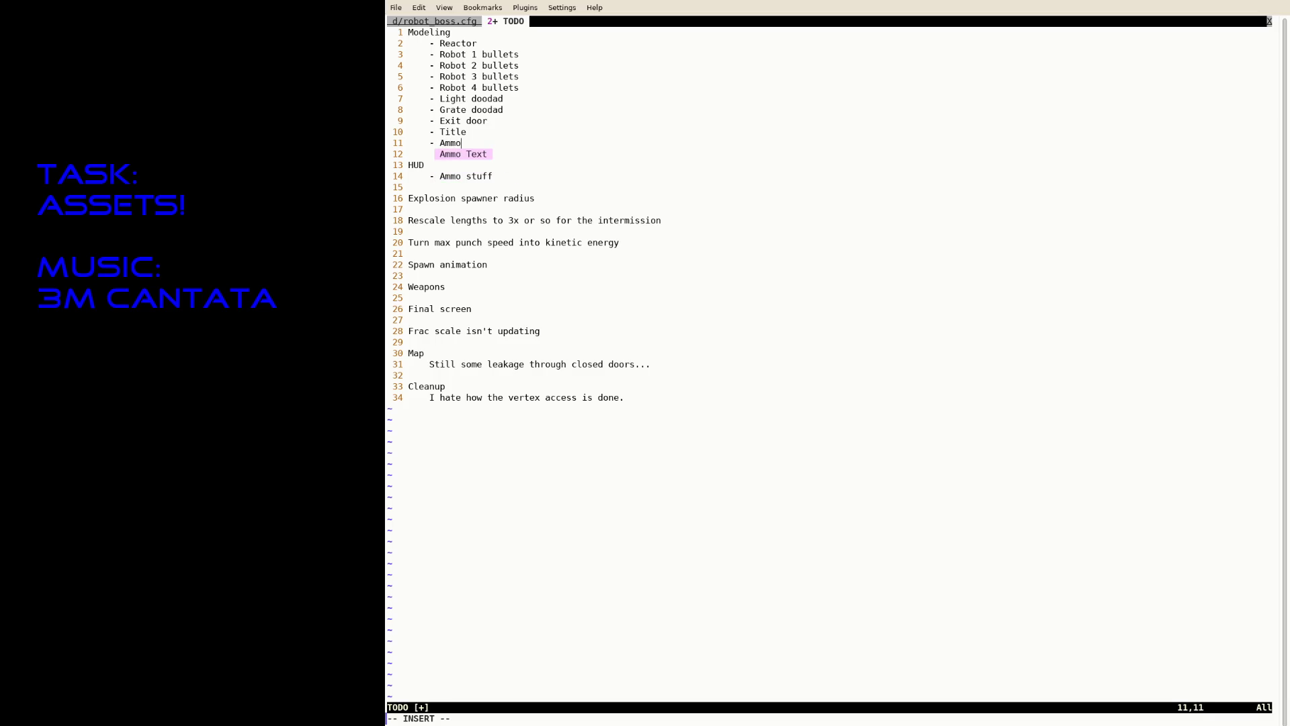
key(Escape)
text(:w)
key(Return)
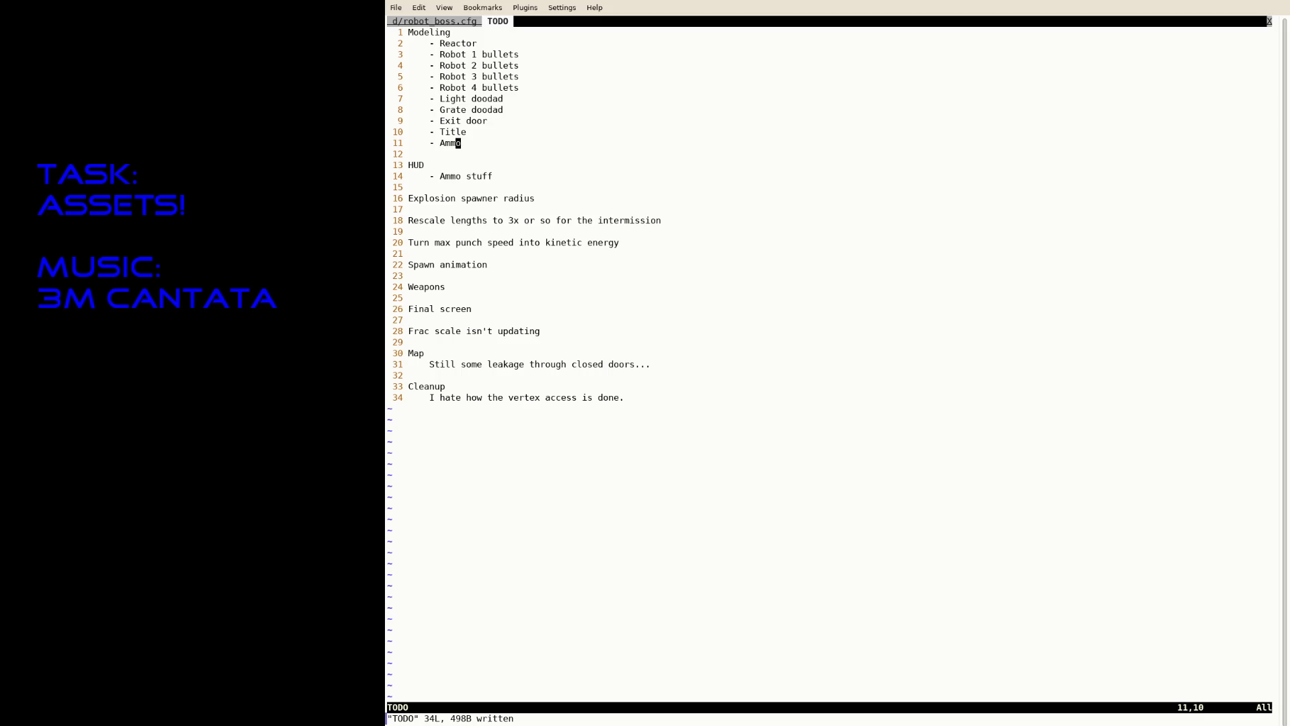
key(j)
key(j)
key(j)
key(j)
key(j)
key(j)
key(j)
key(j)
key(j)
key(k)
key(k)
key(k)
key(k)
key(k)
key(k)
text(:update)
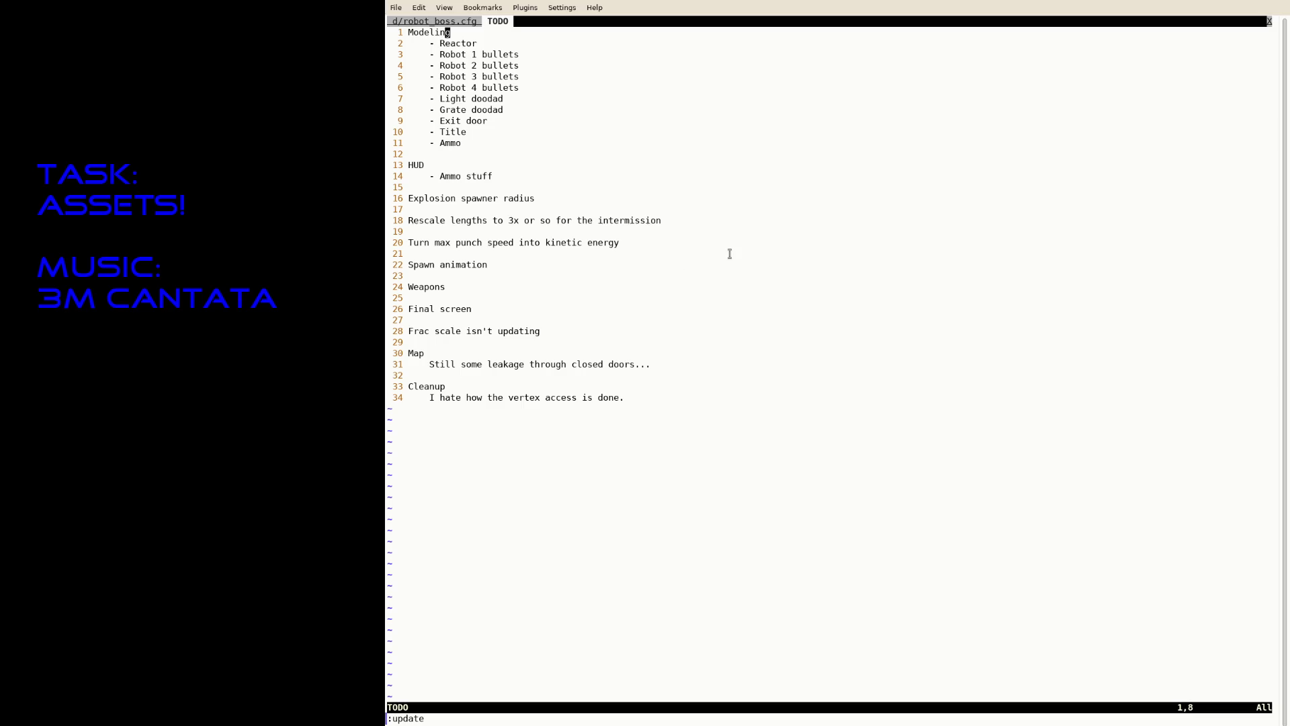
Step: Suspend Neovim and rerun RUST_BACKTRACE=1 cargo run --release to relaunch the game
key(ctrl+z)
text(RU)
key(Right)
key(Return)
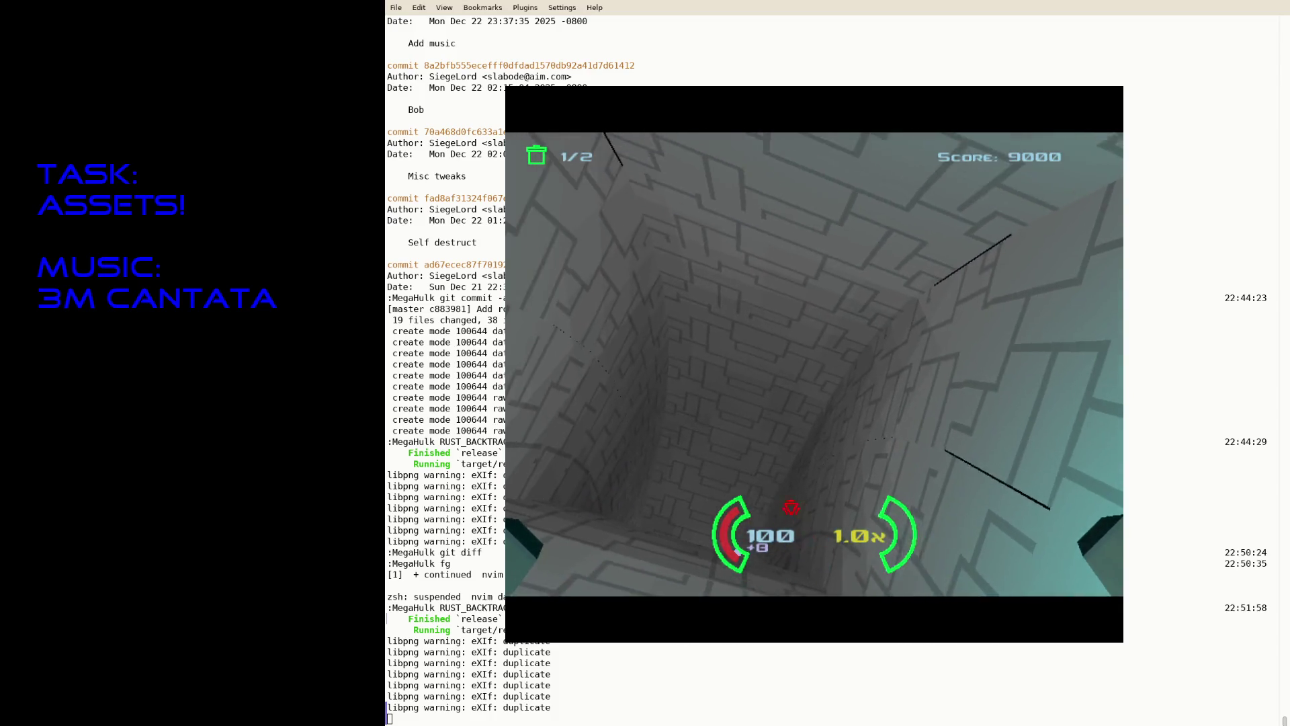
Step: Quit the MegaHulk test round with Escape, returning to the shell prompt
key(Escape)
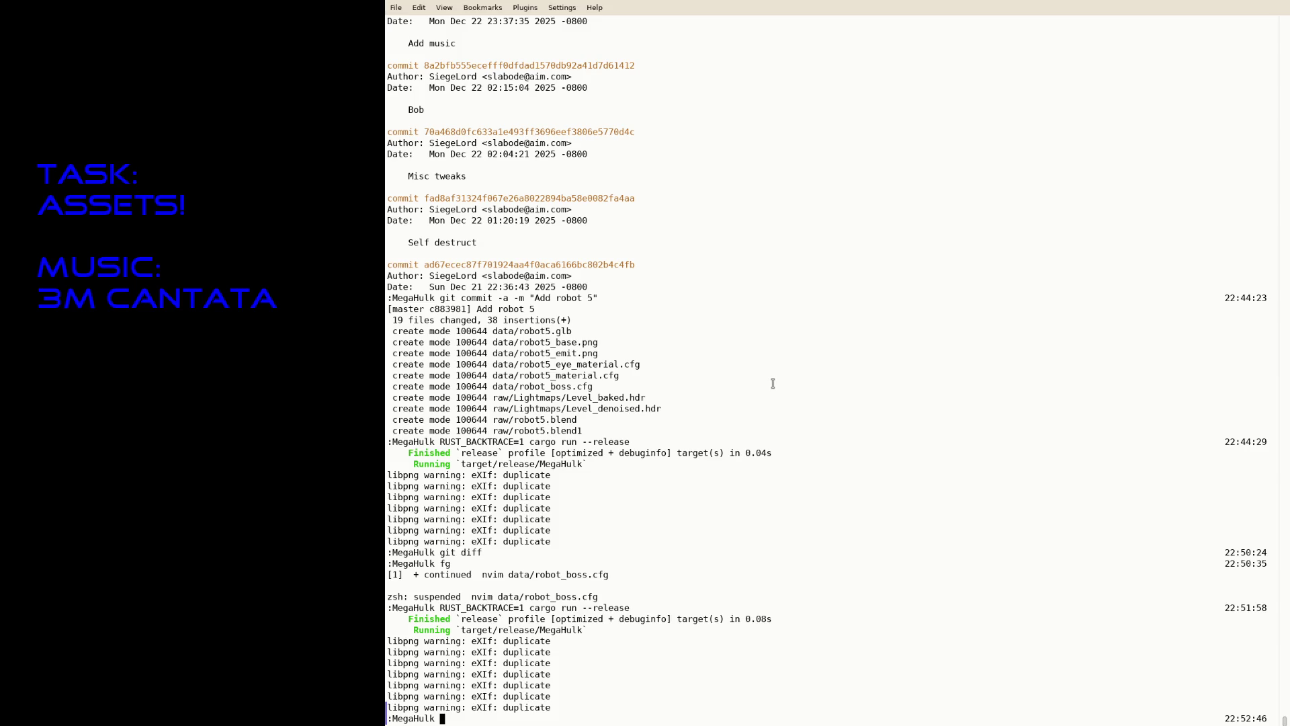
Step: Resume Neovim and open src/game.rs in a new tab
text(fg)
key(Return)
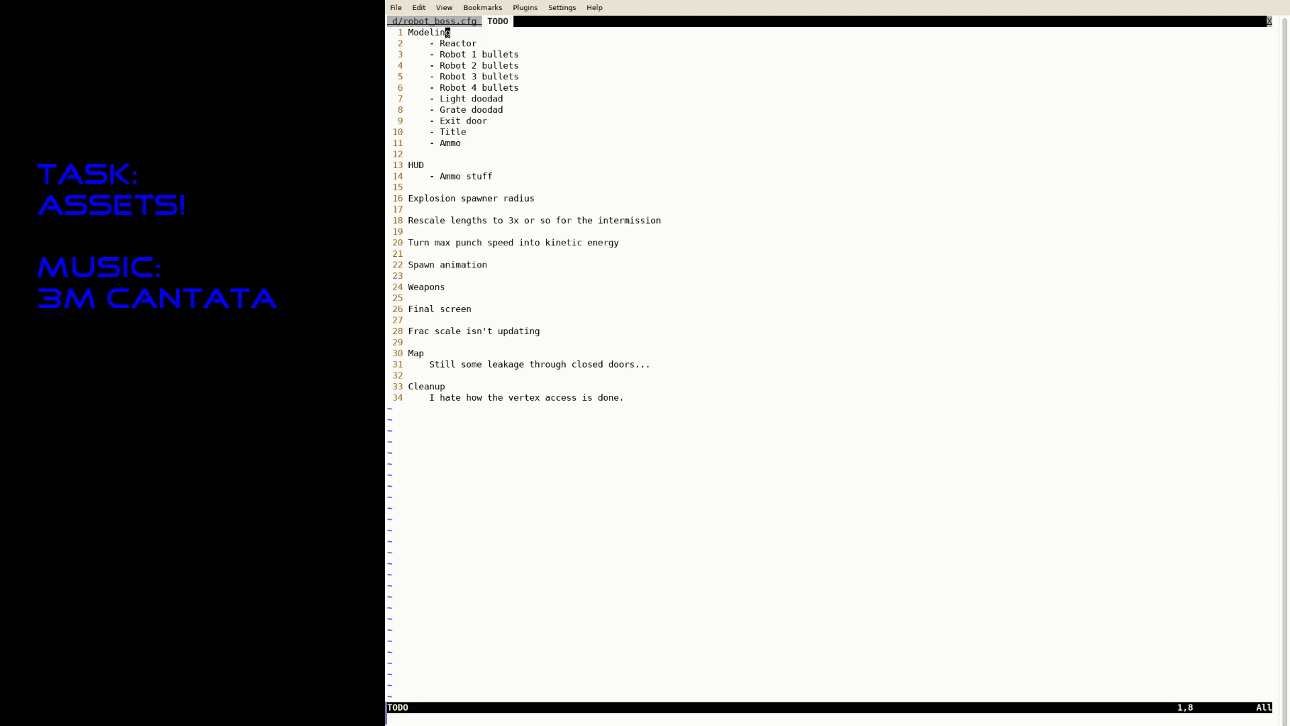
text(:tabe d)
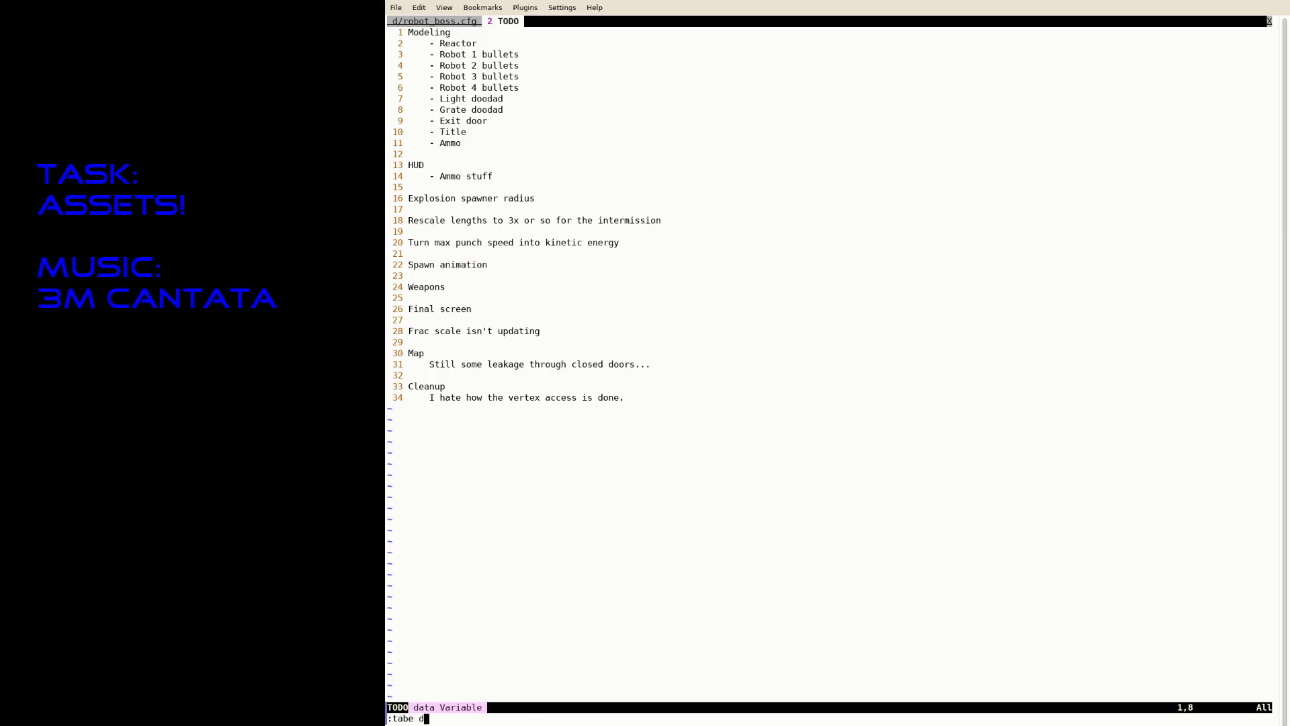
key(BackSpace)
text(src/)
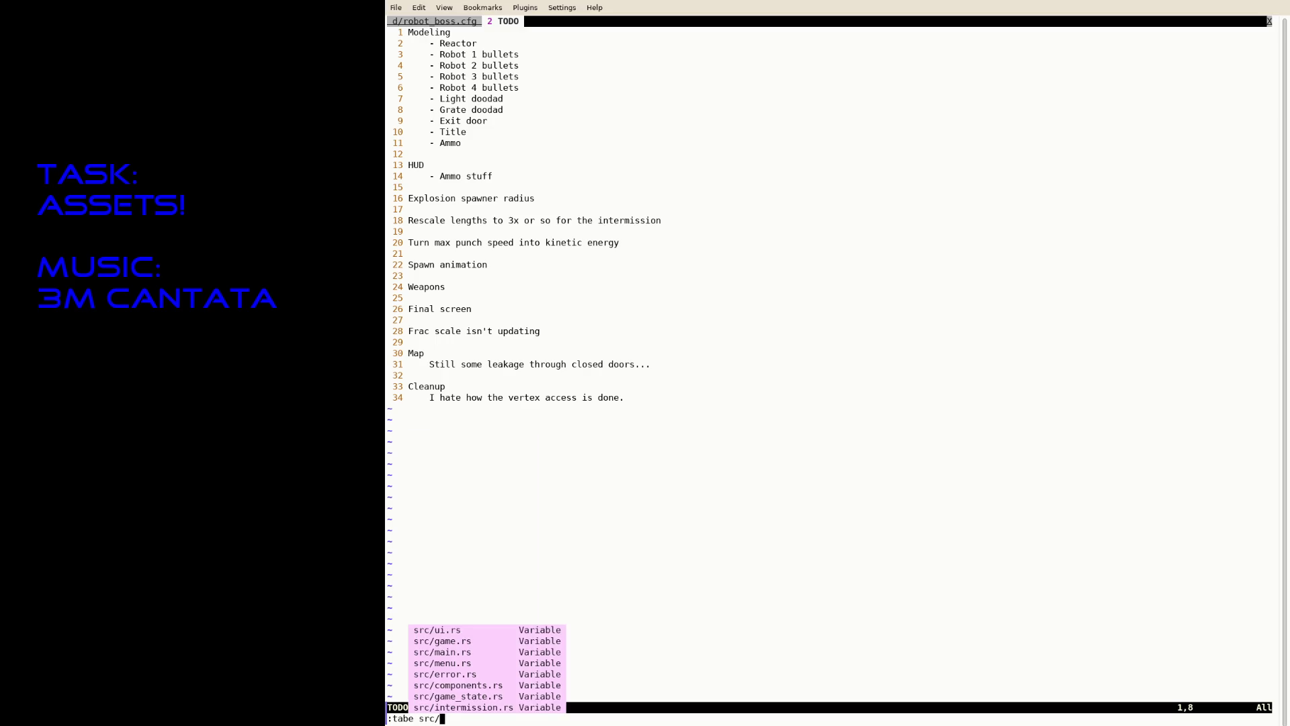
text(game.rs)
key(Return)
Step: Search game.rs for Self, the Damage effect, and power_level
text(/)
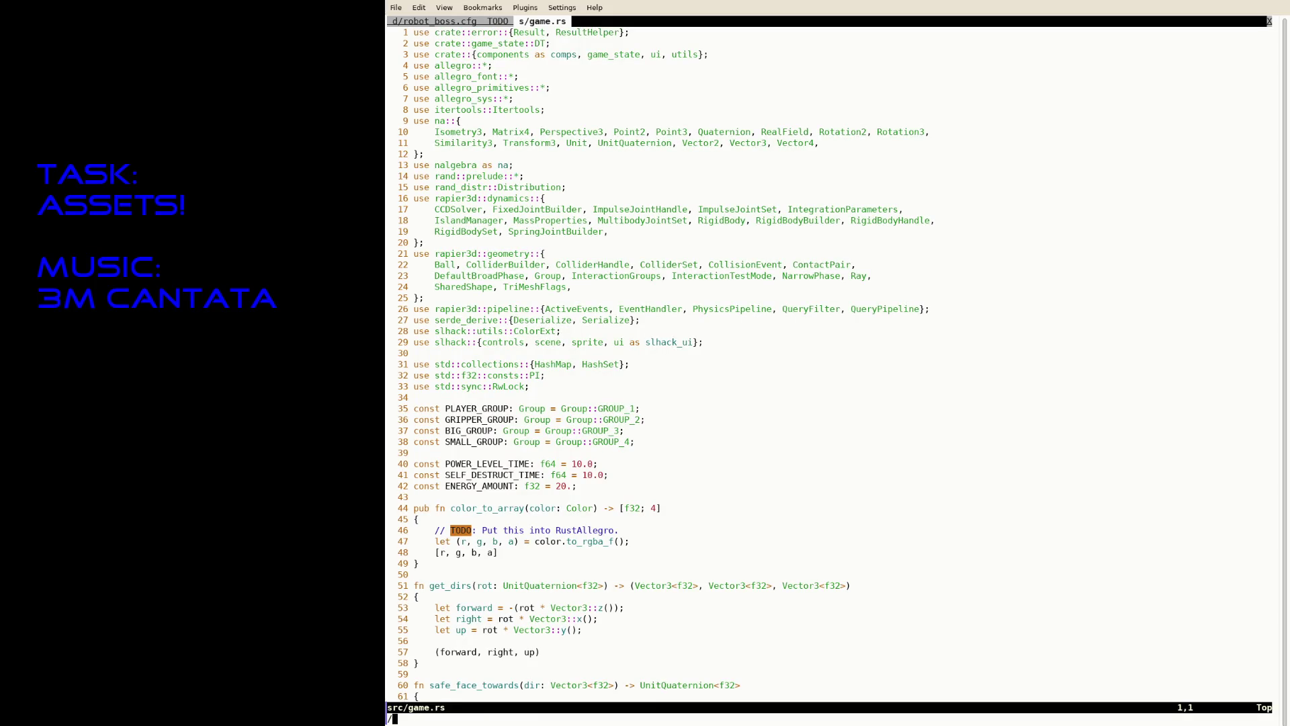
text(Self)
key(Return)
text(N/Damage)
key(Return)
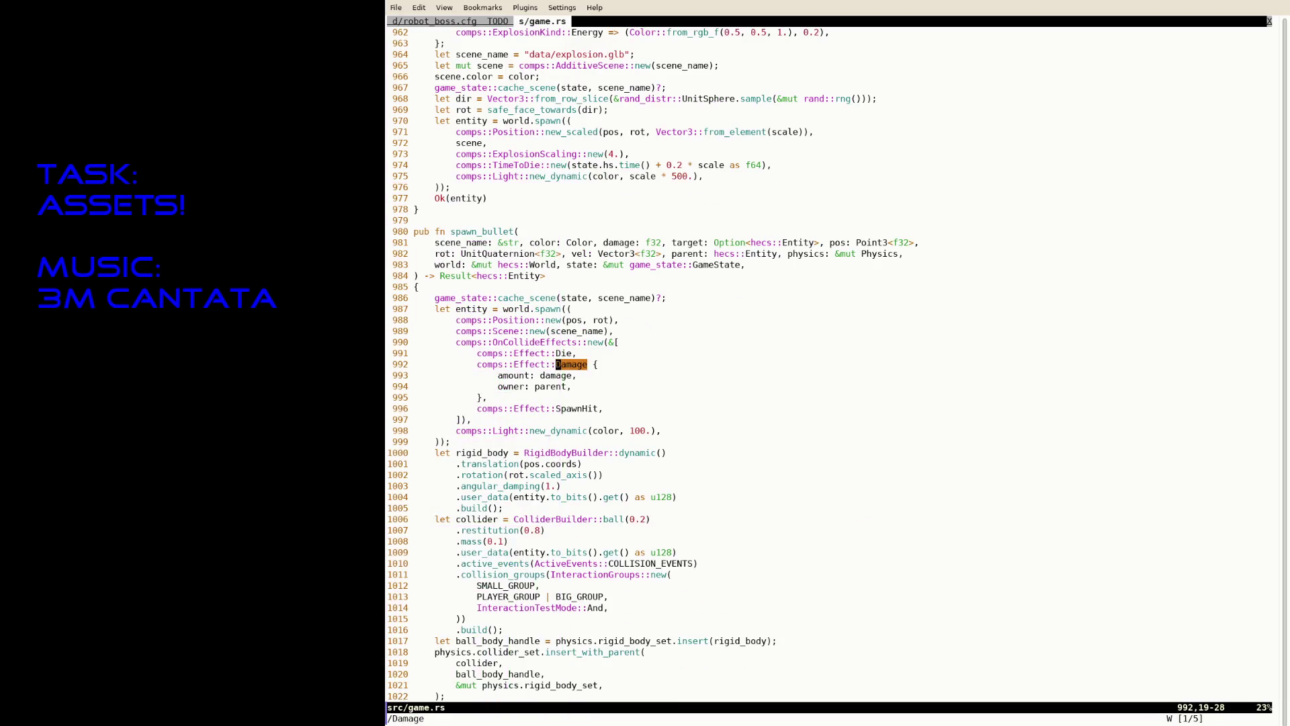
key(n)
key(n)
key(n)
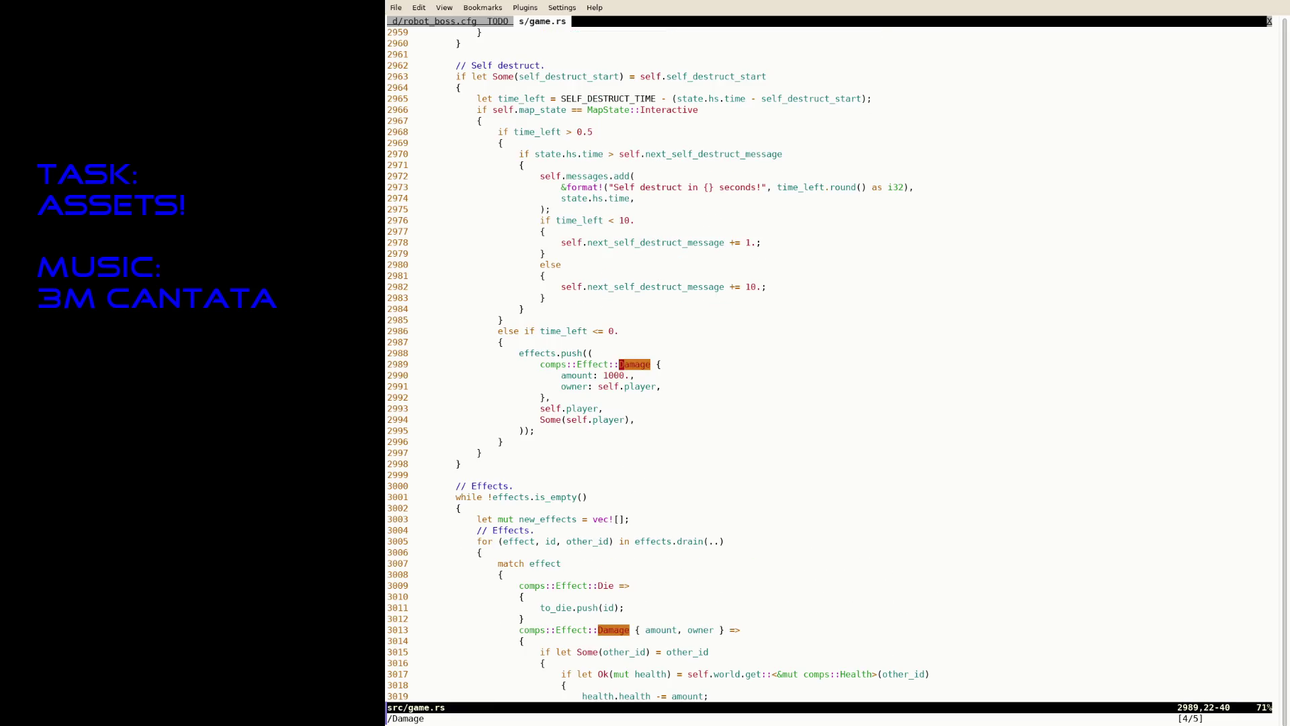
text(/power_level)
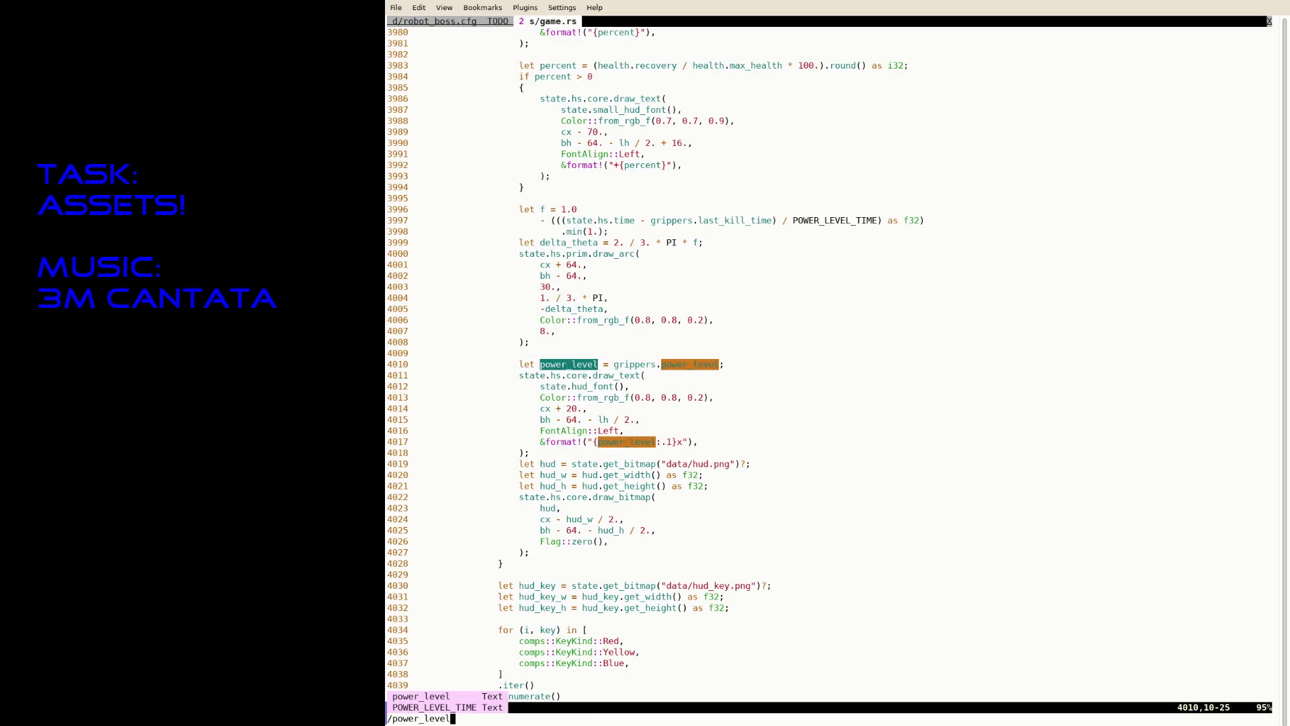
key(Return)
Step: Delete the gripper's power_level += 0.1 line on line 2548
key(n)
key(n)
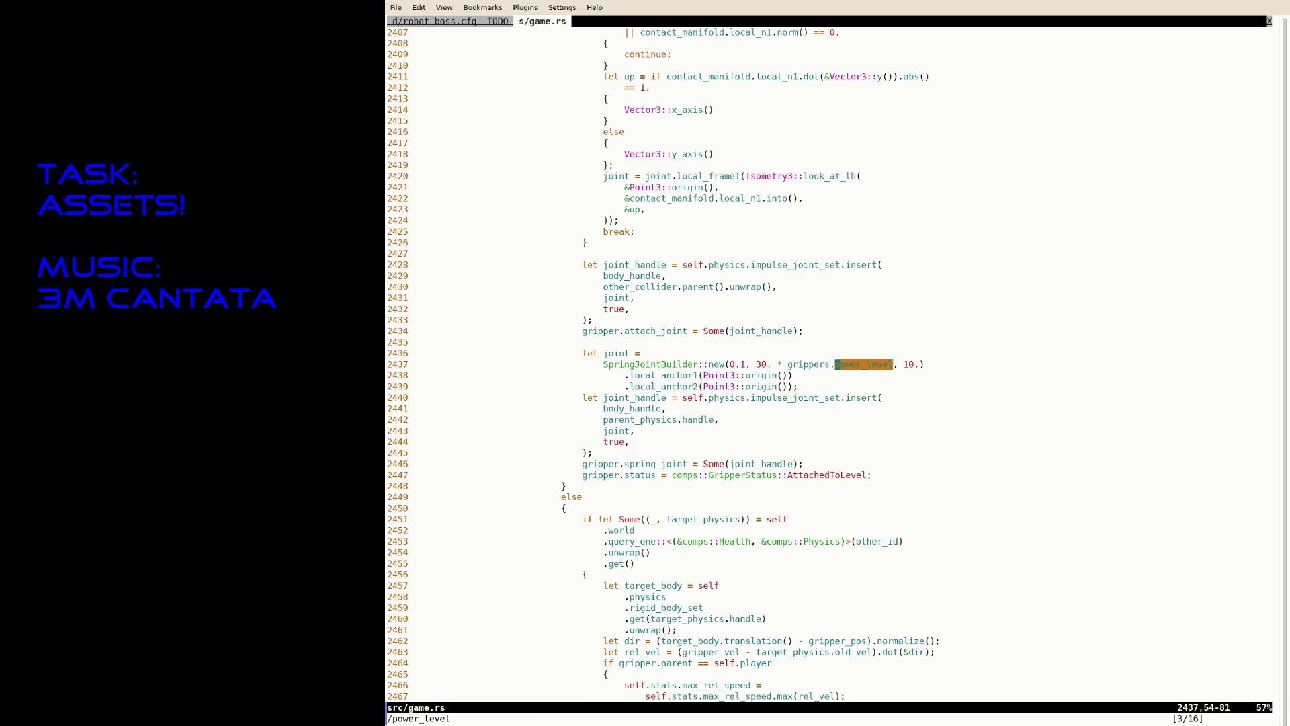
key(n)
key(n)
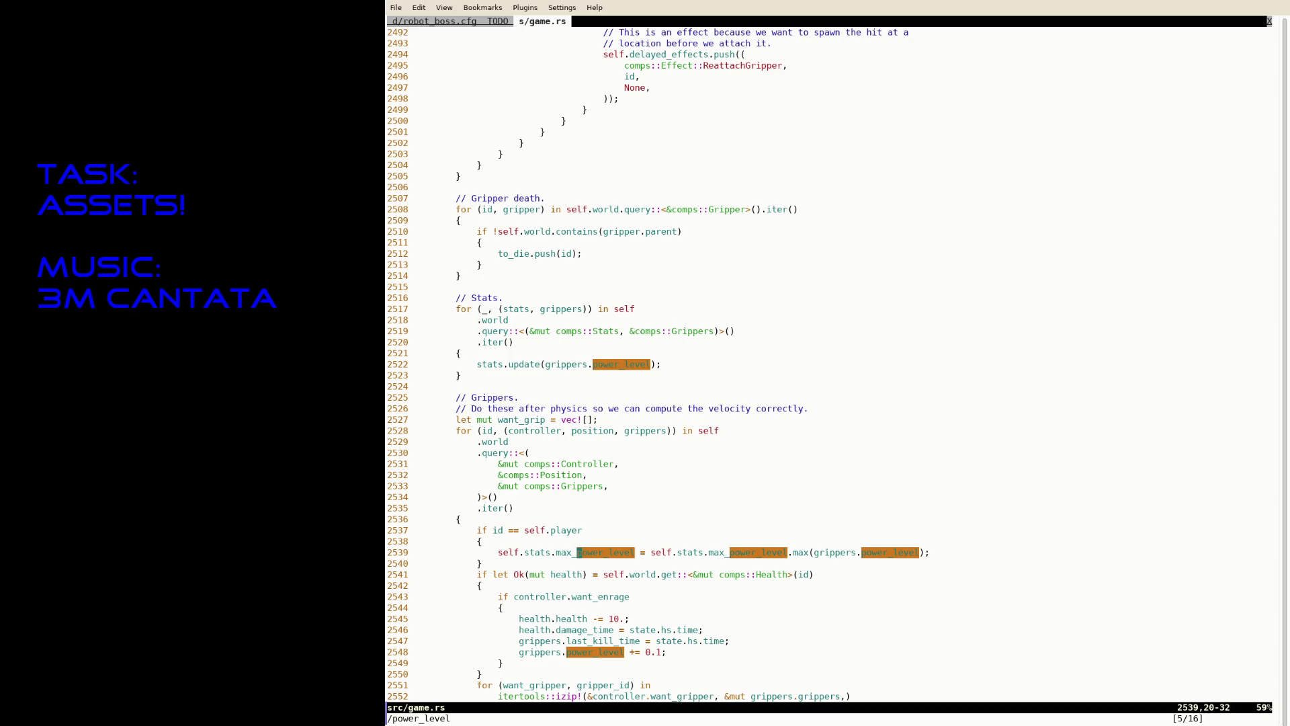
key(n)
key(n)
key(n)
key(d)
key(d)
key(n)
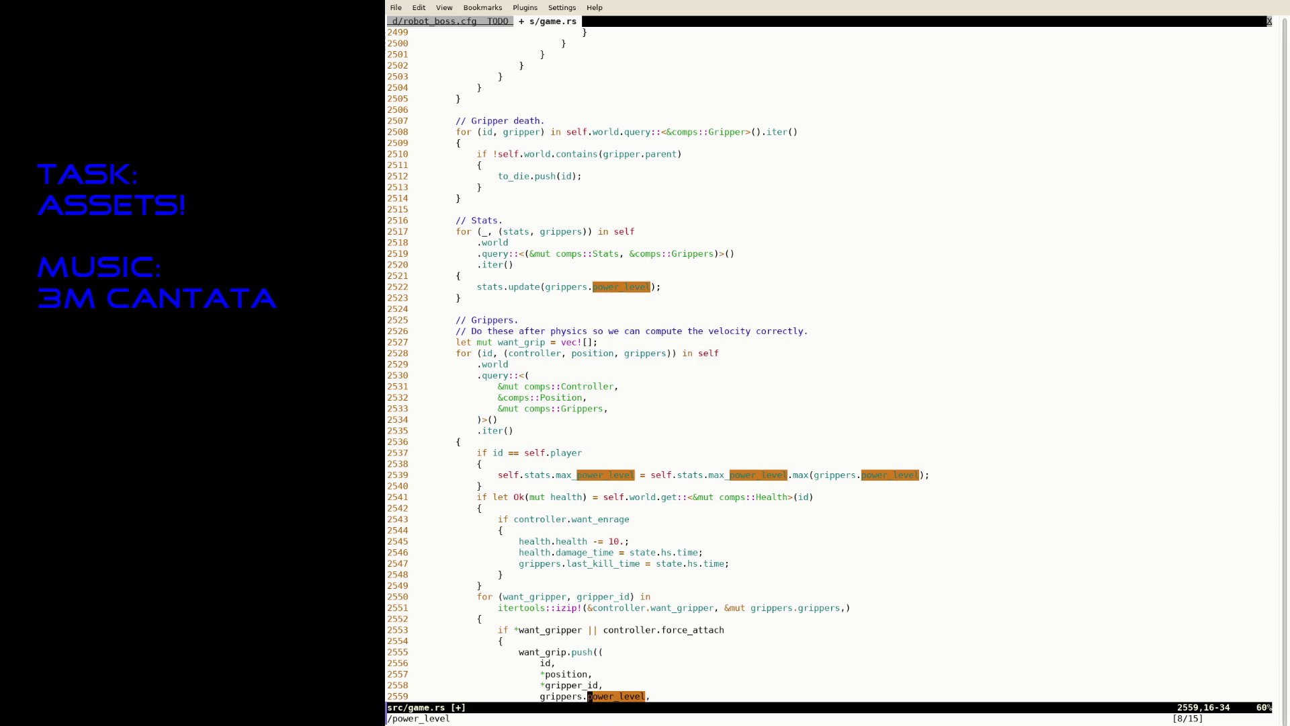
Step: Change the 0.5 power_level increment on line 2939 and save game.rs
key(n)
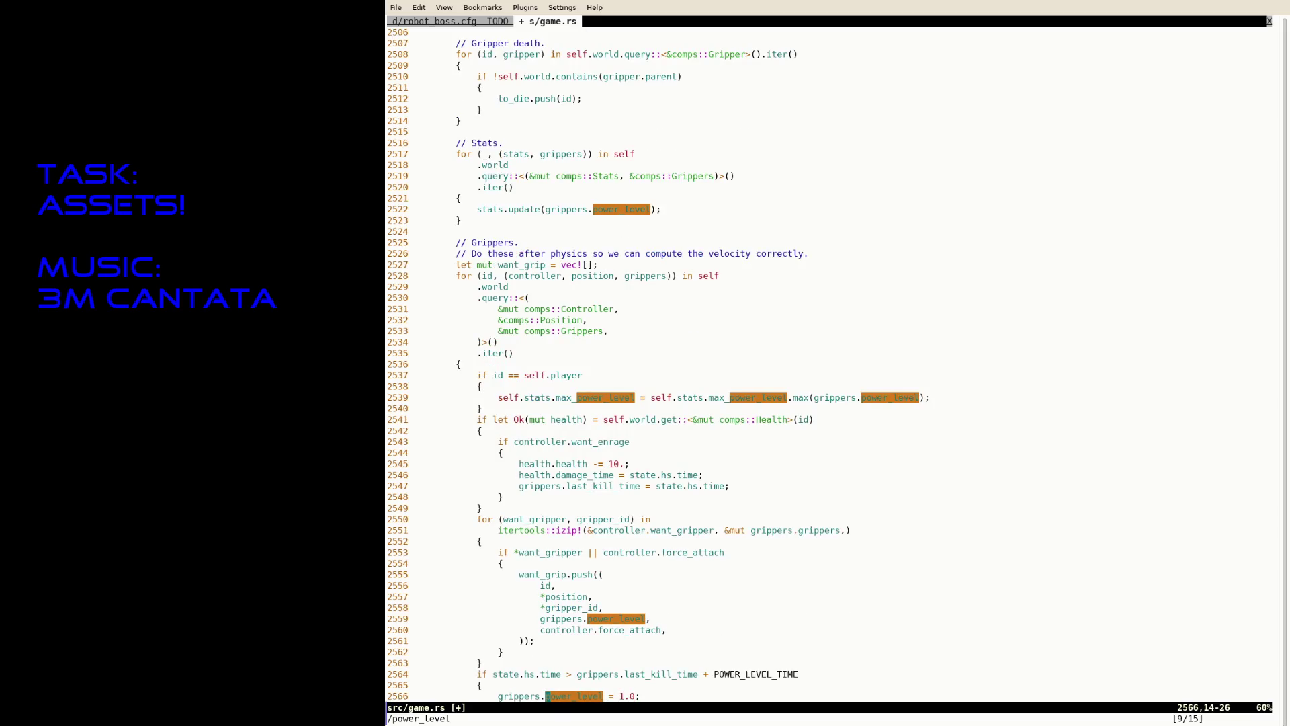
key(n)
key(n)
key(n)
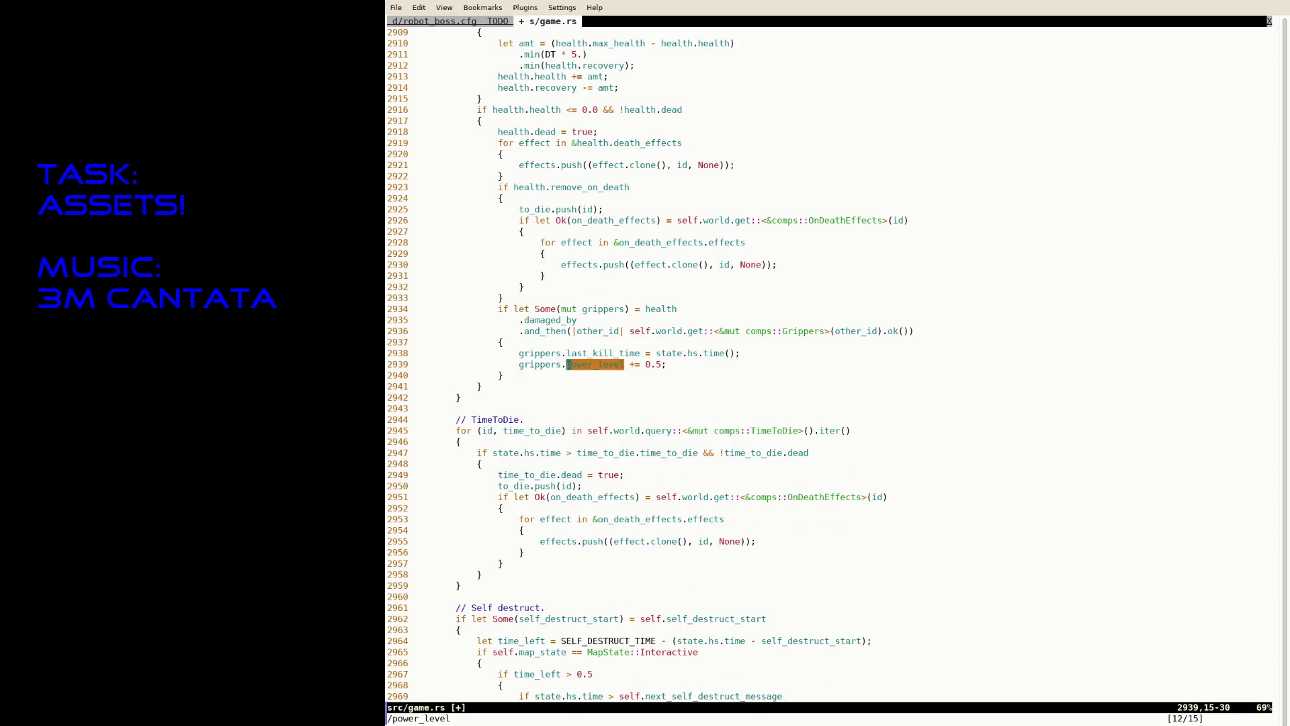
key(f)
key(semicolon)
key(i)
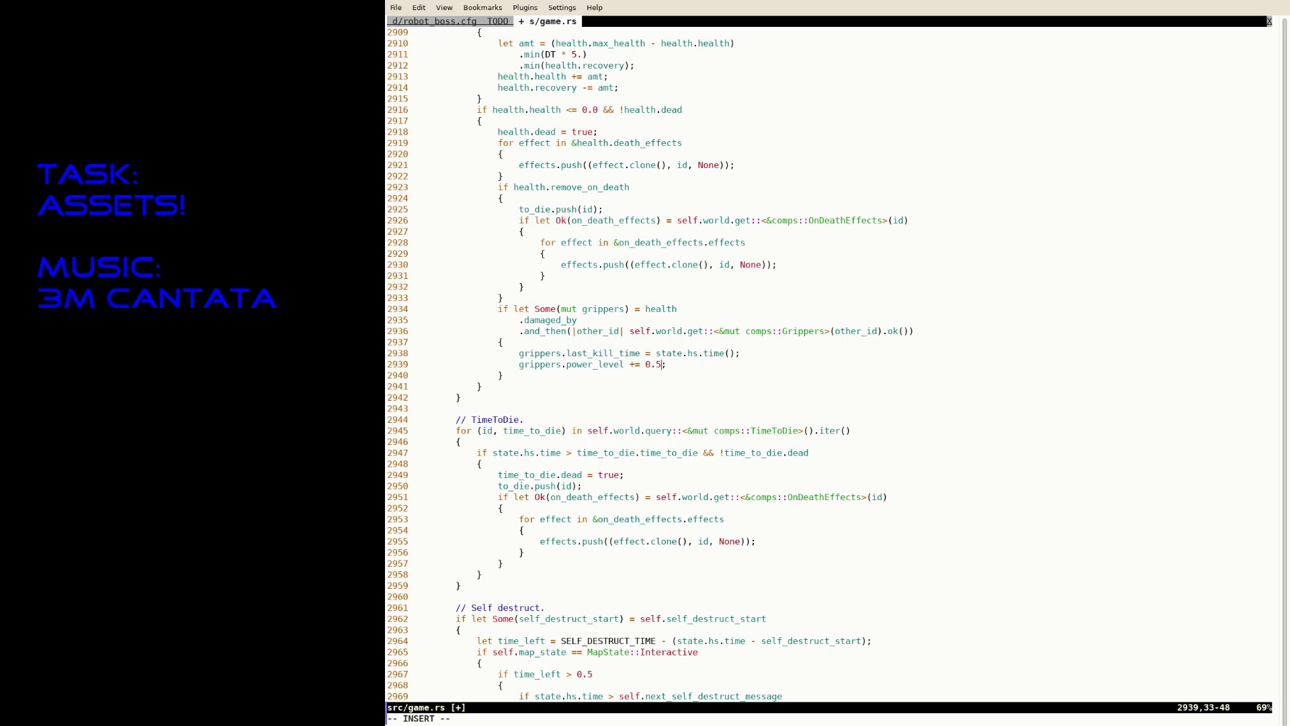
text(1)
key(Escape)
text(:w)
key(Return)
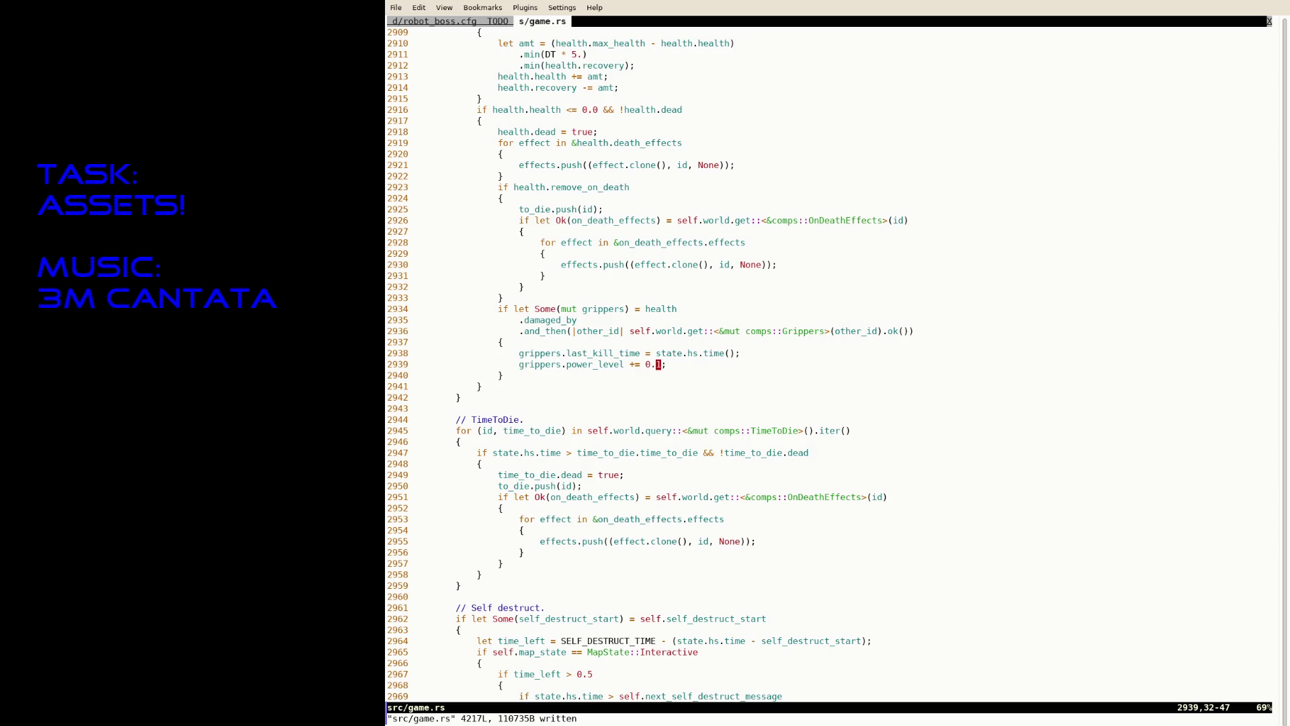
key(ctrl+s)
scroll(679, 222, up, 20)
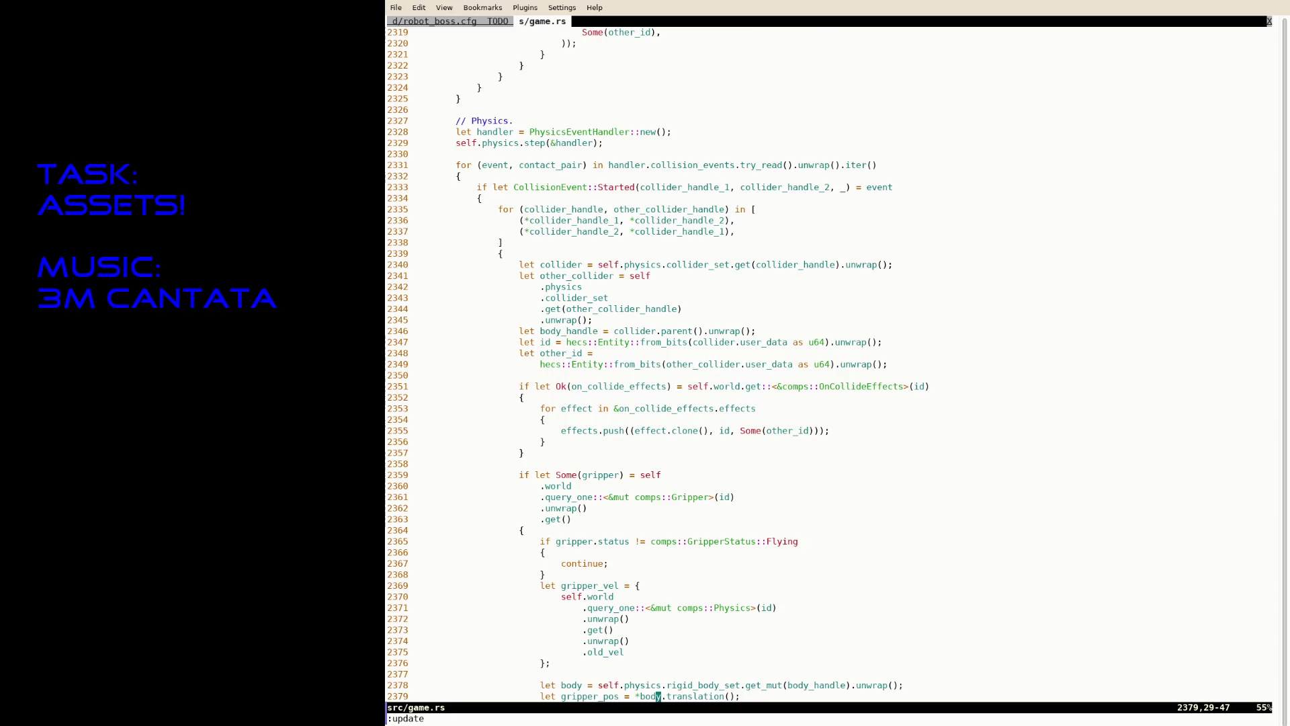
scroll(679, 222, up, 20)
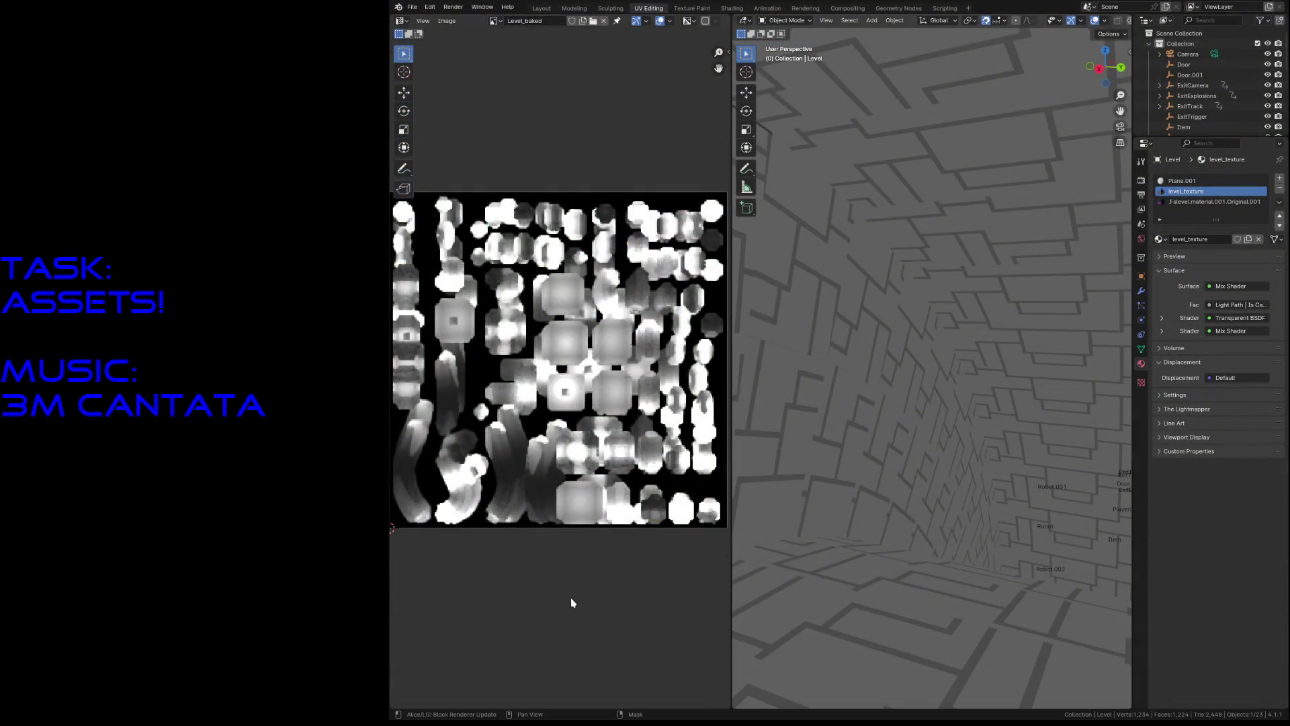
Step: Open robot5.blend from recent files, switch to Layout and deselect Body
click(412, 6)
mouse_move(439, 40)
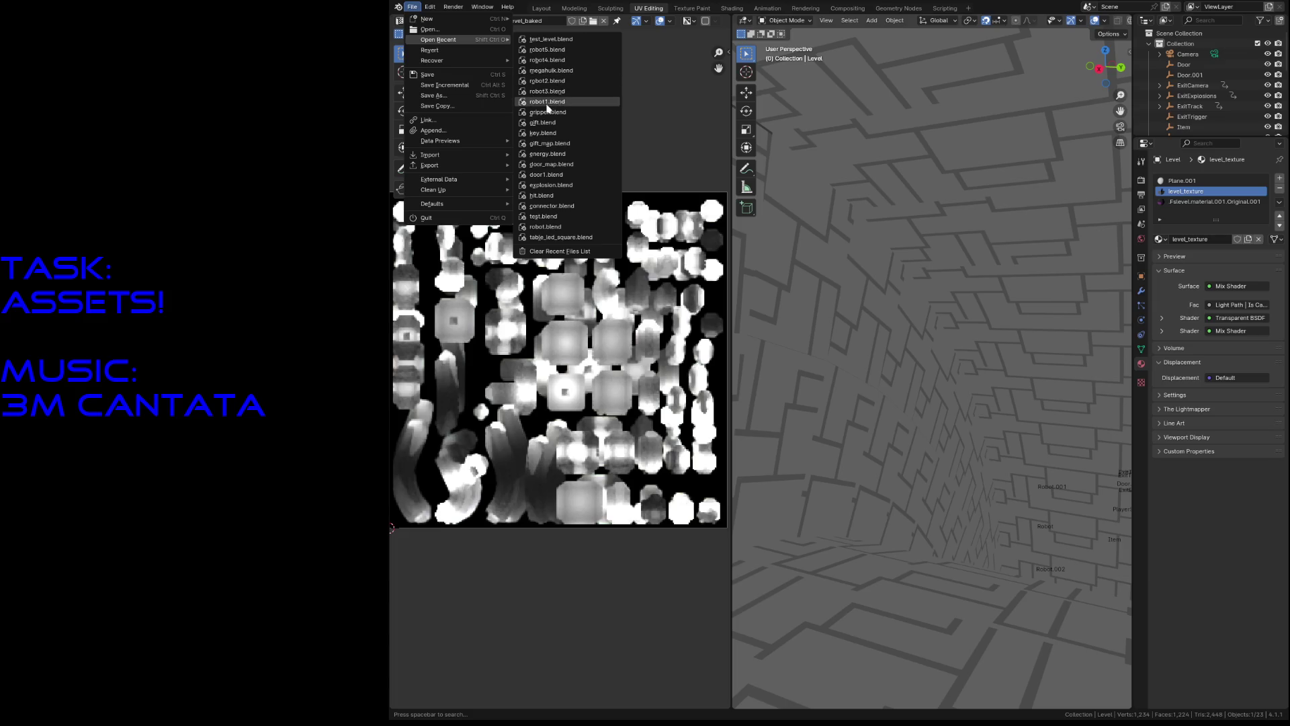
click(548, 50)
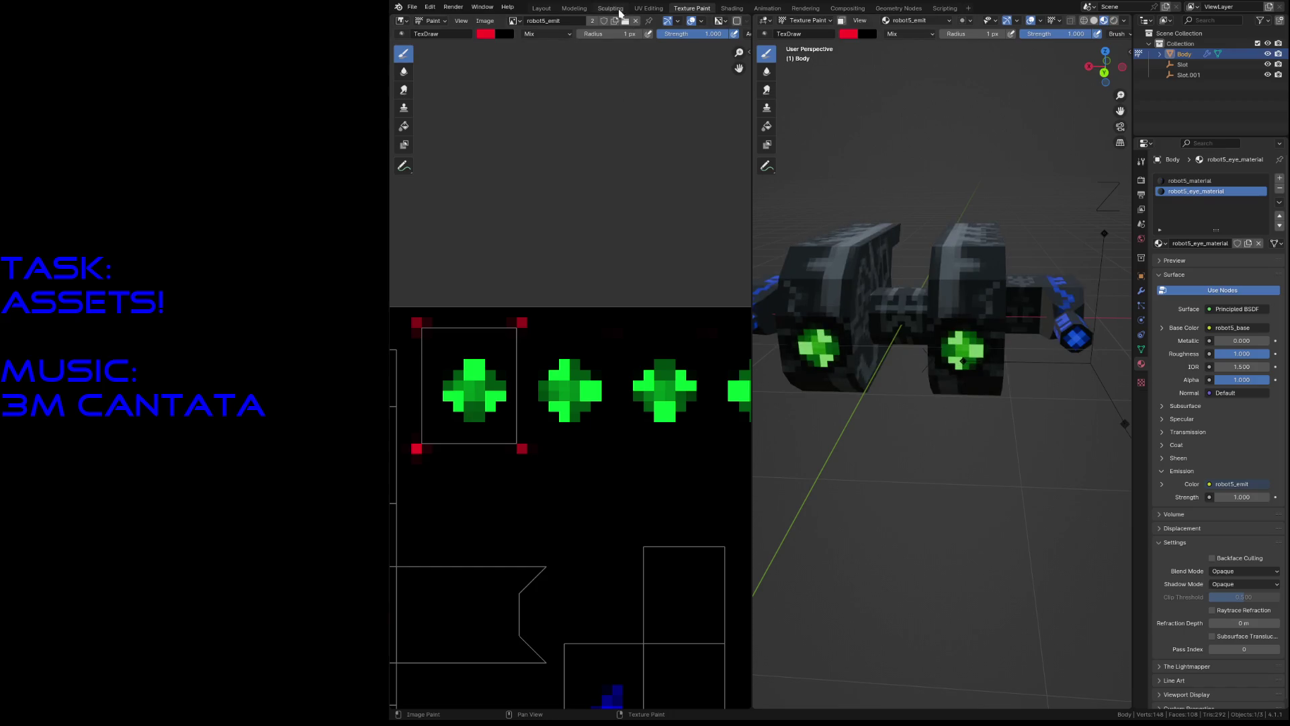
click(542, 8)
click(855, 401)
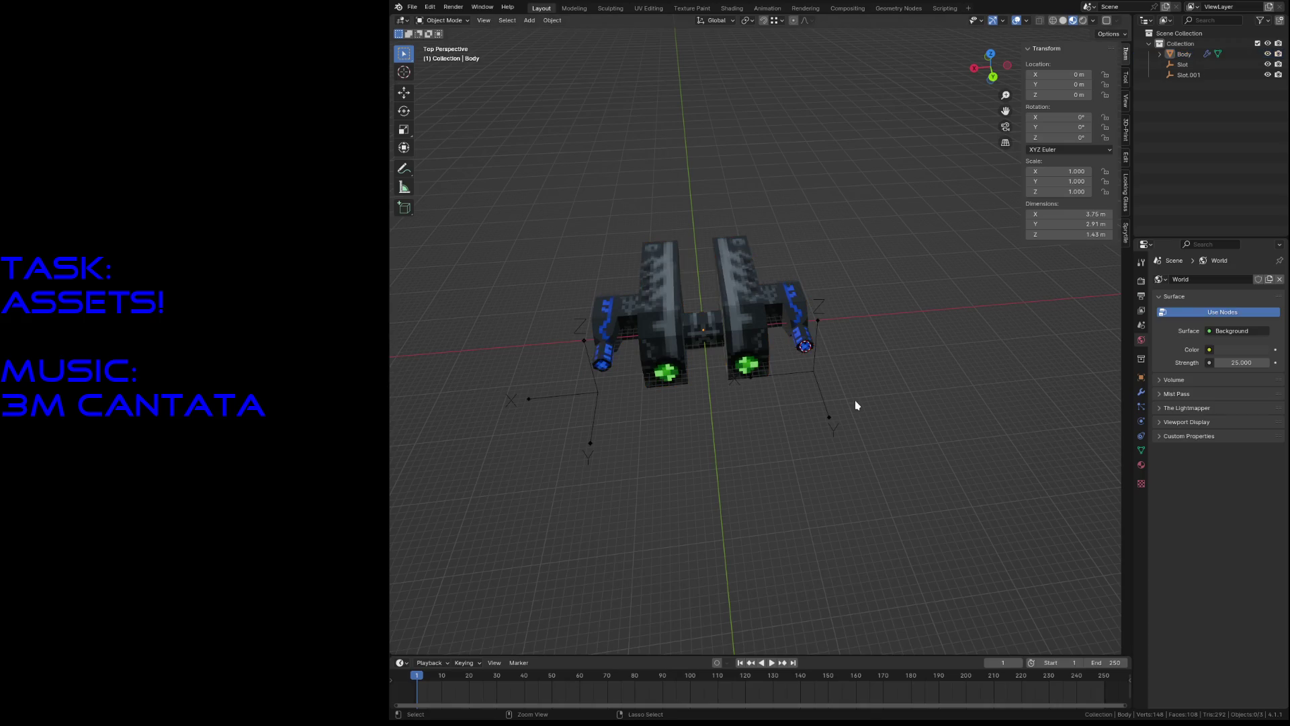
Step: Walk-navigate the view to frame the whole ship from above
key(shift+grave)
key(w)
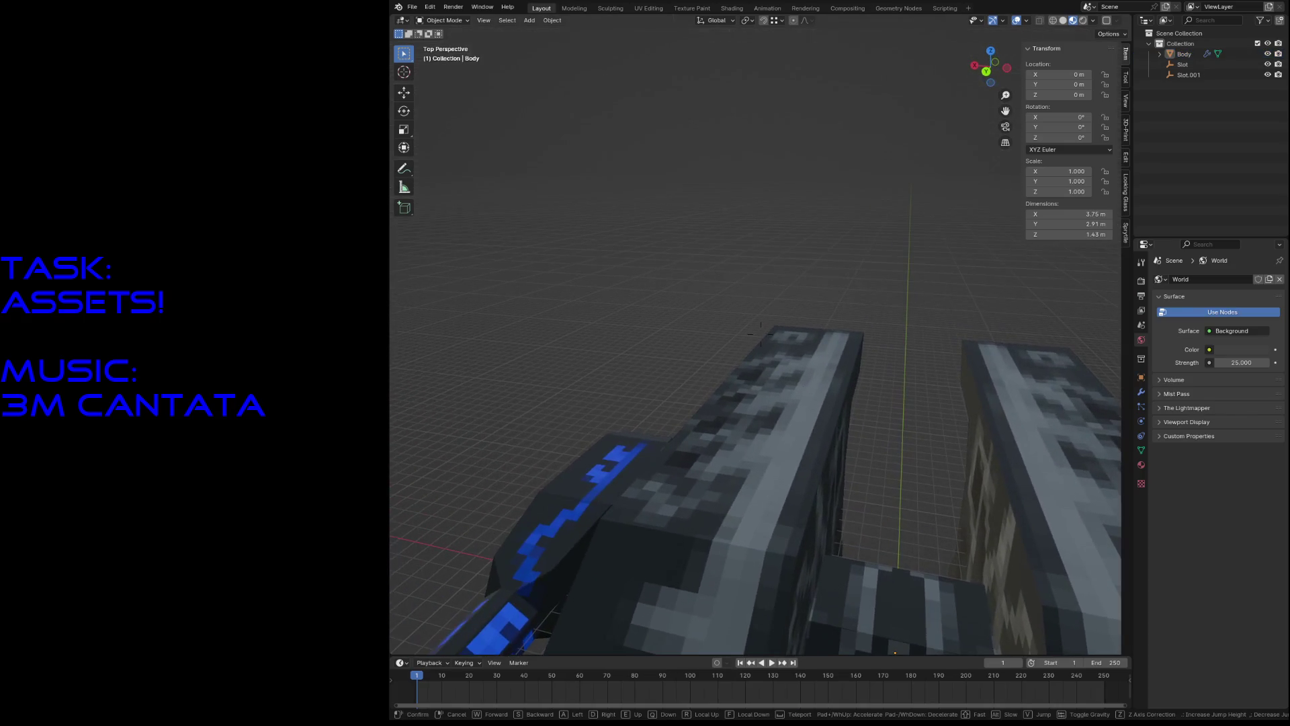
key(s)
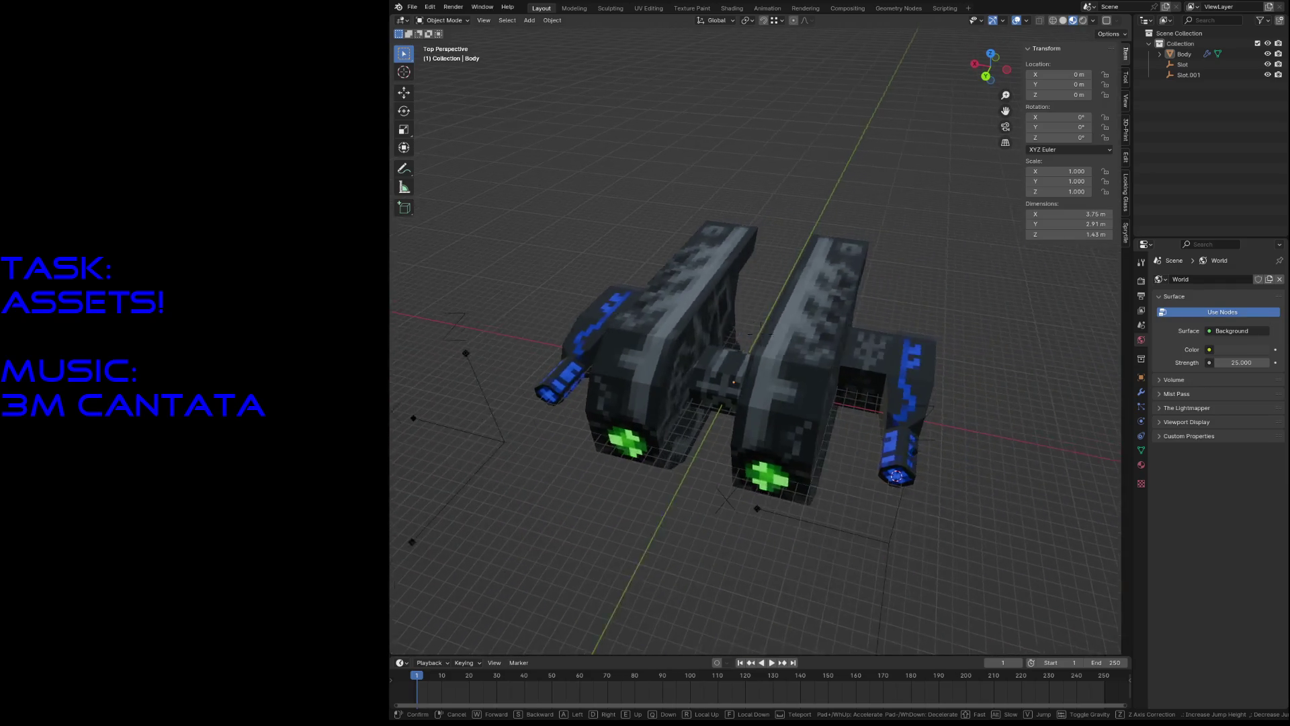
click(613, 196)
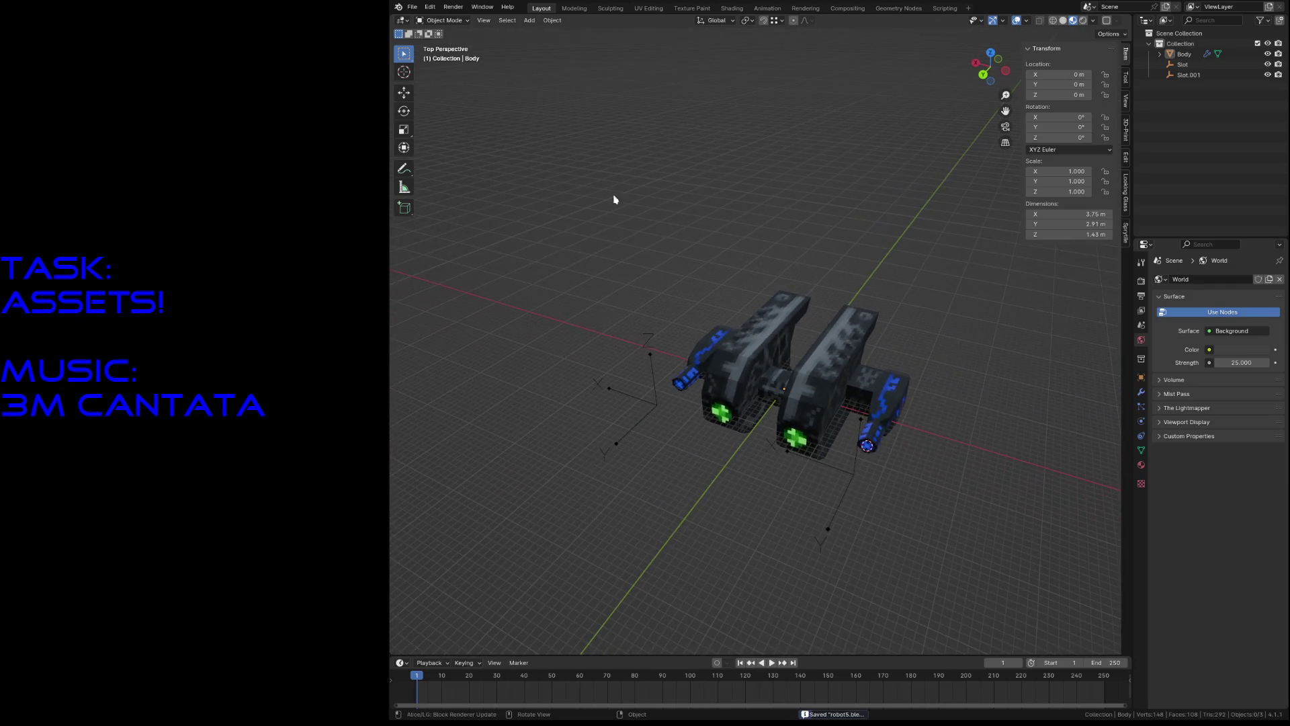
Step: Save the current scene as reactor.blend
click(431, 7)
mouse_move(412, 7)
key(Escape)
key(ctrl+s)
Step: Box-select the ship parts, deselect everything, save reactor.blend again and show Open Recent
drag(577, 244, 972, 565)
click(806, 349)
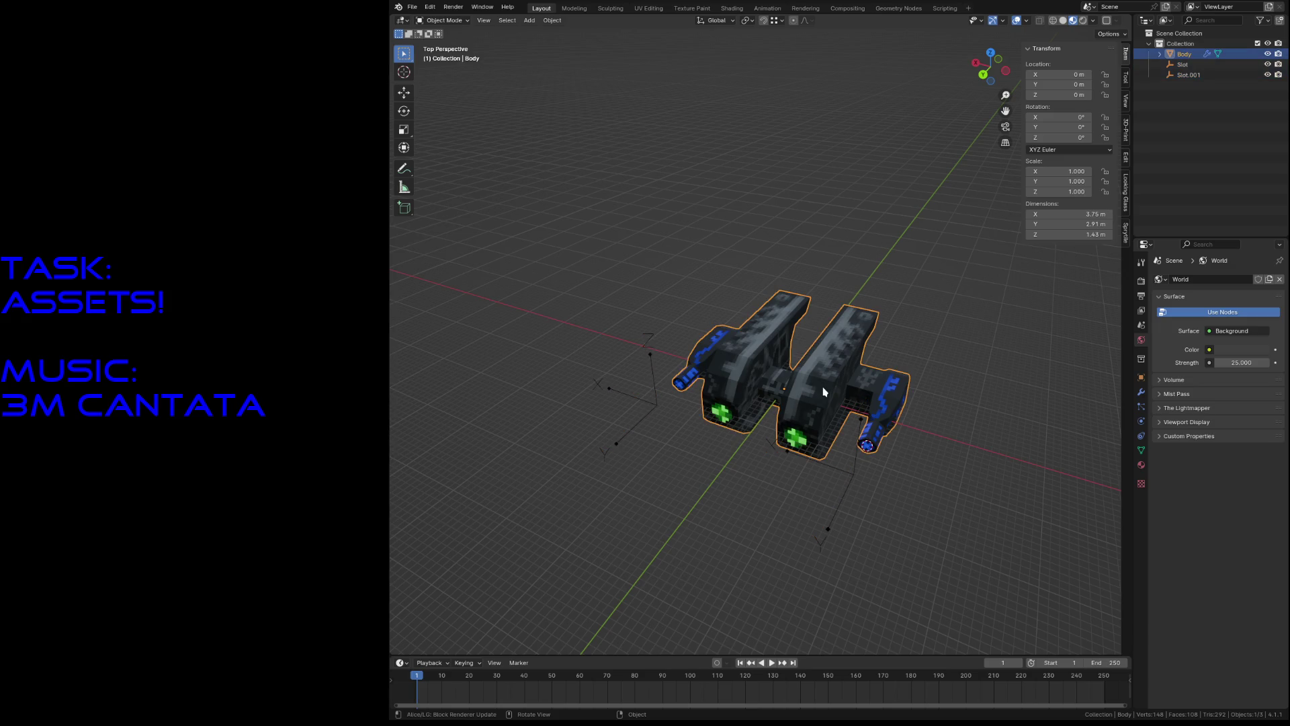
click(859, 219)
key(ctrl+s)
click(412, 7)
Step: Reload reactor.blend, duplicate Body in place and rename the copy Collision
mouse_move(484, 39)
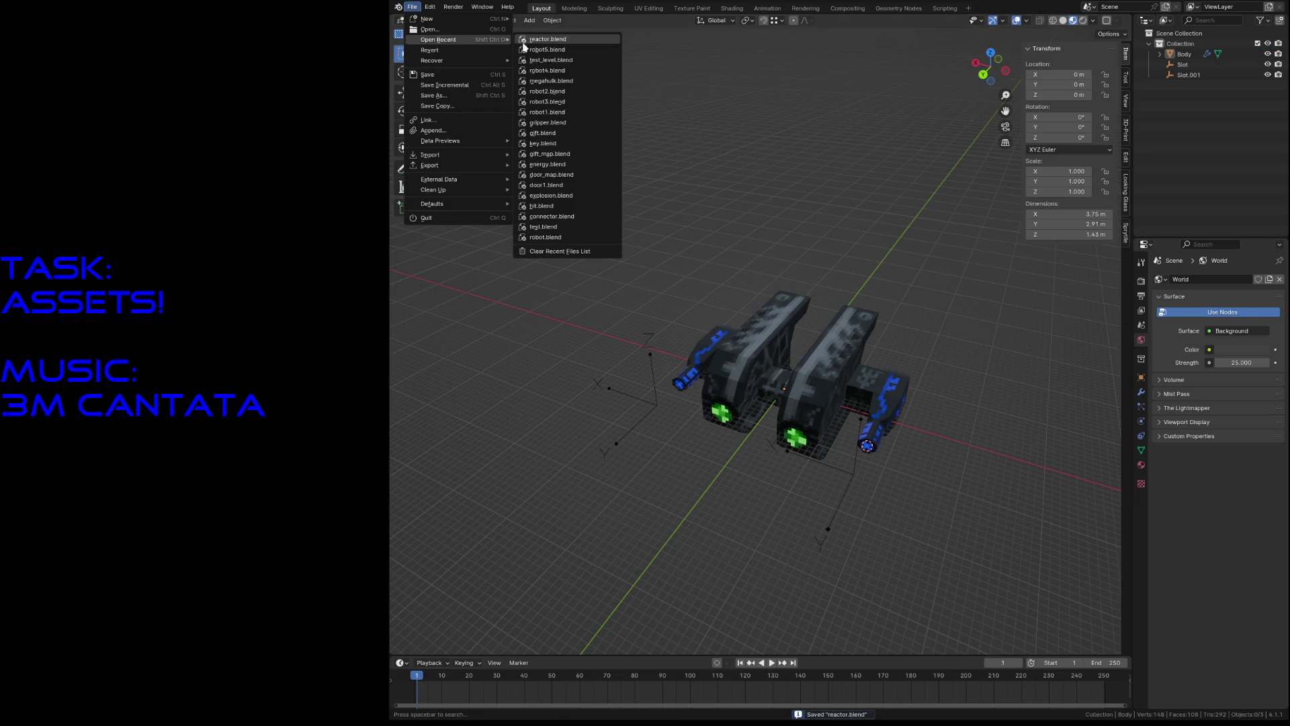
click(532, 45)
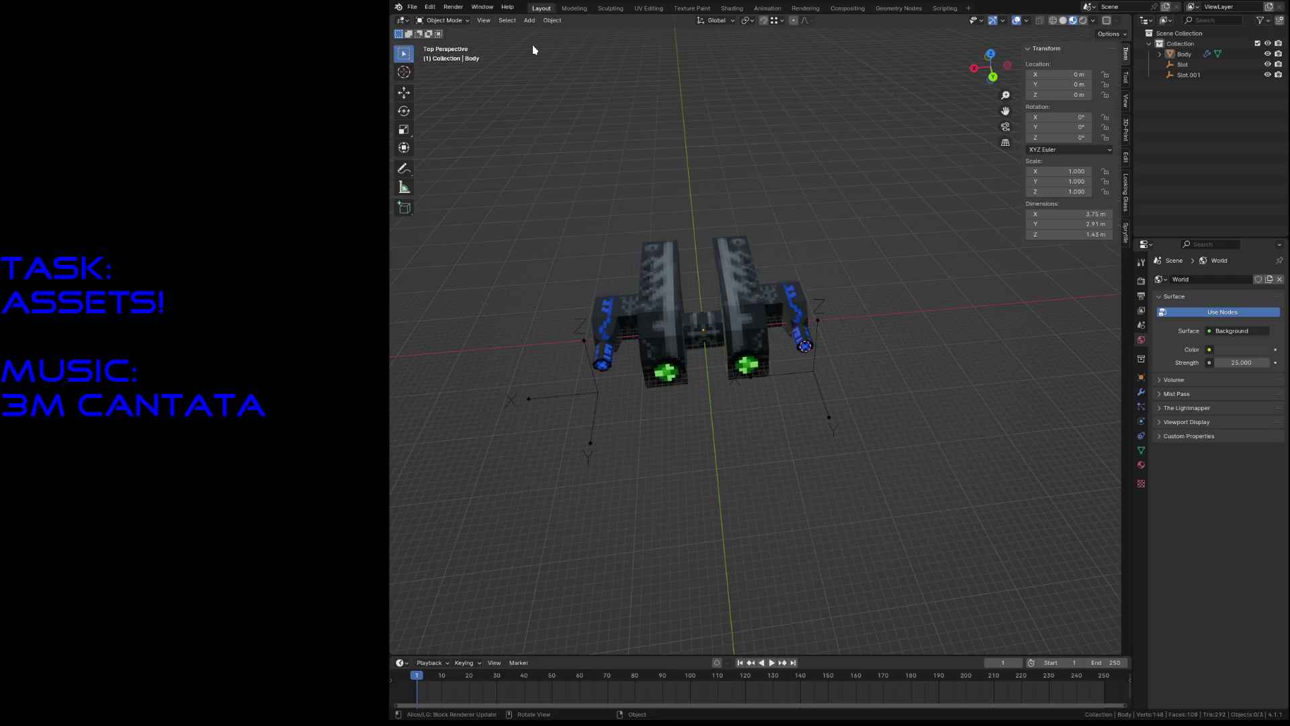
click(772, 306)
scroll(702, 368, up, 5)
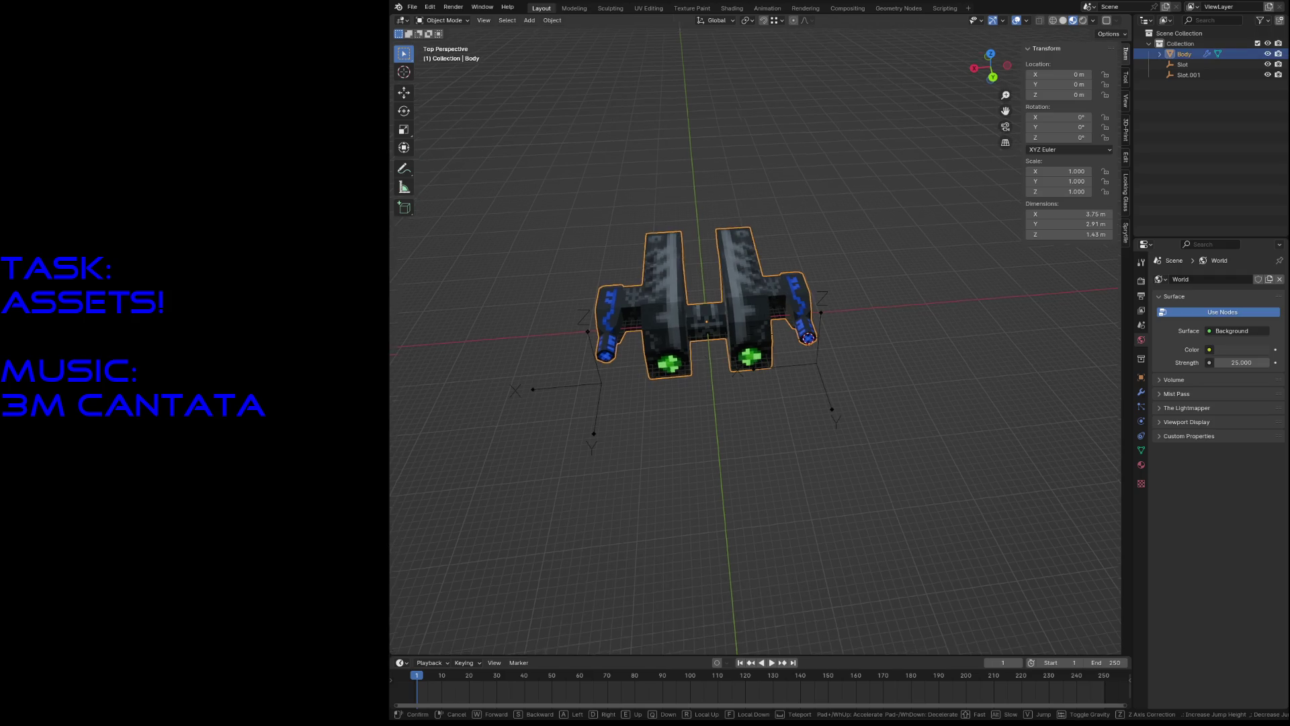
key(shift+d)
right_click(702, 368)
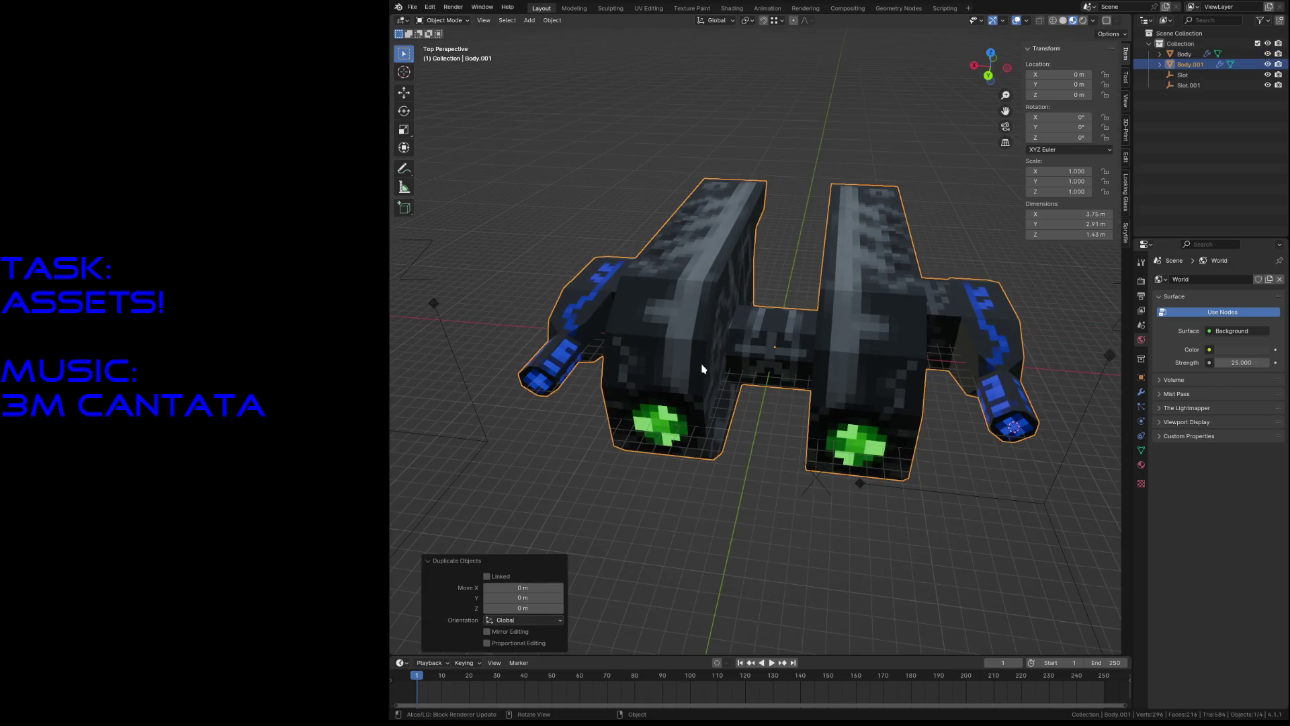
double_click(1191, 64)
text(collion)
key(Return)
Step: Remove both material slots from the original Body object
click(896, 350)
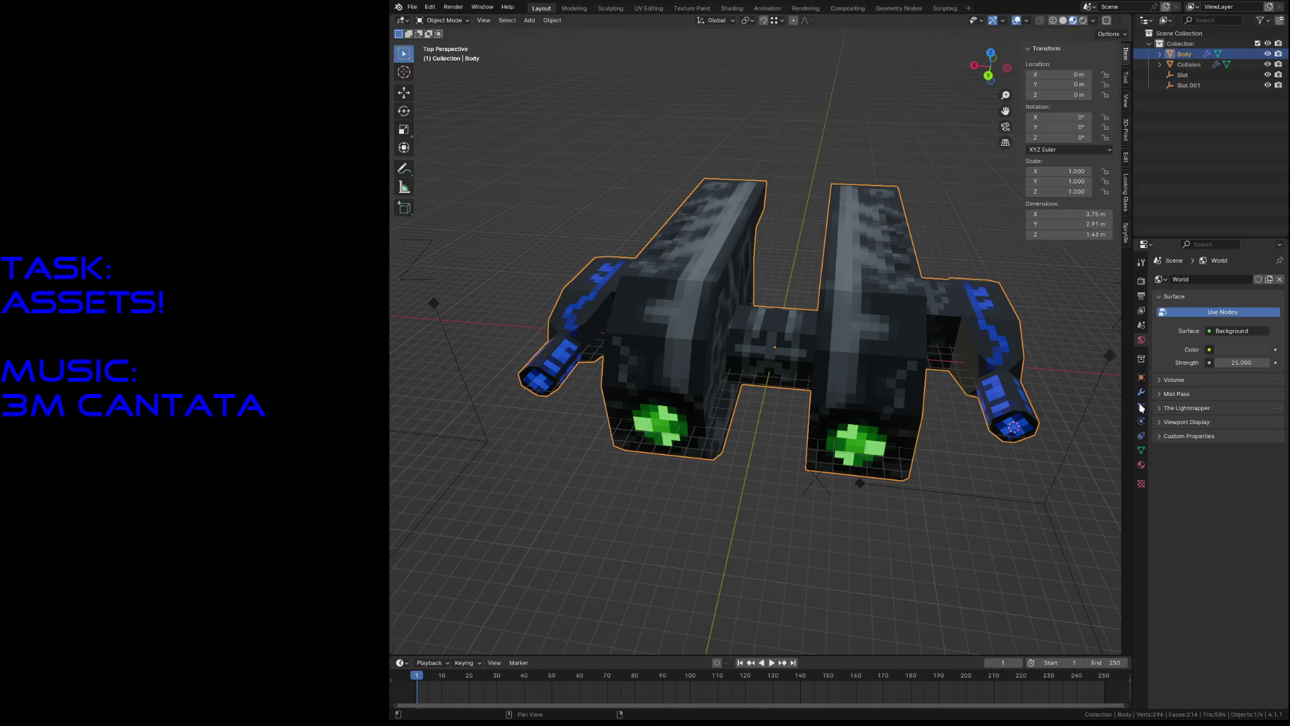
click(1141, 465)
click(1280, 289)
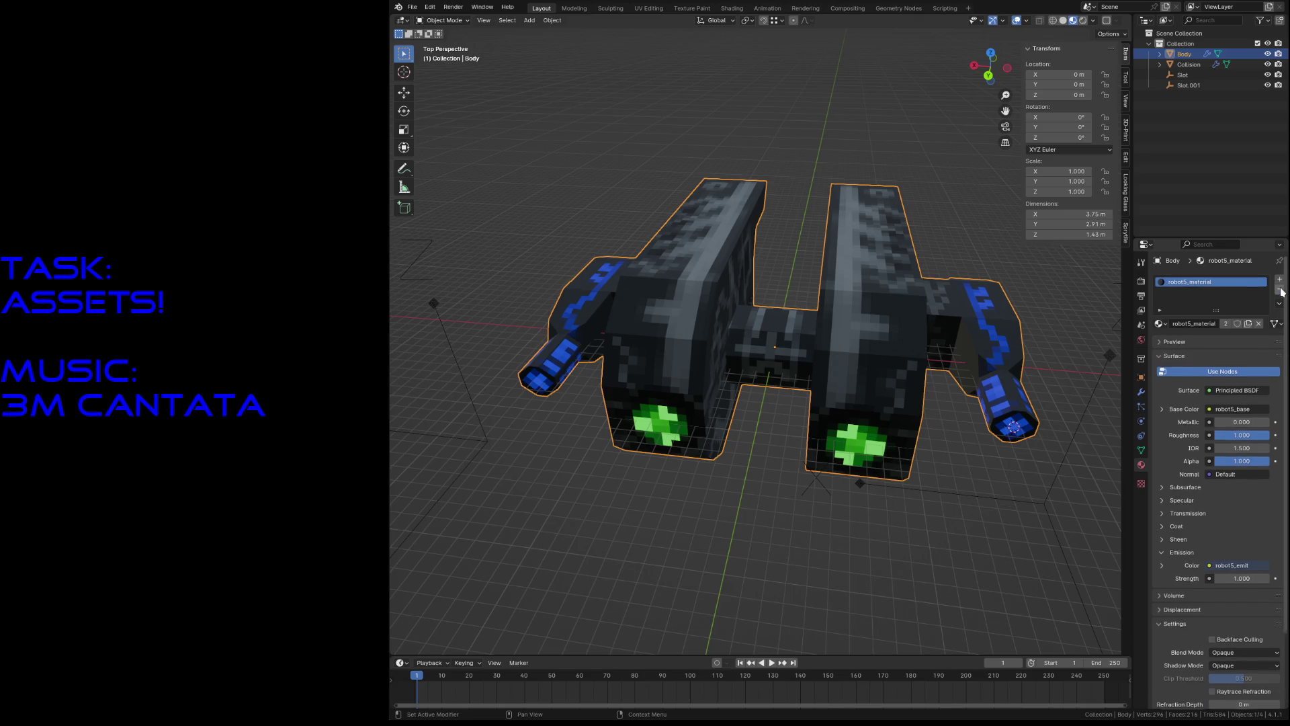
click(1280, 290)
Step: Inspect Body's mesh and X-axis Mirror modifier, then select Collision and show its materials
key(Tab)
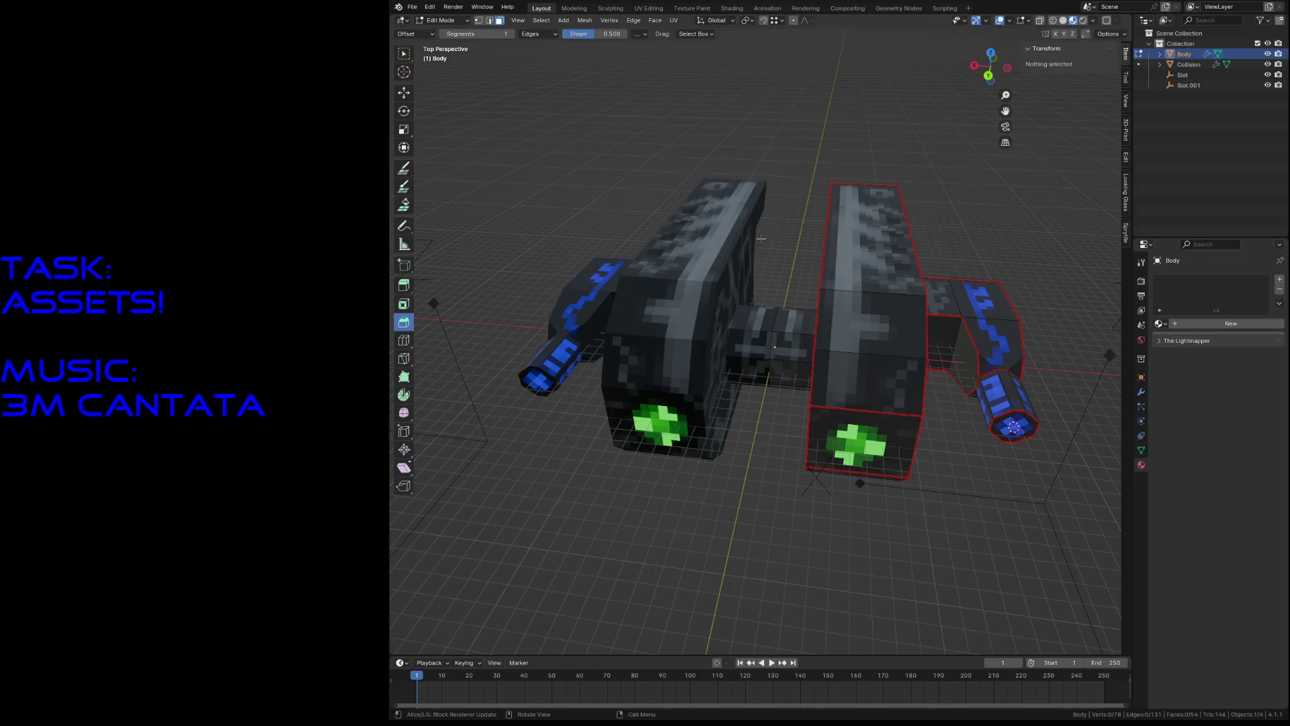
right_click(762, 239)
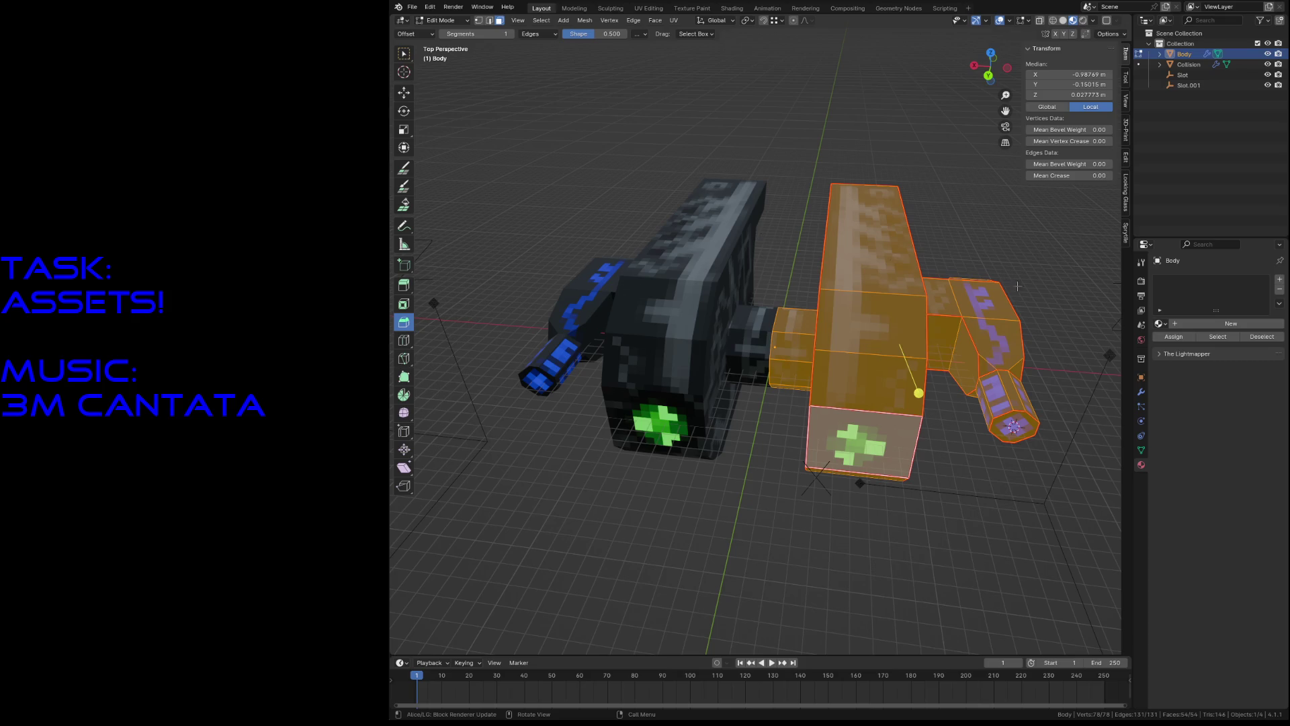
click(1141, 392)
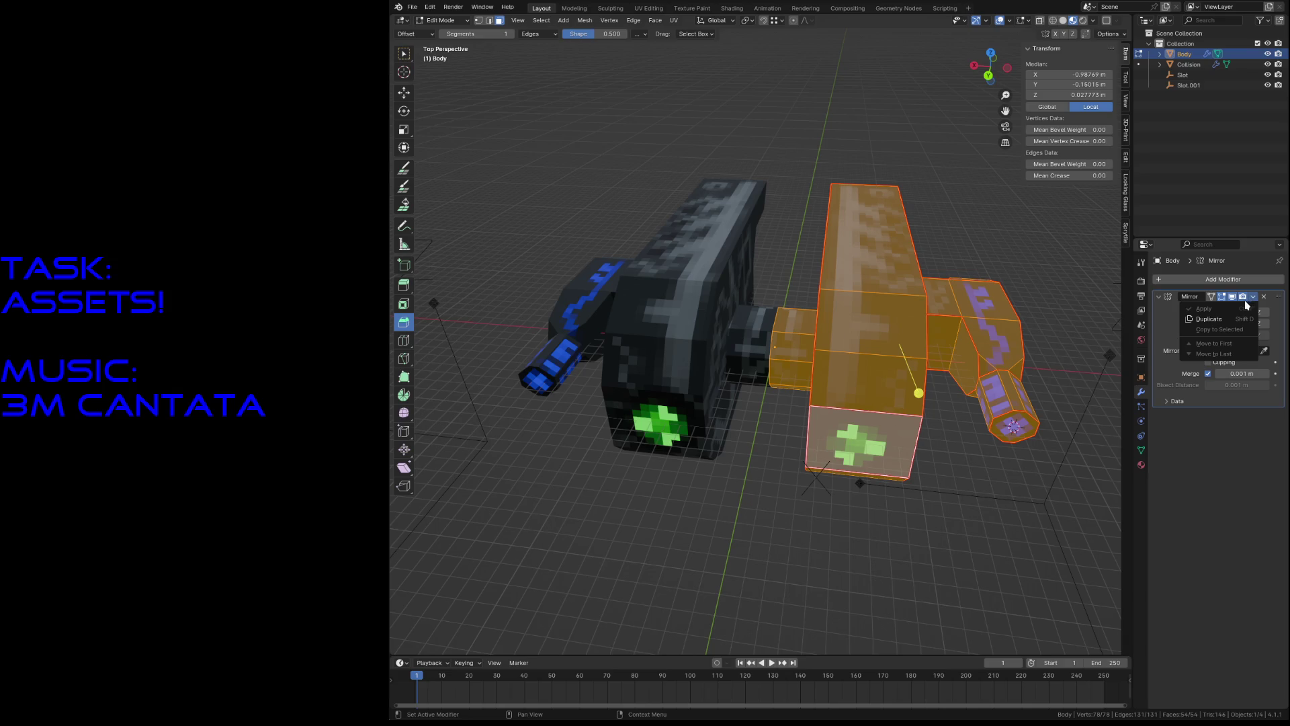
click(962, 281)
key(Tab)
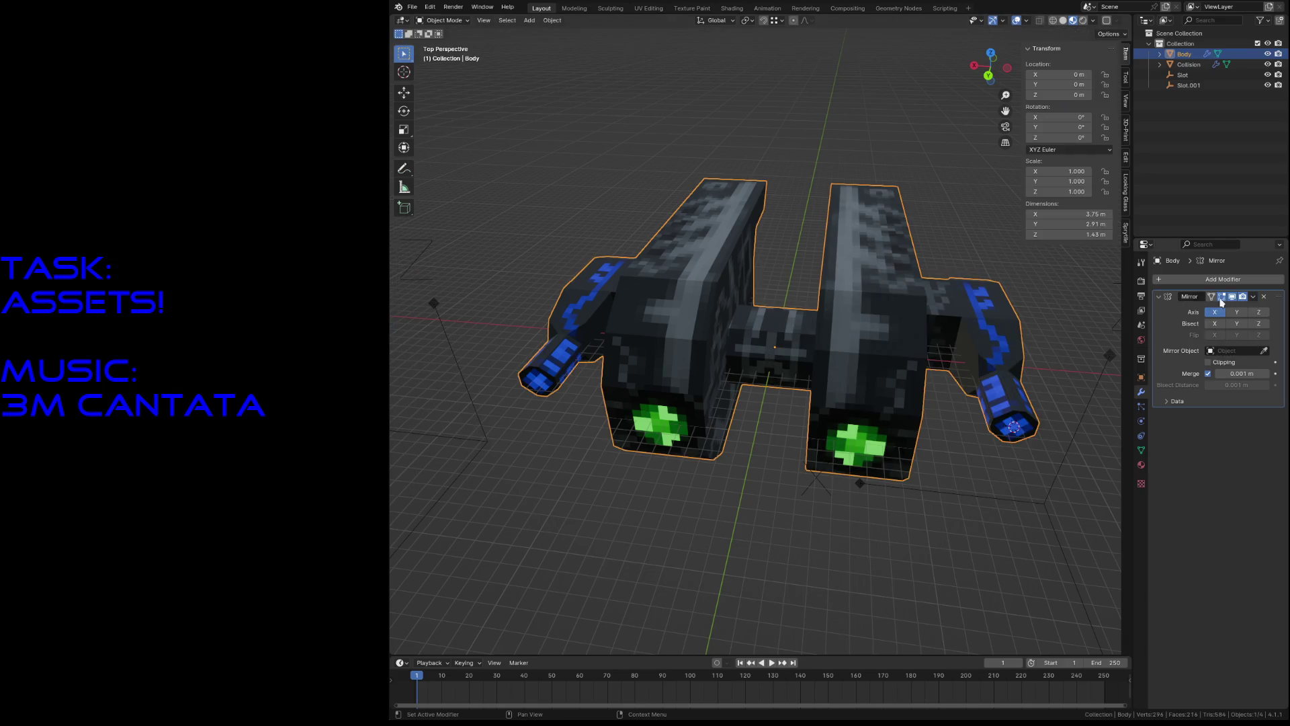
click(1189, 64)
click(1141, 464)
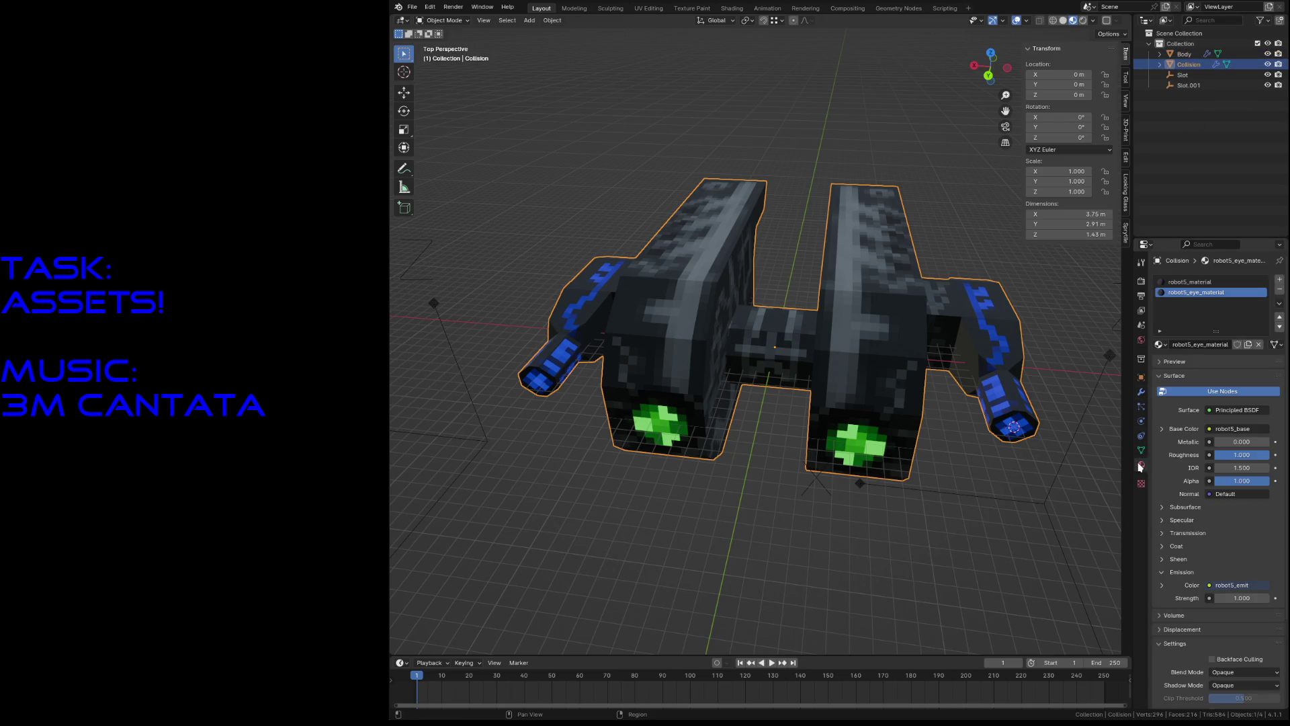
Step: Undo to restore Body's materials, hide Collision and inspect Body's faces in Edit Mode
click(865, 115)
key(ctrl+z)
key(ctrl+z)
key(ctrl+z)
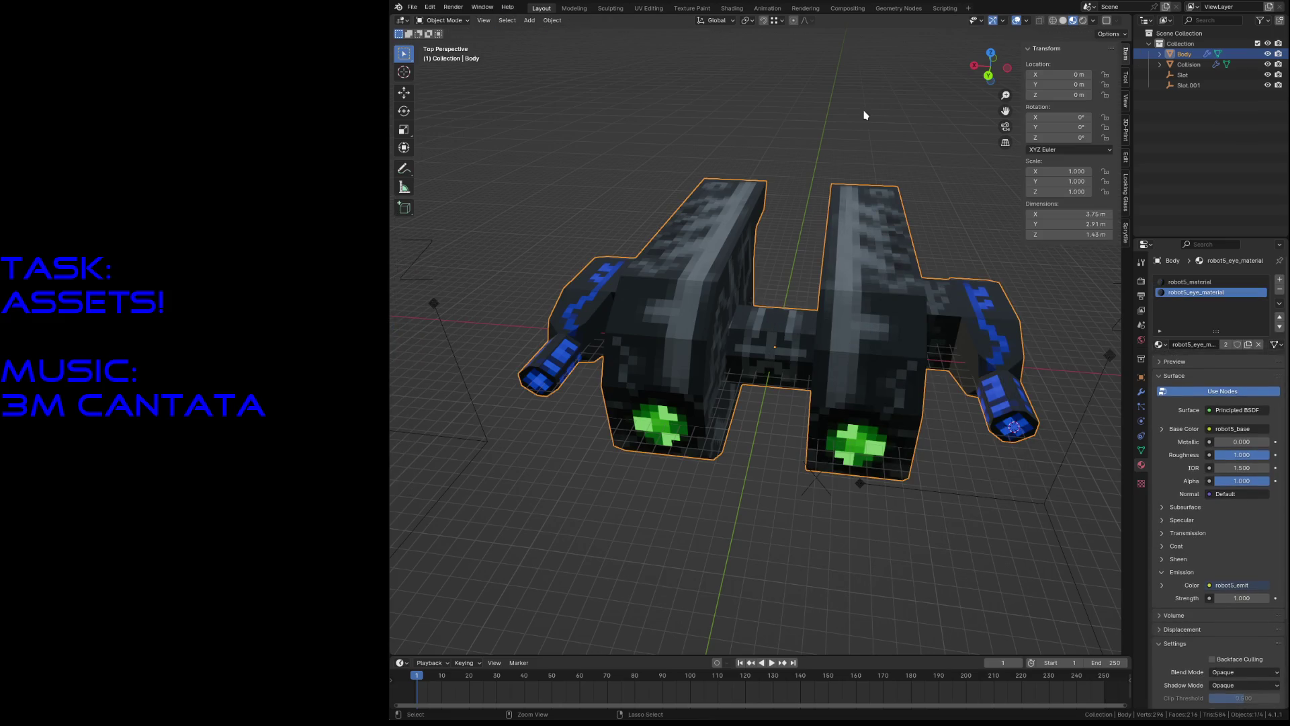
click(865, 116)
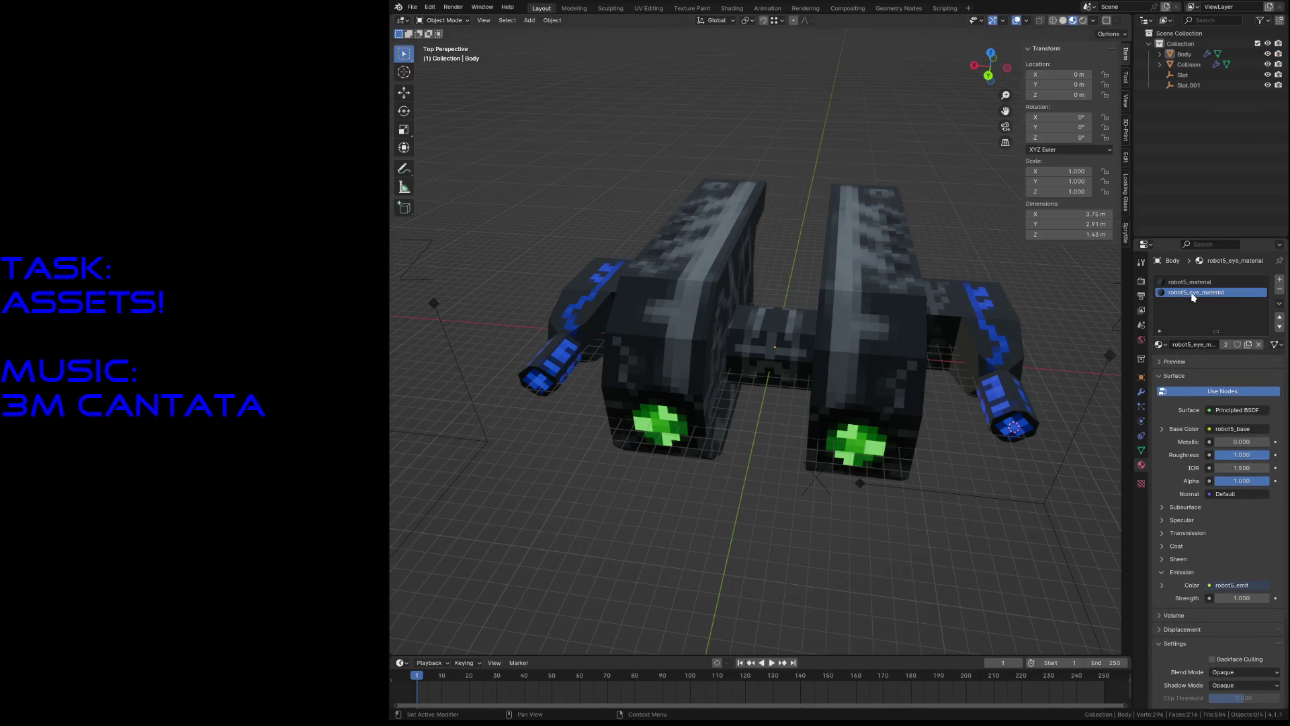
click(886, 380)
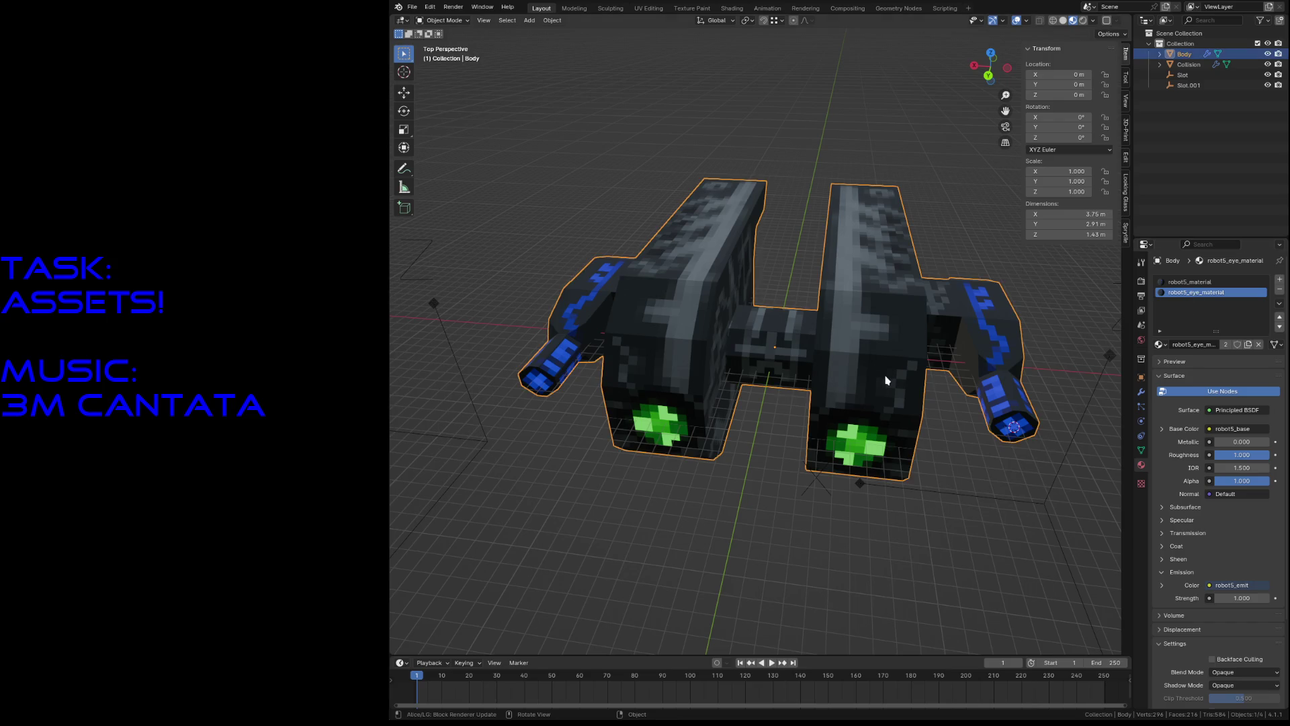
click(1267, 64)
key(Tab)
click(867, 377)
click(862, 443)
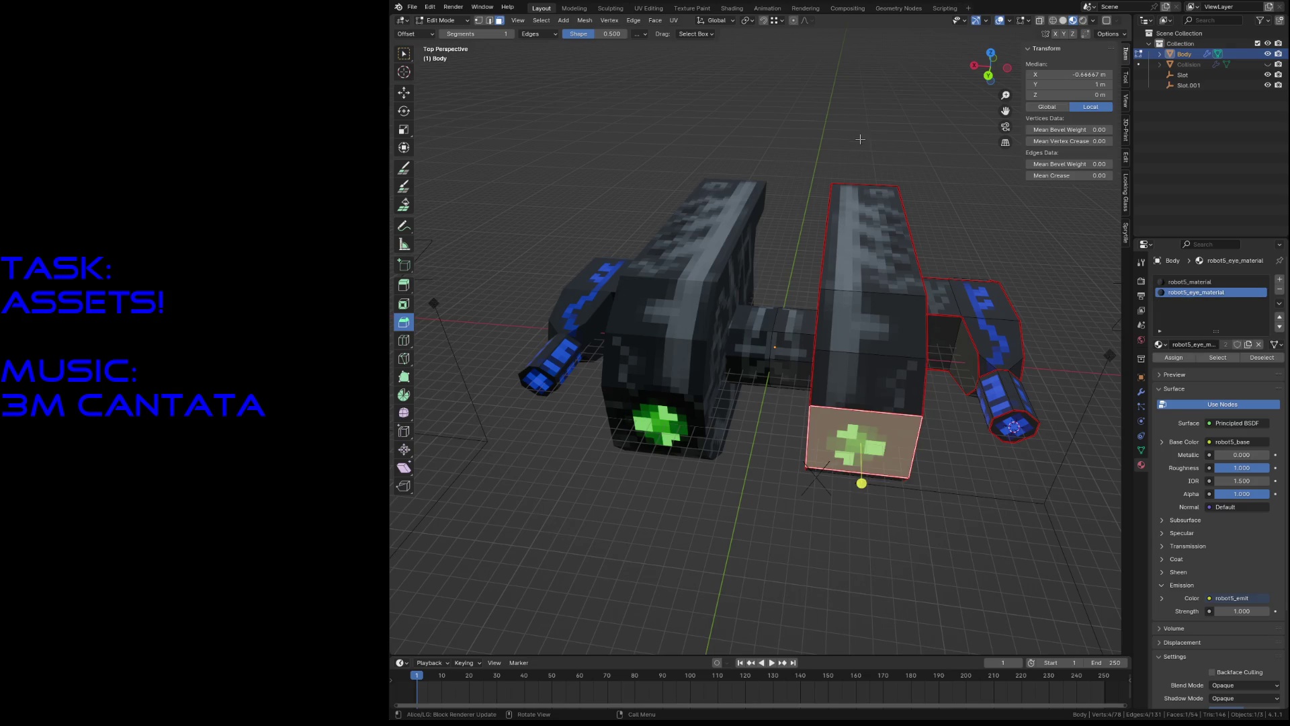
key(Tab)
Step: Hide Body, unhide Collision and remove its robot5_material slots
click(1268, 55)
click(1267, 64)
click(1188, 65)
key(Tab)
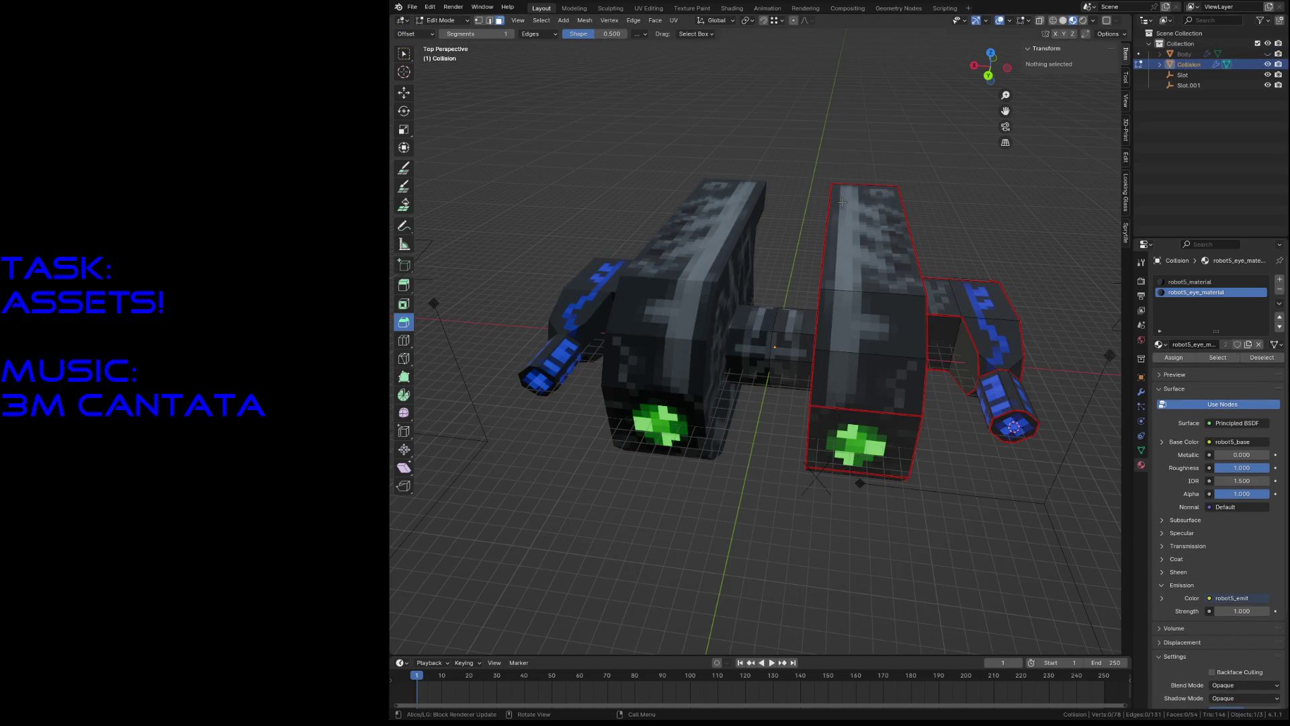
key(Tab)
click(1250, 283)
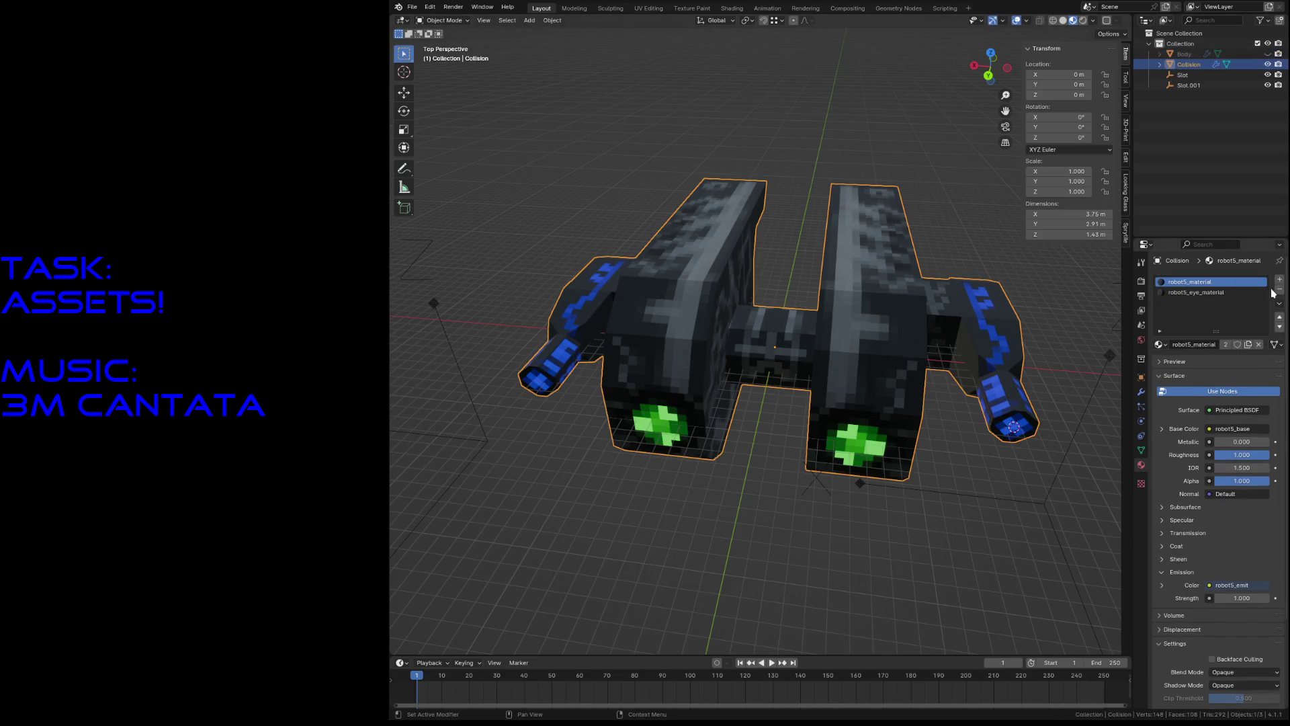
click(1279, 289)
click(1279, 289)
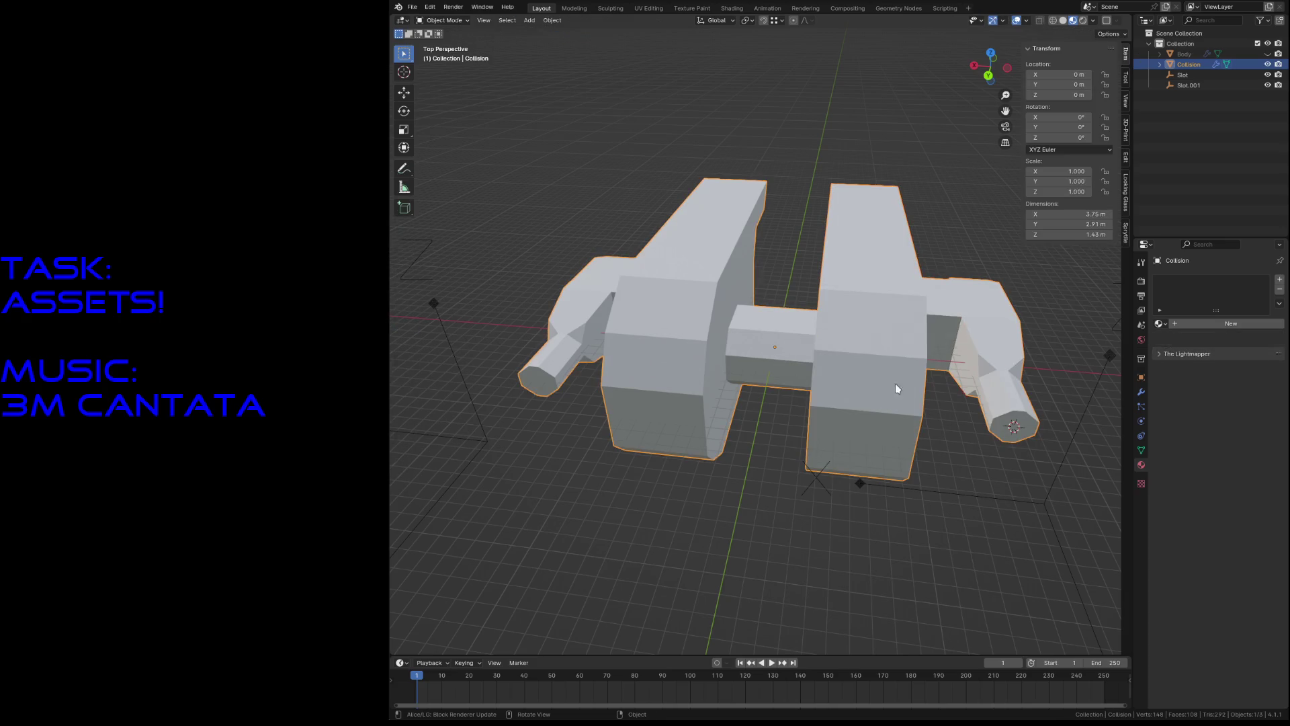
Step: Apply the Mirror modifier on Collision
click(1142, 393)
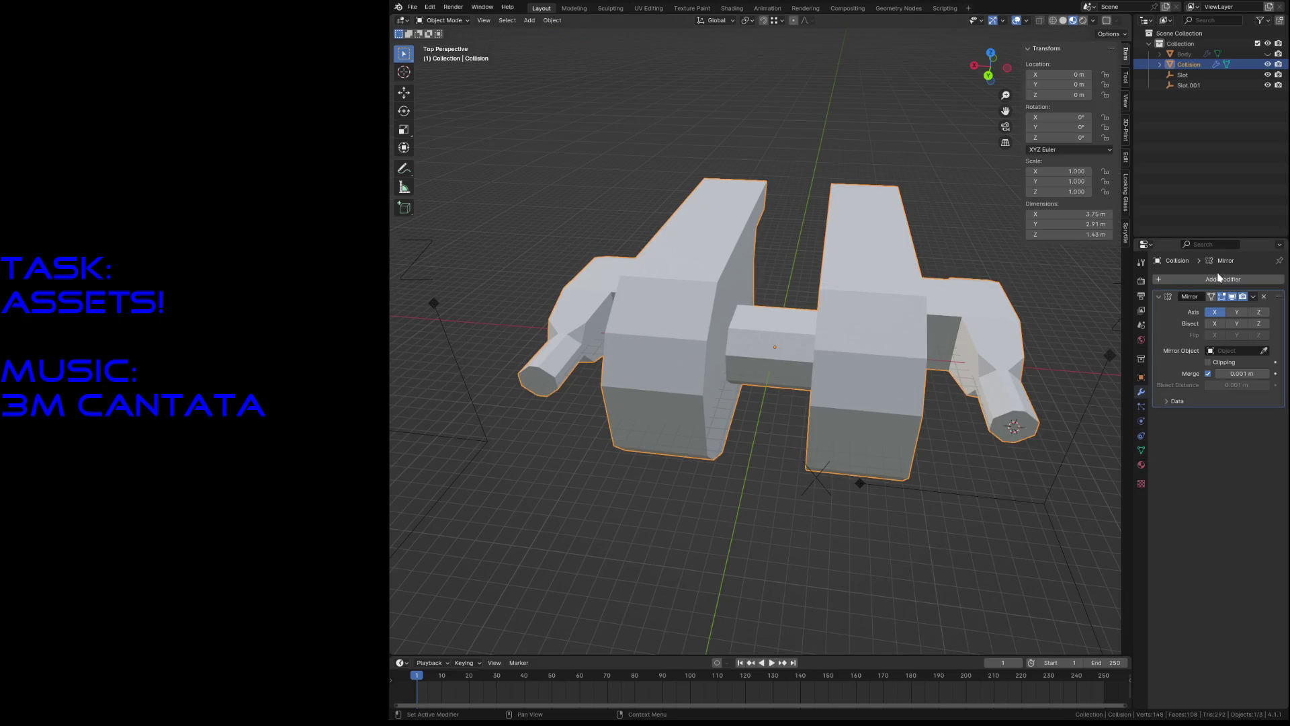
click(1254, 297)
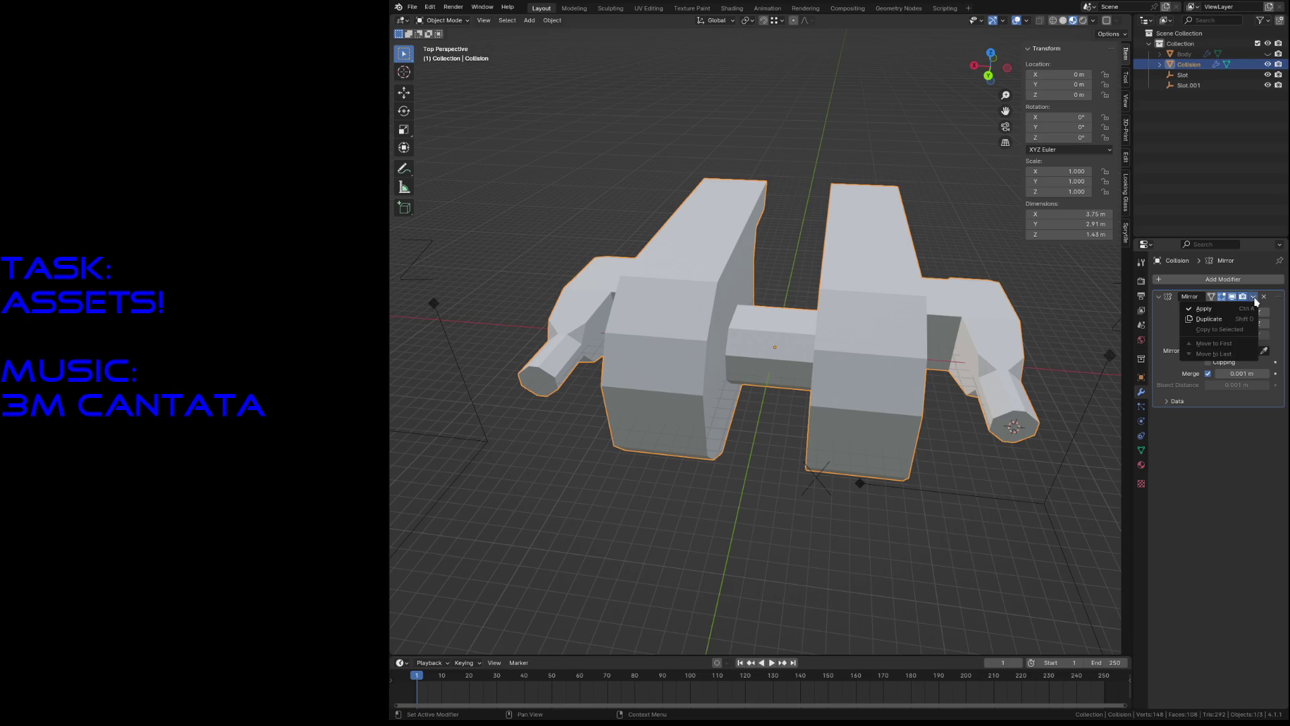
click(1230, 311)
Step: Wrap the Collision mesh in a single convex hull and fly around it to inspect
key(Tab)
key(F3)
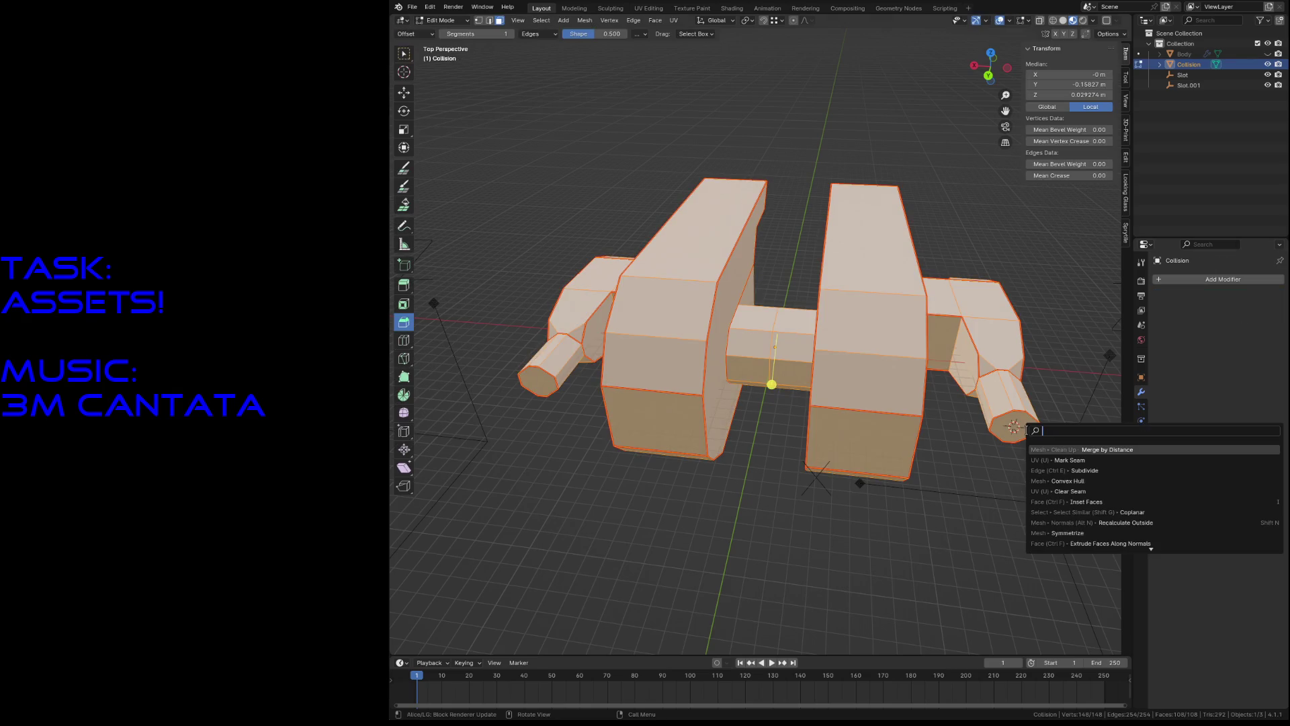
click(1052, 481)
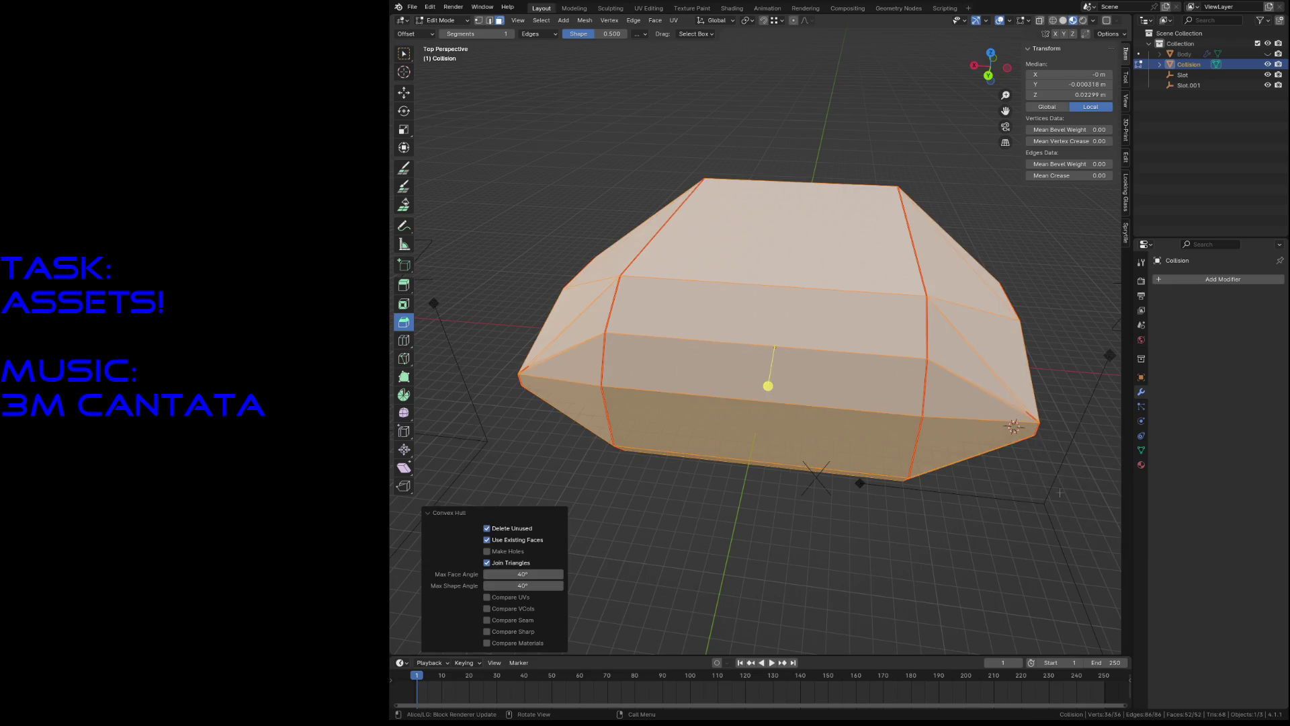
key(shift+grave)
key(w)
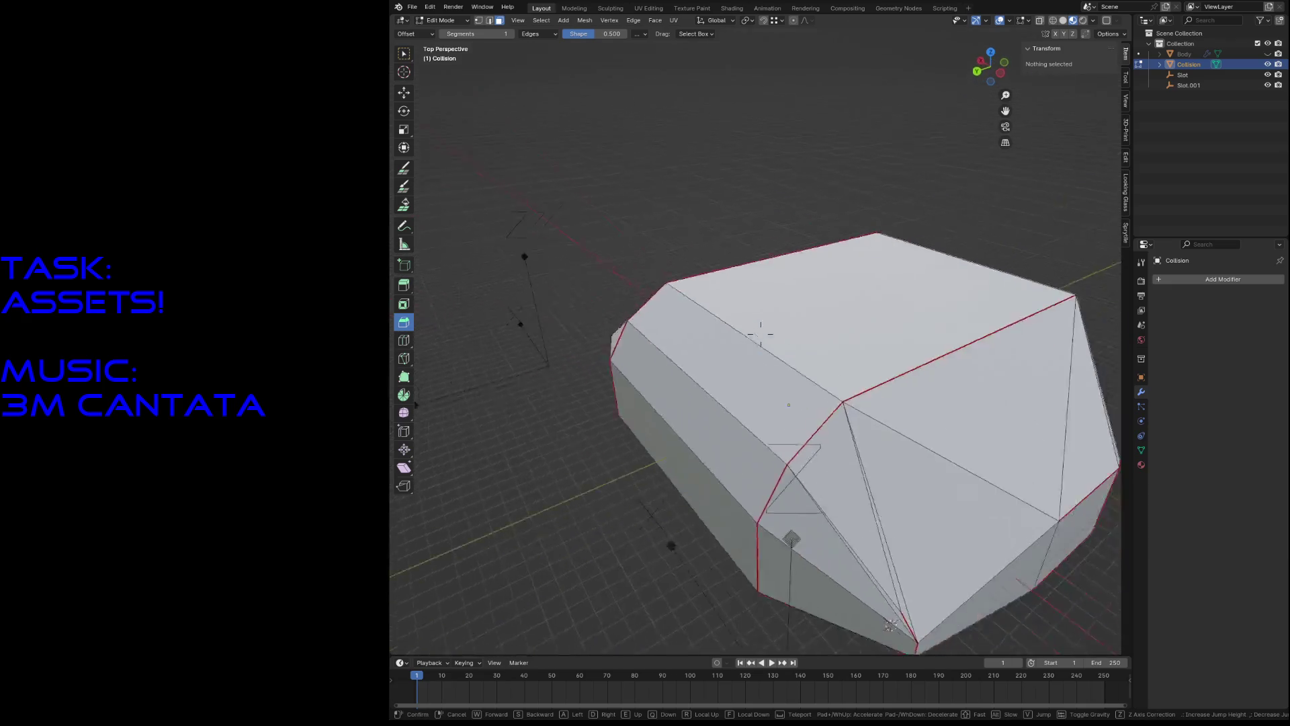
key(s)
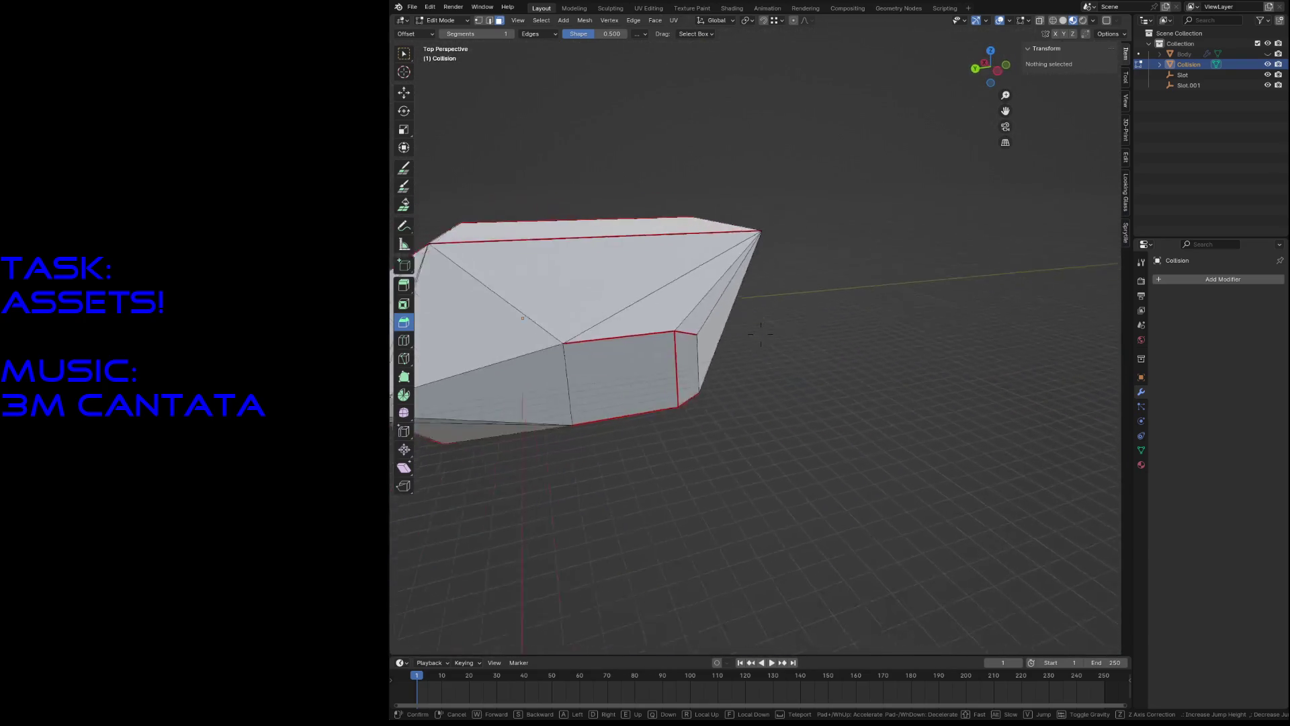
click(762, 334)
Step: Clear the seams from the whole hull mesh
key(a)
key(F3)
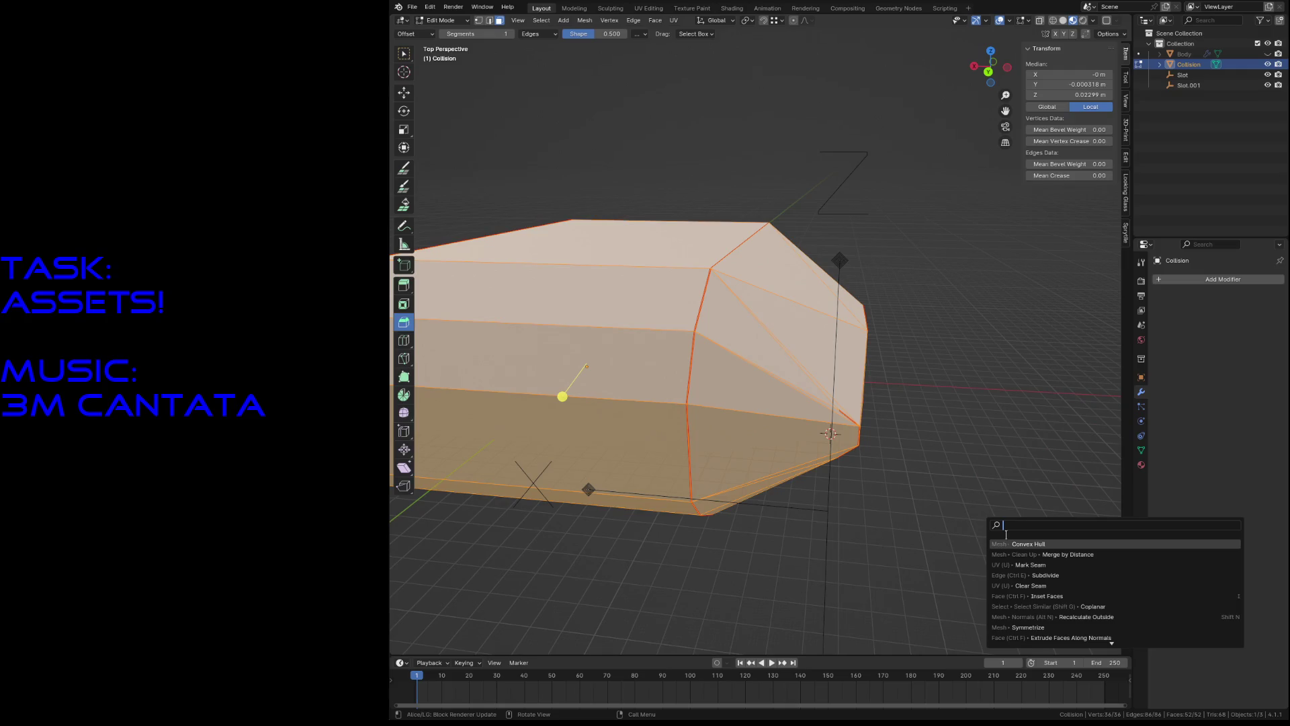
click(1028, 585)
Step: Inspect the hull from several sides, save robot5.blend, and make the Body visible again
key(alt+a)
key(shift+grave)
key(w)
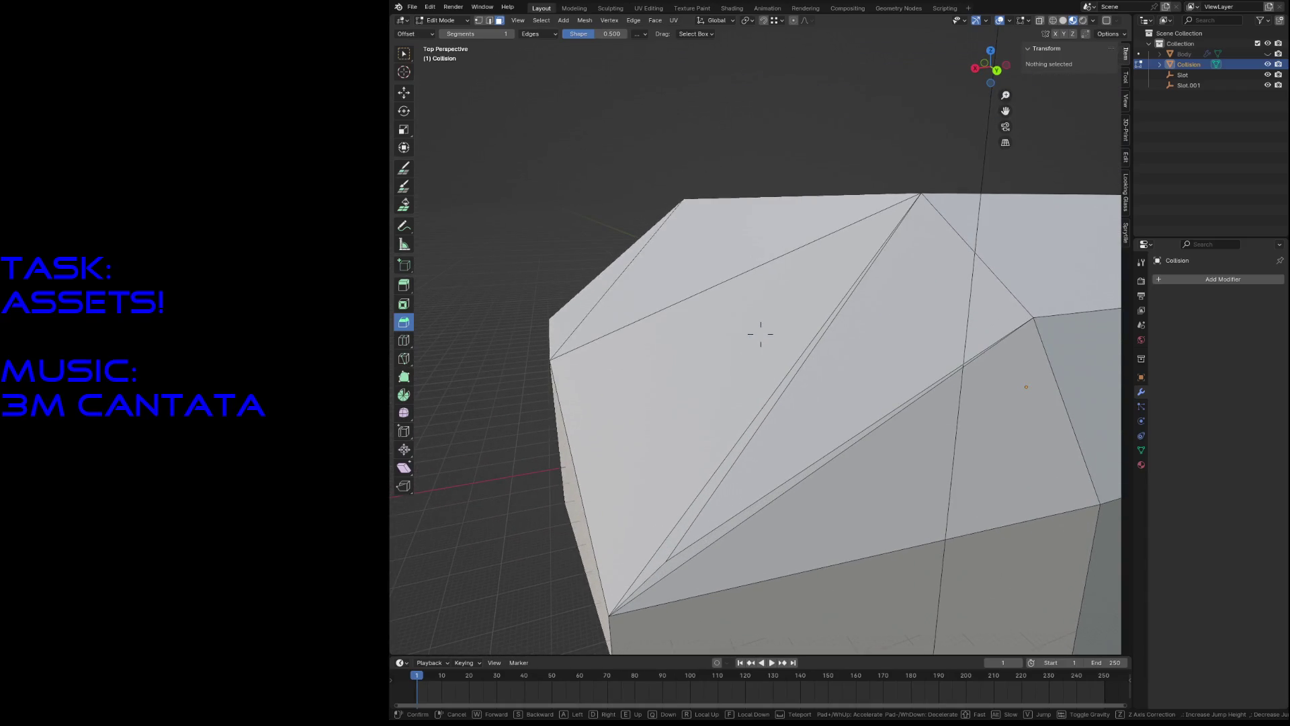
key(s)
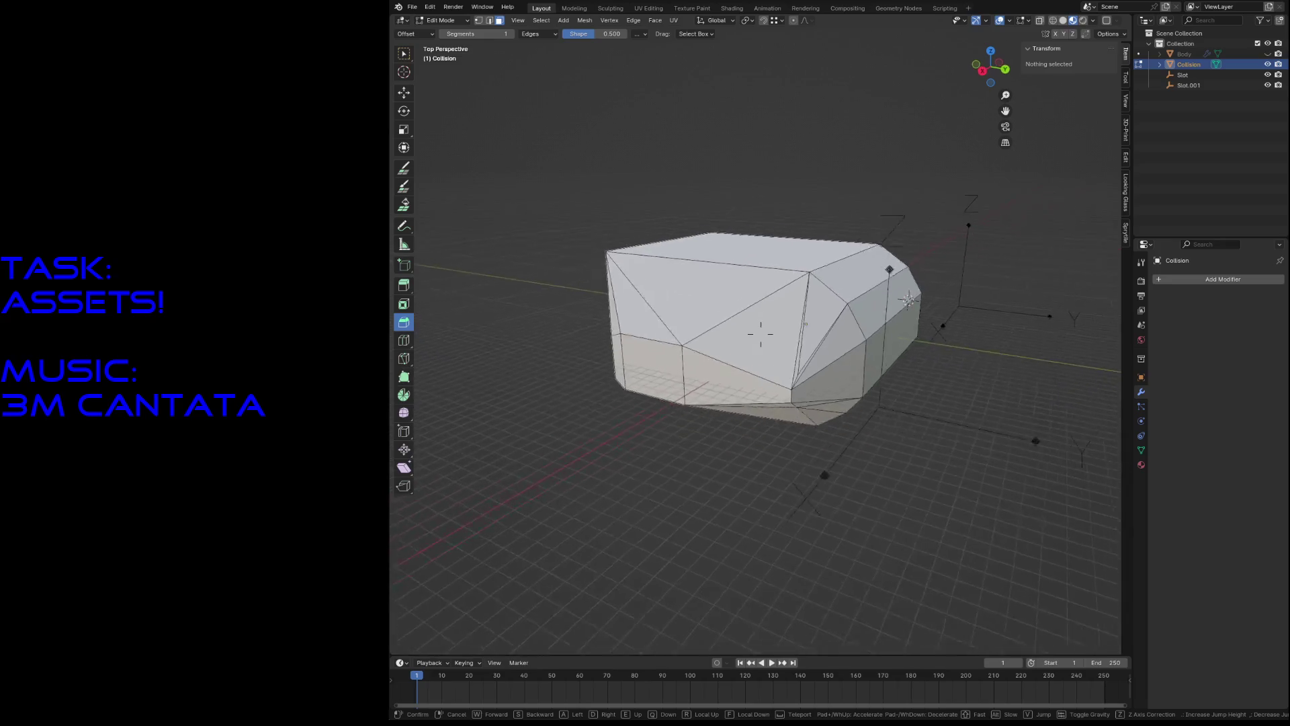
key(w)
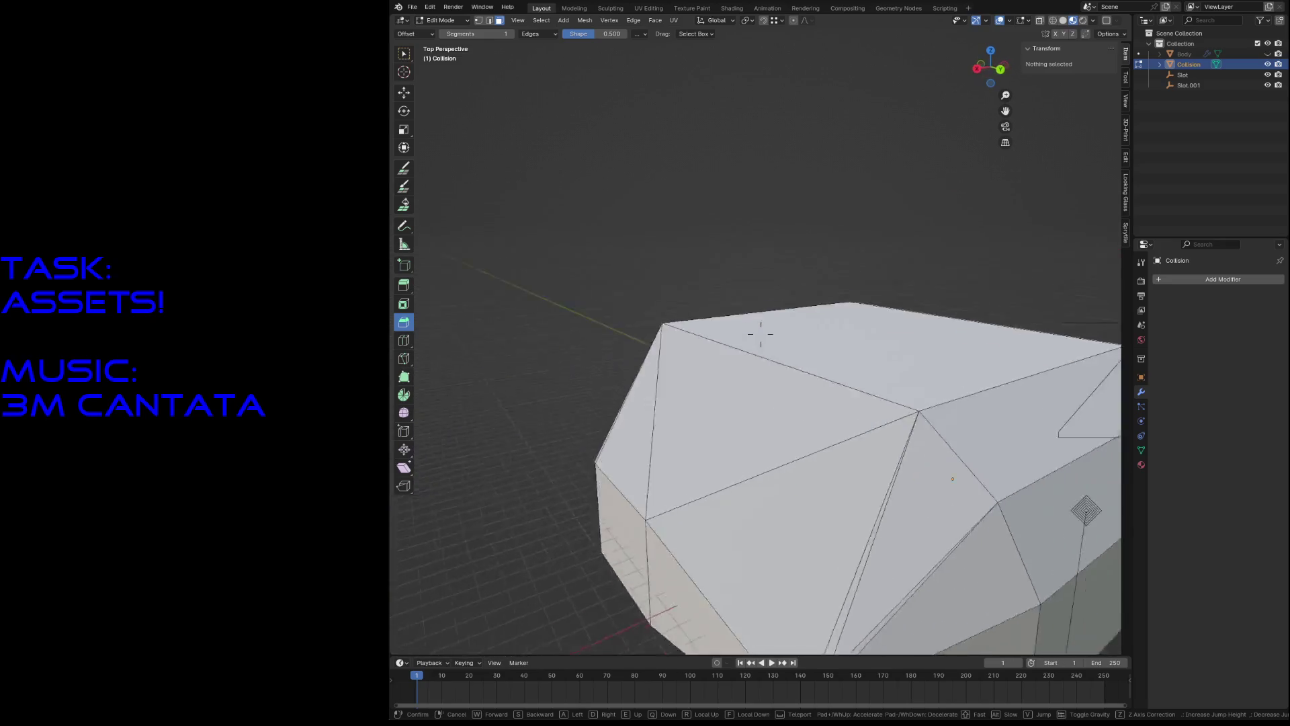
key(s)
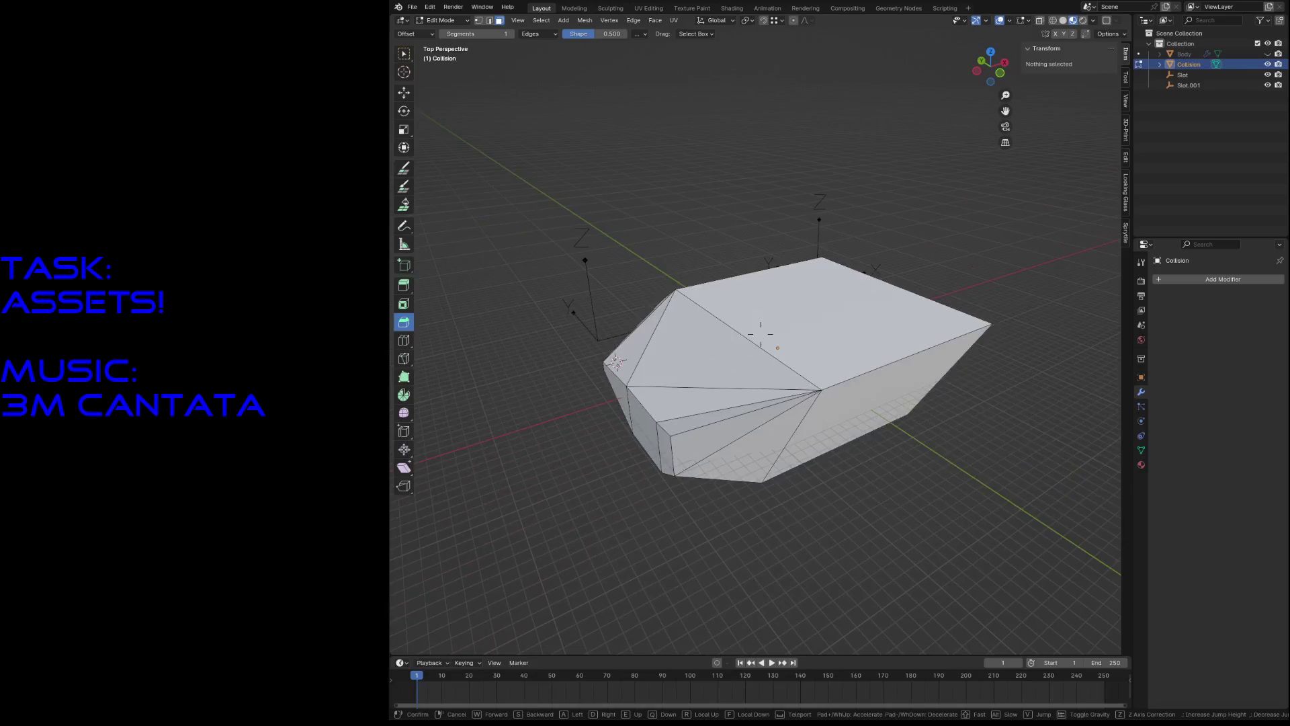
key(w)
key(s)
key(Return)
key(ctrl+s)
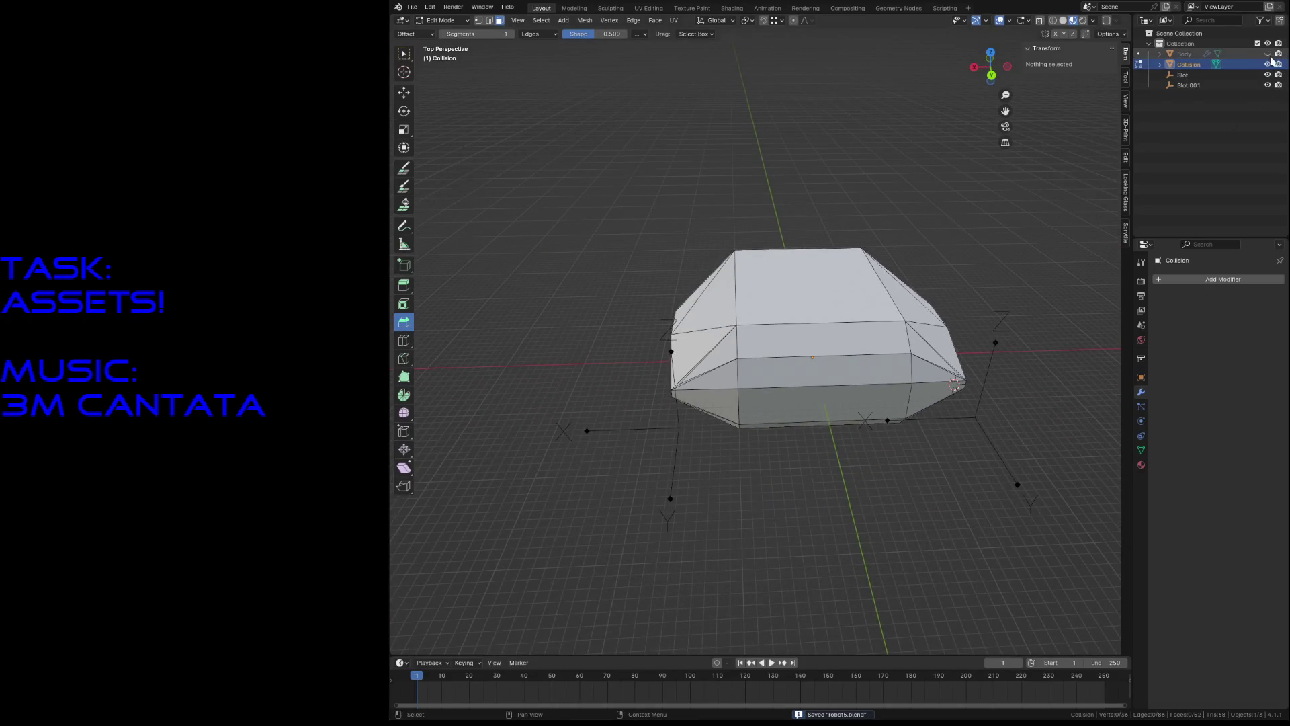
click(1268, 54)
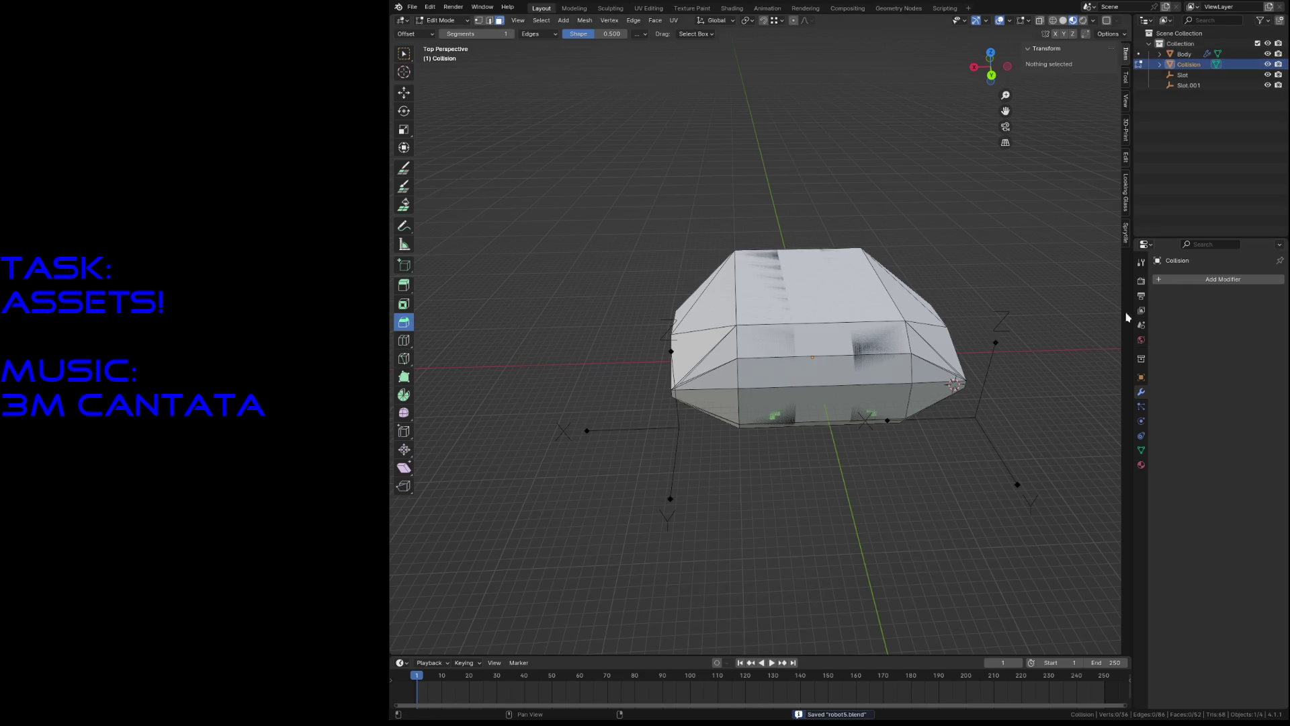
Step: Set the Collision object to display as Wire, check it around the robot, and save
click(1141, 378)
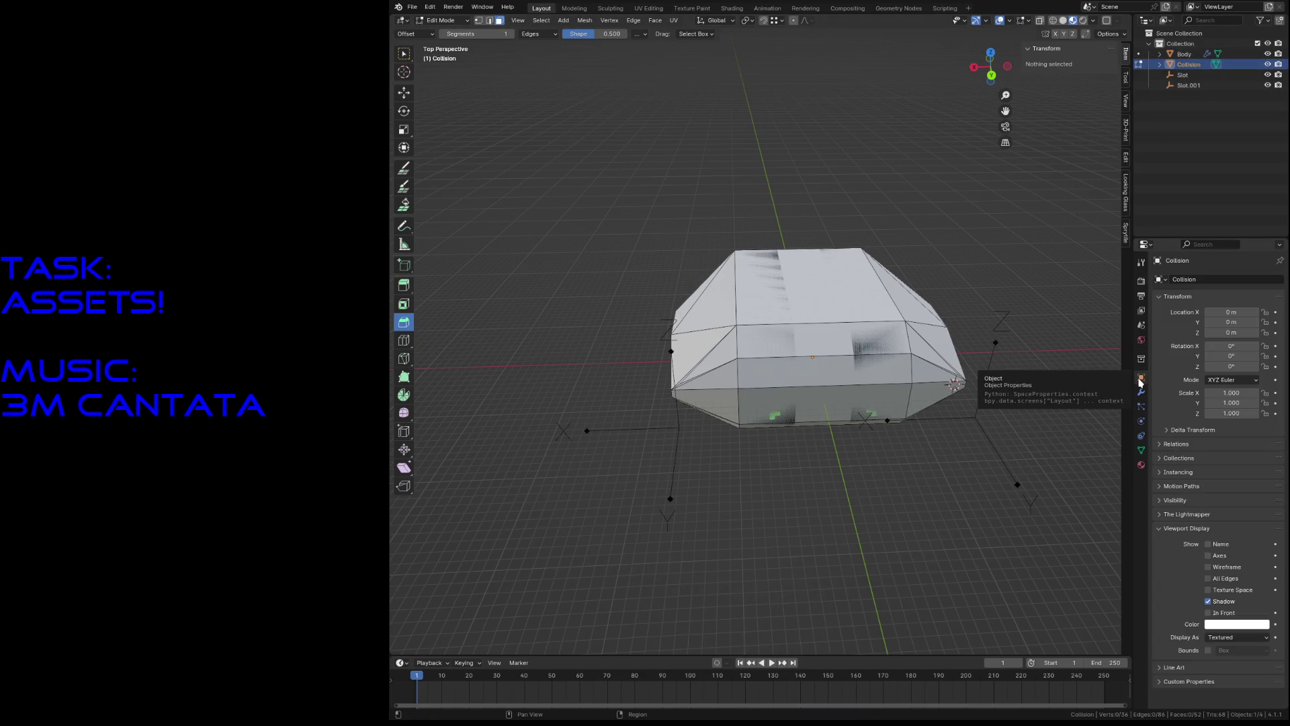
click(1213, 638)
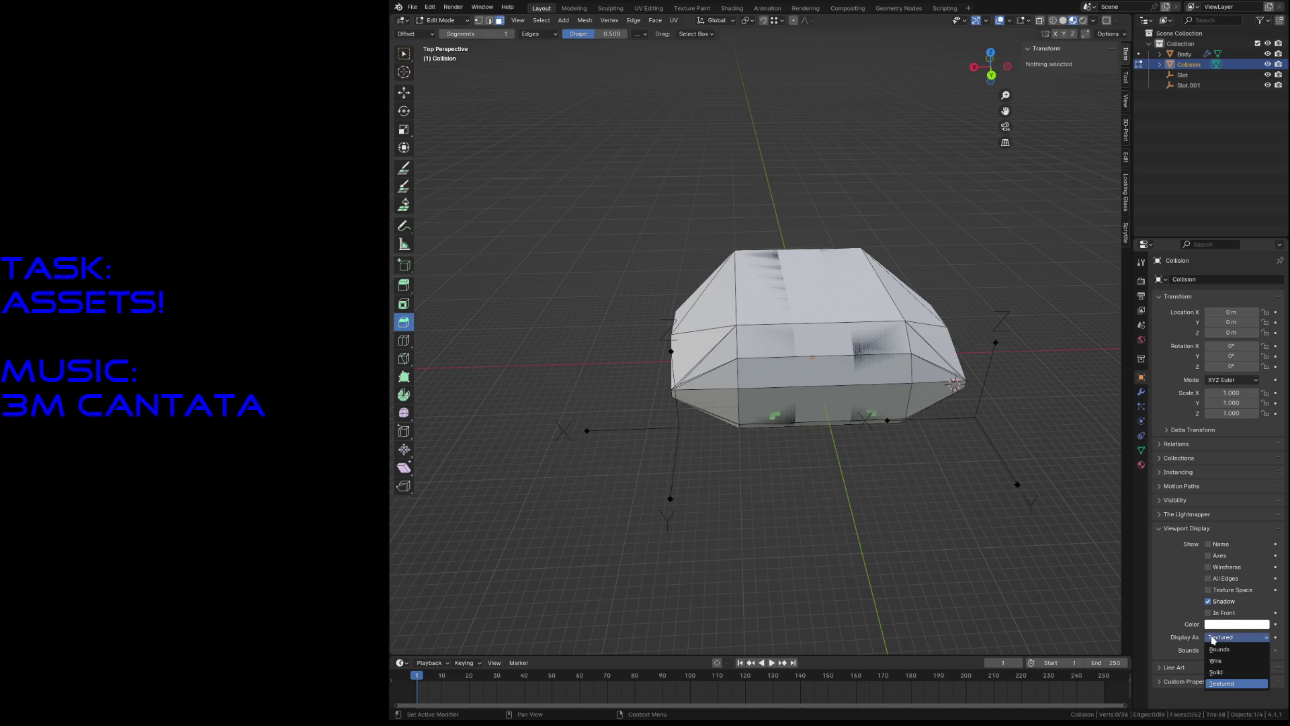
click(1217, 661)
key(shift+grave)
key(w)
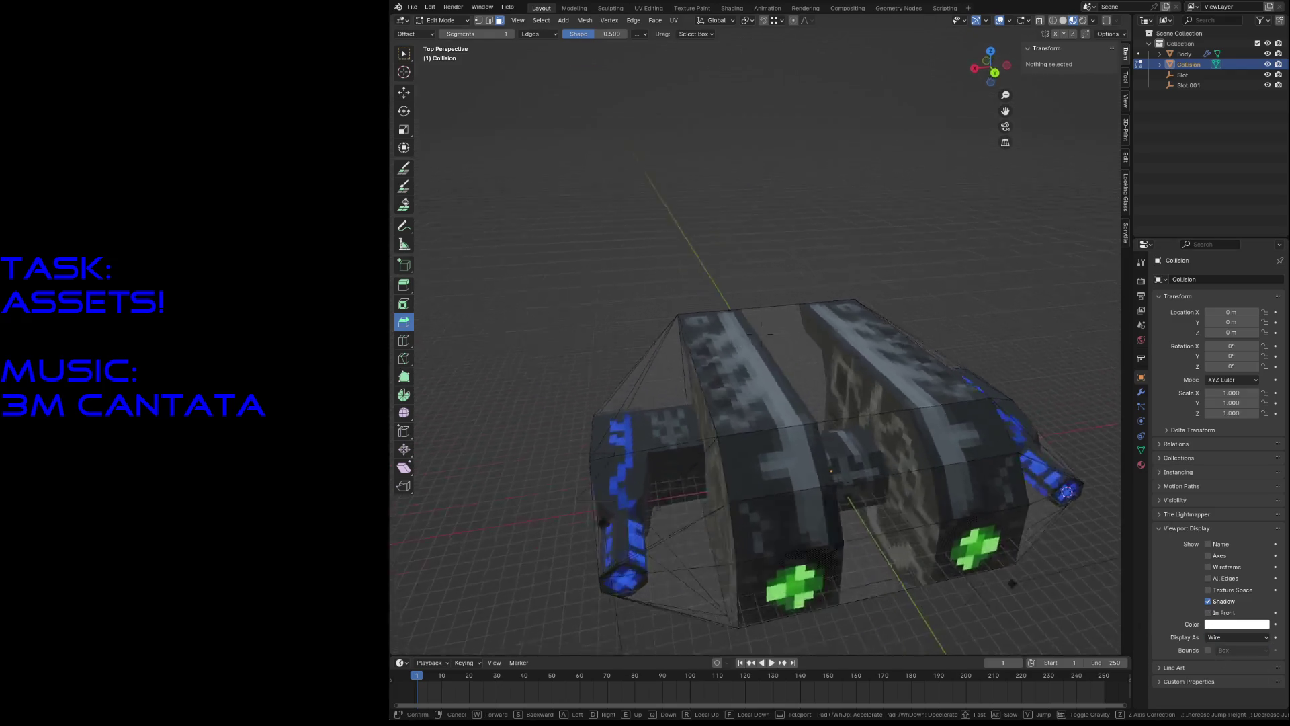
key(s)
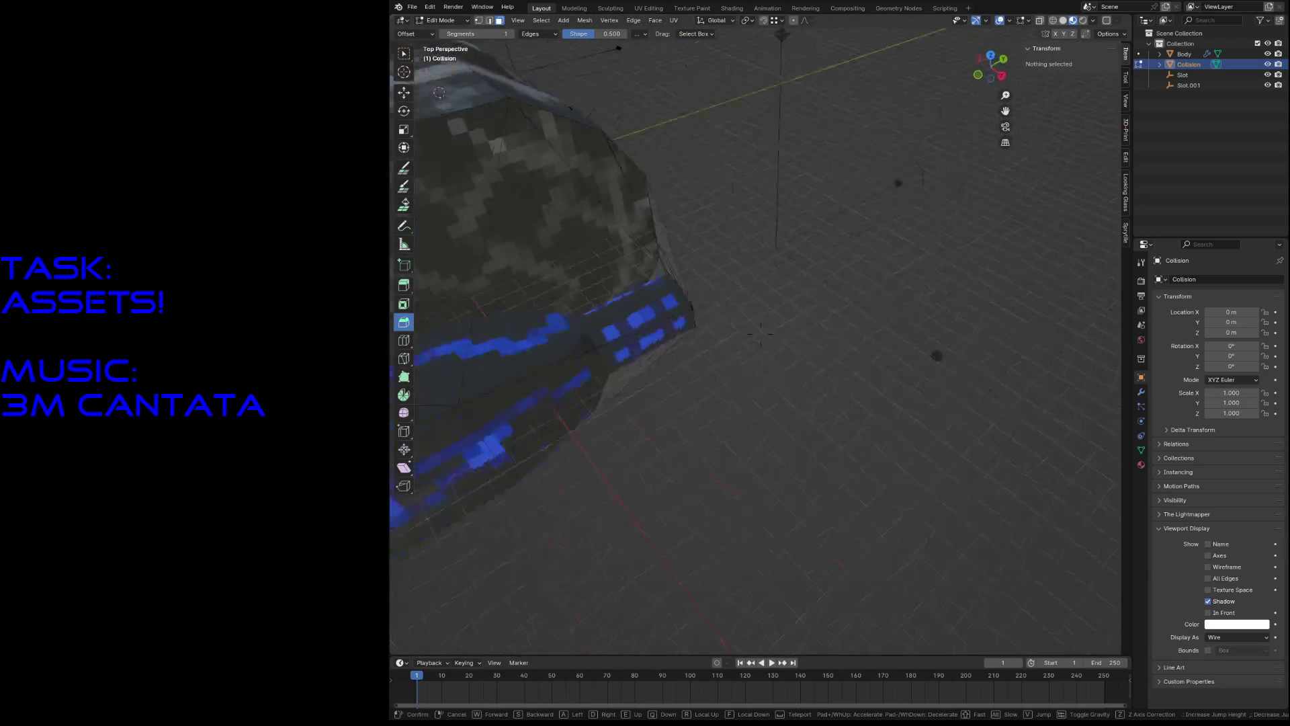
click(998, 576)
key(ctrl+s)
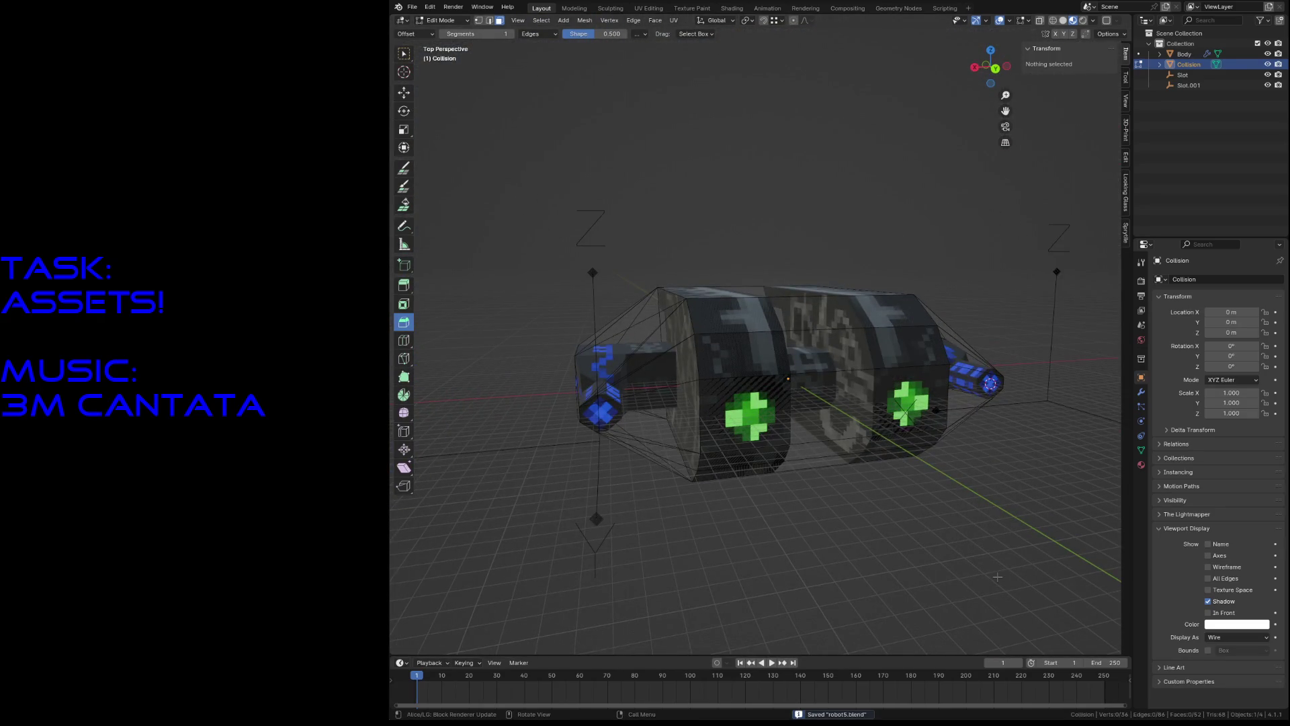
Step: Cancel the export, return to Object Mode with nothing selected, and save robot5.blend again
click(411, 7)
mouse_move(455, 165)
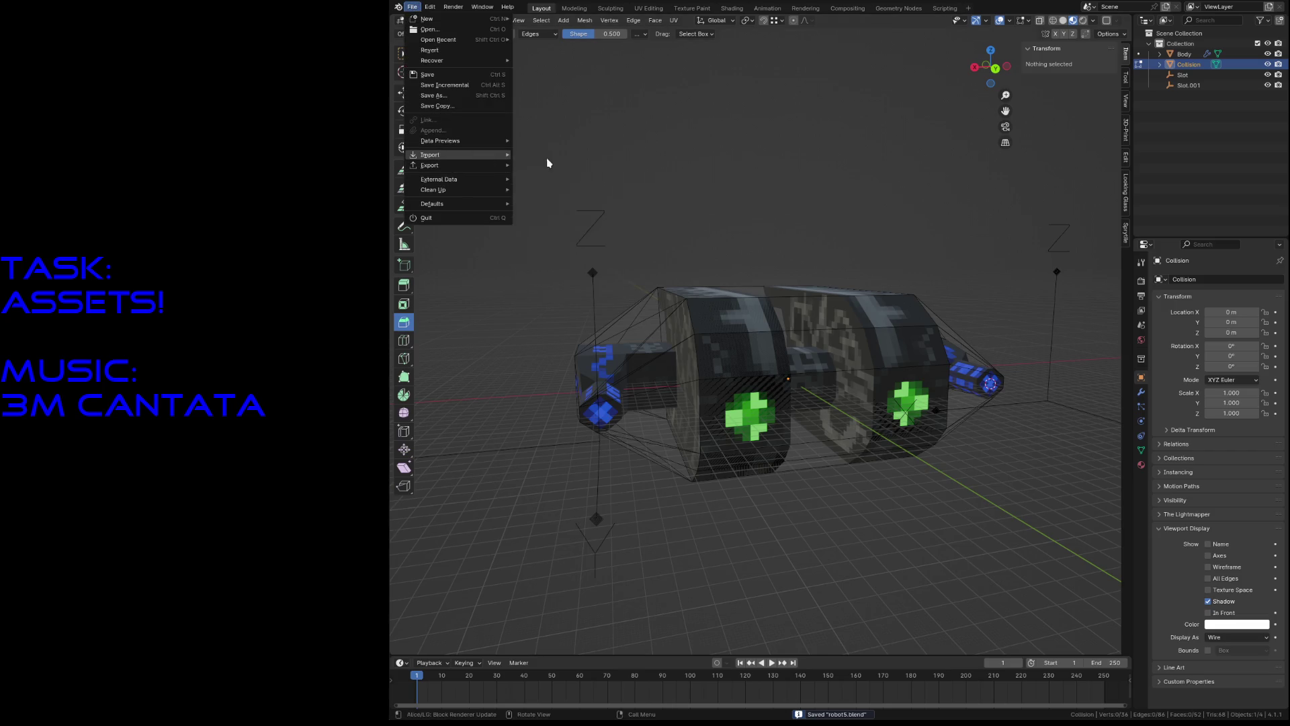
click(576, 279)
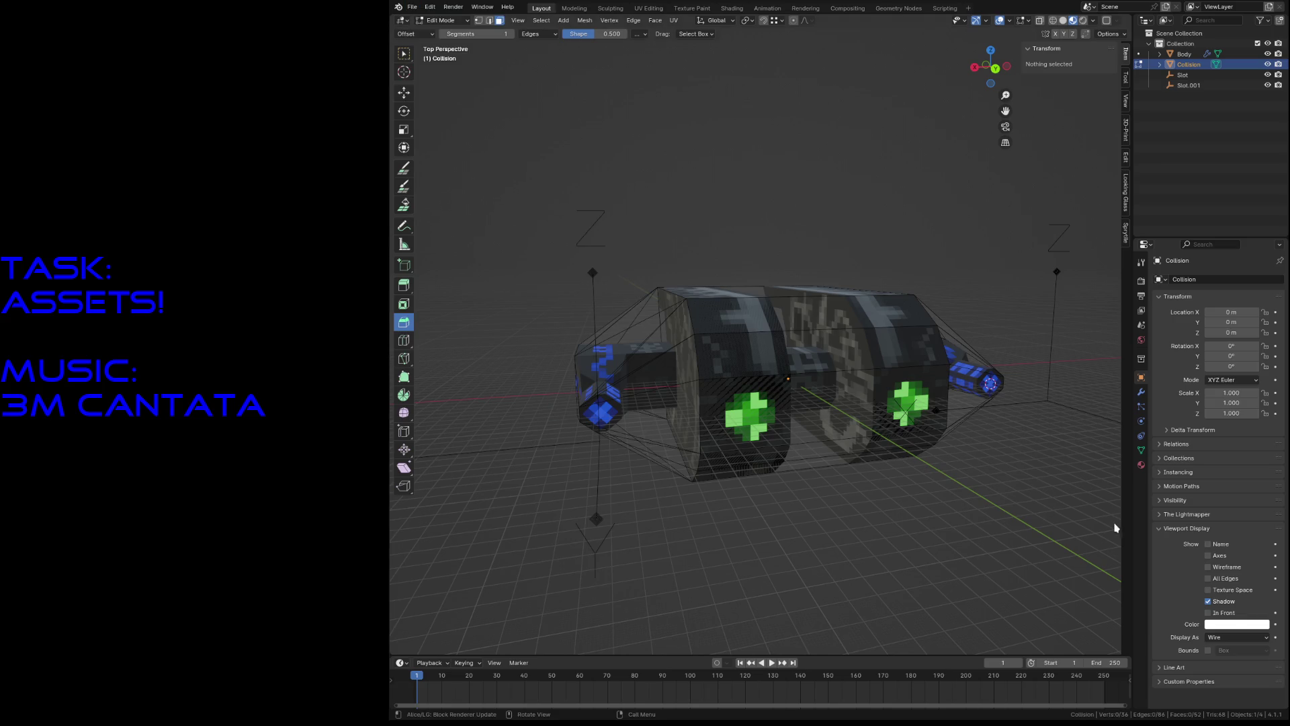
key(Tab)
click(999, 550)
key(ctrl+s)
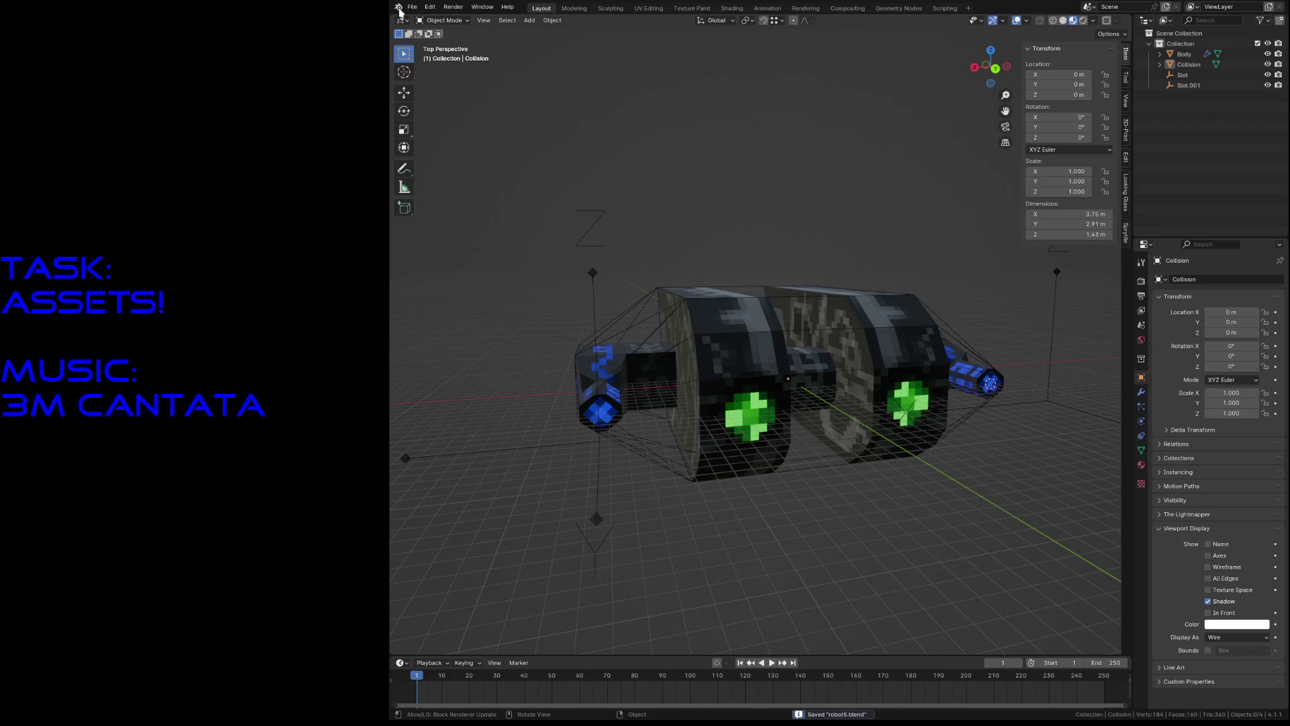
click(408, 8)
Step: Open reactor.blend from recent files and delete every object in the scene
mouse_move(446, 41)
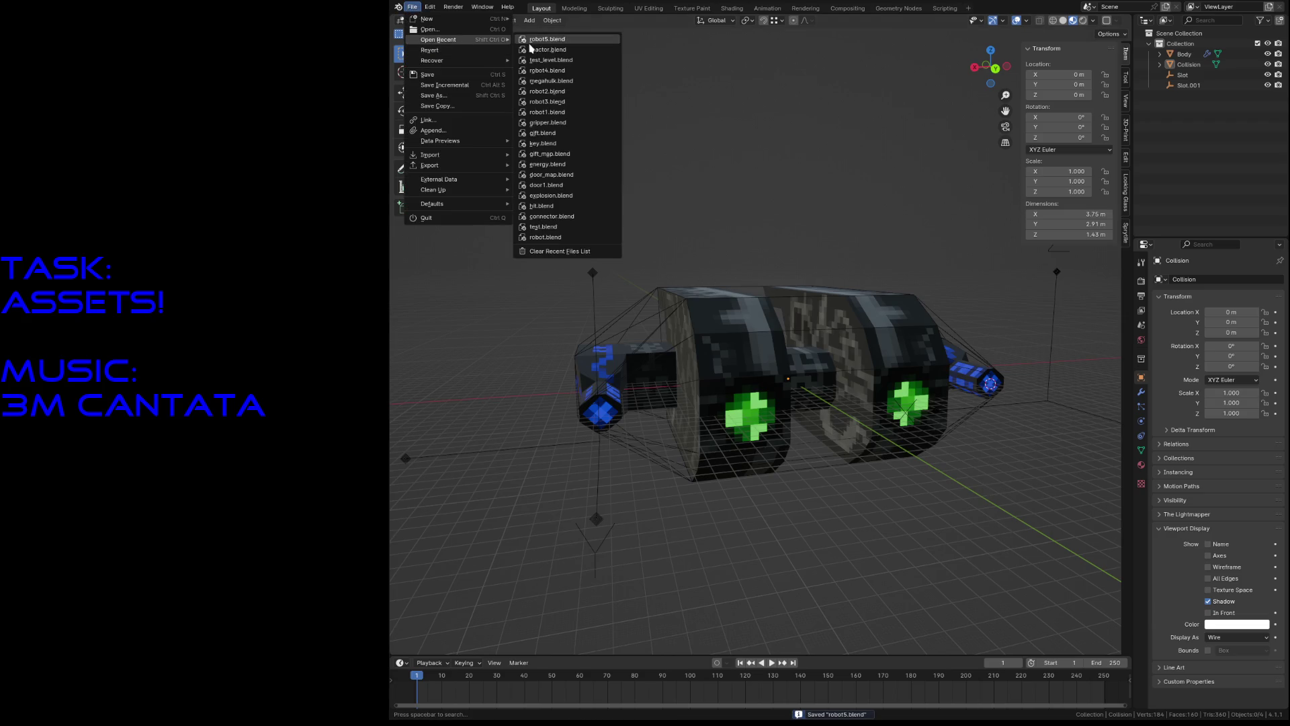
click(543, 50)
key(a)
key(Delete)
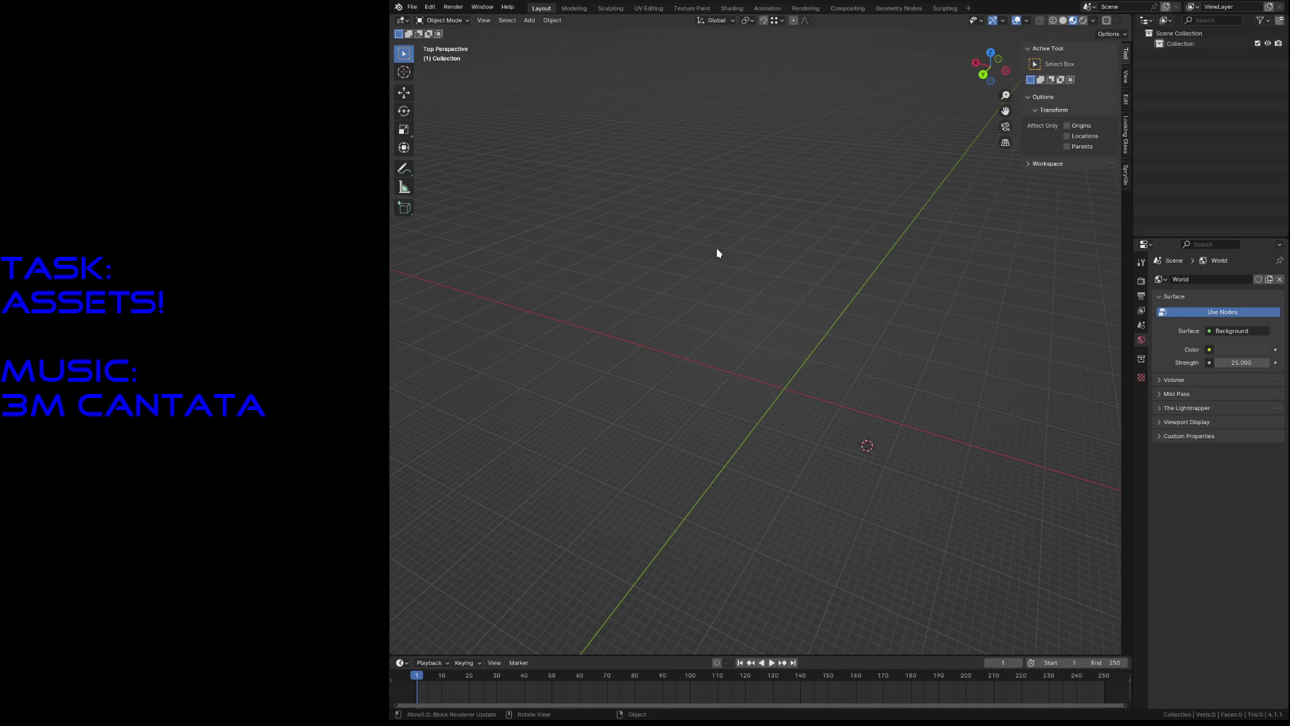
Step: Add a cylinder mesh with 16 vertices
key(shift+a)
mouse_move(702, 265)
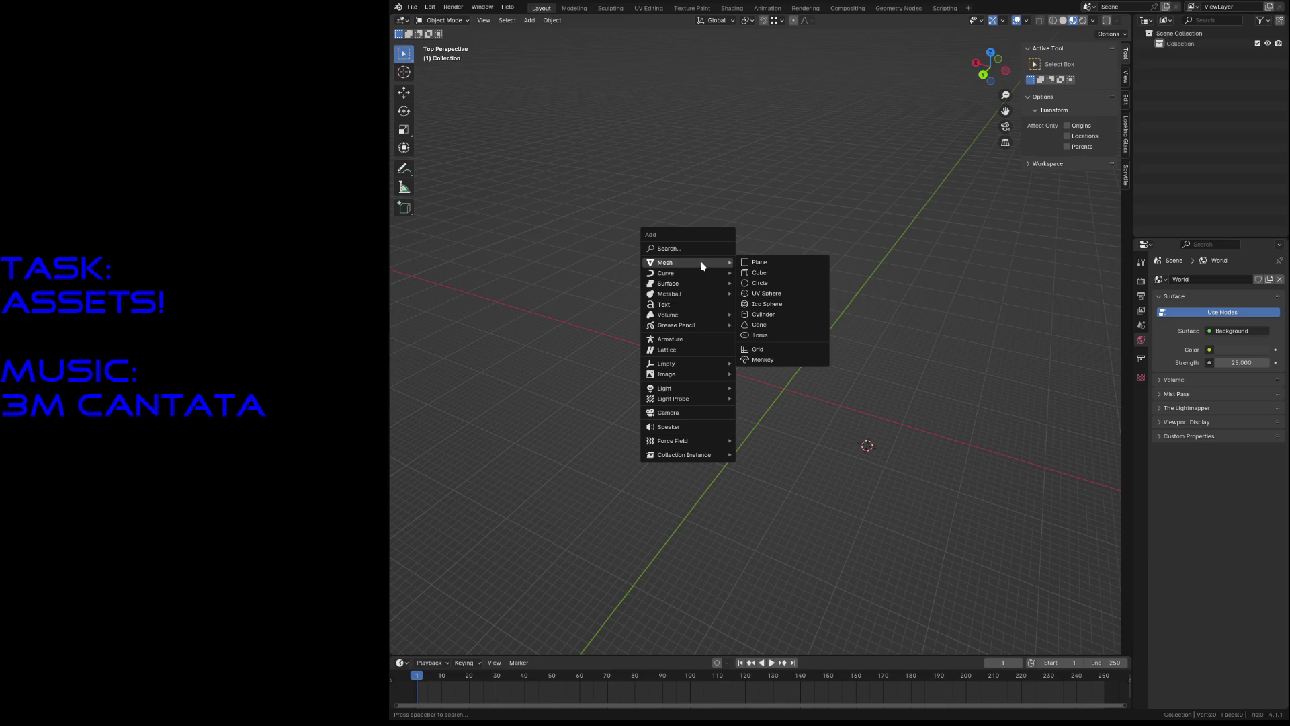
click(775, 314)
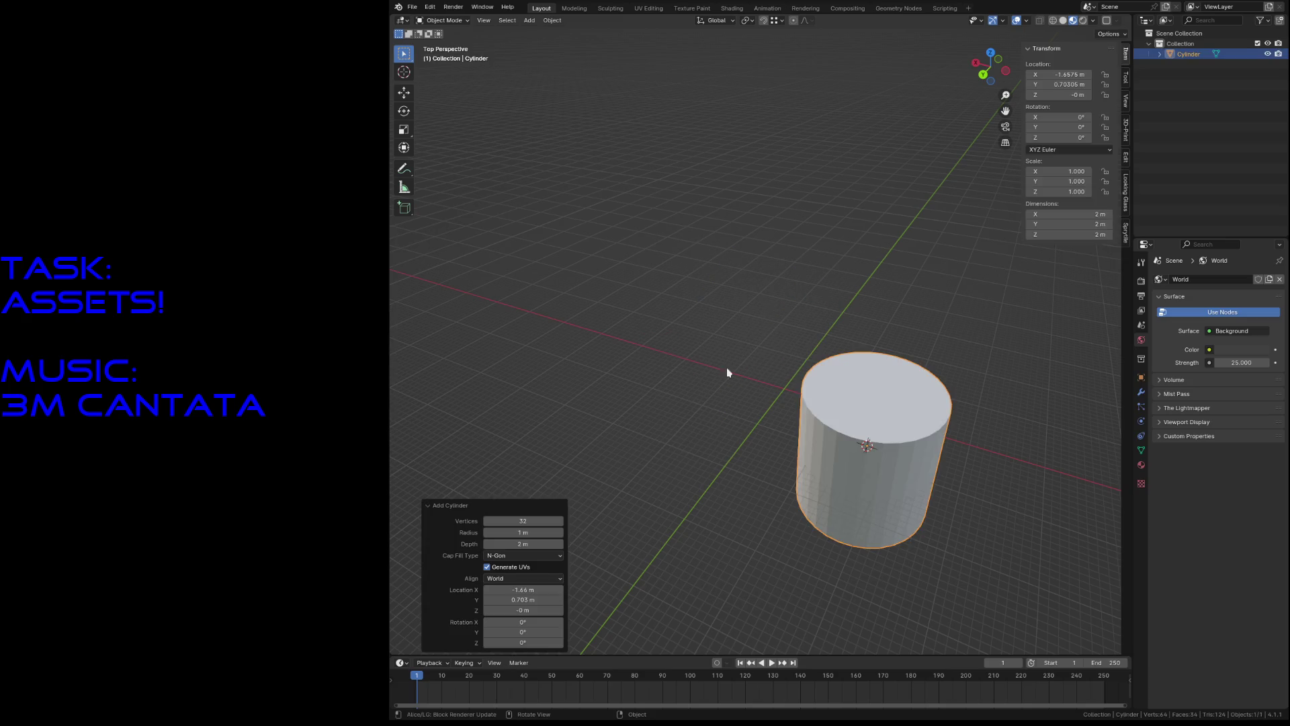
click(542, 518)
key(Return)
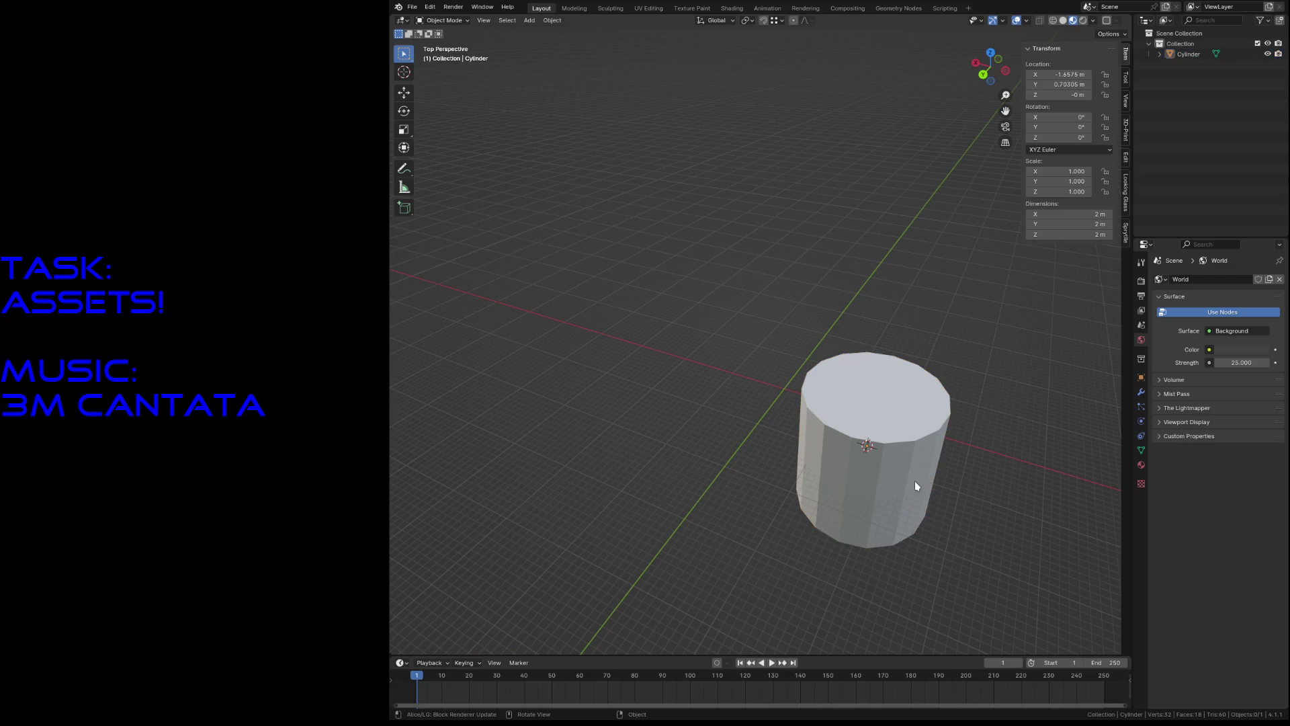
Step: Move the cylinder and 3D cursor to the world origin, then enter Edit Mode
key(alt+g)
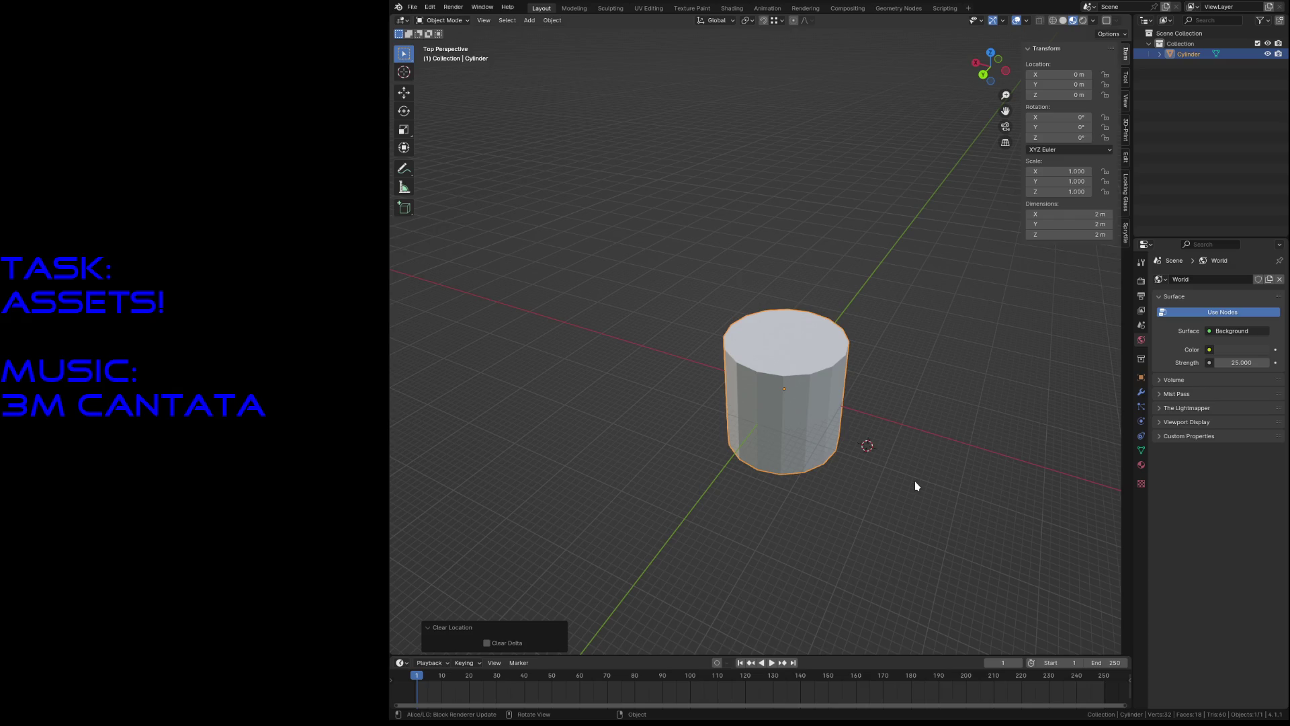
key(shift+s)
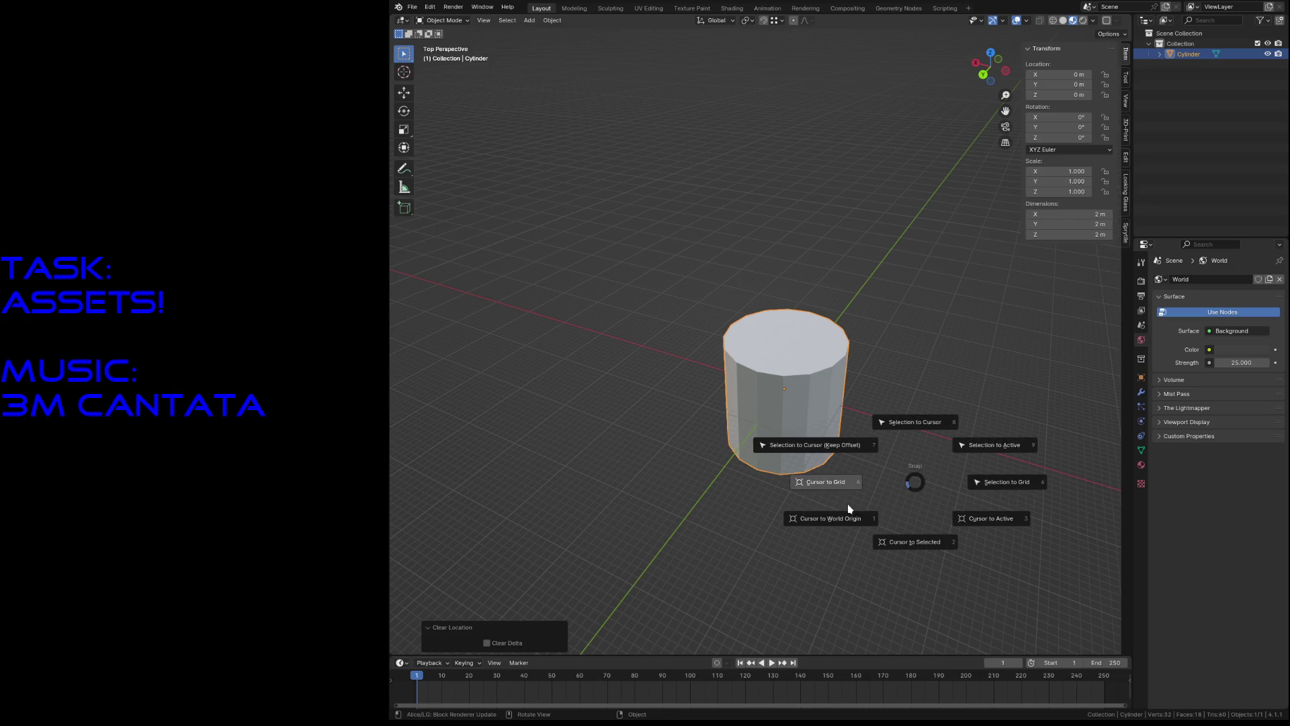
click(846, 516)
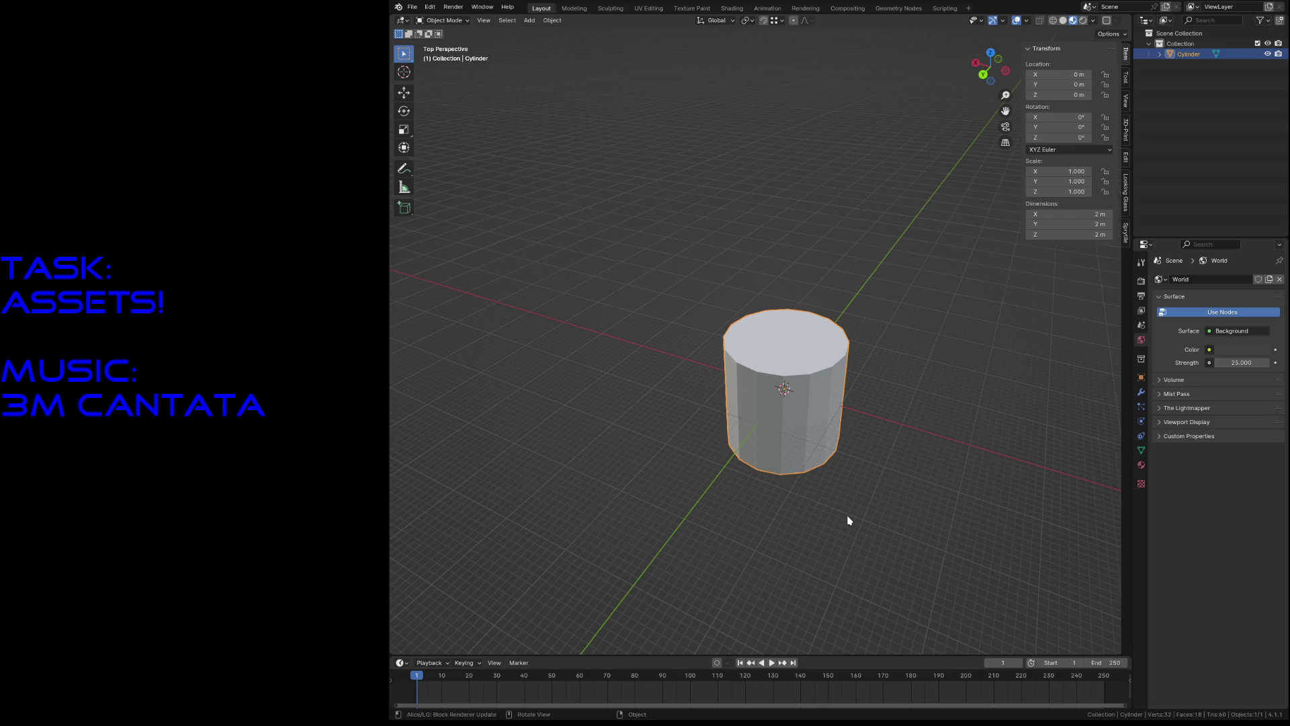
key(Tab)
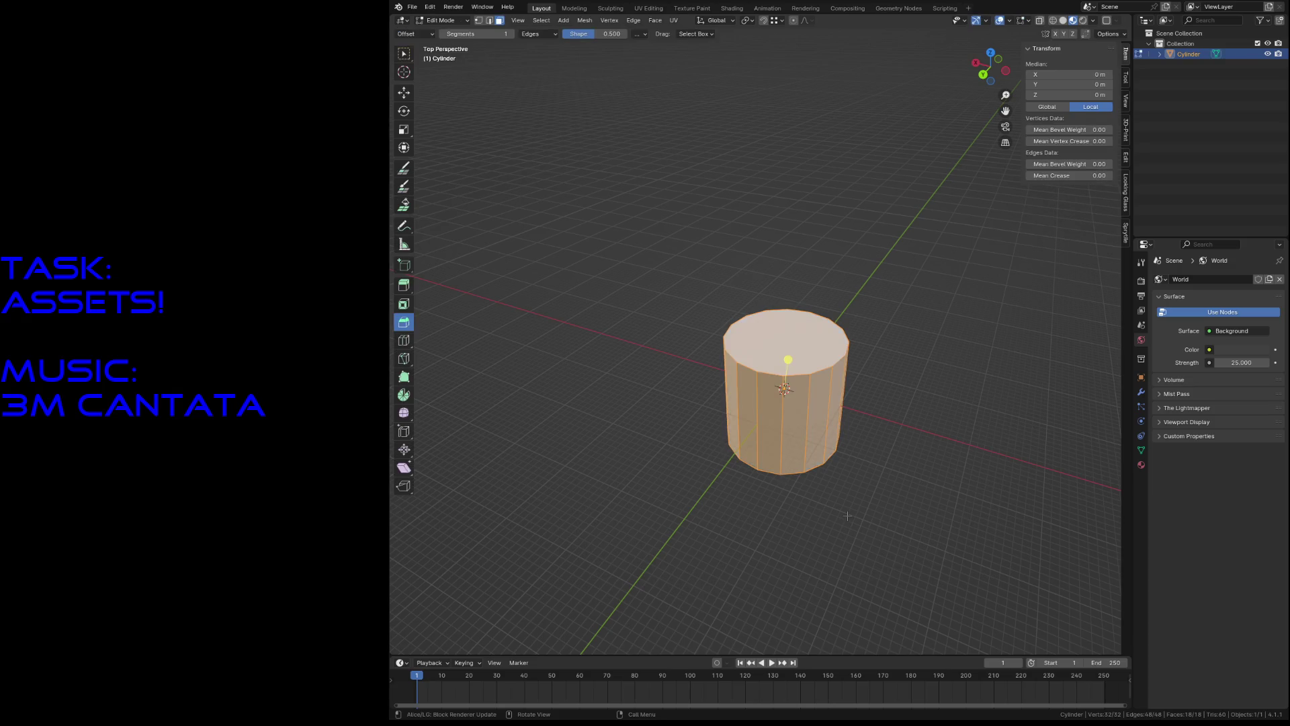
Step: Flatten the cylinder along Z to about a quarter of its height
key(shift+grave)
key(w)
key(s)
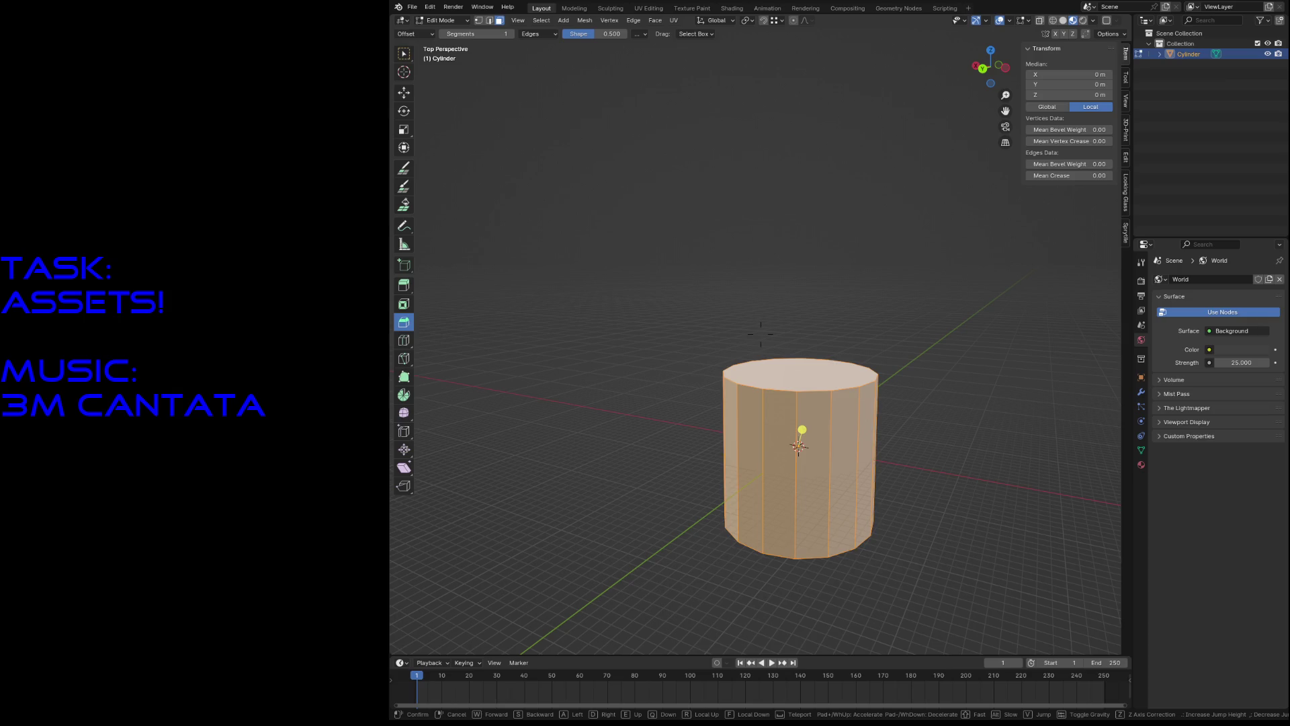
key(w)
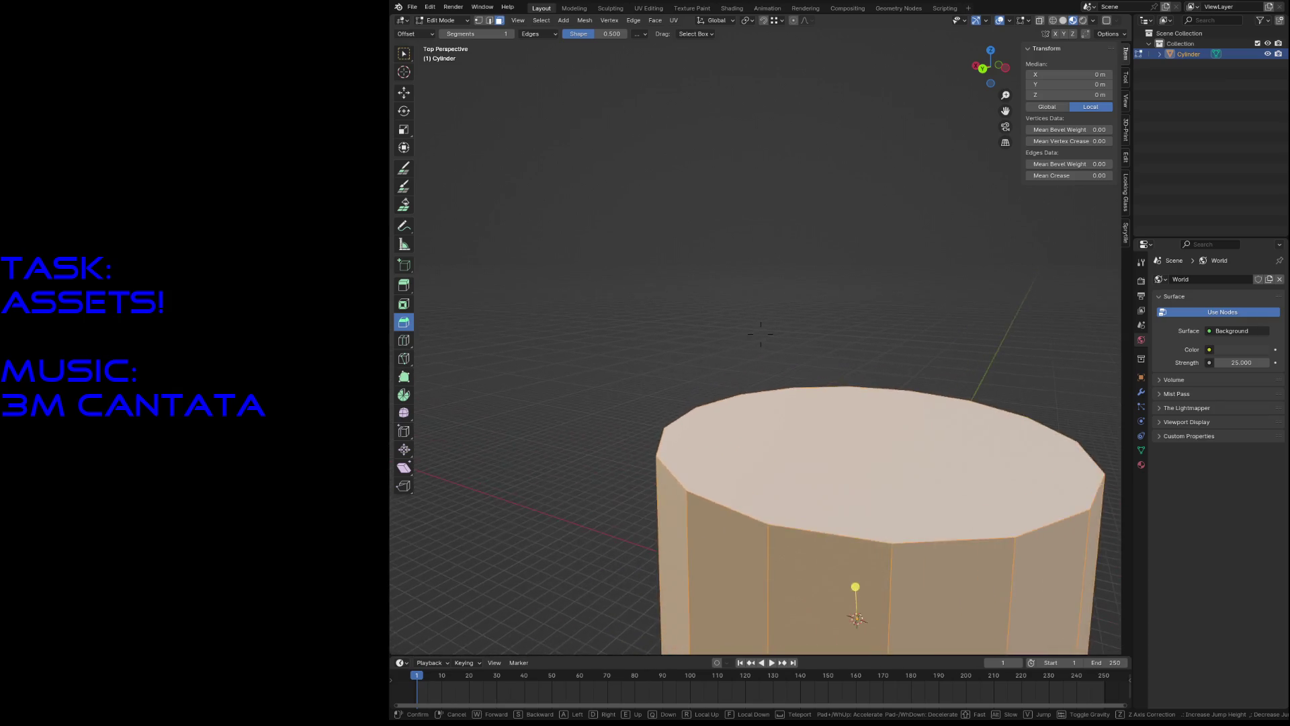
key(s)
click(825, 380)
click(819, 361)
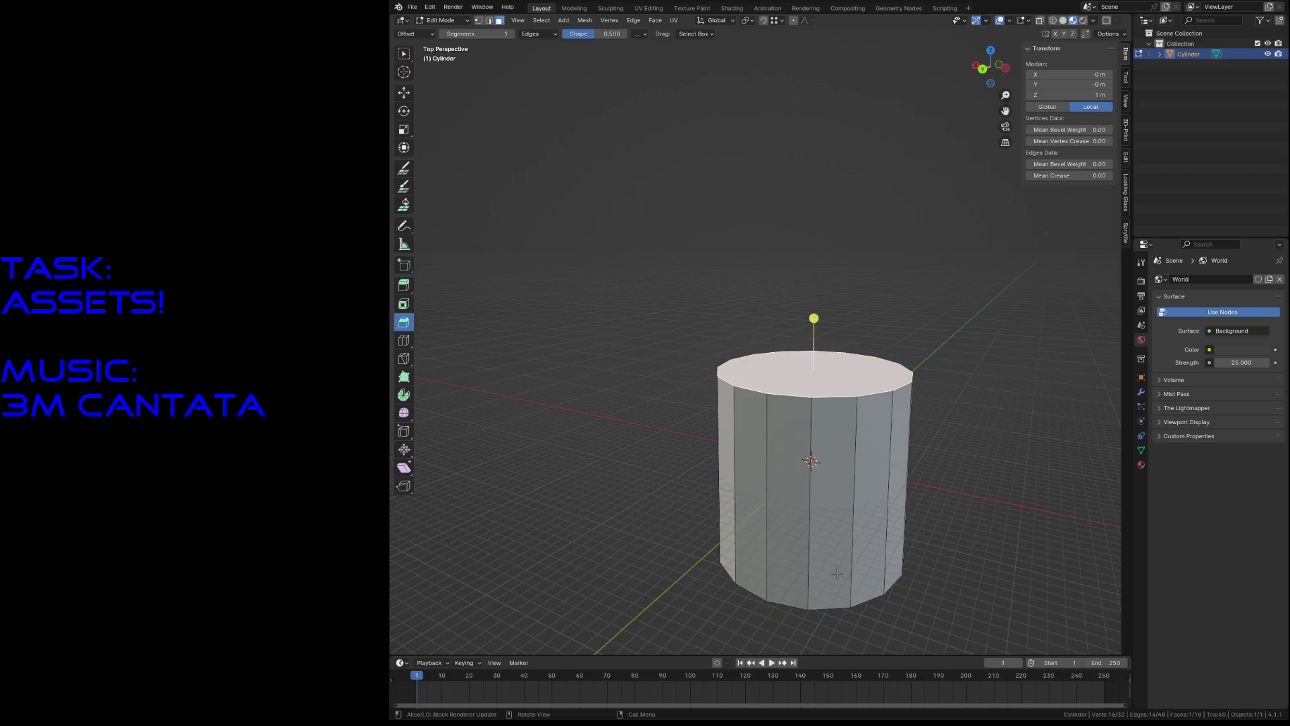
shift+middle_drag(837, 573, 797, 388)
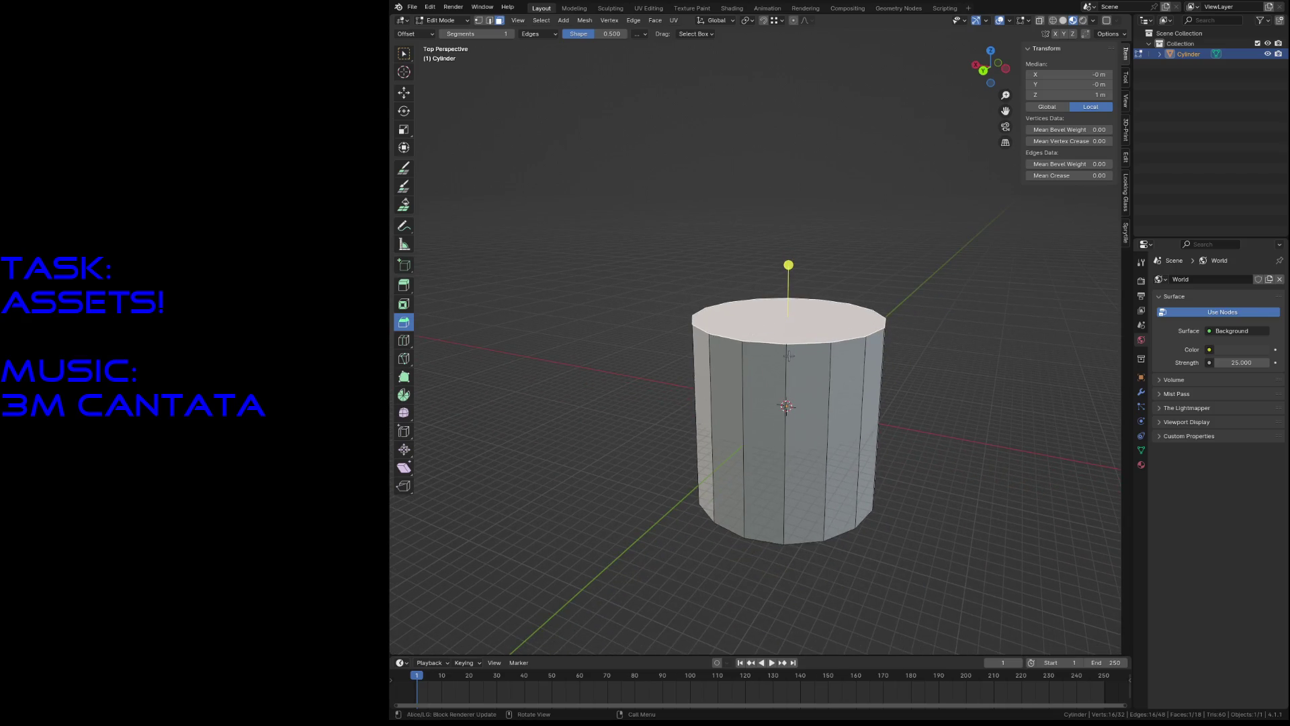
key(a)
key(s)
key(z)
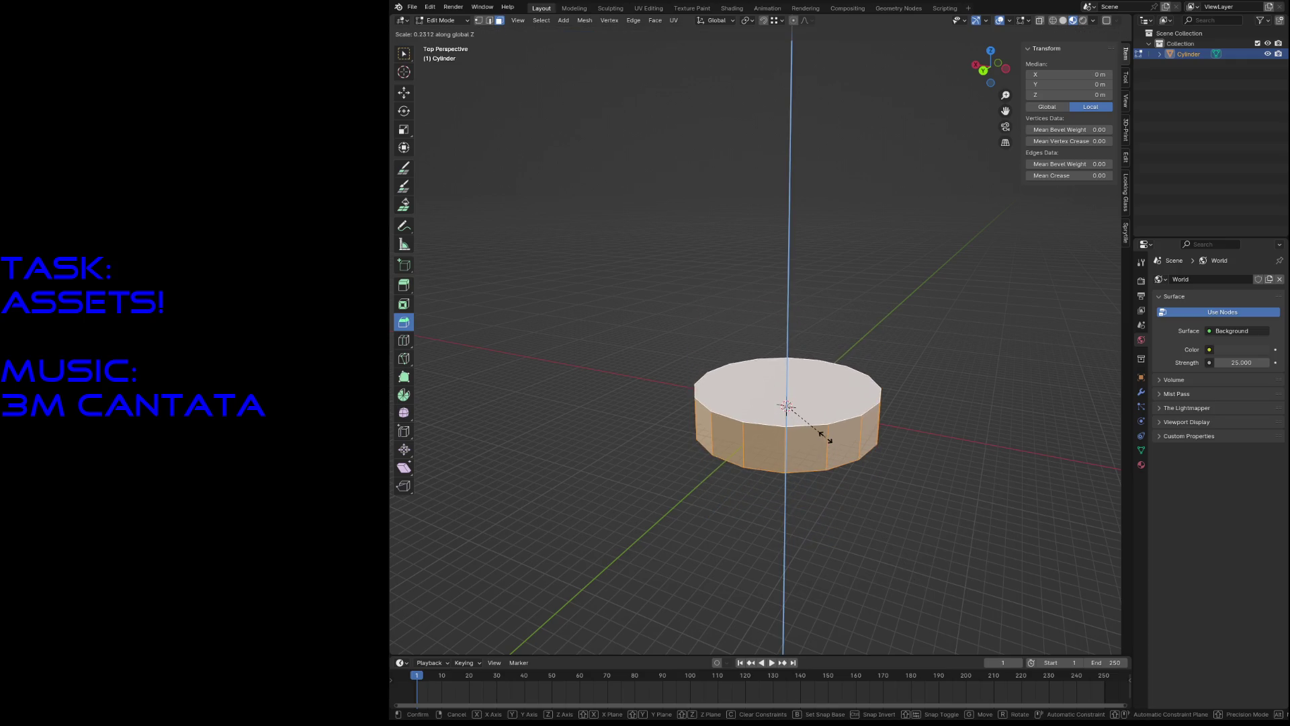
click(827, 437)
Step: Inset the top and bottom faces and delete the inner faces to open a hole
click(795, 398)
middle_drag(795, 400, 793, 443)
shift+click(793, 443)
key(F3)
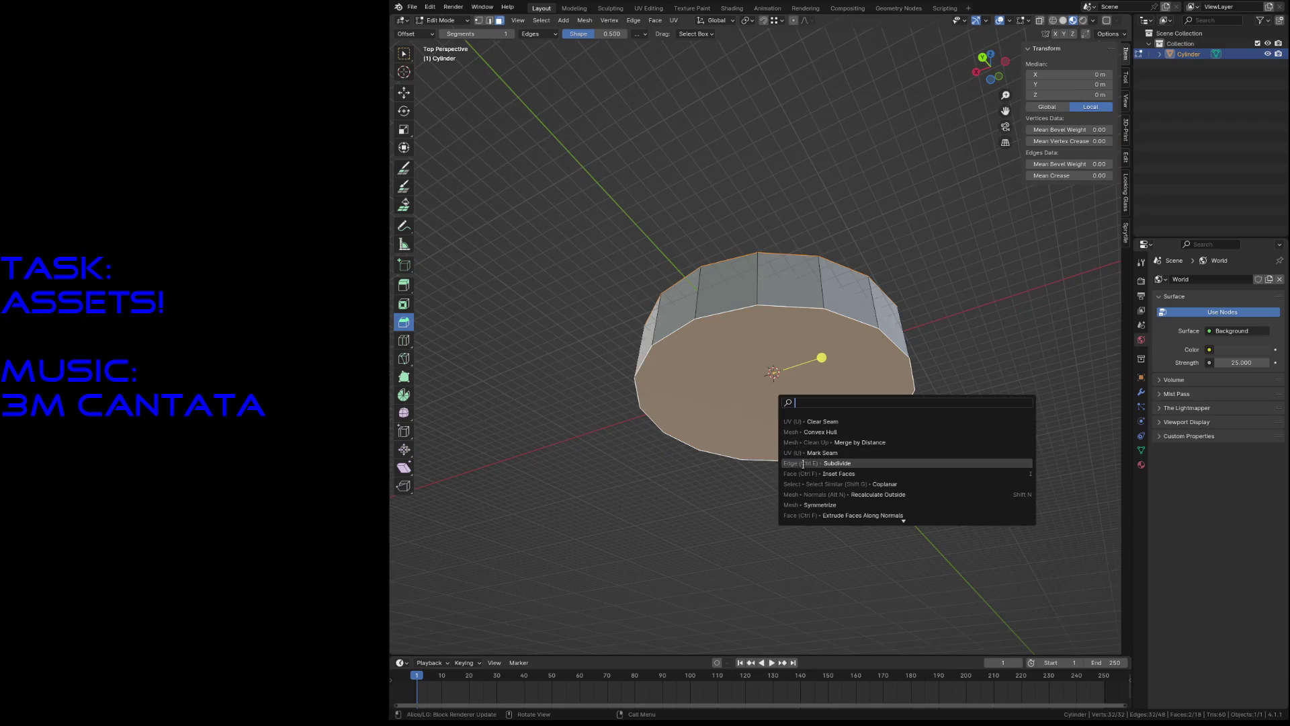
click(804, 473)
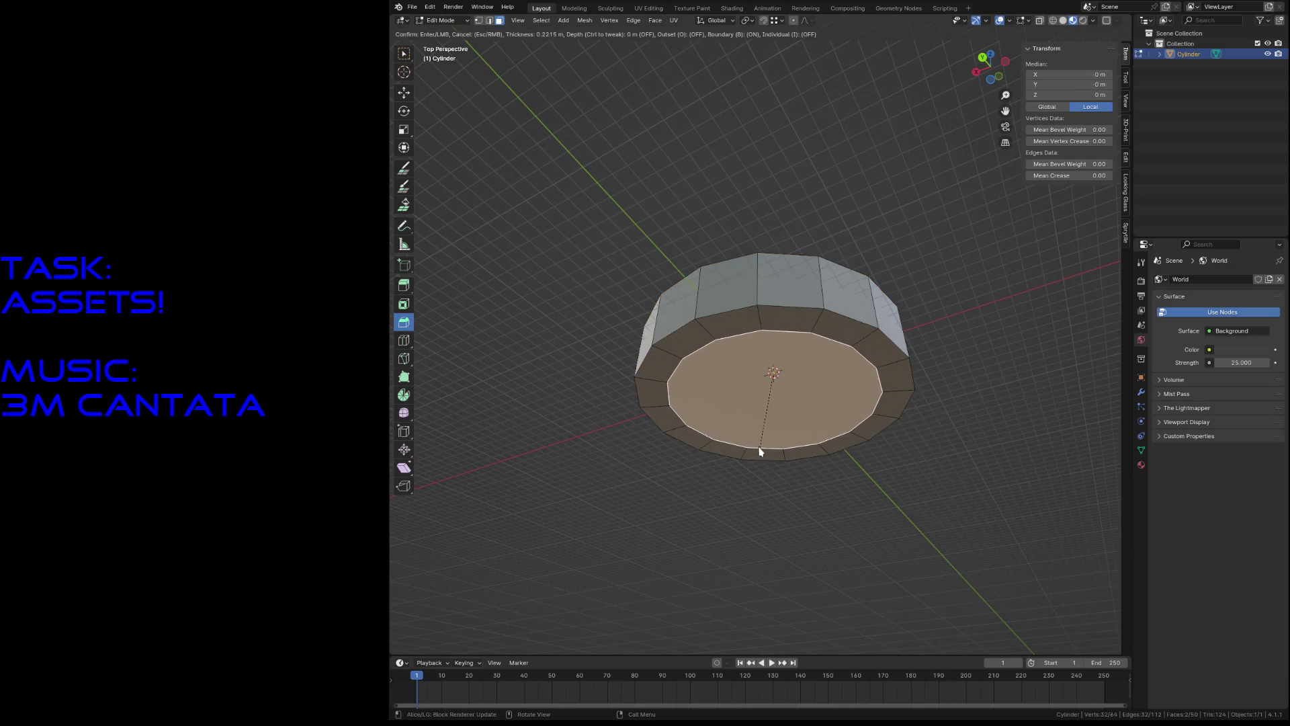
click(748, 422)
key(x)
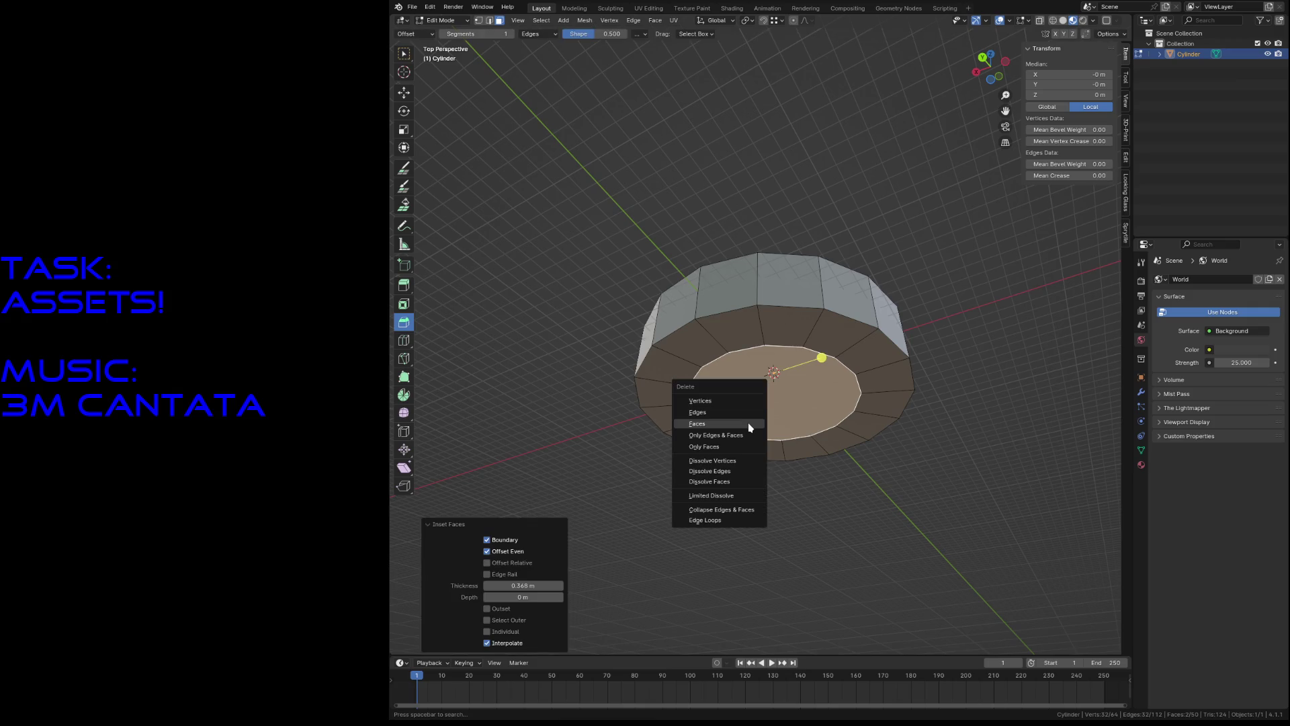
click(750, 428)
Step: Bridge the hole's upper and lower edge loops into an inner wall
key(2)
alt+click(753, 436)
alt+shift+click(768, 393)
key(F3)
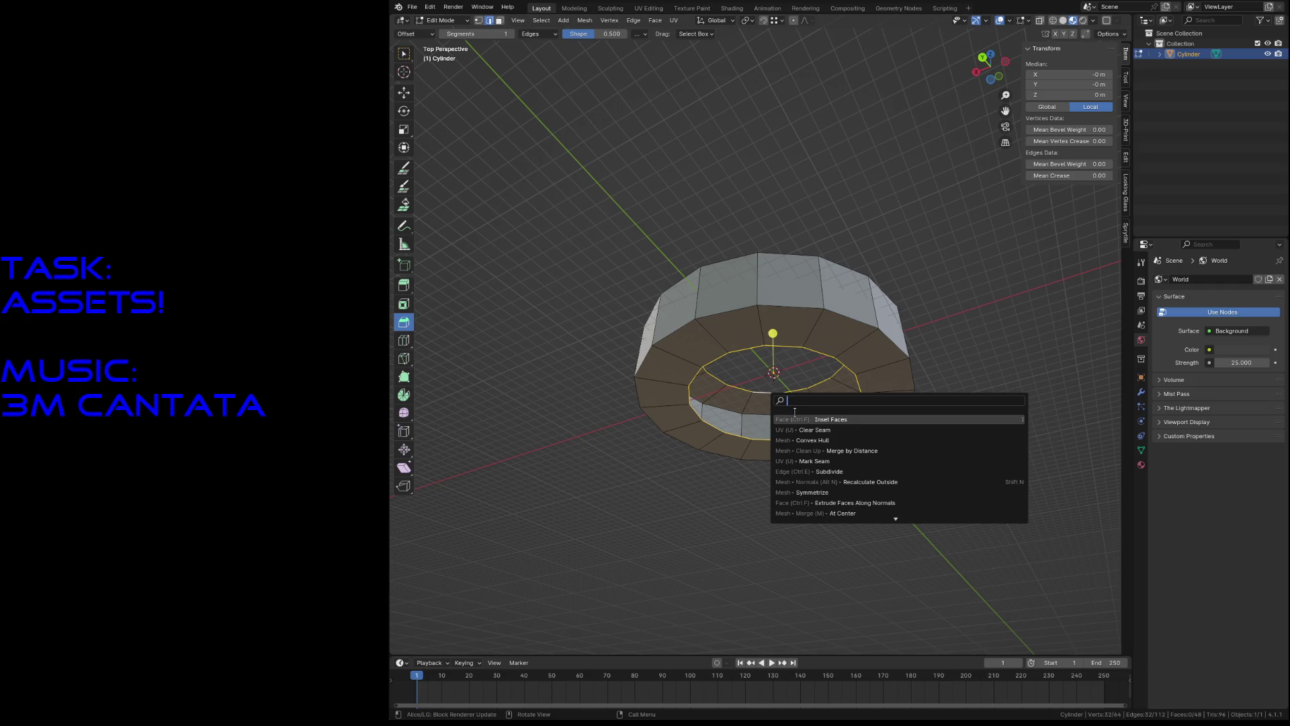
text(bridge)
key(Return)
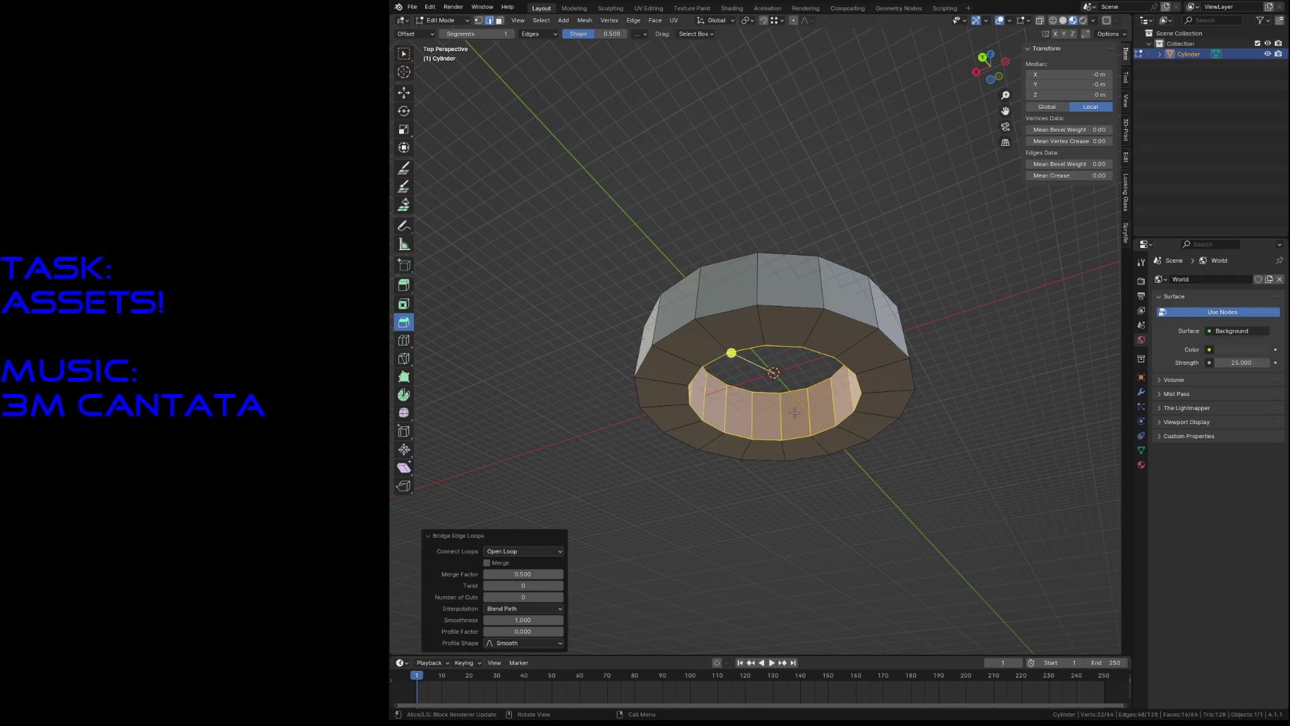
Step: Try extruding the ring's top upward, then undo the extrusion
scroll(794, 413, up, 4)
middle_drag(794, 413, 795, 413)
scroll(795, 413, down, 8)
key(a)
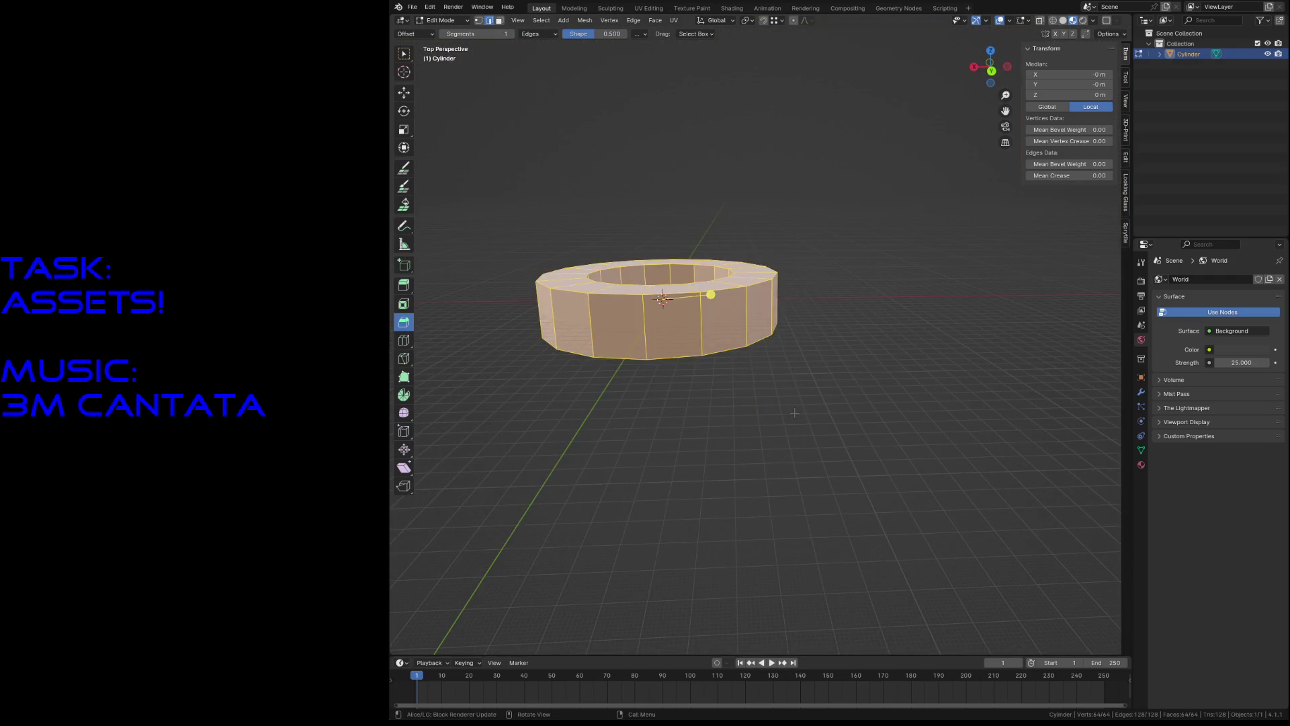
key(e)
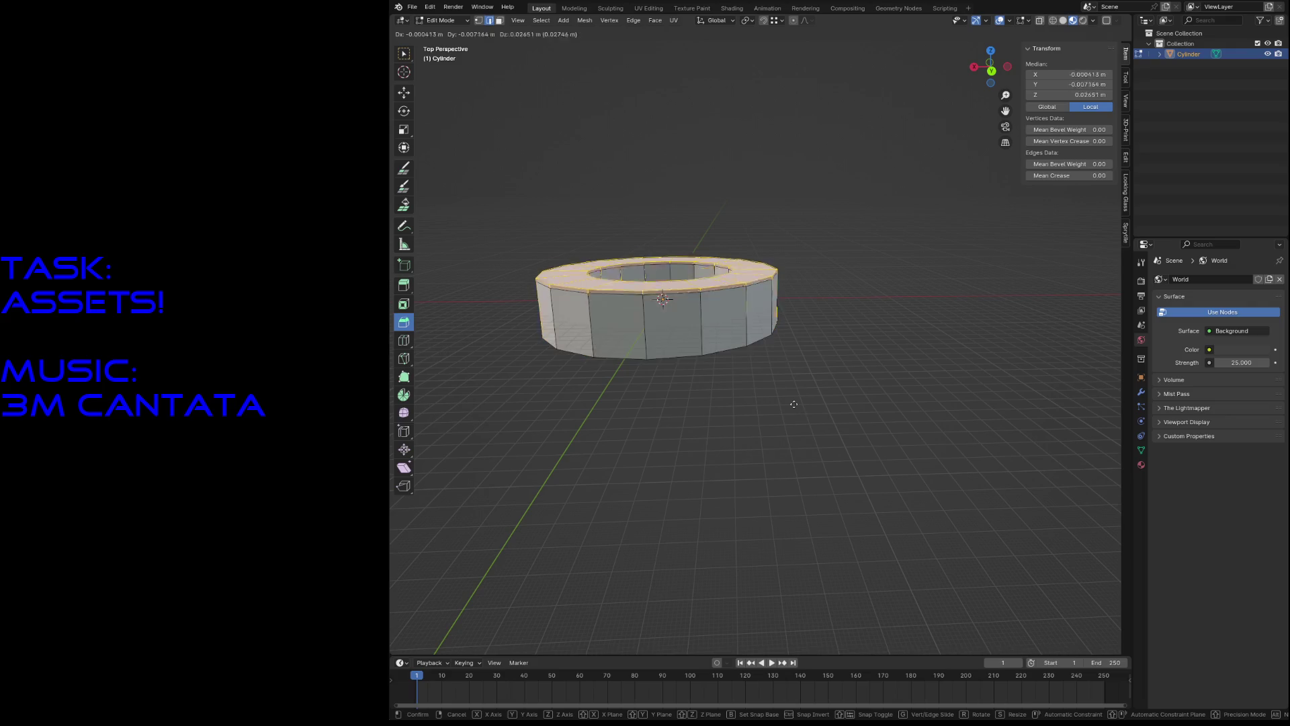
key(g)
right_click(790, 323)
key(ctrl+z)
Step: Try duplicating and moving the ring vertically, undoing and cancelling both so it stays put
click(836, 388)
key(a)
key(shift+d)
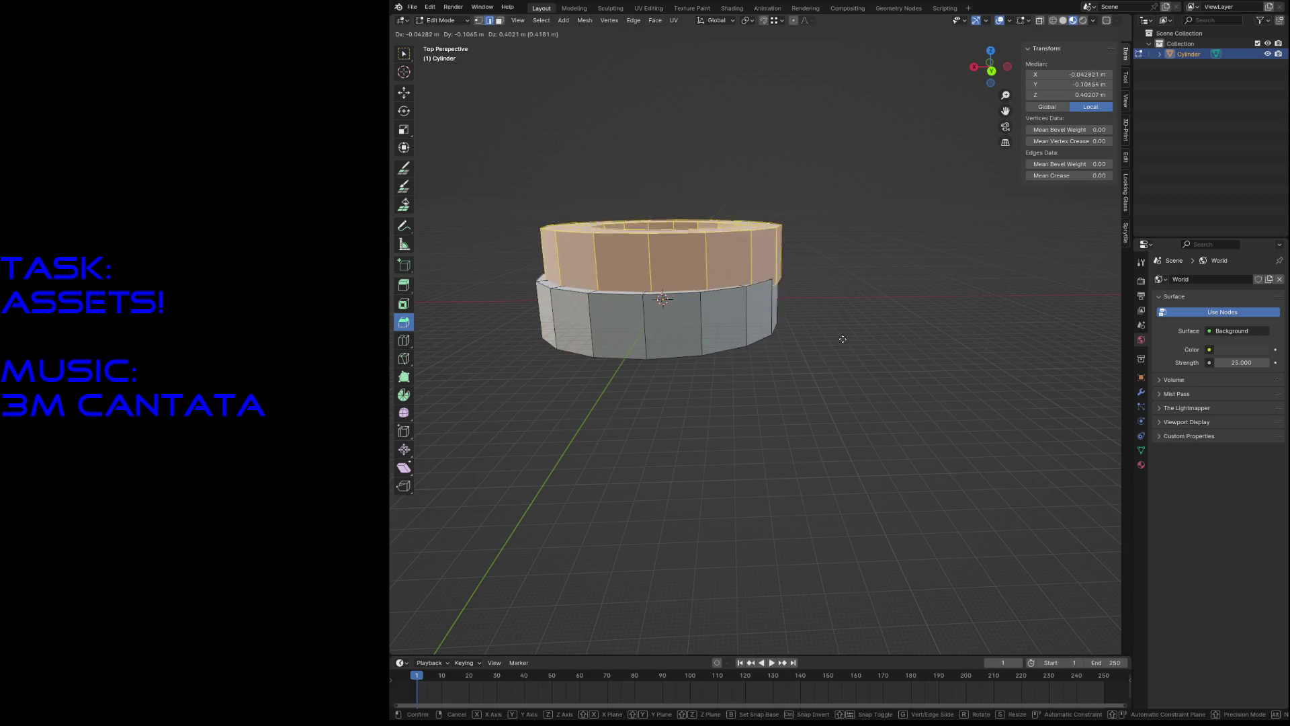
click(829, 291)
key(ctrl+z)
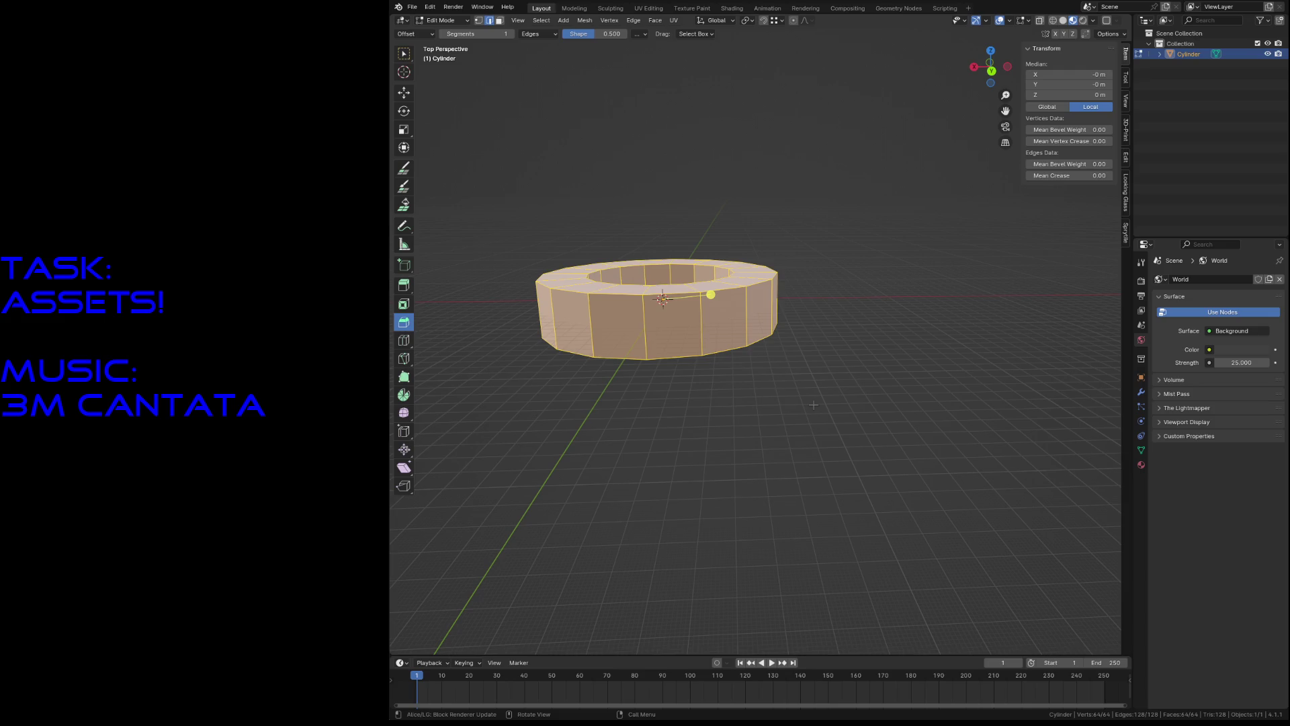
key(g)
key(z)
right_click(804, 330)
Step: View the ring straight from the front
key(KP_1)
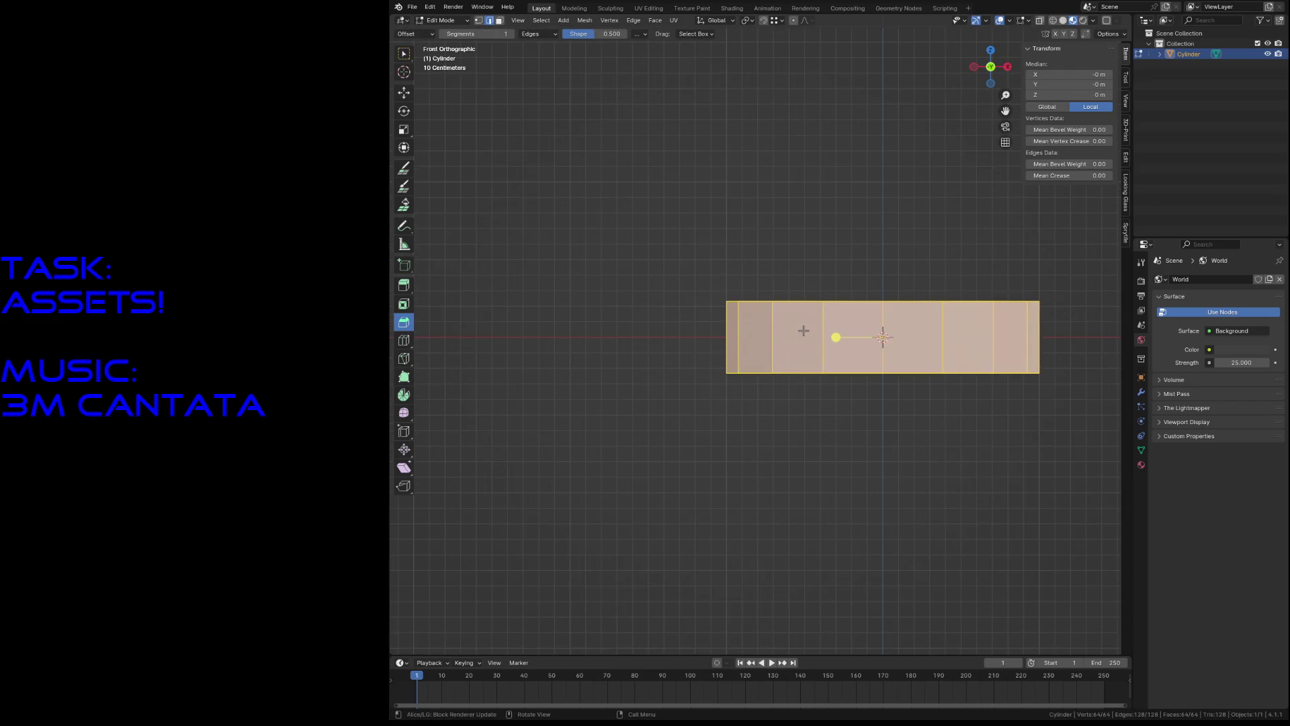
scroll(804, 330, down, 7)
scroll(777, 312, up, 3)
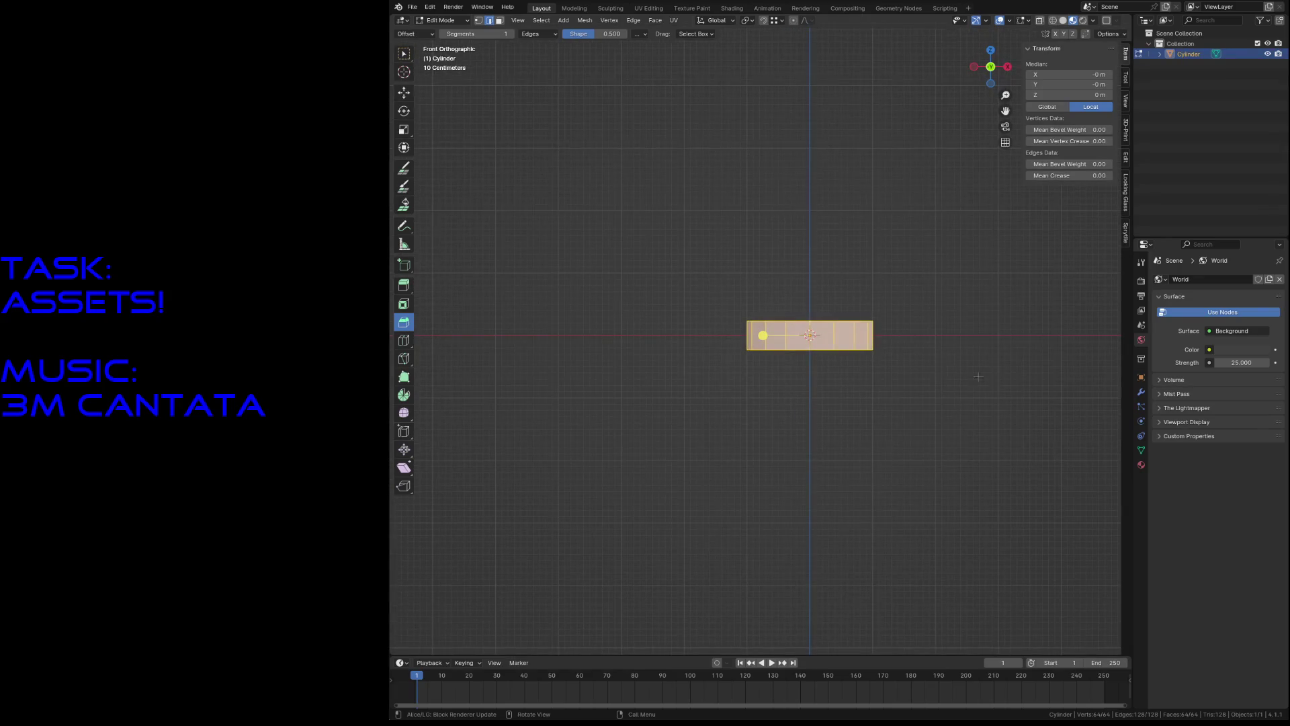